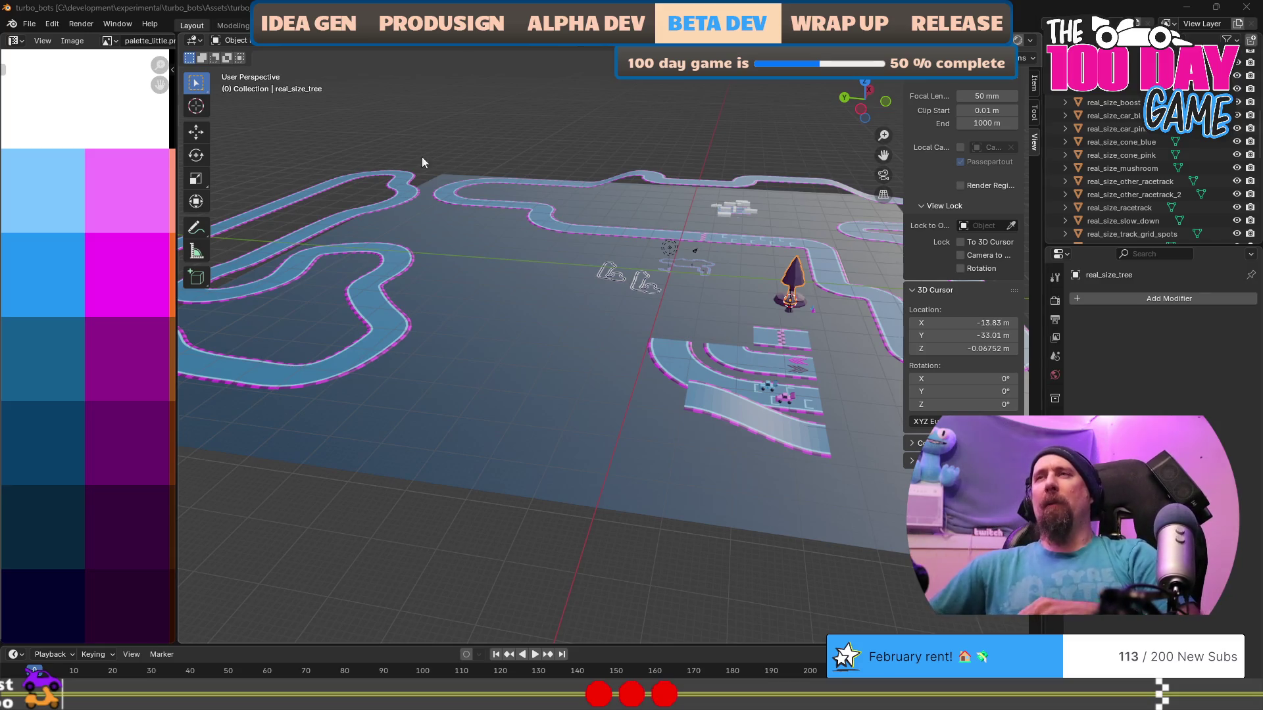
Zoom in and out repeatedly on the racetrack scene to inspect the real-size objects.
scroll(665, 276, "down", 4)
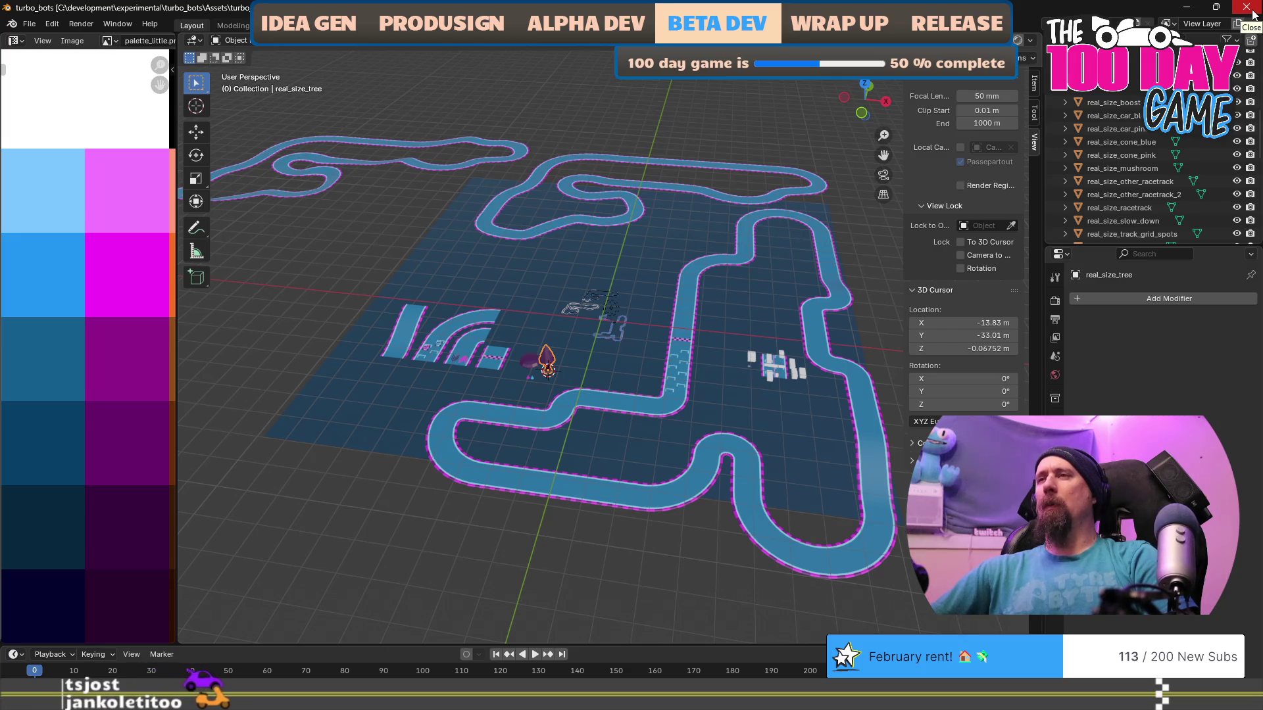
scroll(798, 445, "up", 3)
scroll(771, 436, "down", 2)
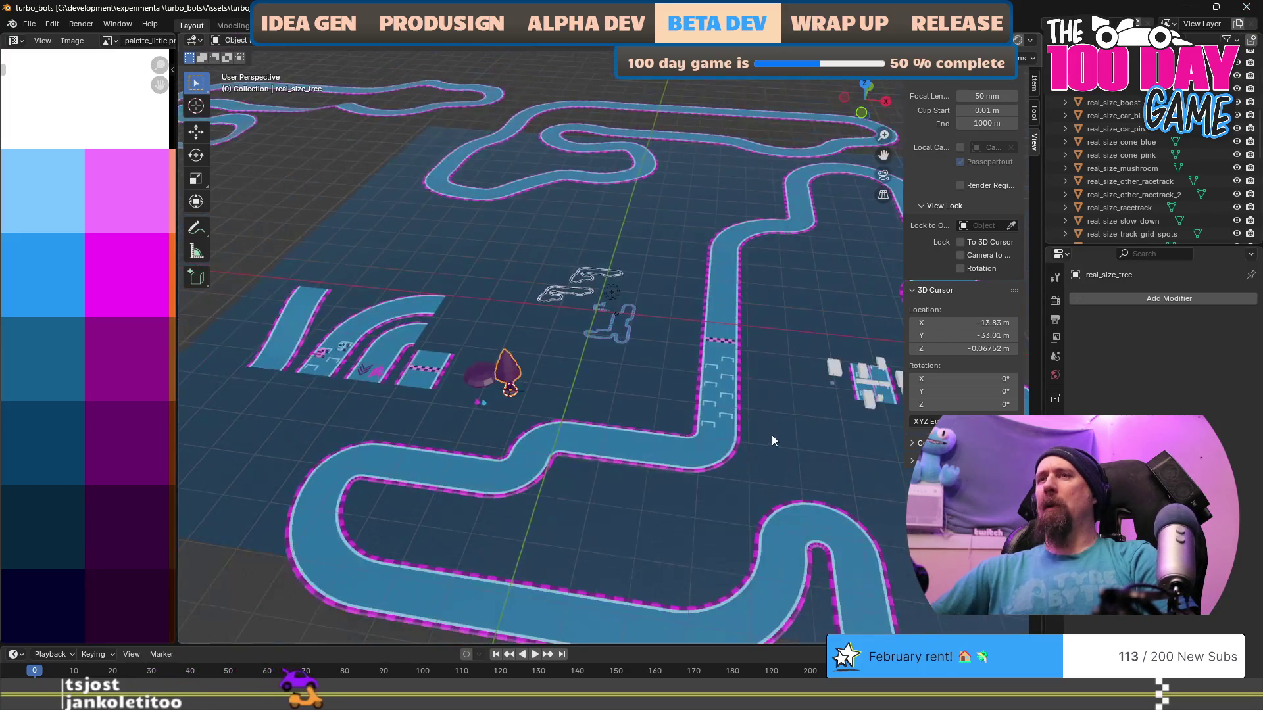
scroll(657, 445, "up", 2)
scroll(625, 431, "down", 2)
scroll(595, 421, "up", 3)
scroll(552, 411, "down", 3)
scroll(460, 398, "up", 2)
scroll(588, 366, "down", 2)
scroll(605, 362, "down", 1)
scroll(594, 369, "up", 2)
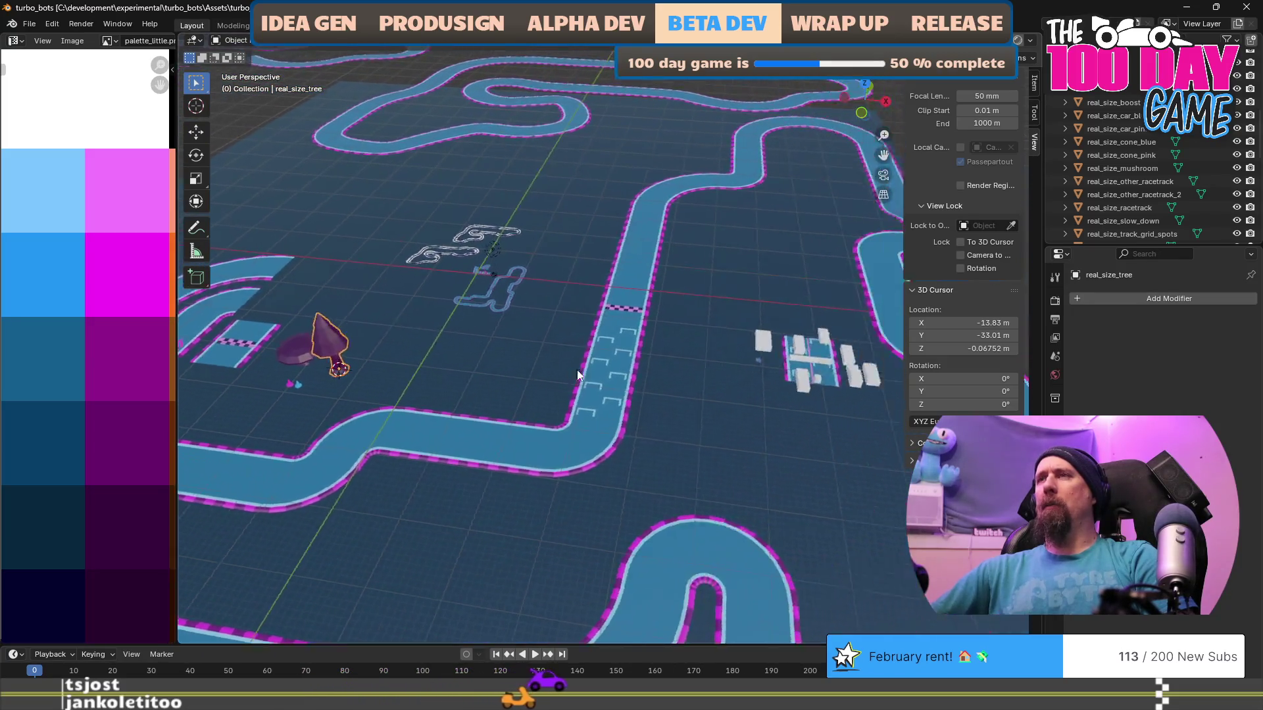
scroll(618, 371, "down", 1)
Orbit and tilt the view to bring the tree to the centre and look down on the racetrack.
left_click_drag(411, 370, 673, 359)
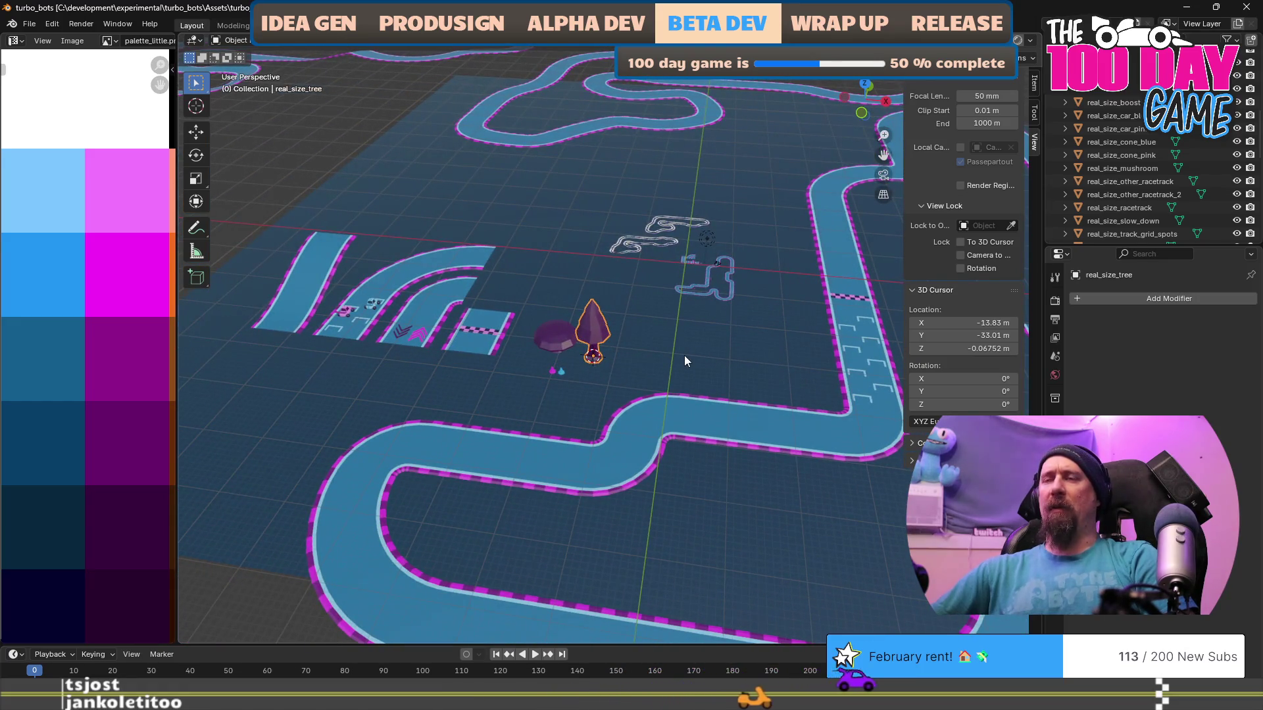
mouse_move(676, 355)
left_mouse_down()
mouse_move(580, 404)
mouse_move(533, 403)
mouse_move(542, 396)
left_mouse_up()
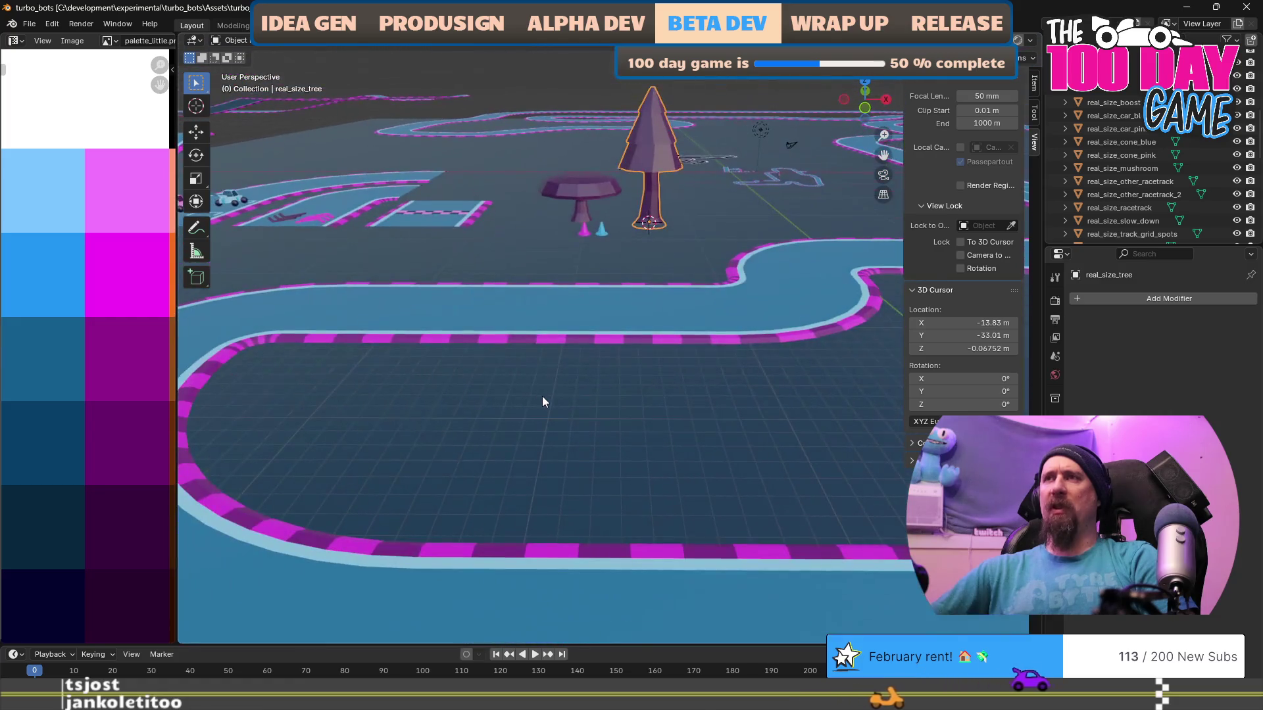
scroll(538, 314, "down", 5)
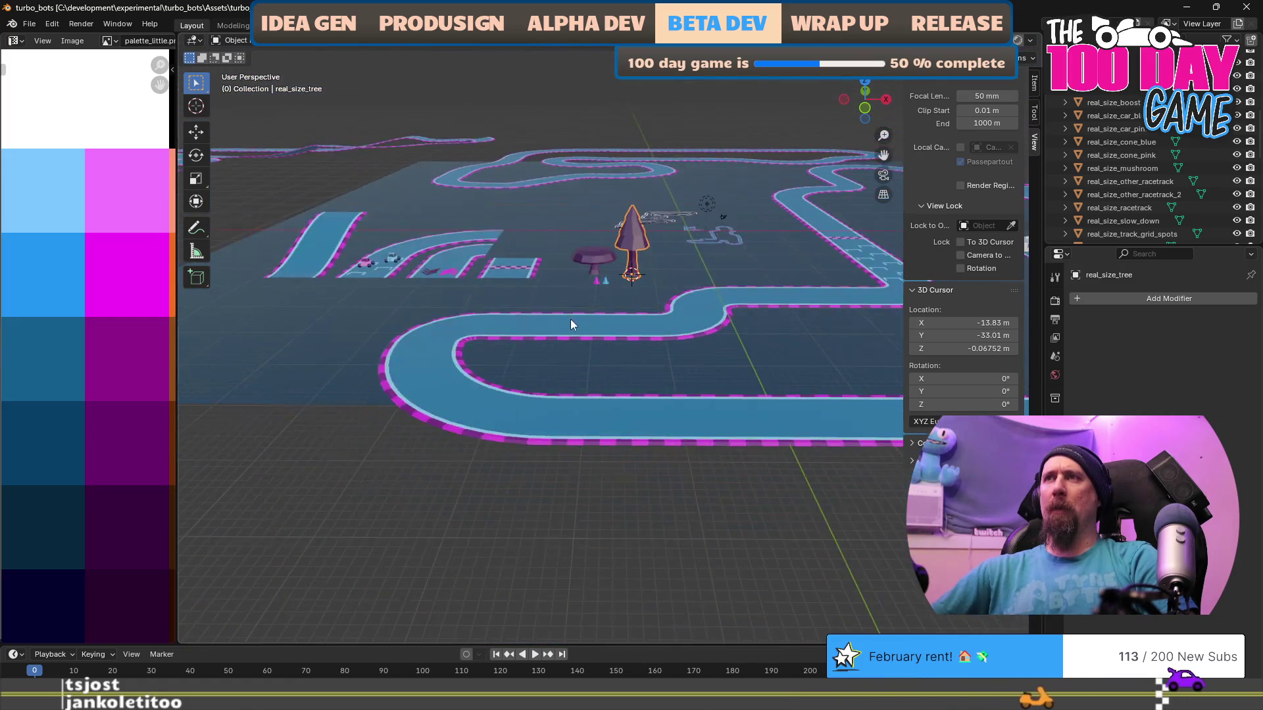
left_click_drag(607, 347, 594, 359)
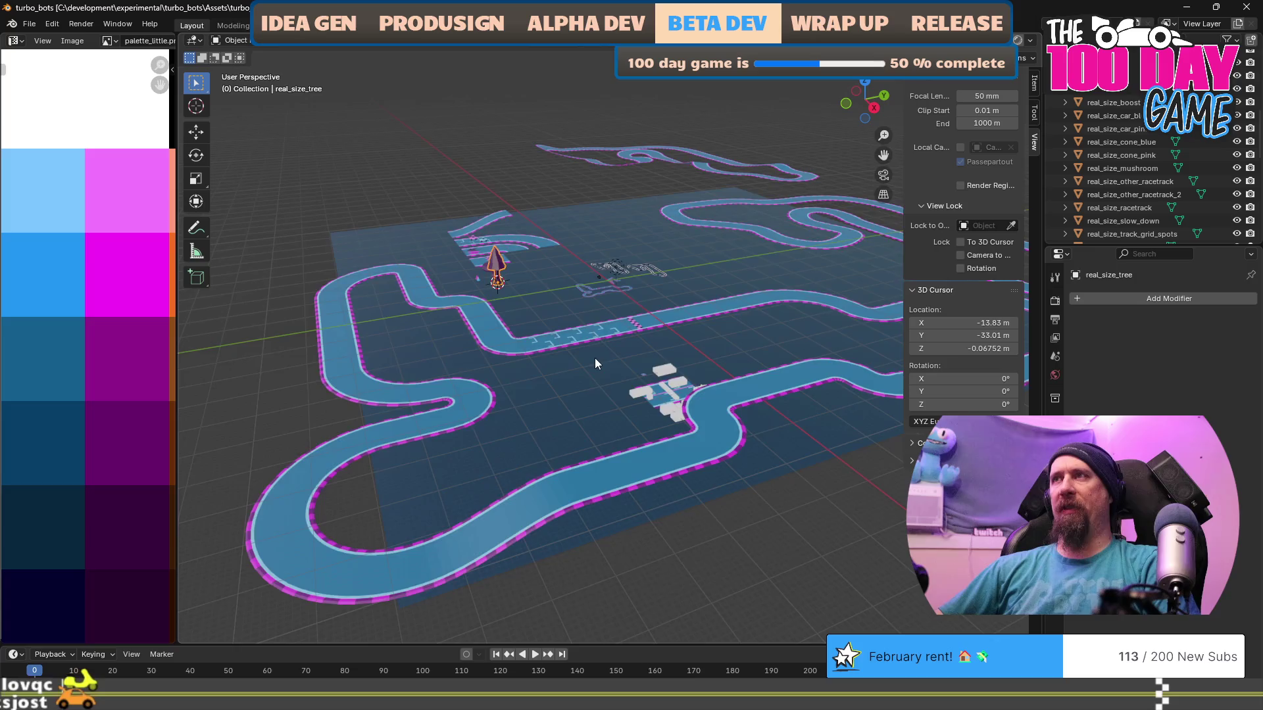
scroll(595, 369, "down", 3)
scroll(596, 421, "up", 5)
mouse_move(758, 539)
left_mouse_down()
mouse_move(726, 547)
mouse_move(705, 522)
left_mouse_up()
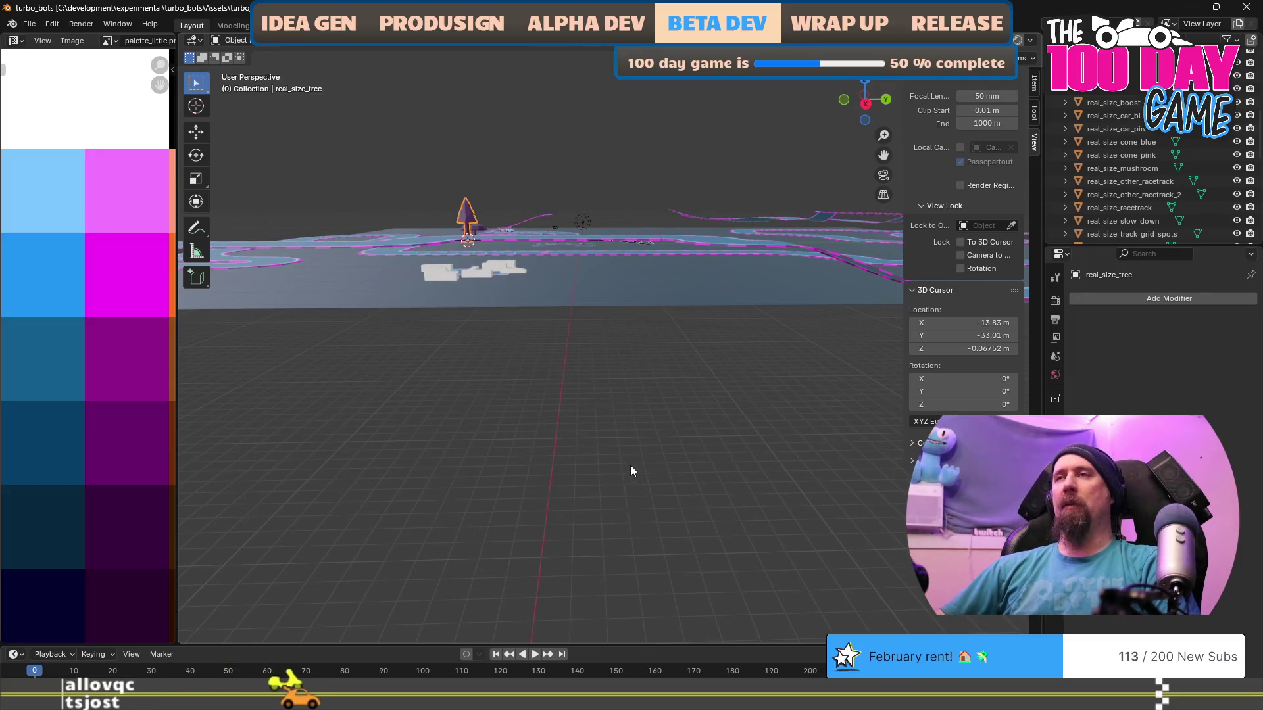
left_click_drag(481, 457, 544, 476)
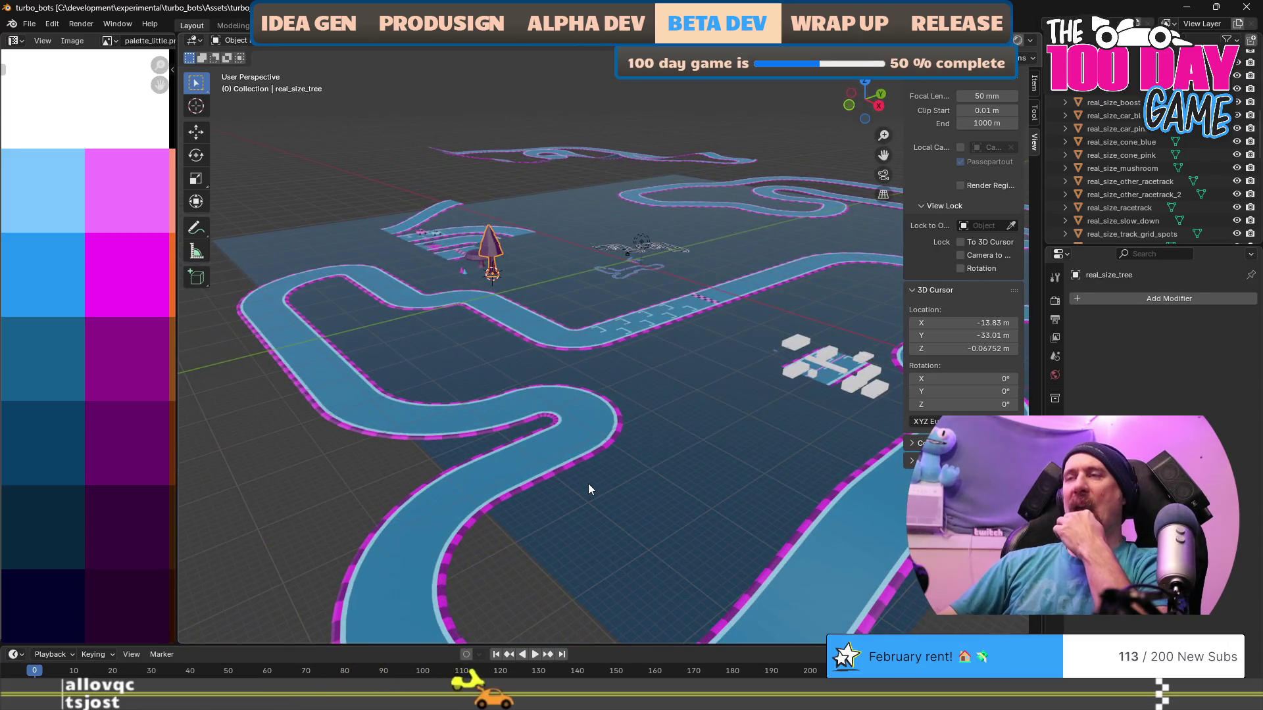
mouse_move(590, 493)
left_mouse_down()
mouse_move(590, 503)
mouse_move(724, 425)
left_mouse_up()
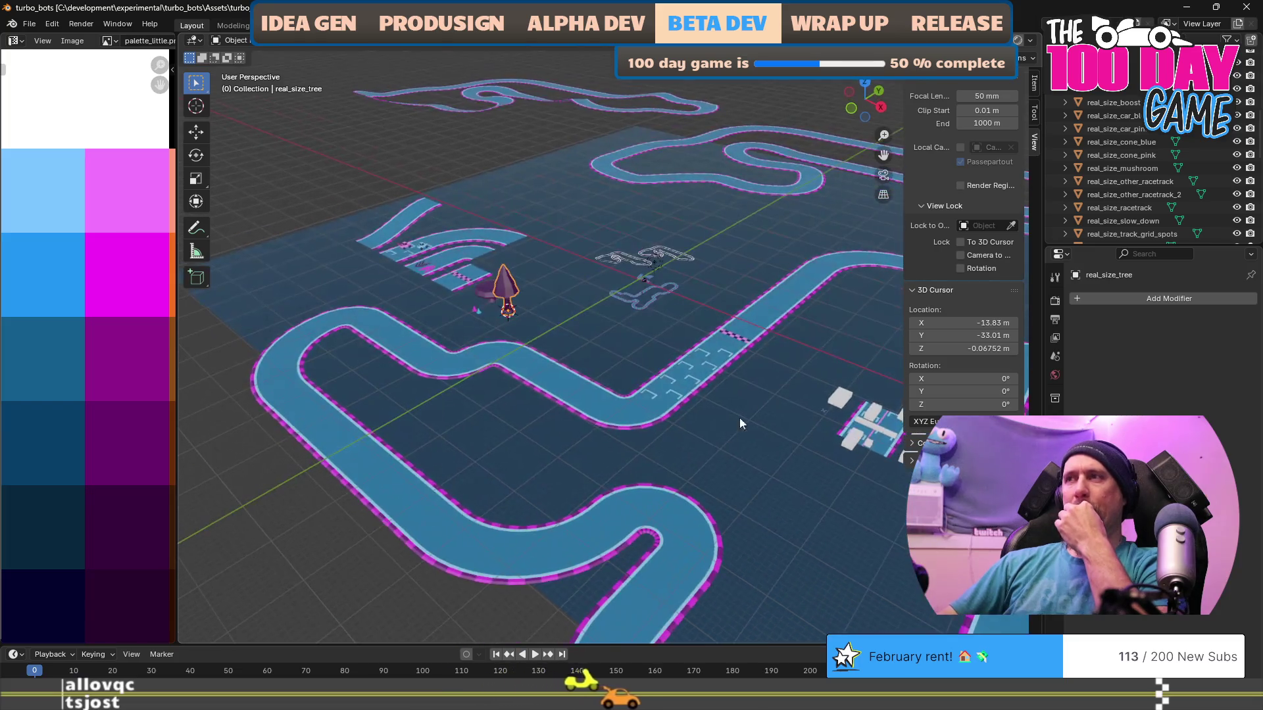
Select ground_plane_large and orbit around the track from several angles.
left_click(825, 415)
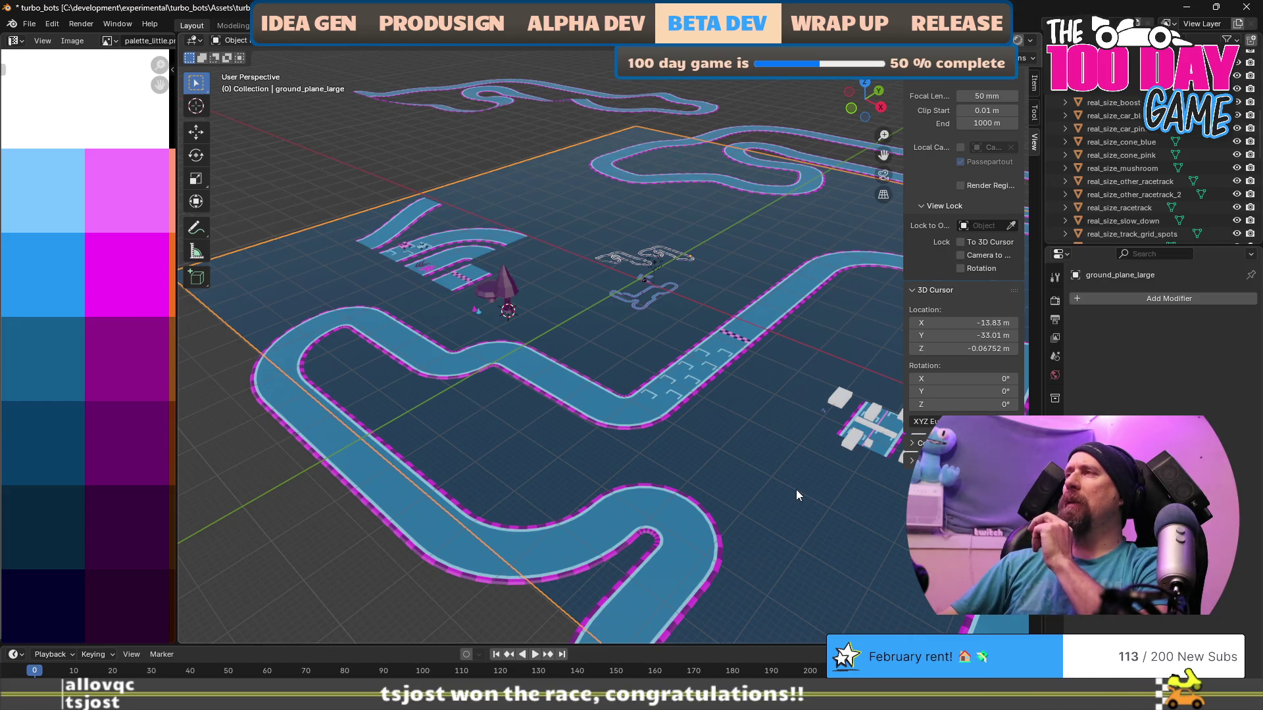
mouse_move(819, 508)
left_mouse_down()
mouse_move(855, 554)
mouse_move(846, 545)
left_mouse_up()
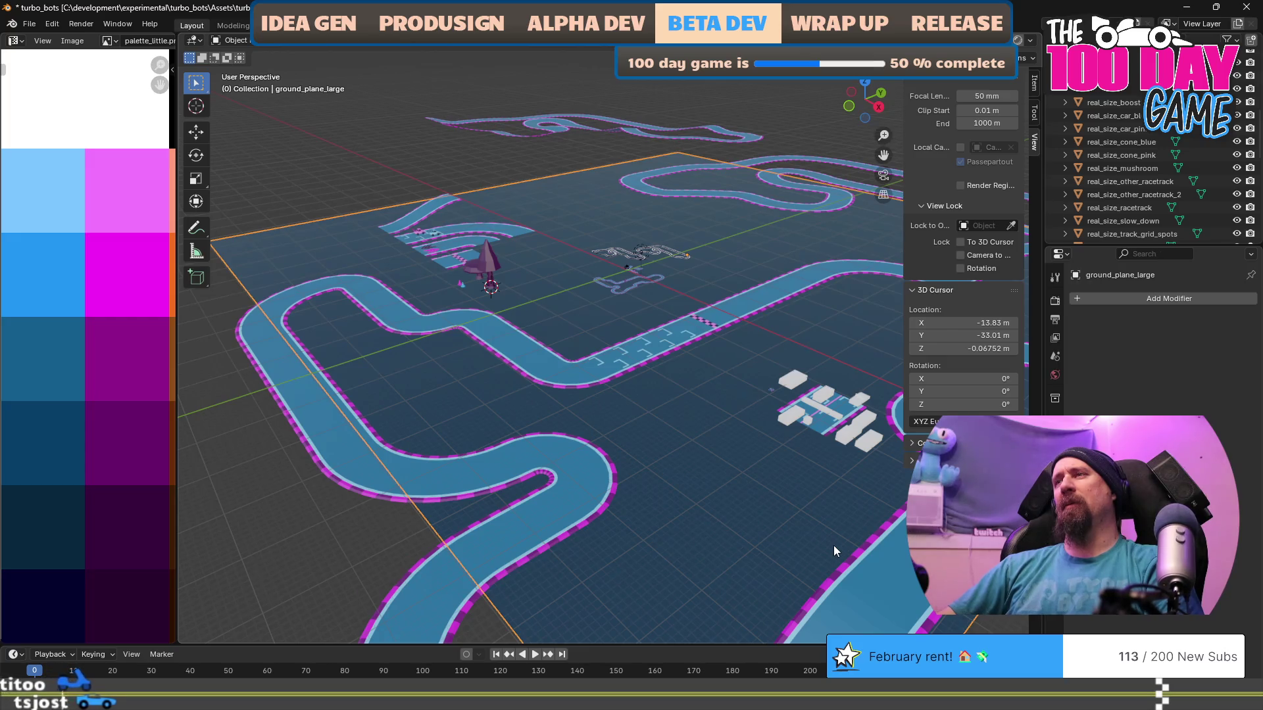
mouse_move(713, 436)
left_mouse_down()
mouse_move(600, 435)
mouse_move(737, 460)
left_mouse_up()
mouse_move(673, 504)
left_mouse_down()
mouse_move(623, 423)
mouse_move(606, 476)
mouse_move(659, 459)
mouse_move(606, 396)
left_mouse_up()
Select real_size_tree again and frame it in the view.
left_click(469, 213)
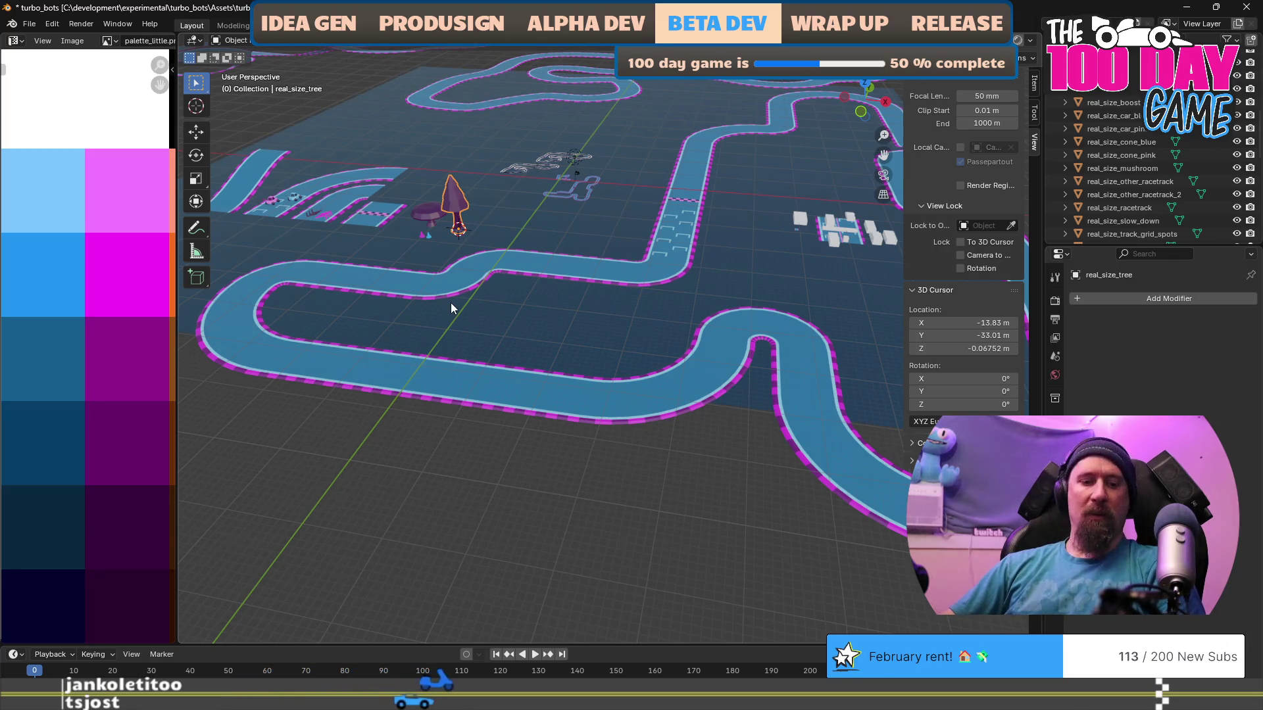
key("KP_Decimal")
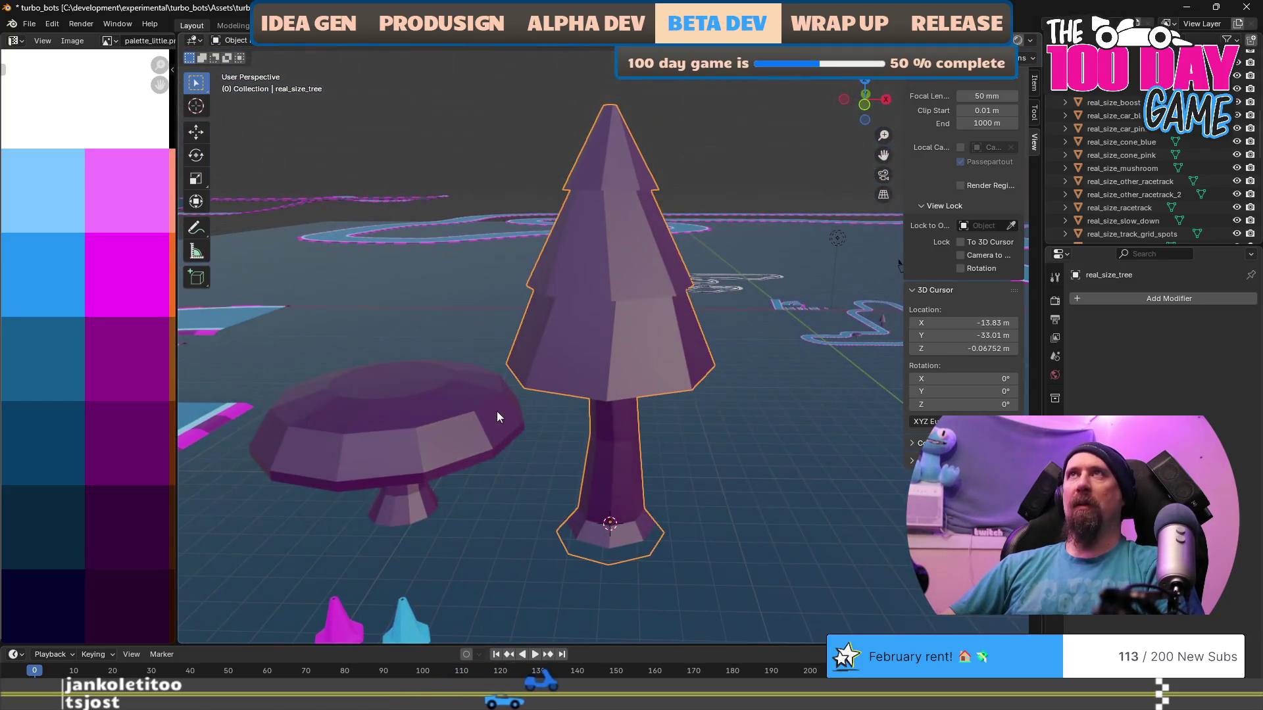
scroll(602, 405, "down", 3)
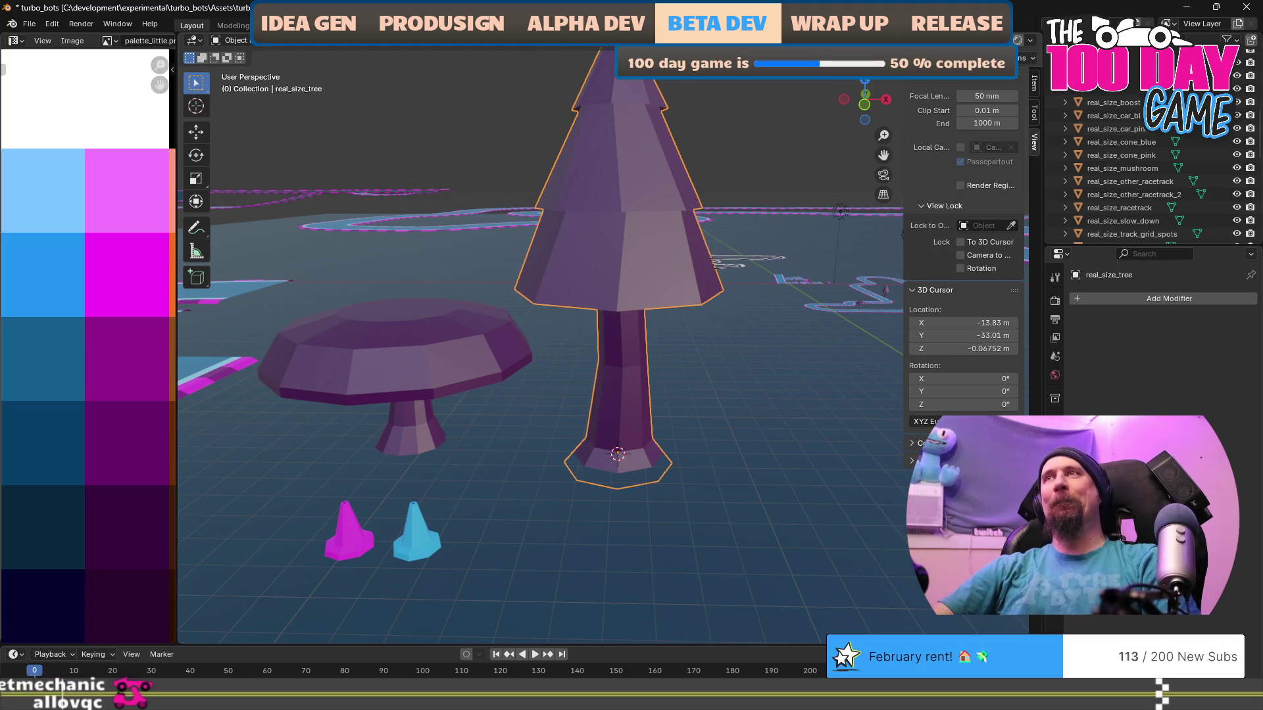
scroll(655, 491, "down", 4)
Select real_size_mushroom and view it side-on beside the tree.
left_click(481, 381)
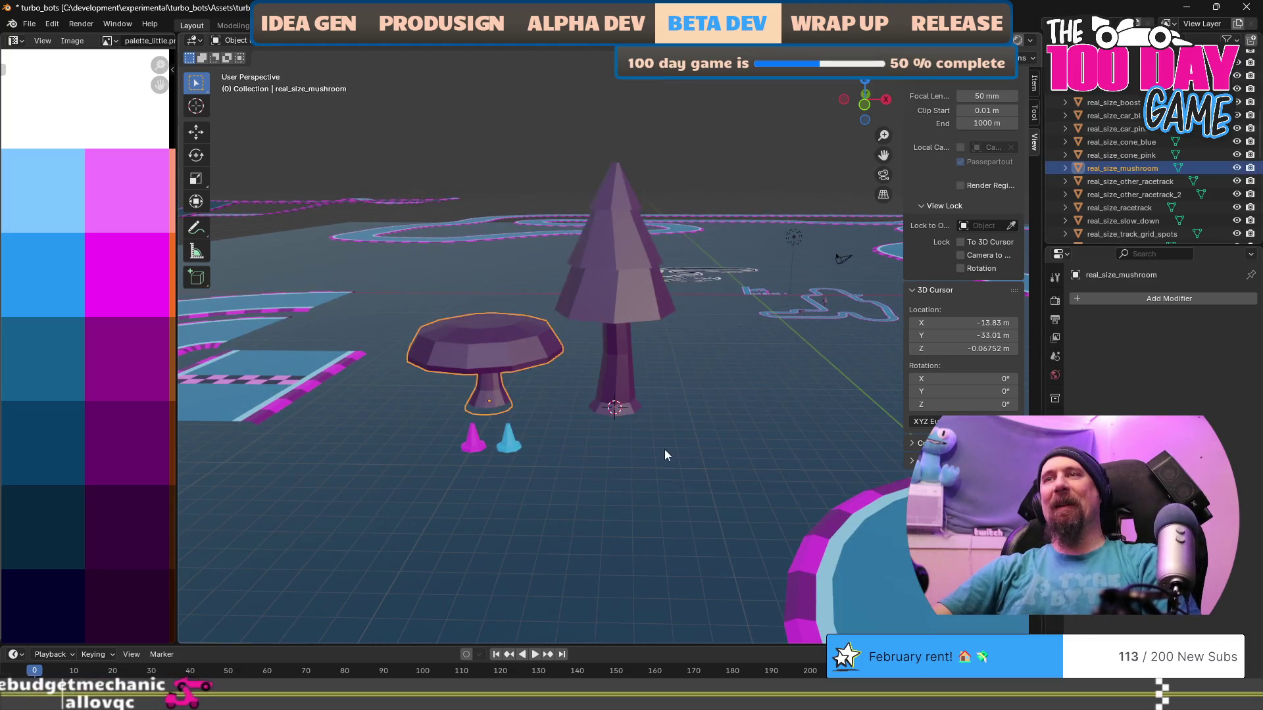
scroll(664, 455, "left", 2)
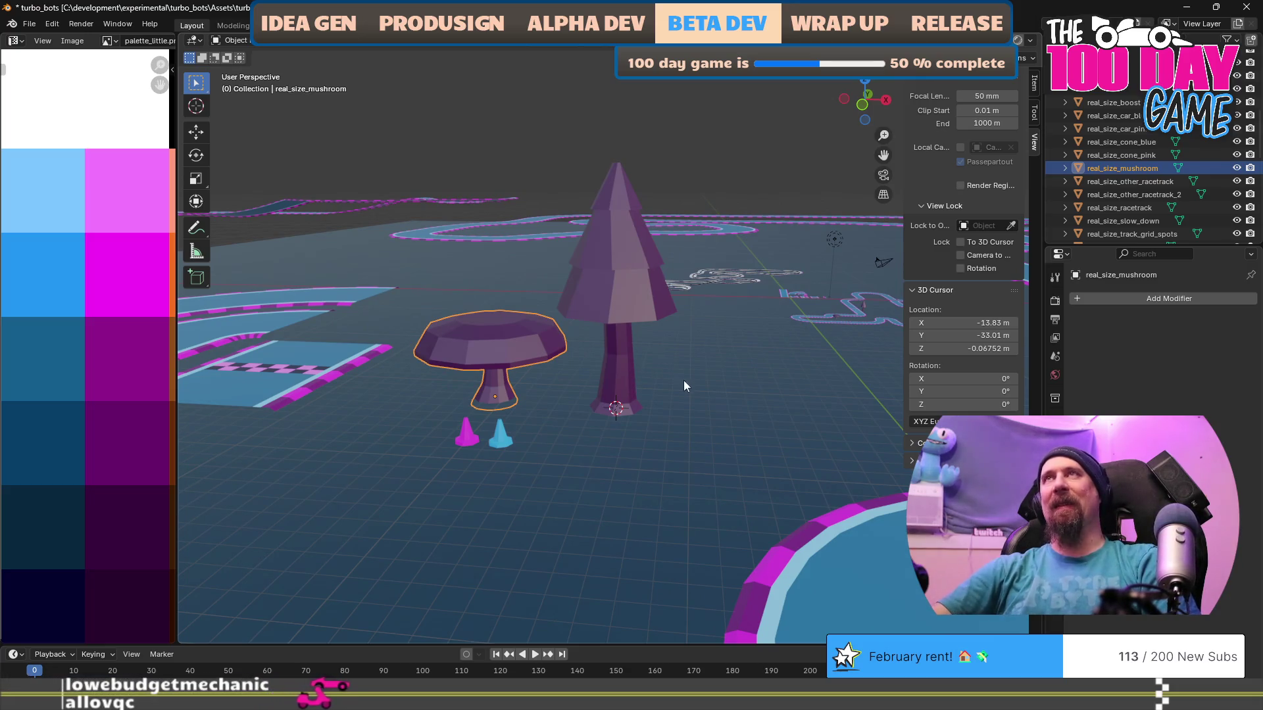
scroll(671, 396, "up", 2)
scroll(644, 401, "up", 3)
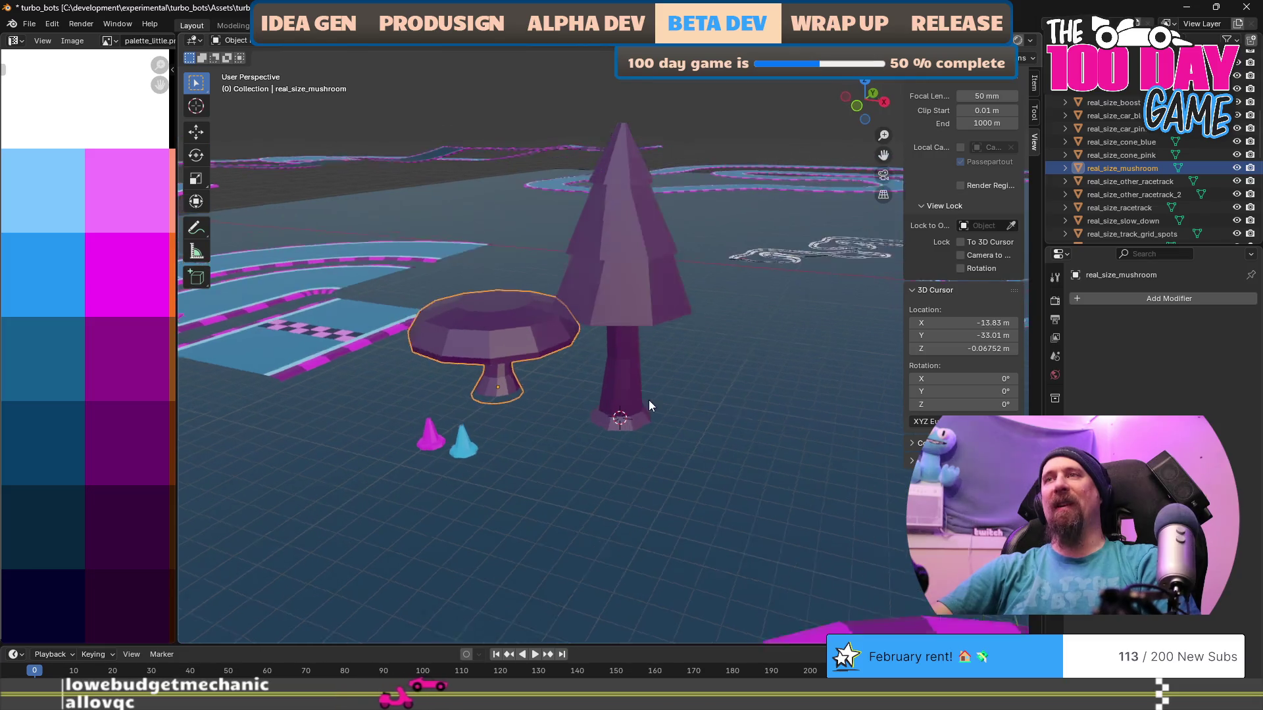
scroll(680, 403, "up", 5)
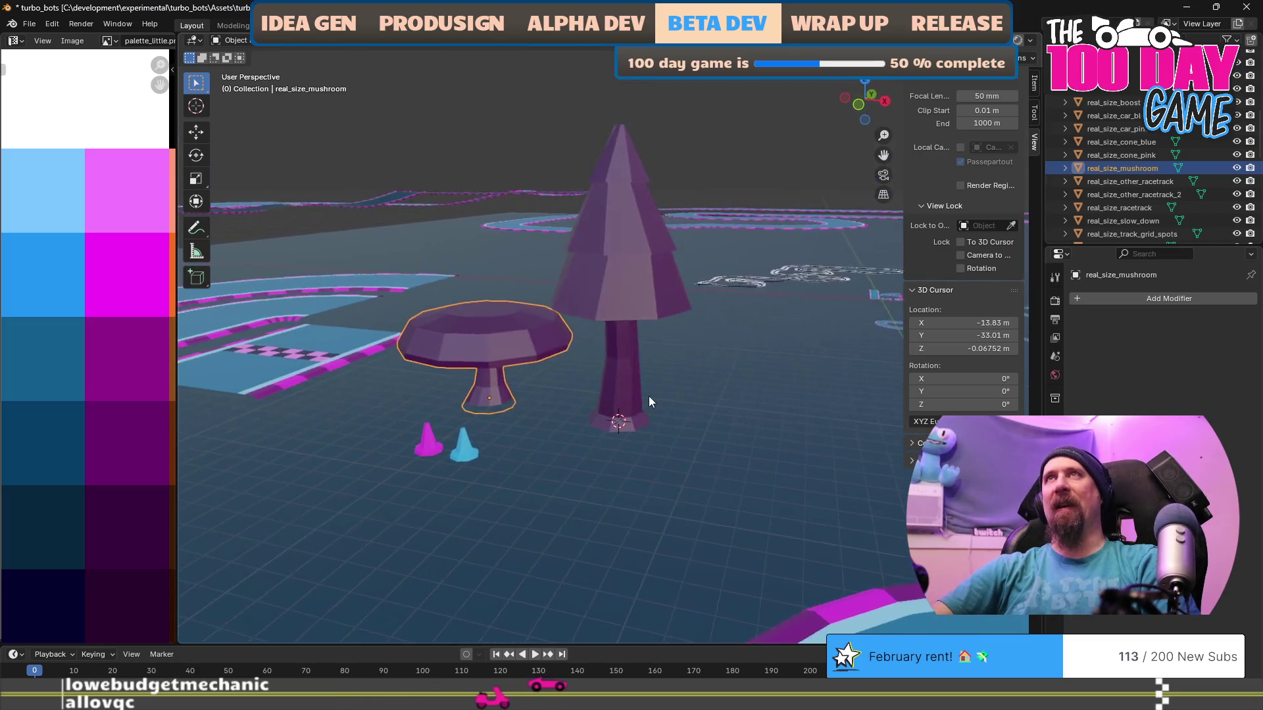
mouse_move(655, 385)
left_mouse_down()
mouse_move(629, 384)
mouse_move(613, 407)
mouse_move(593, 402)
left_mouse_up()
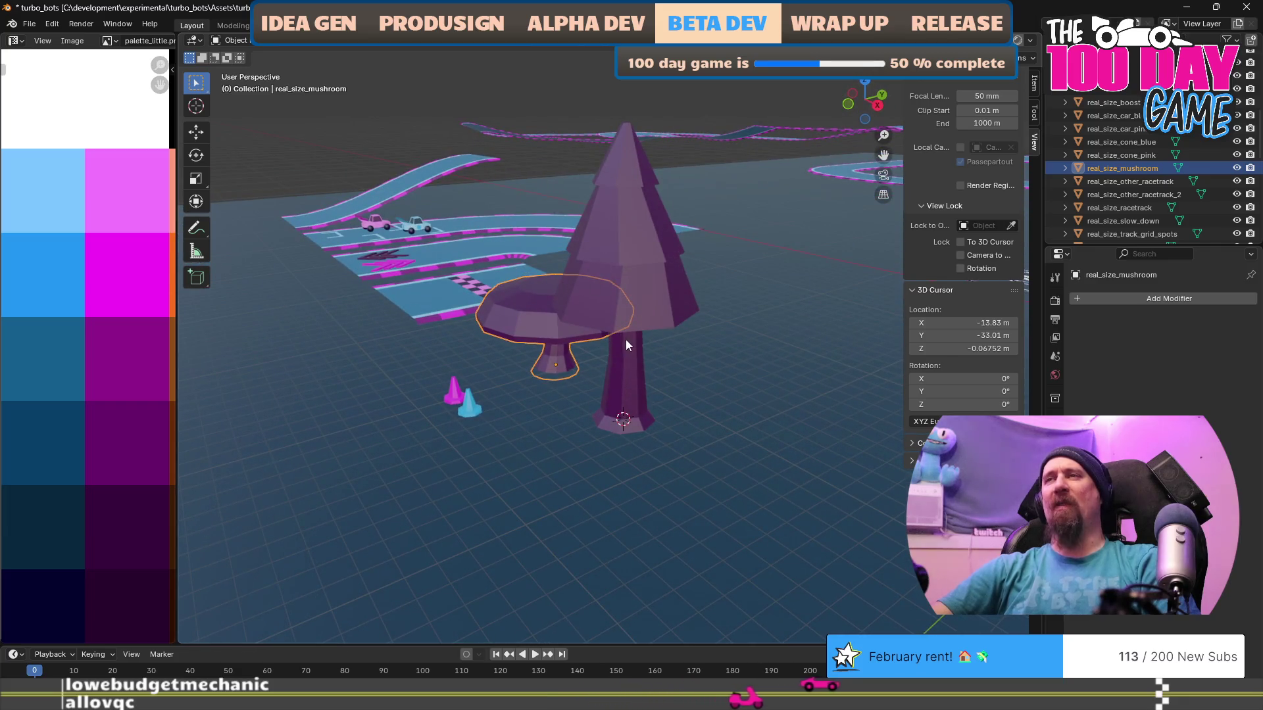
mouse_move(626, 339)
left_mouse_down()
mouse_move(579, 354)
mouse_move(599, 322)
mouse_move(580, 360)
left_mouse_up()
Reselect ground_plane_large, then real_size_mushroom, and view the track from a more top-down angle.
left_click(760, 401)
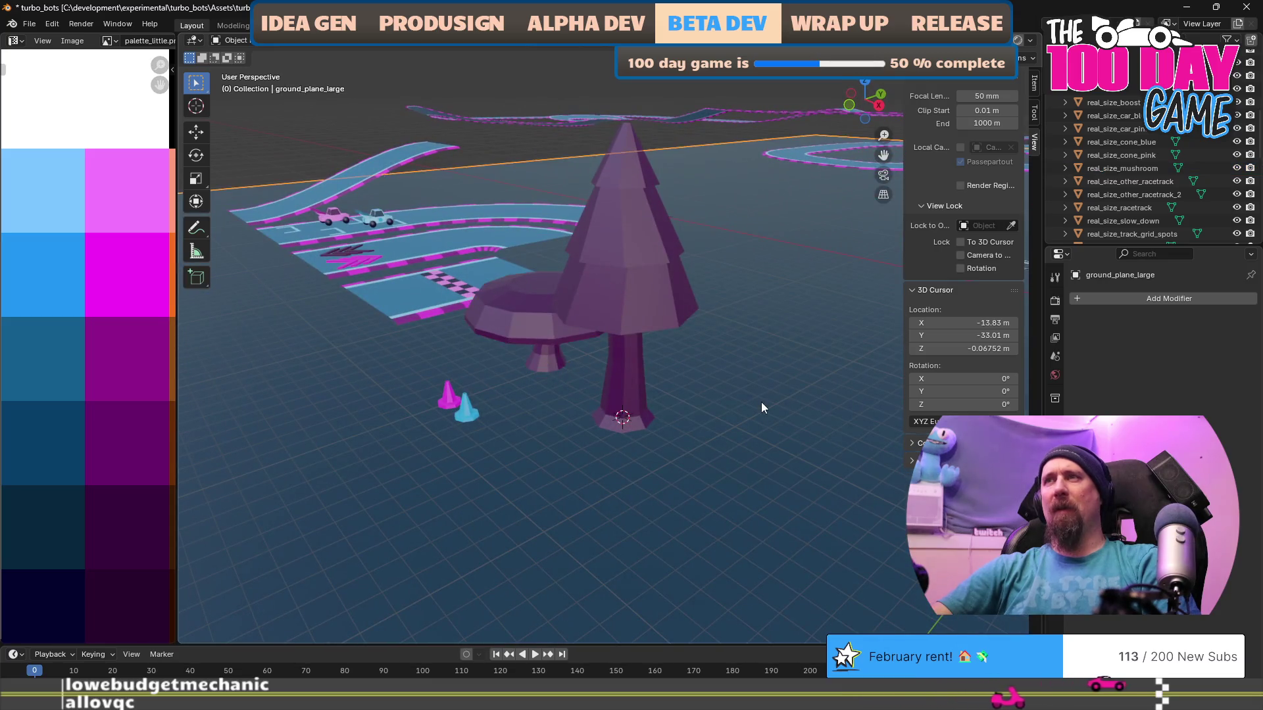
left_click(503, 319)
scroll(515, 412, "down", 3)
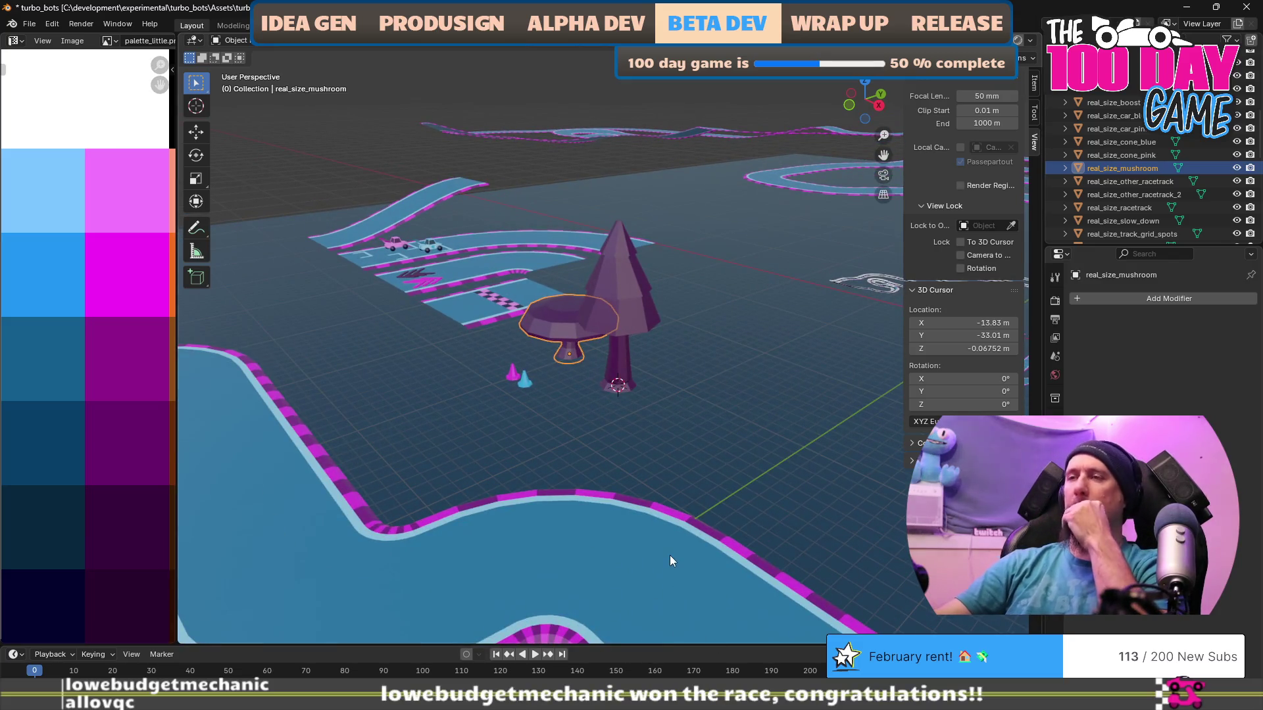
scroll(669, 555, "down", 2)
mouse_move(635, 540)
left_mouse_down()
mouse_move(686, 559)
mouse_move(730, 554)
left_mouse_up()
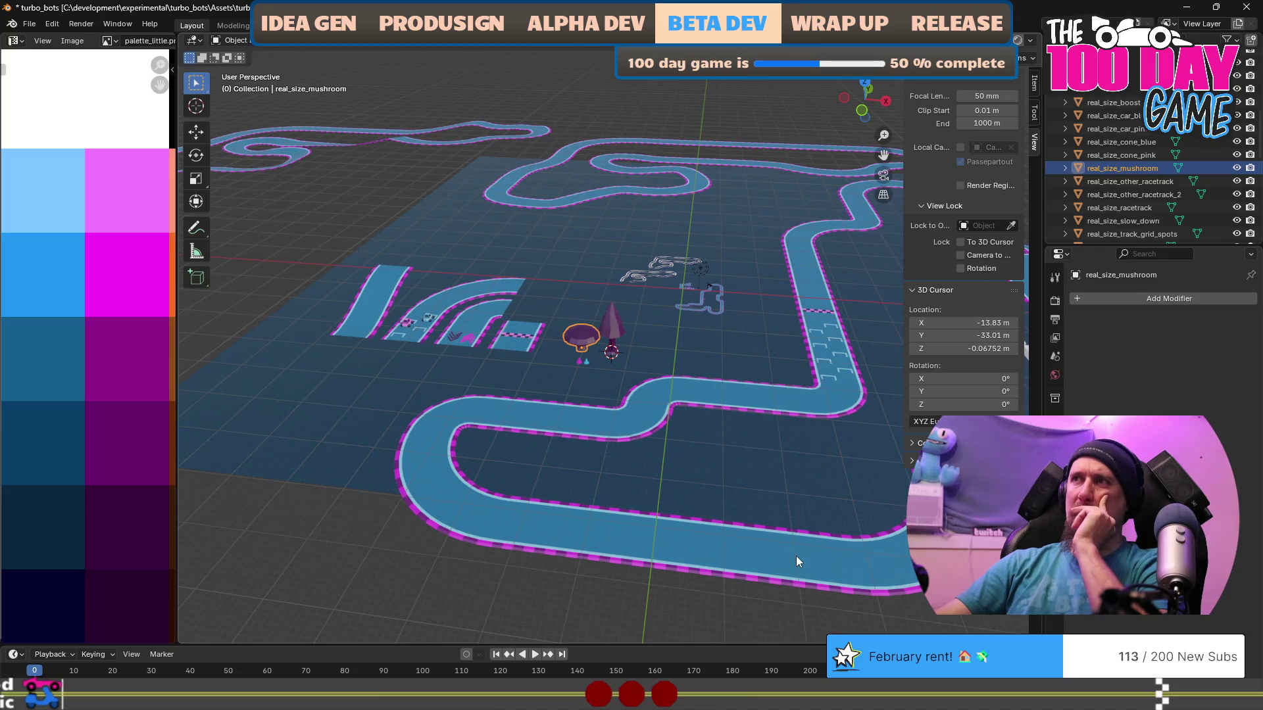
scroll(797, 556, "down", 2)
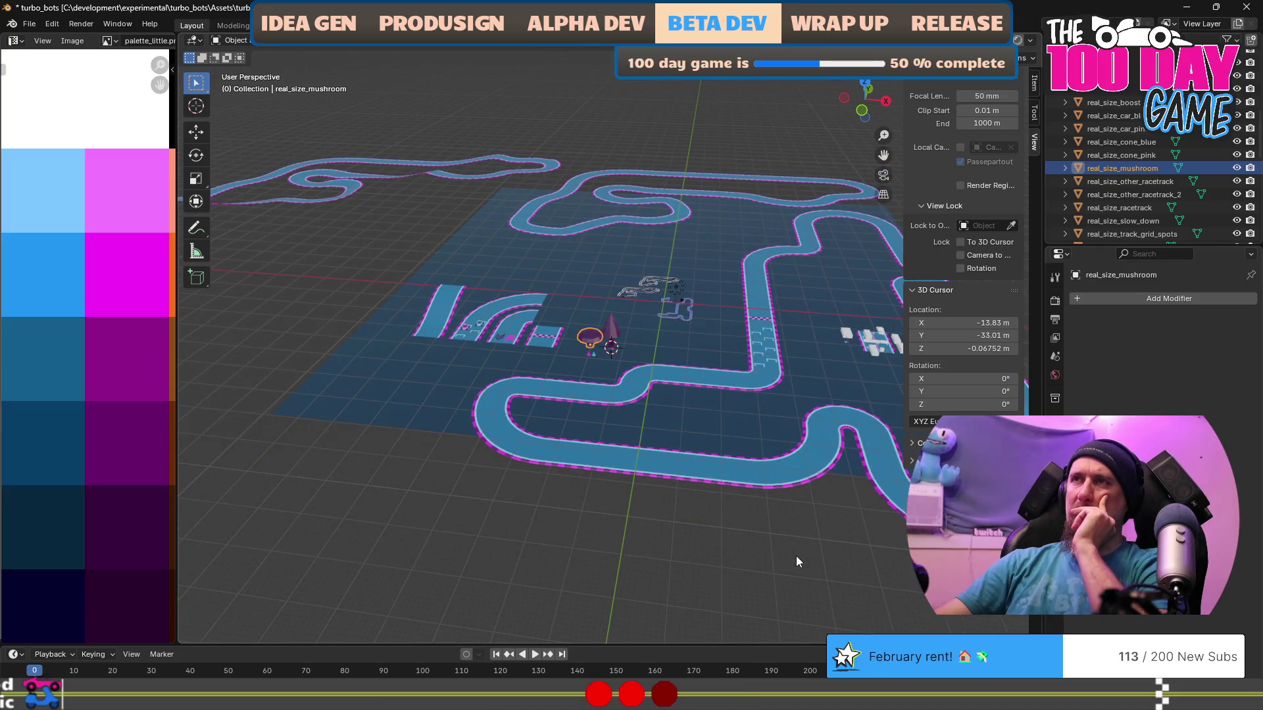
scroll(797, 556, "down", 2)
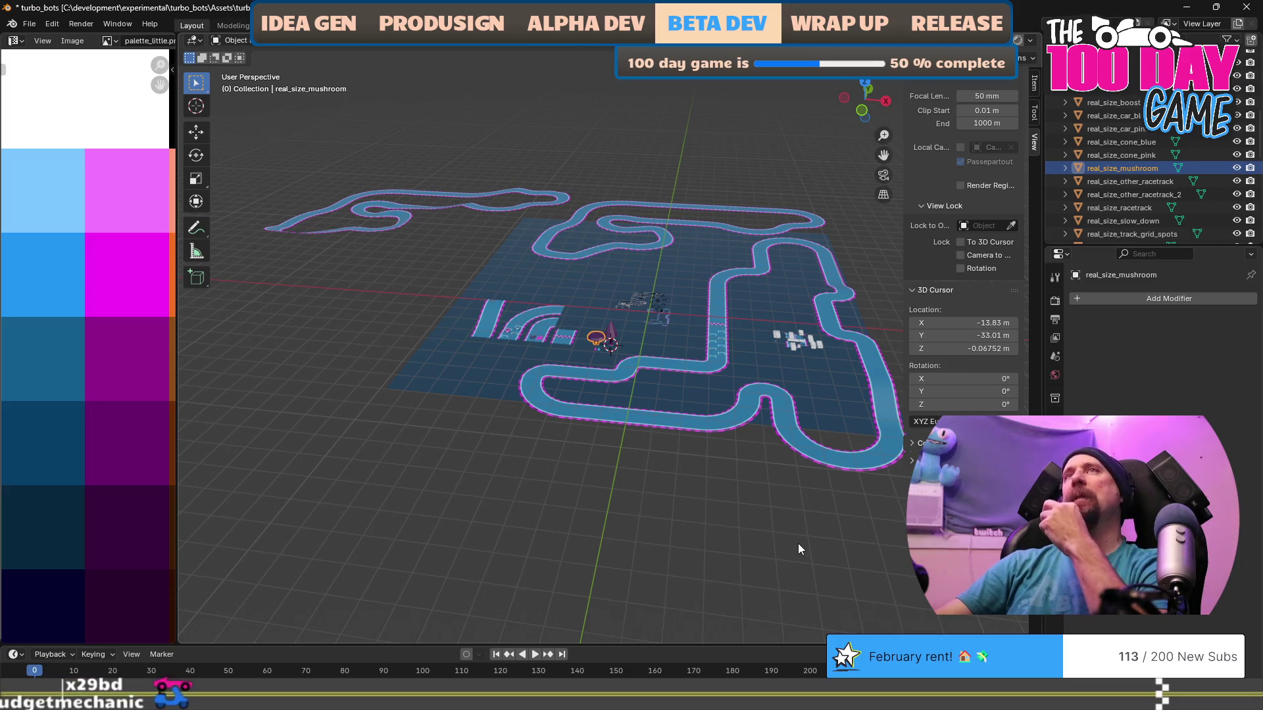
scroll(799, 543, "up", 1)
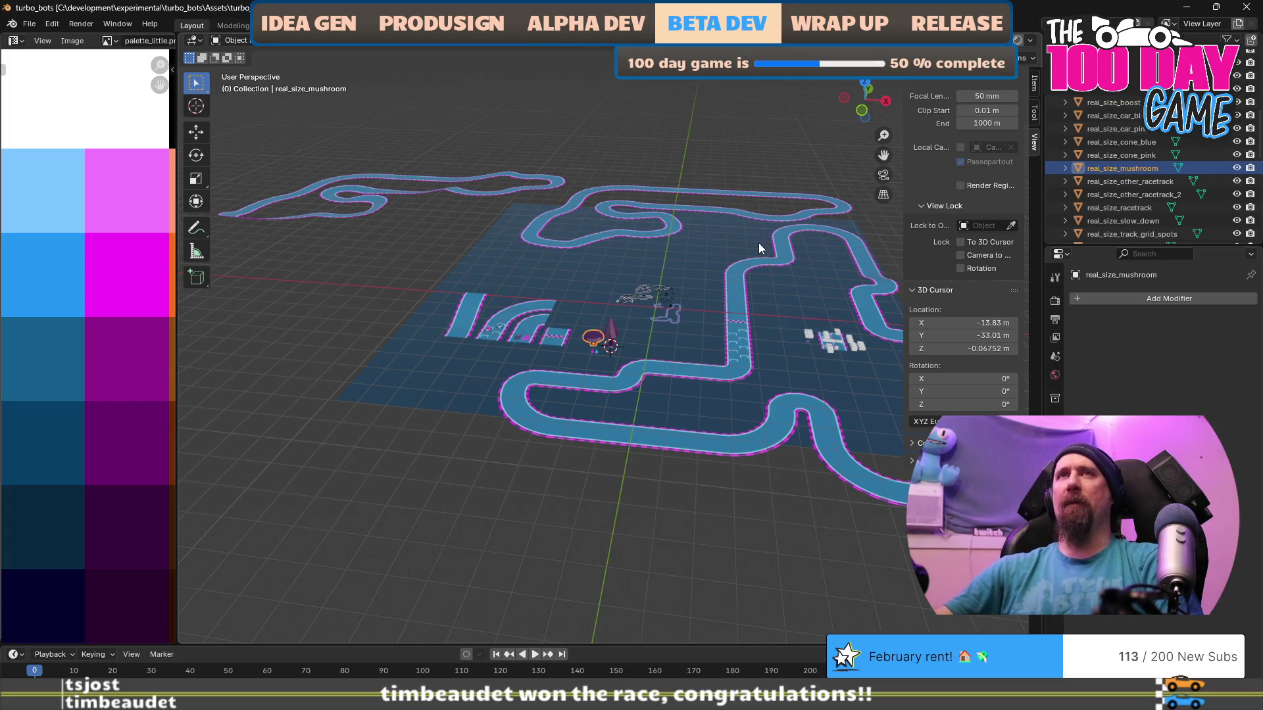
key("alt+Tab")
key("alt+Tab")
key("alt+Tab")
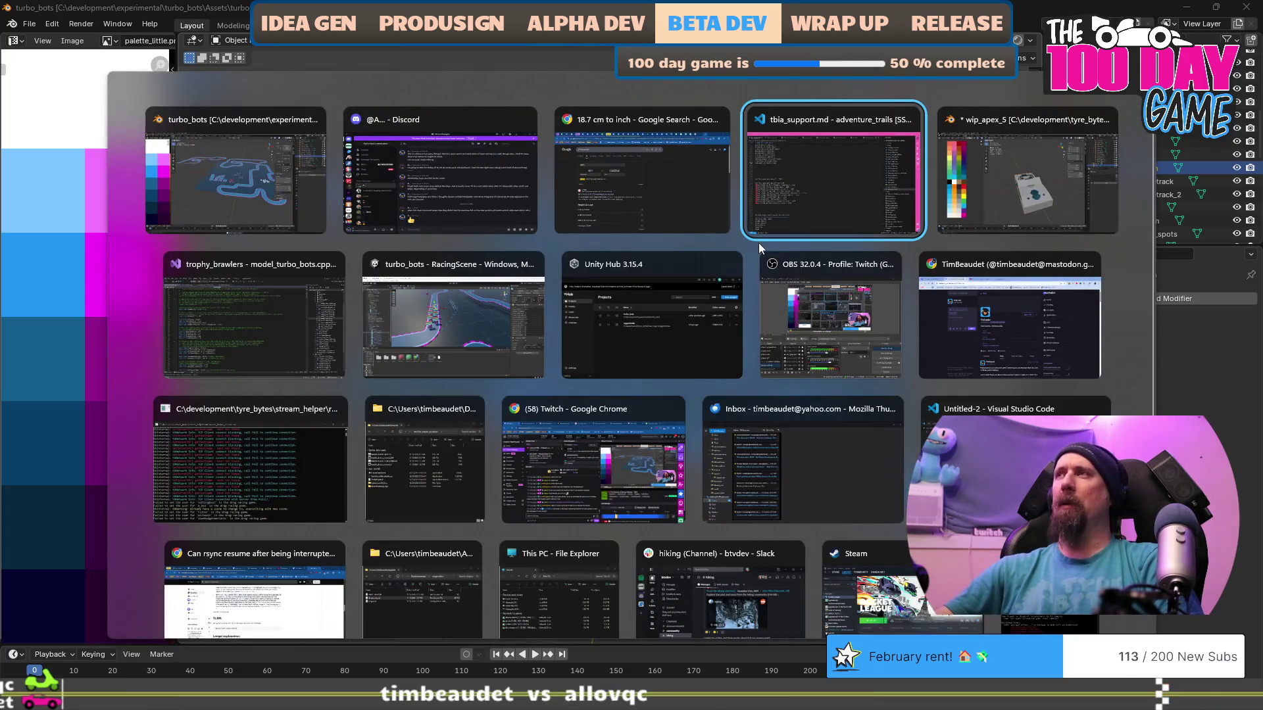
Switch to the C++ project, view network_packets.cpp, collapse the physics folder, and minimize Visual Studio.
left_click(270, 305)
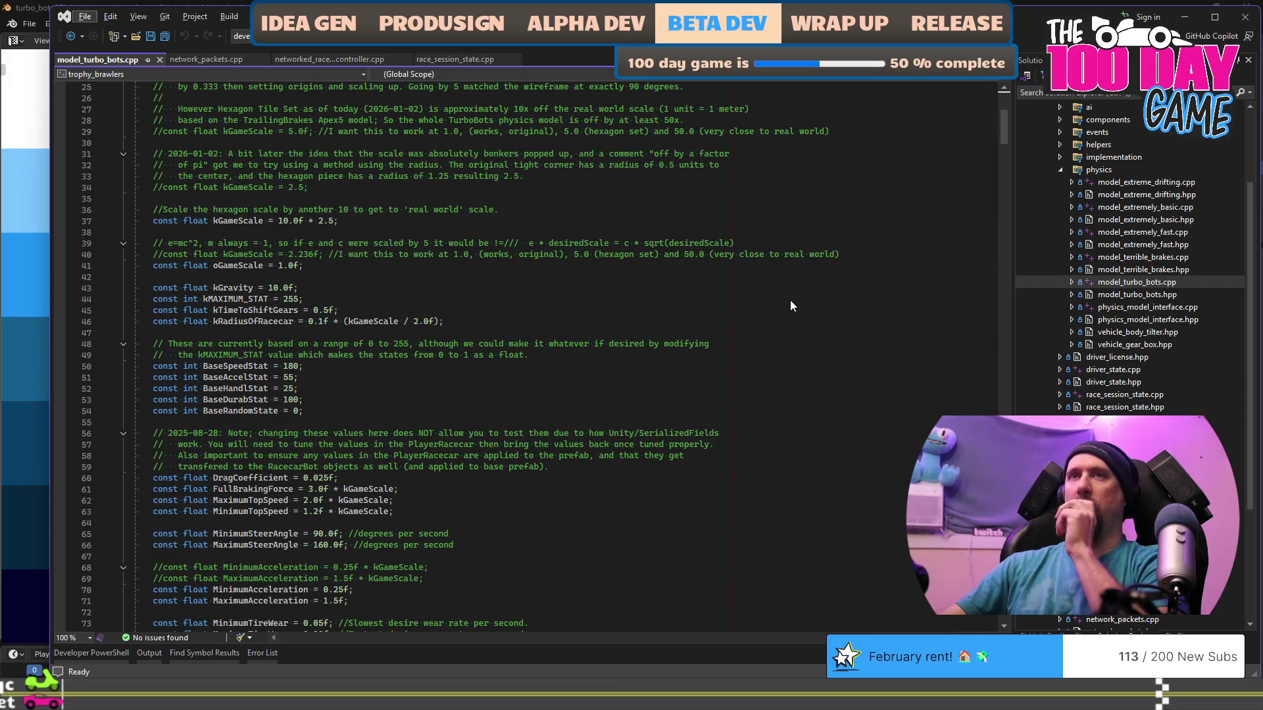
left_click(226, 60)
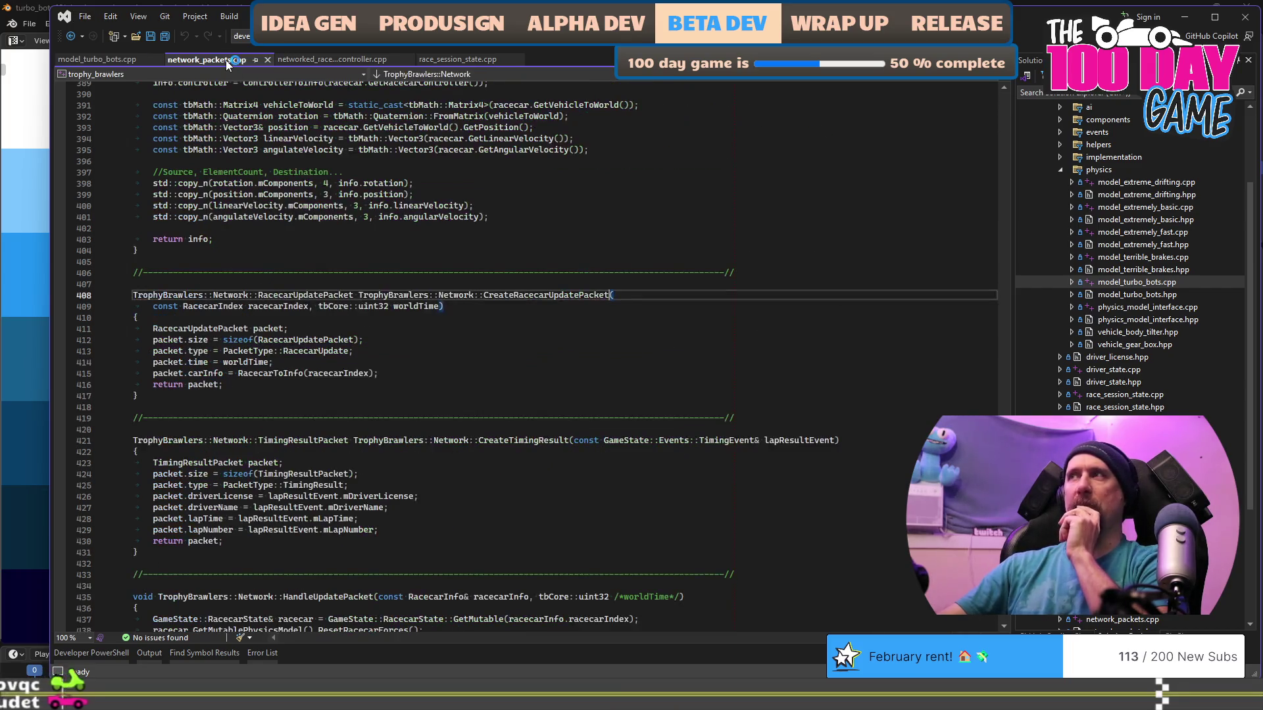
left_click(1057, 170)
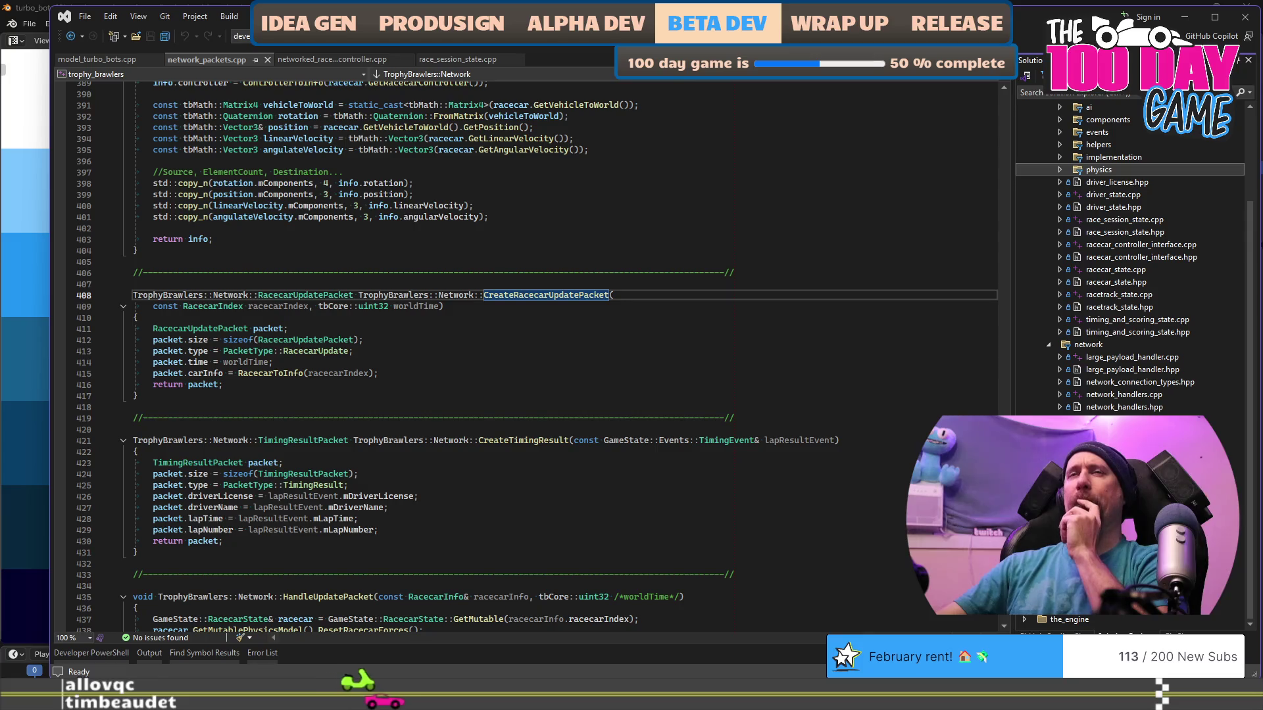
left_click(1245, 17)
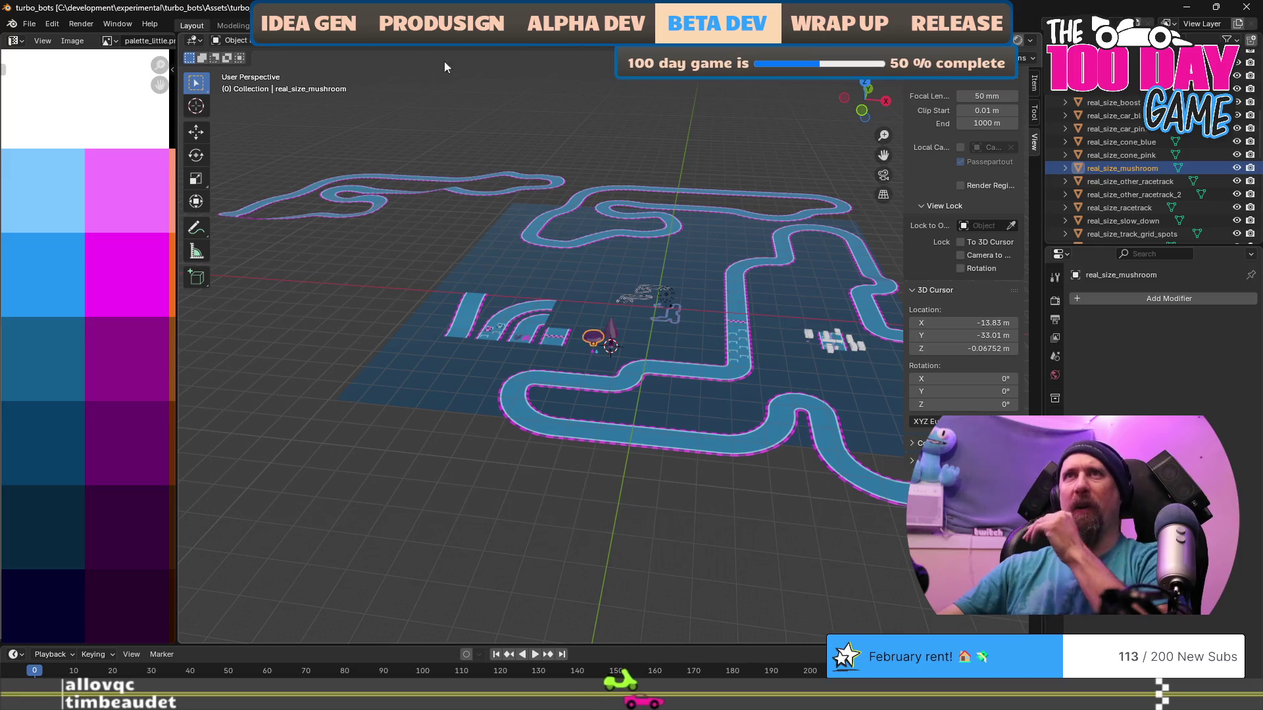
Bring the Unity RacingScene window forward and orbit and zoom out over the racecars on the track.
key("super+Tab")
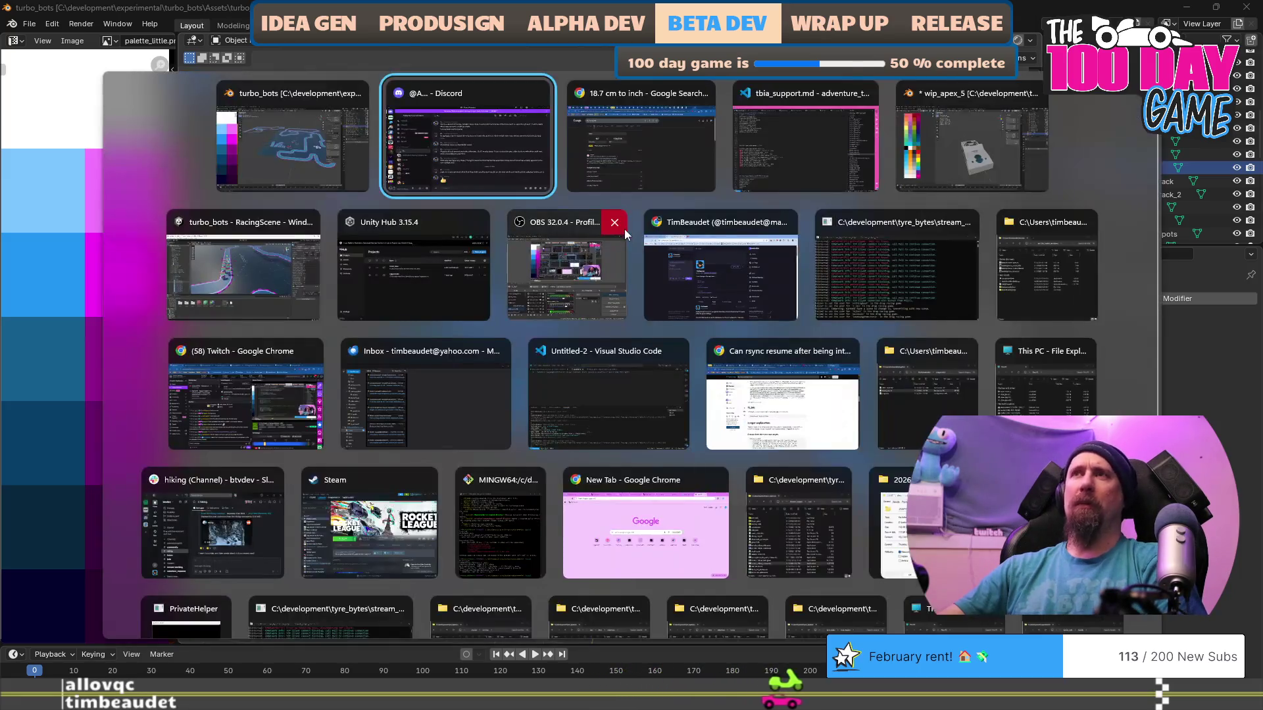
left_click(211, 263)
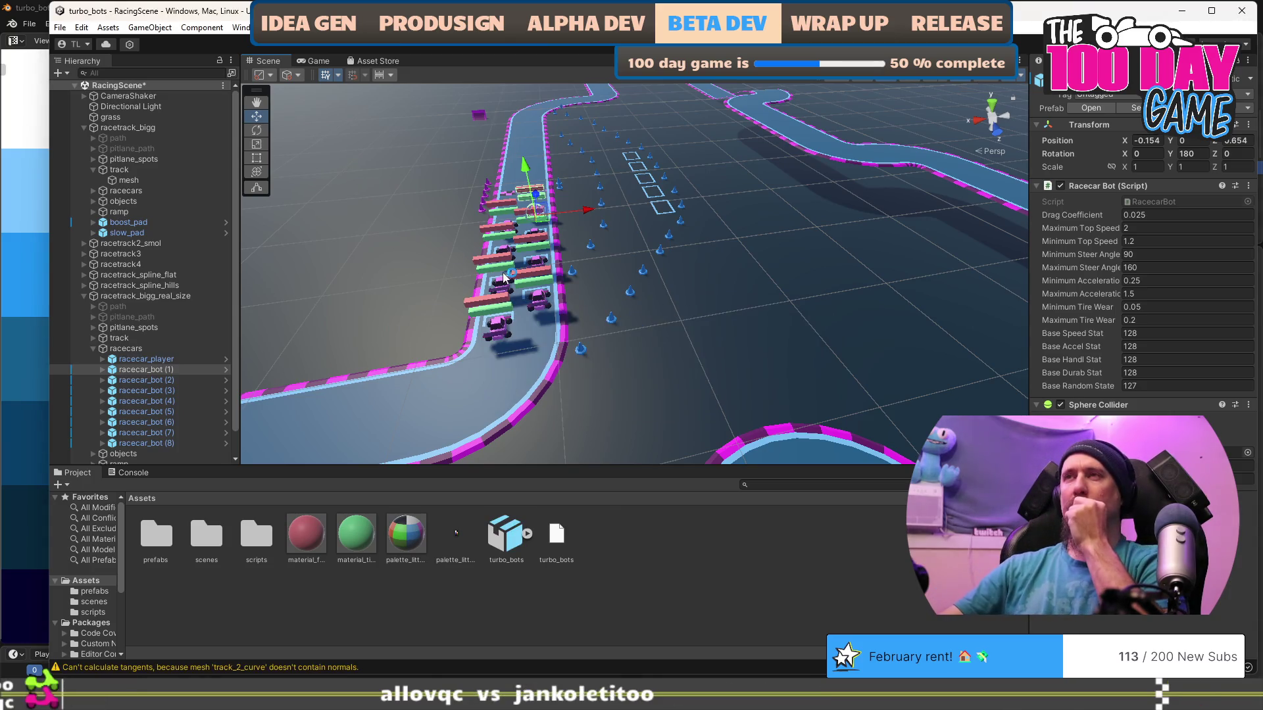
mouse_move(632, 304)
left_mouse_down()
mouse_move(752, 310)
mouse_move(905, 358)
mouse_move(753, 314)
mouse_move(882, 294)
mouse_move(542, 304)
mouse_move(796, 316)
left_mouse_up()
scroll(567, 348, "down", 5)
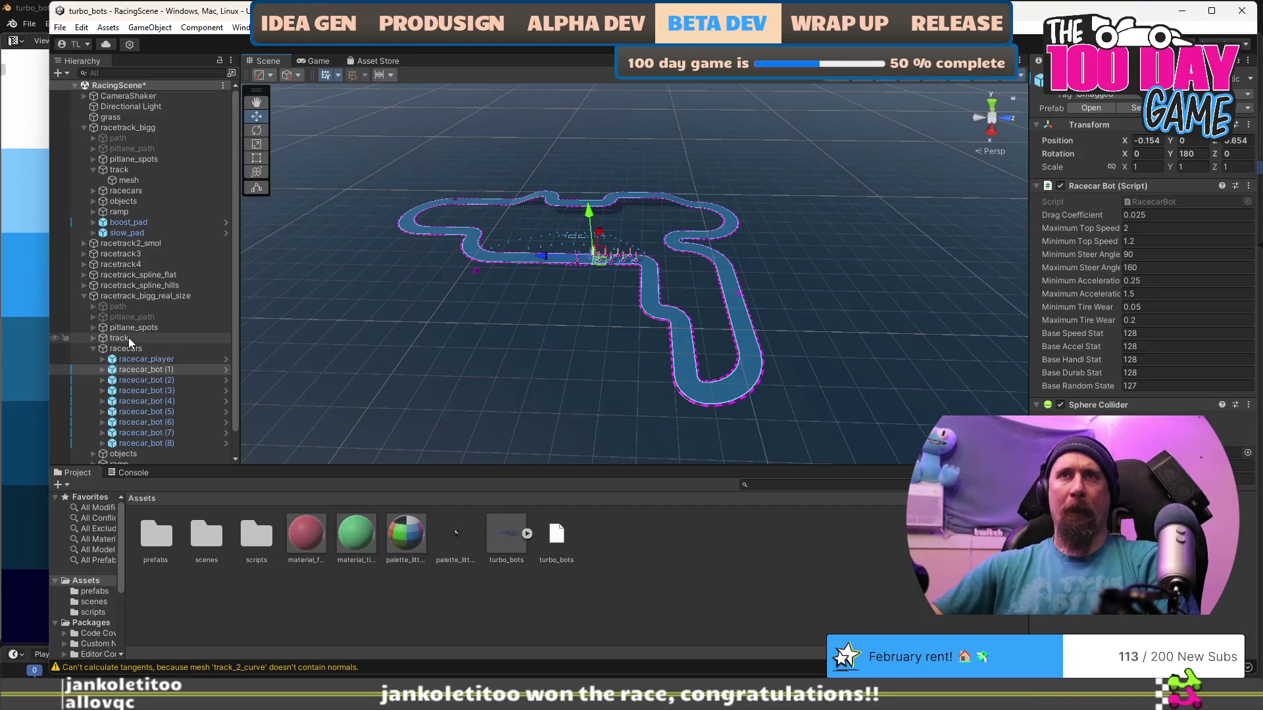
left_click(119, 338)
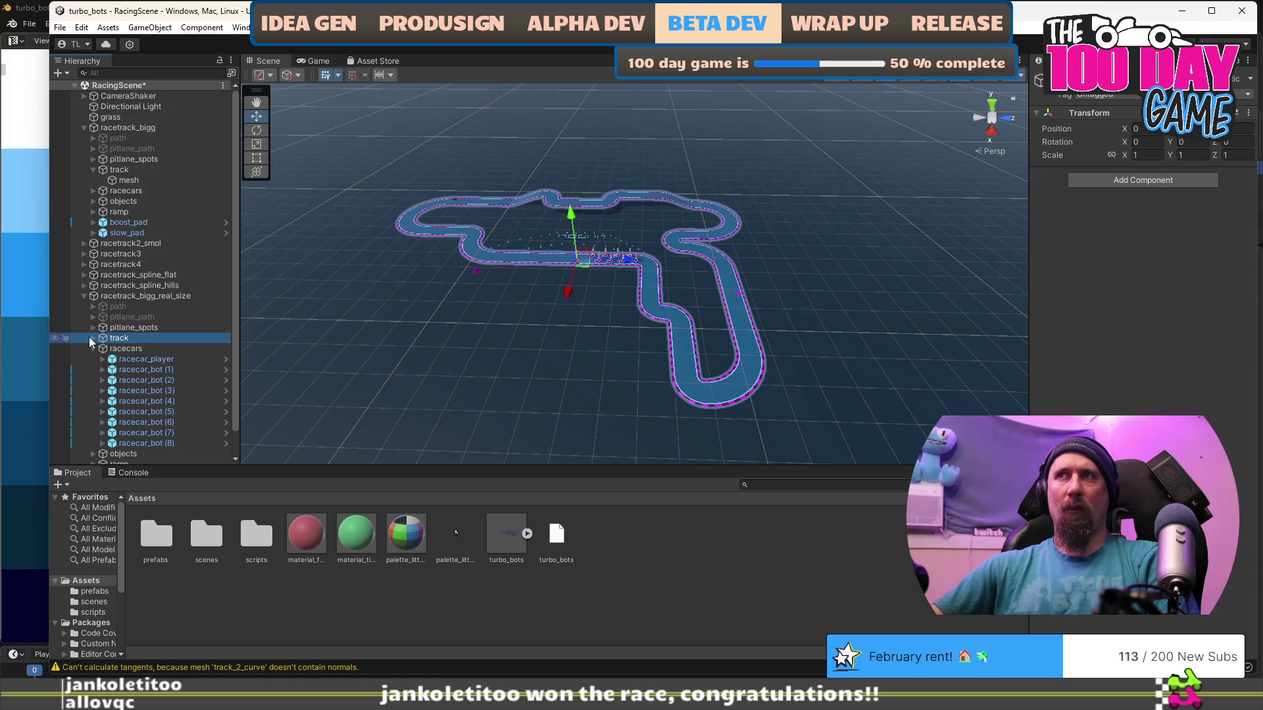
Set the path's Transform Scale X, Y and Z to 12.5.
left_click(92, 307)
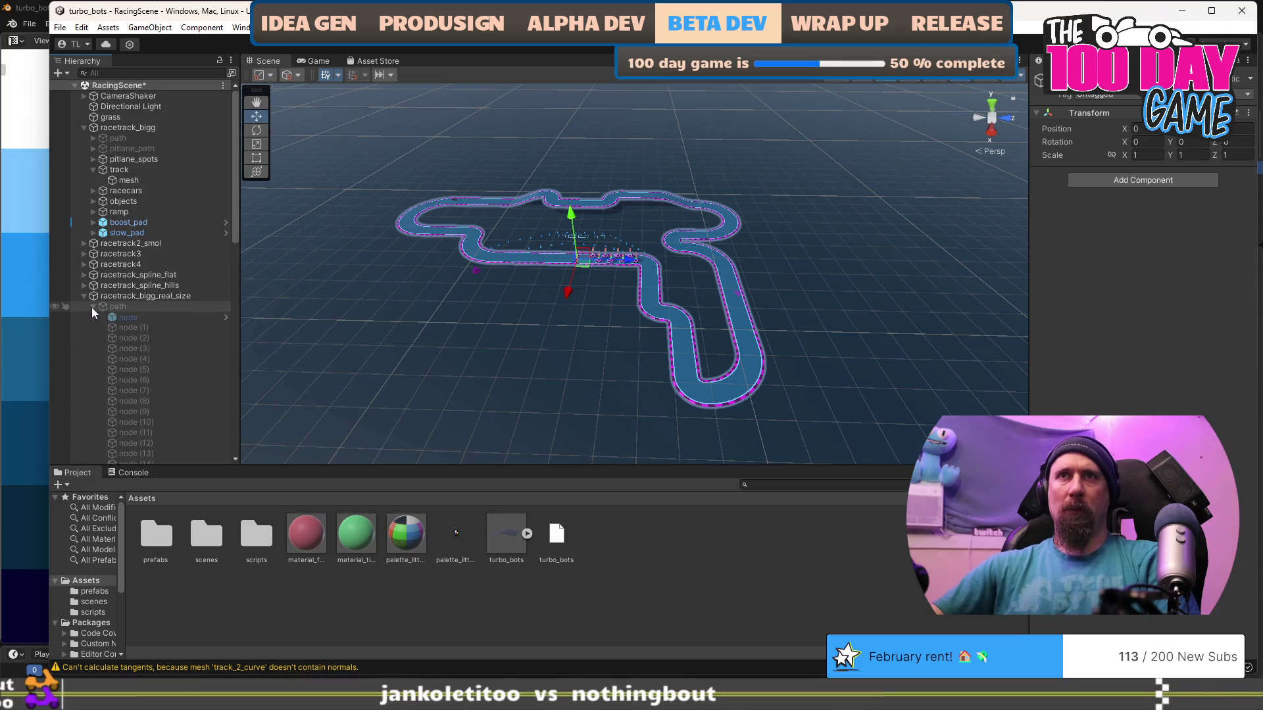
left_click(124, 307)
left_click(1153, 155)
type("12.5")
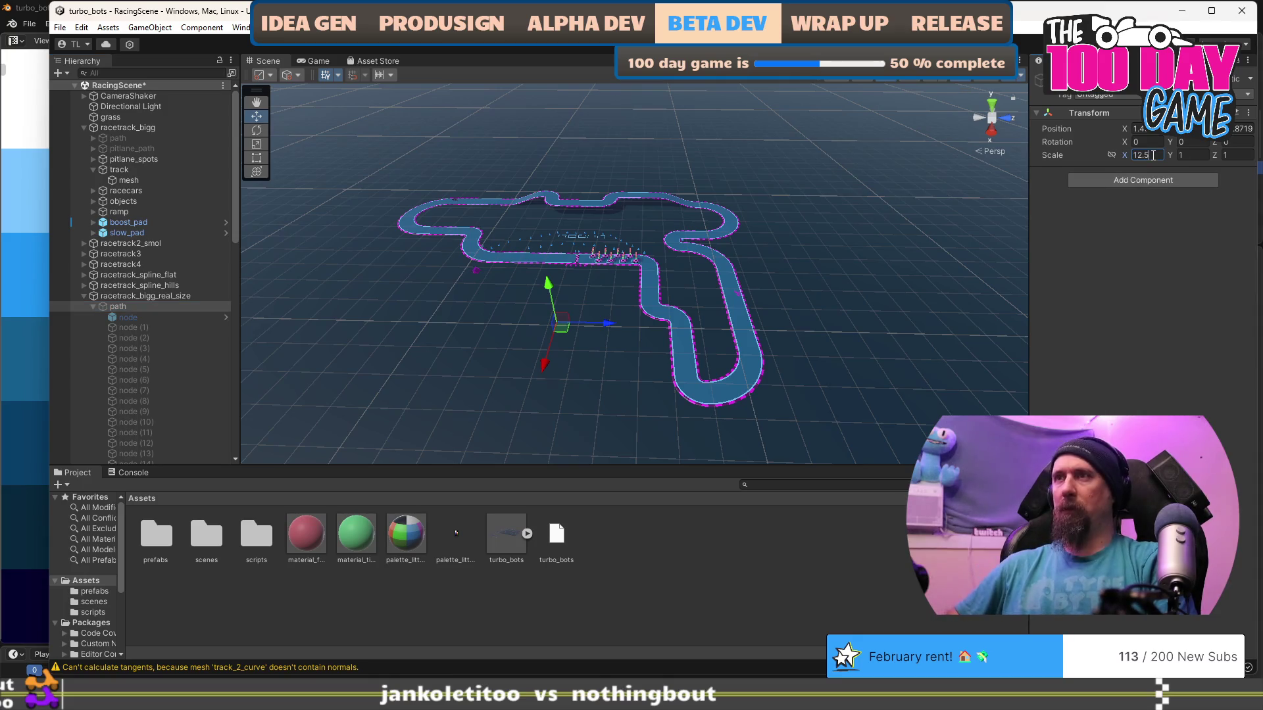
key("Tab")
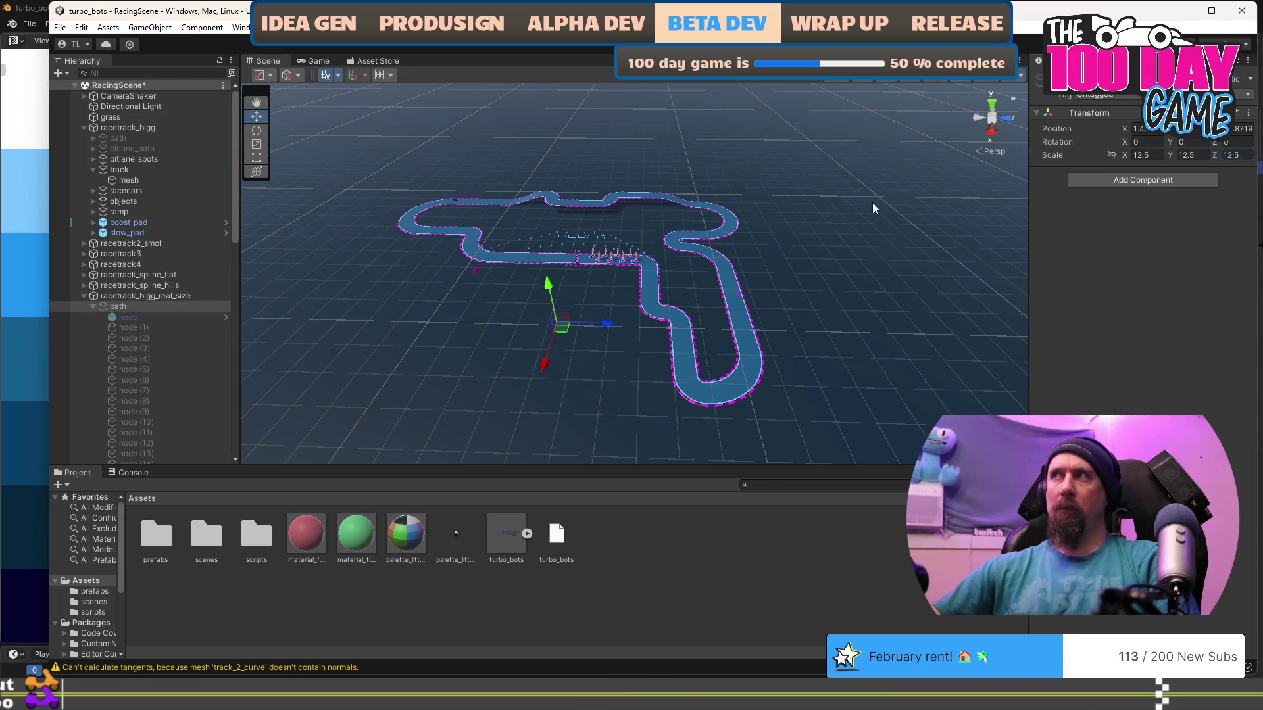
key("Return")
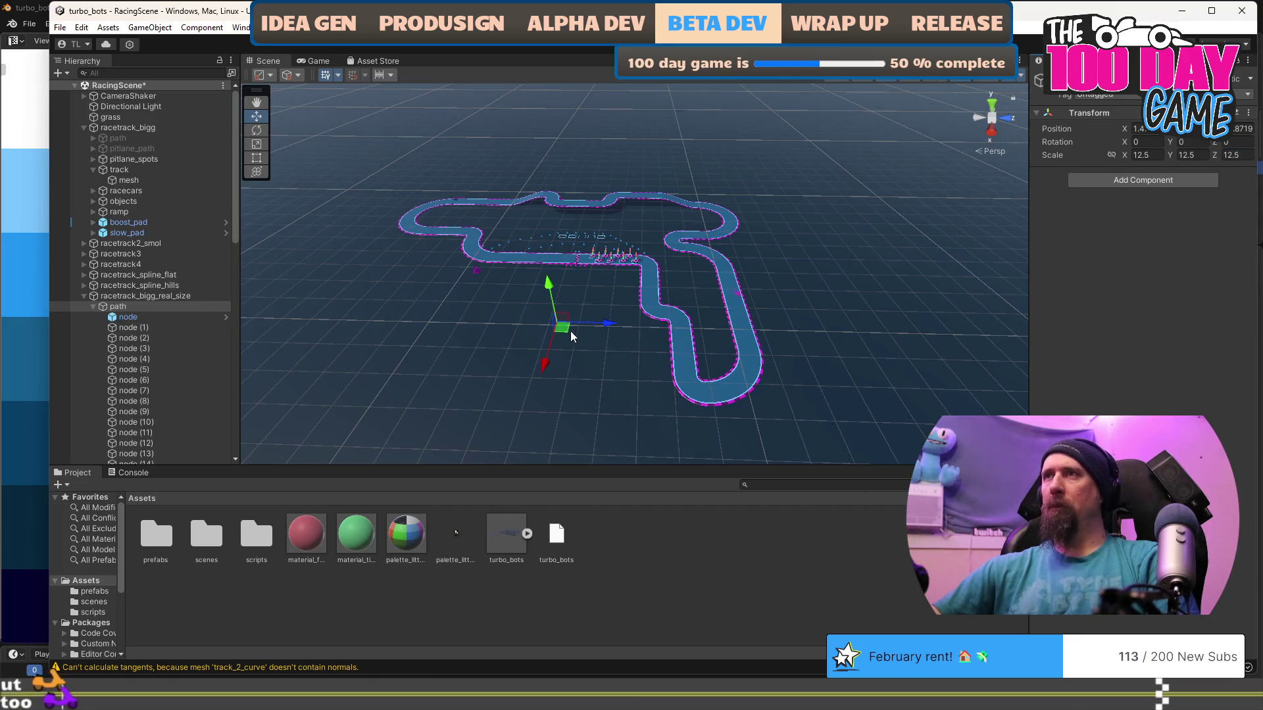
Frame the grass ground plane and orbit around to check the scaled path against the track.
left_click(760, 279)
mouse_move(485, 357)
left_mouse_down()
mouse_move(365, 284)
mouse_move(592, 356)
left_mouse_up()
key("f")
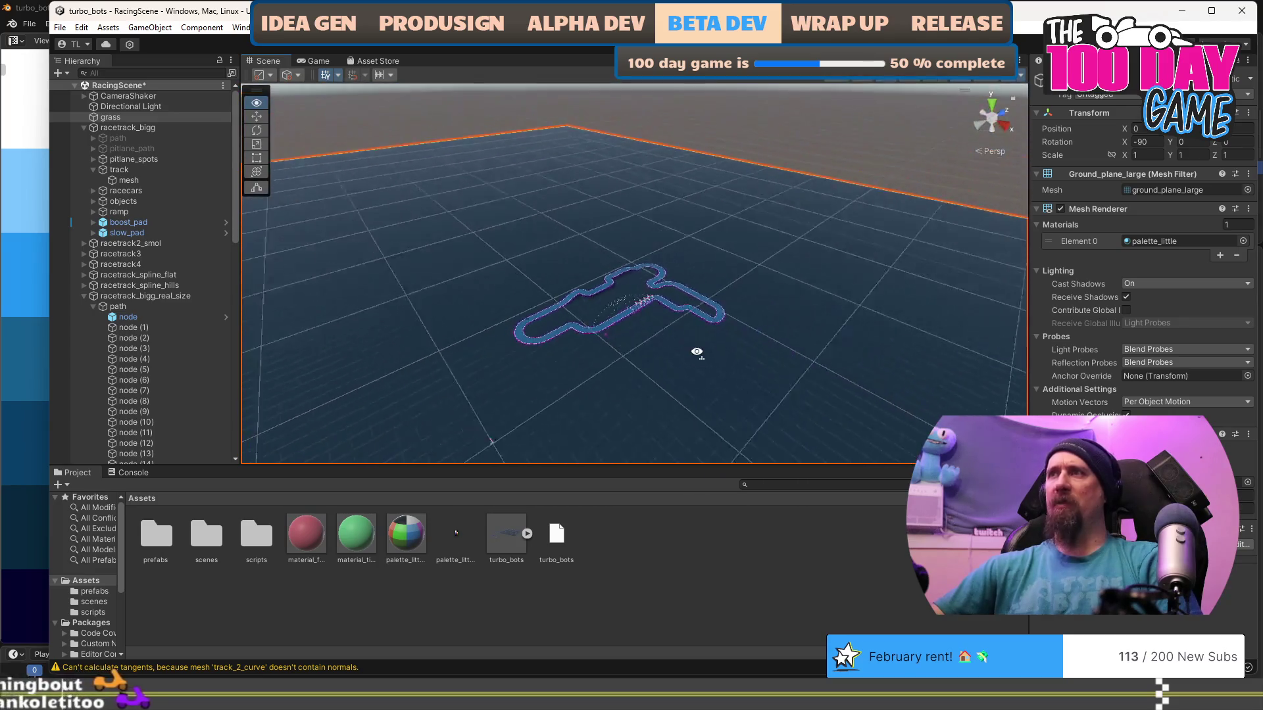
left_click(740, 284)
left_click(739, 284)
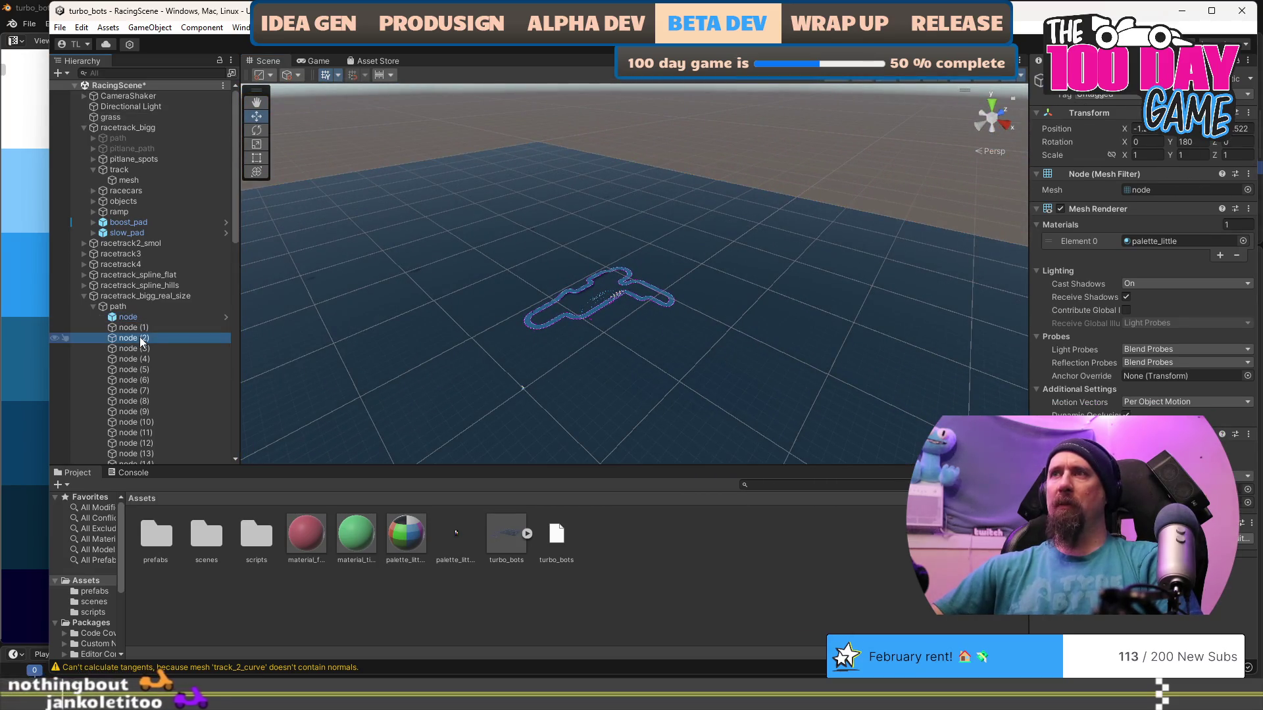
mouse_move(739, 284)
left_mouse_down()
mouse_move(375, 296)
mouse_move(612, 361)
mouse_move(738, 314)
mouse_move(643, 296)
mouse_move(424, 327)
left_mouse_up()
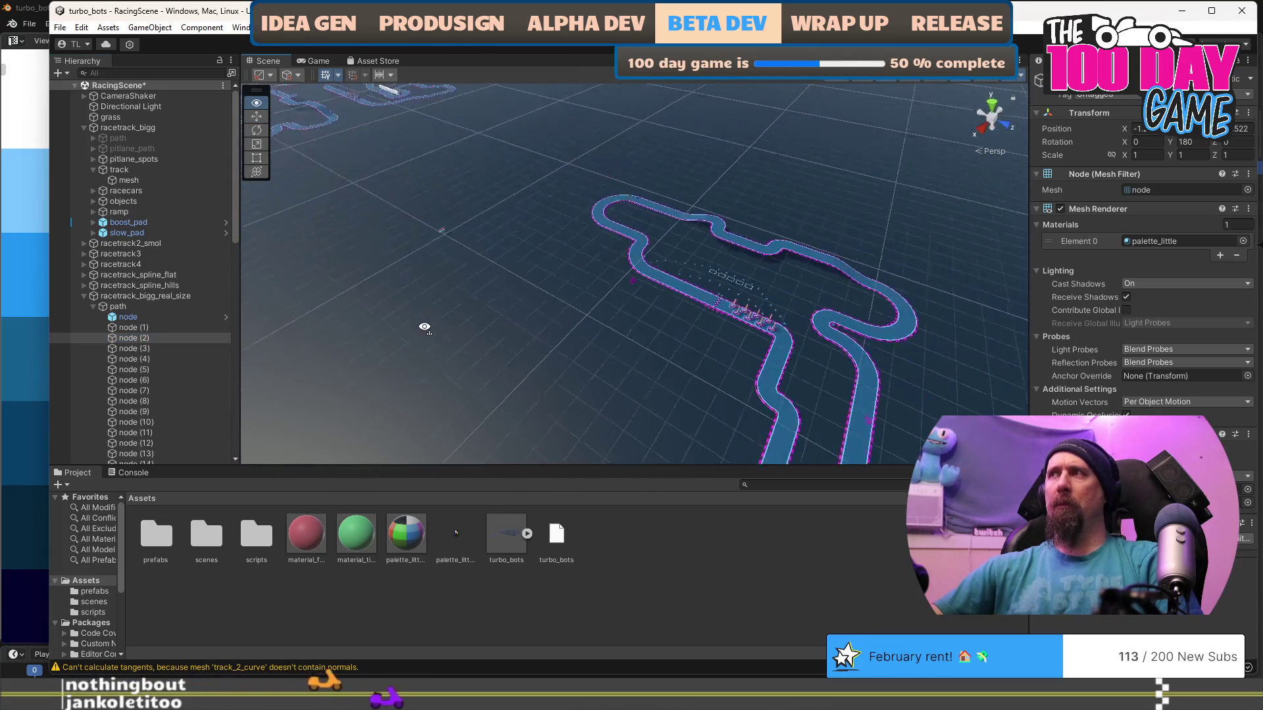
left_click(152, 303)
left_click(152, 296)
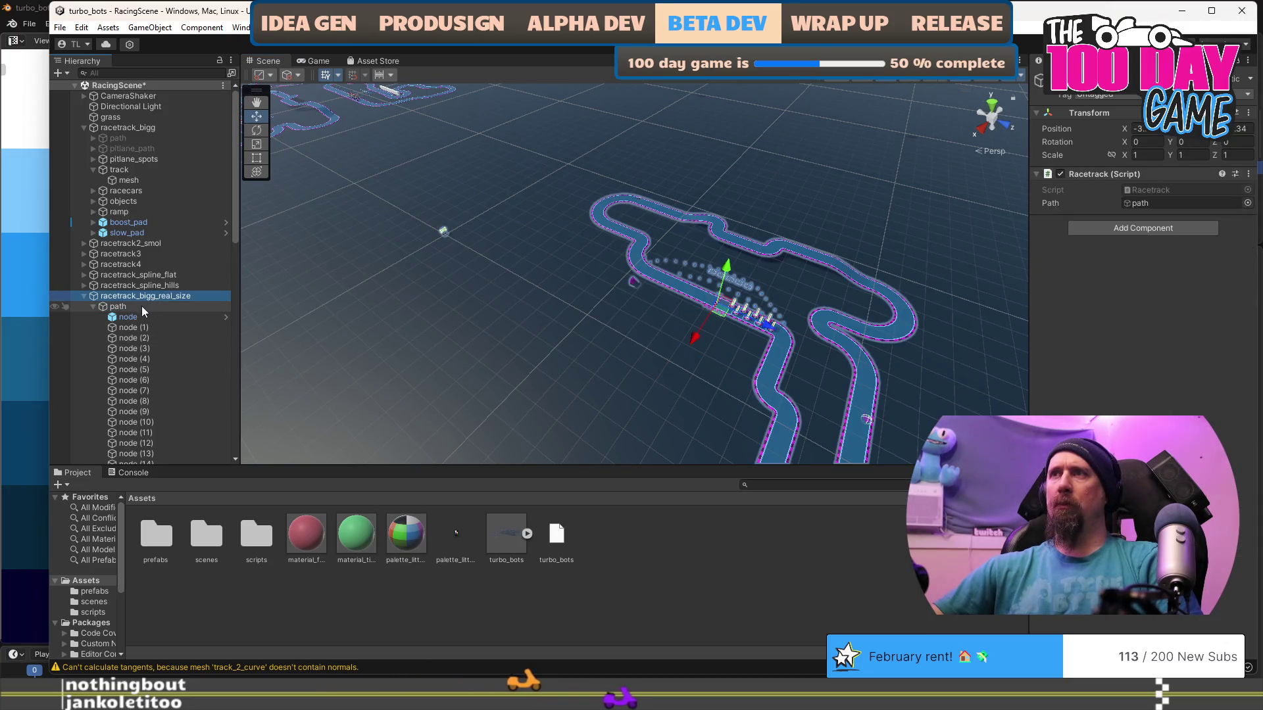
mouse_move(761, 333)
left_mouse_down()
mouse_move(823, 397)
mouse_move(809, 381)
mouse_move(671, 355)
mouse_move(615, 322)
mouse_move(840, 231)
mouse_move(851, 248)
mouse_move(891, 254)
mouse_move(892, 266)
mouse_move(638, 330)
mouse_move(539, 267)
mouse_move(610, 219)
mouse_move(595, 270)
left_mouse_up()
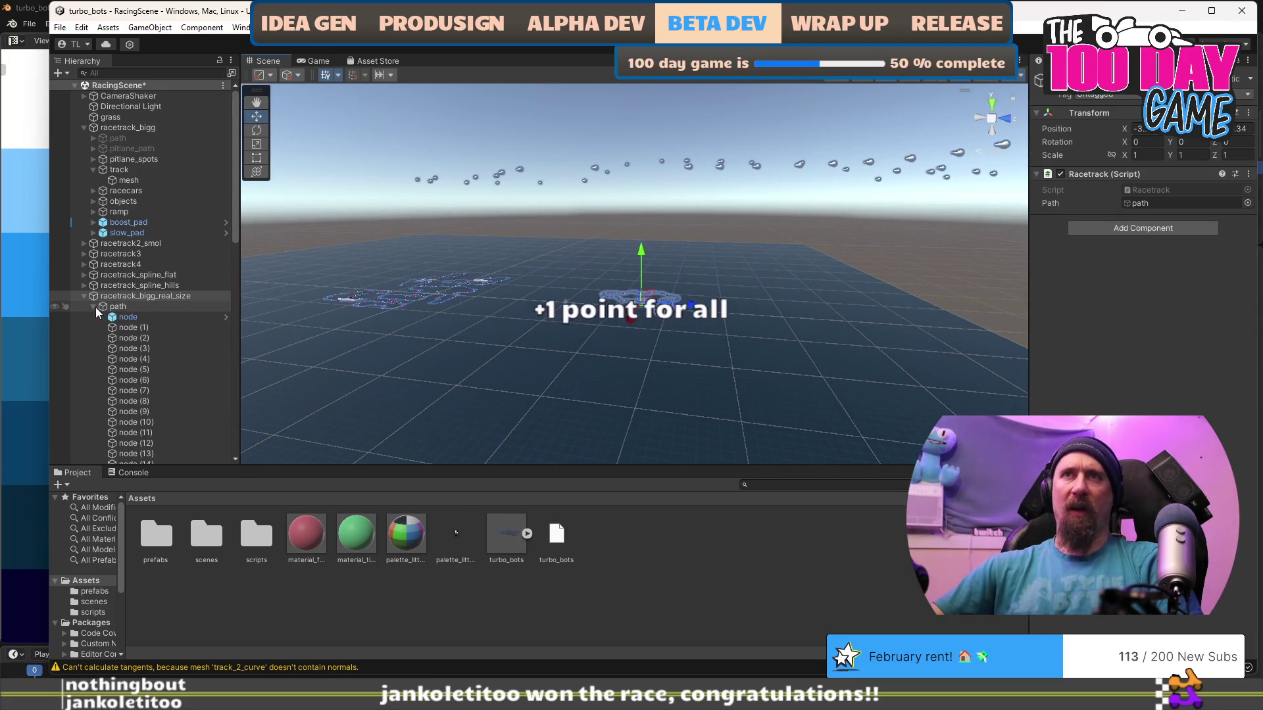
mouse_move(597, 305)
left_mouse_down()
mouse_move(579, 264)
mouse_move(546, 317)
mouse_move(724, 310)
mouse_move(671, 312)
left_mouse_up()
Collapse the path's node list, peek at pitlane_spots, and expand the track object.
left_click(151, 306)
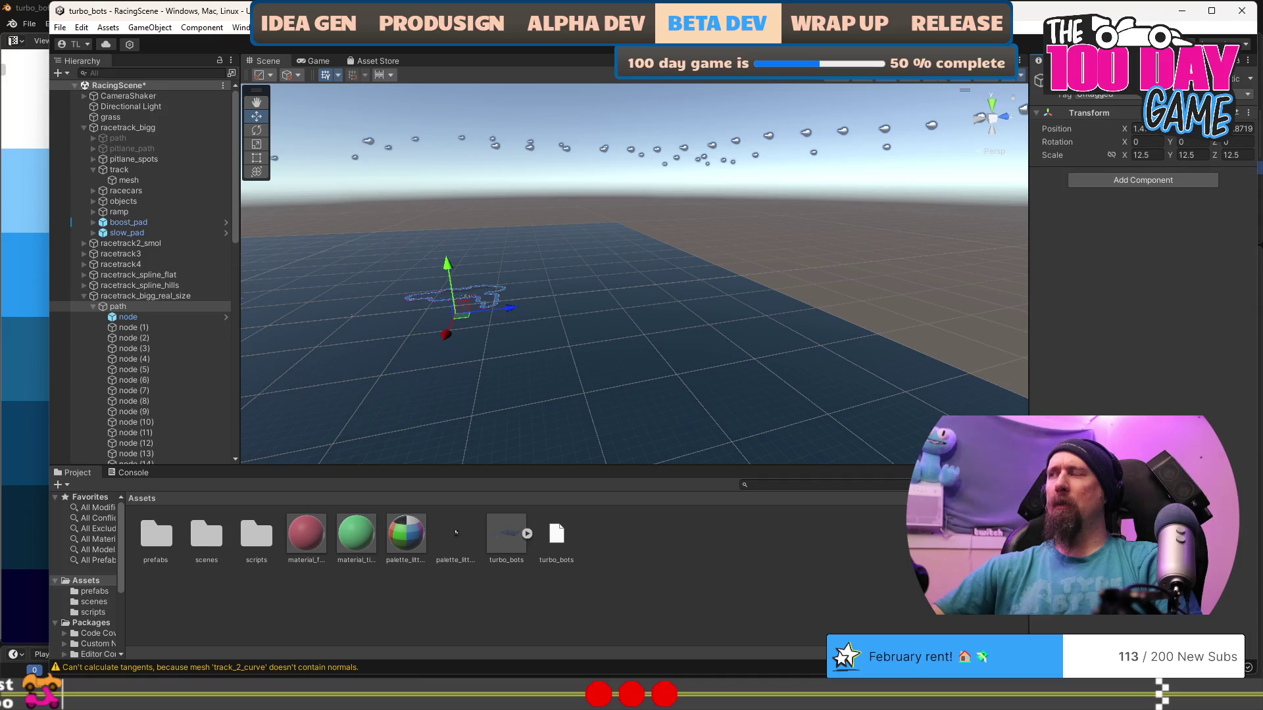
left_click(100, 307)
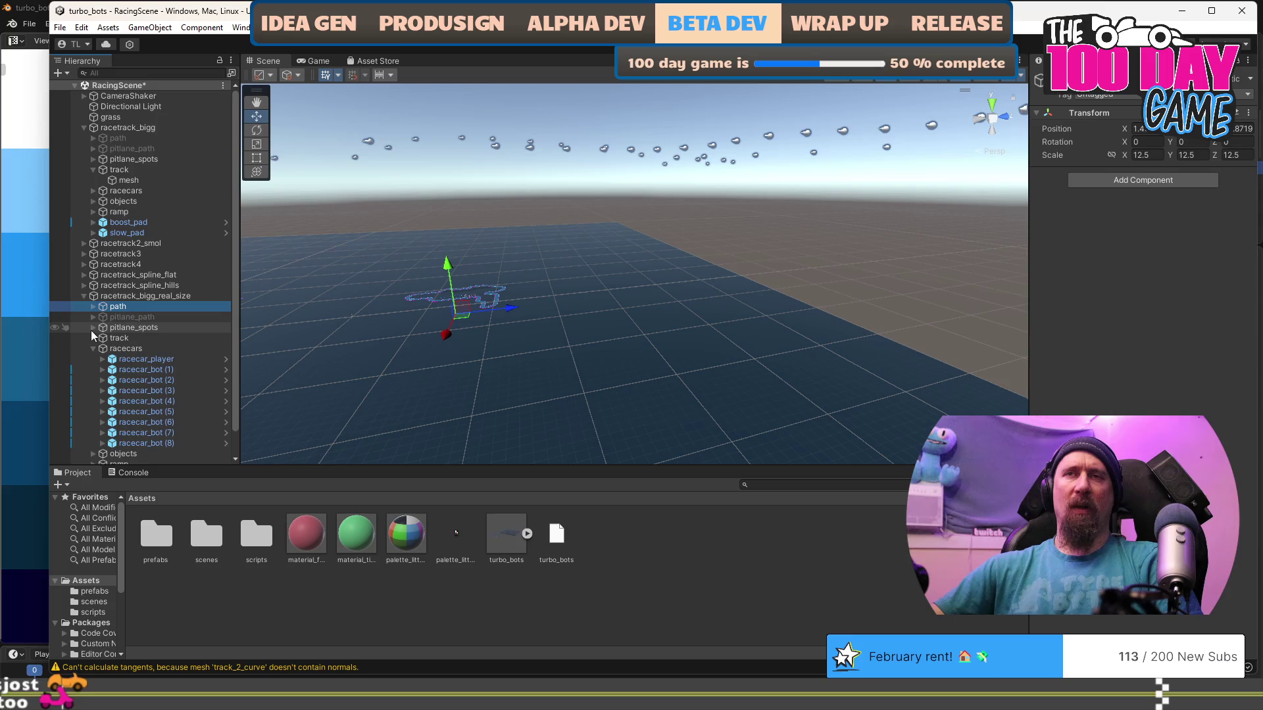
left_click(92, 329)
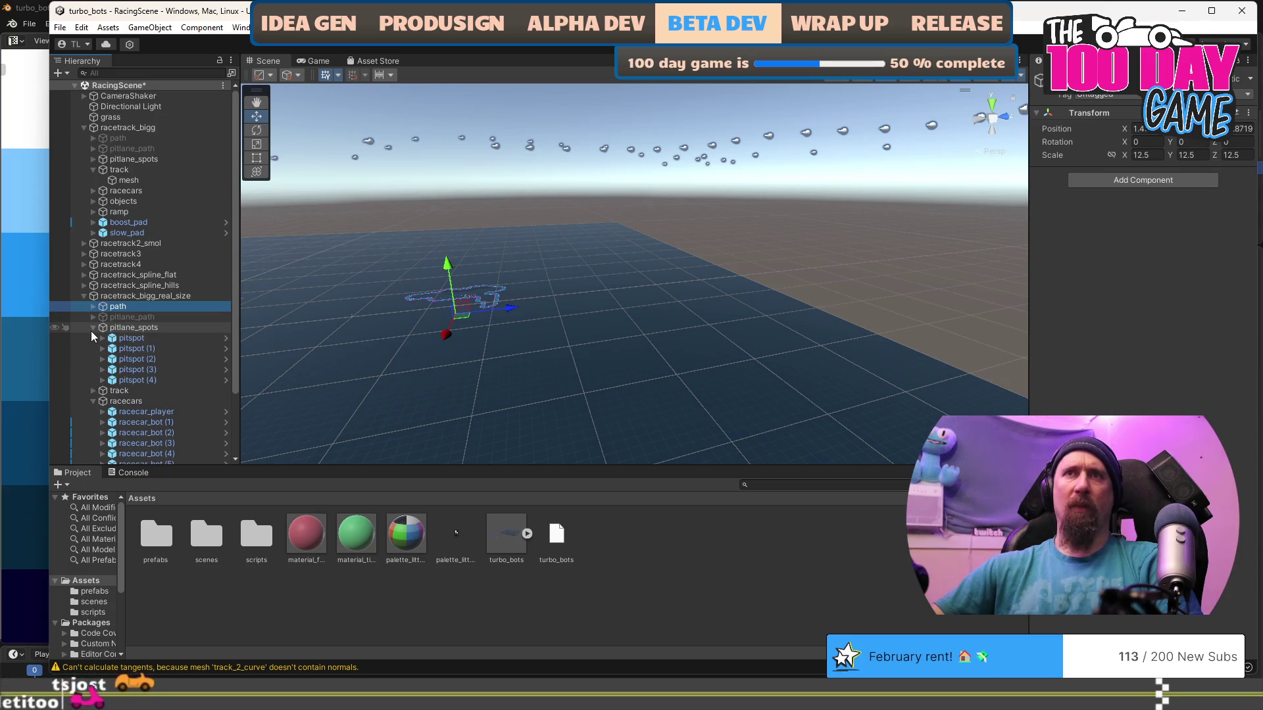
left_click(92, 328)
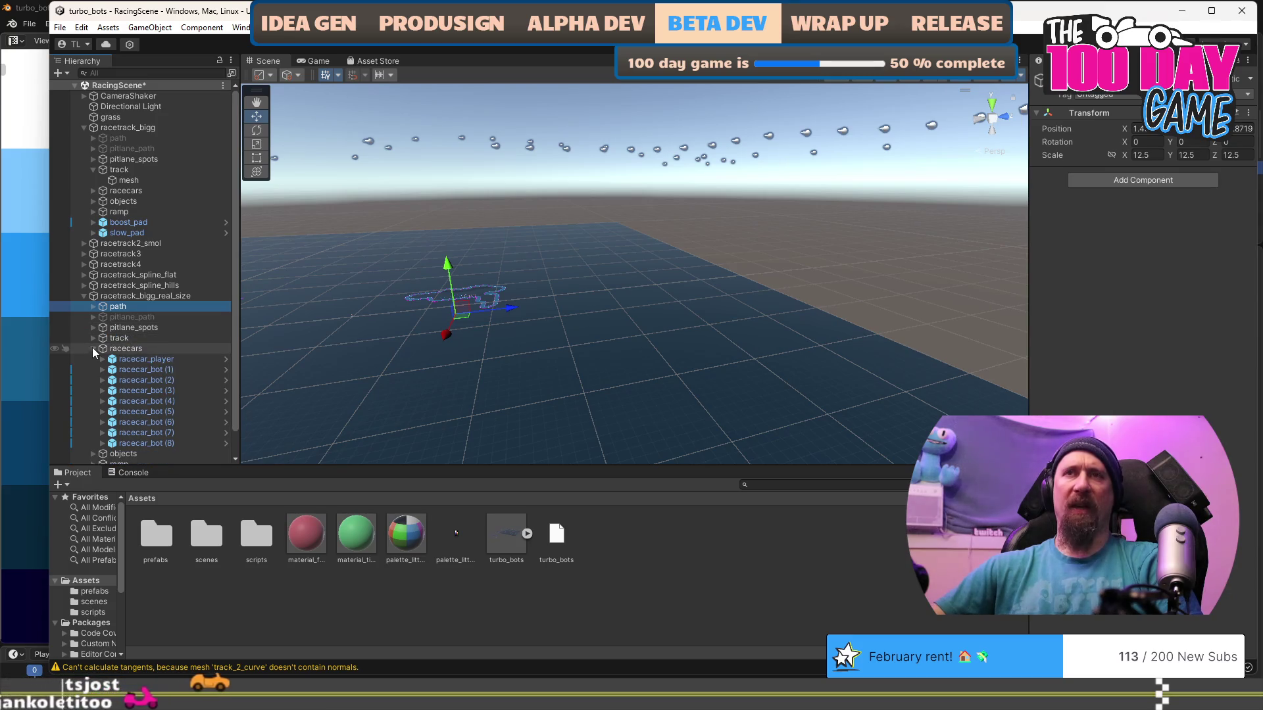
left_click(92, 338)
Set the track mesh's Mesh Filter to real_size_racetrack and orbit around the new full-scale track.
left_click(129, 349)
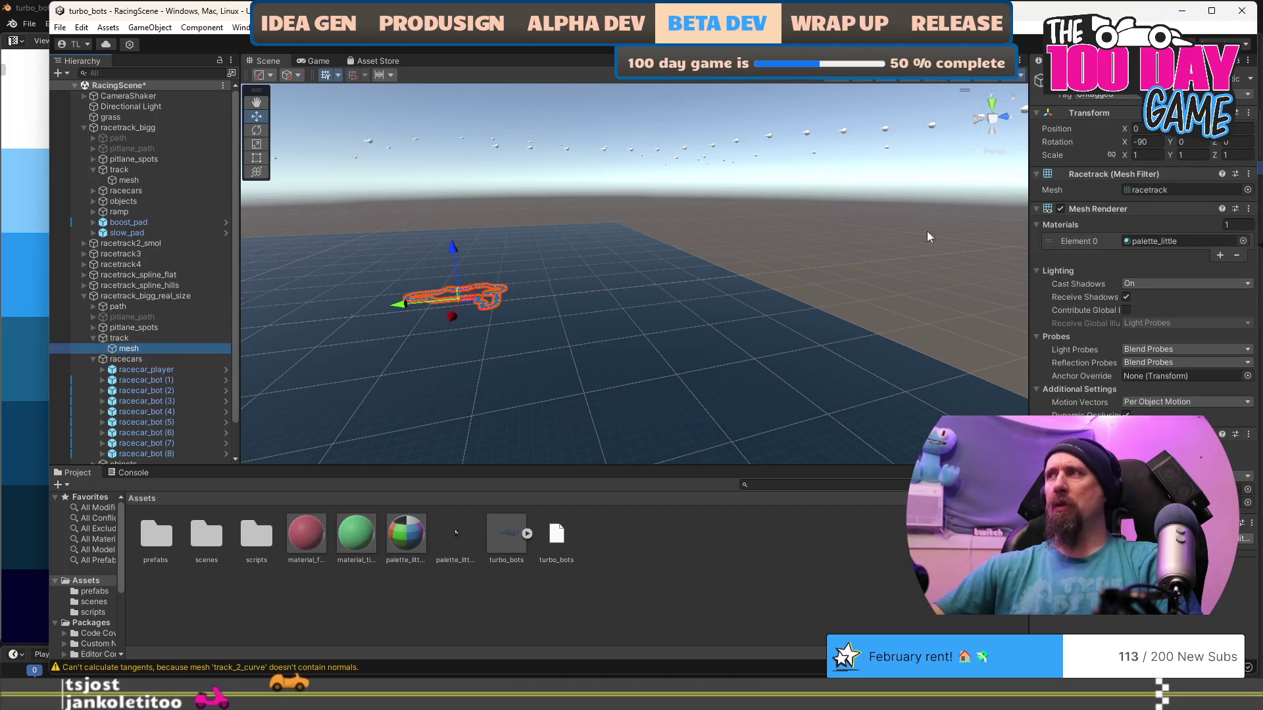
left_click(1246, 190)
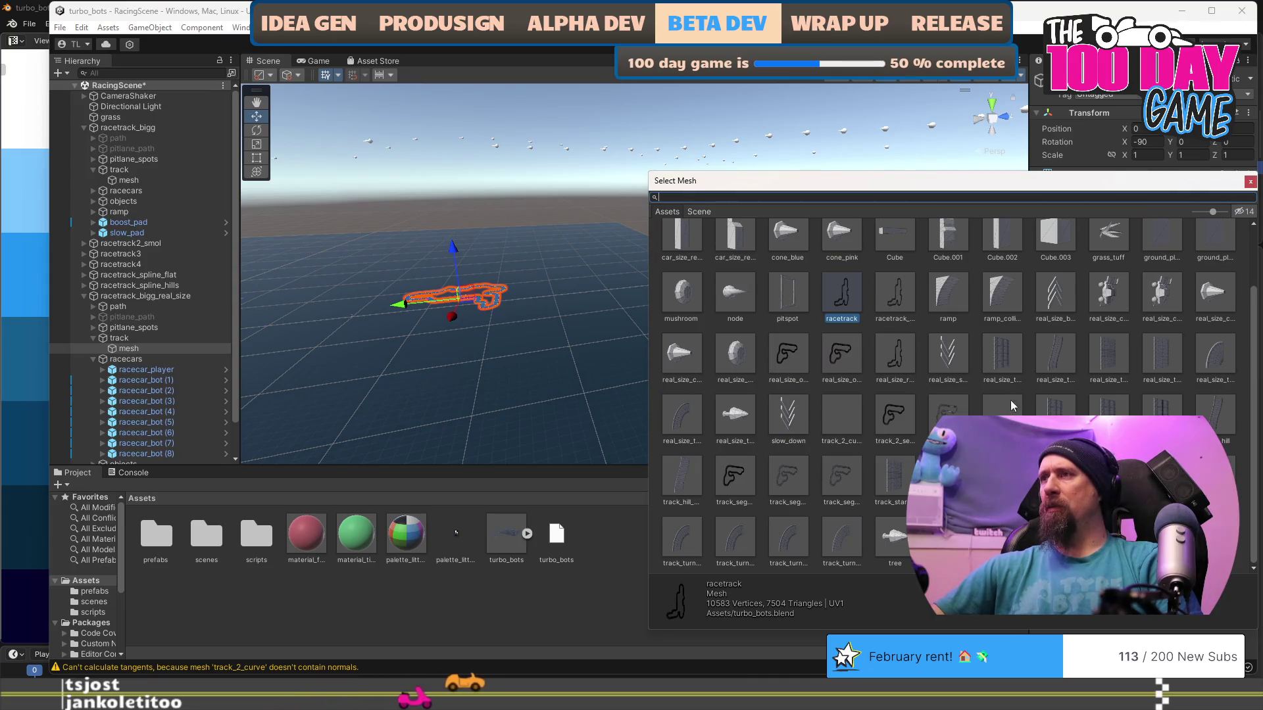
scroll(877, 472, "up", 2)
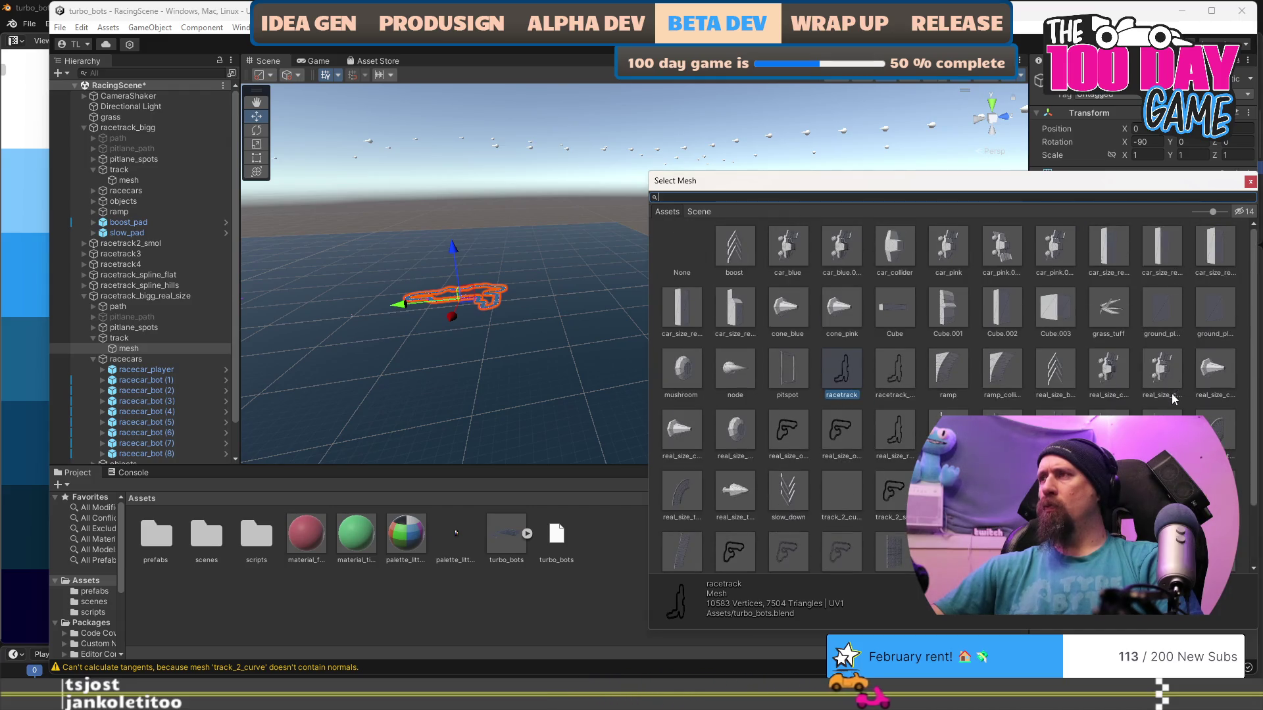
scroll(1171, 394, "down", 2)
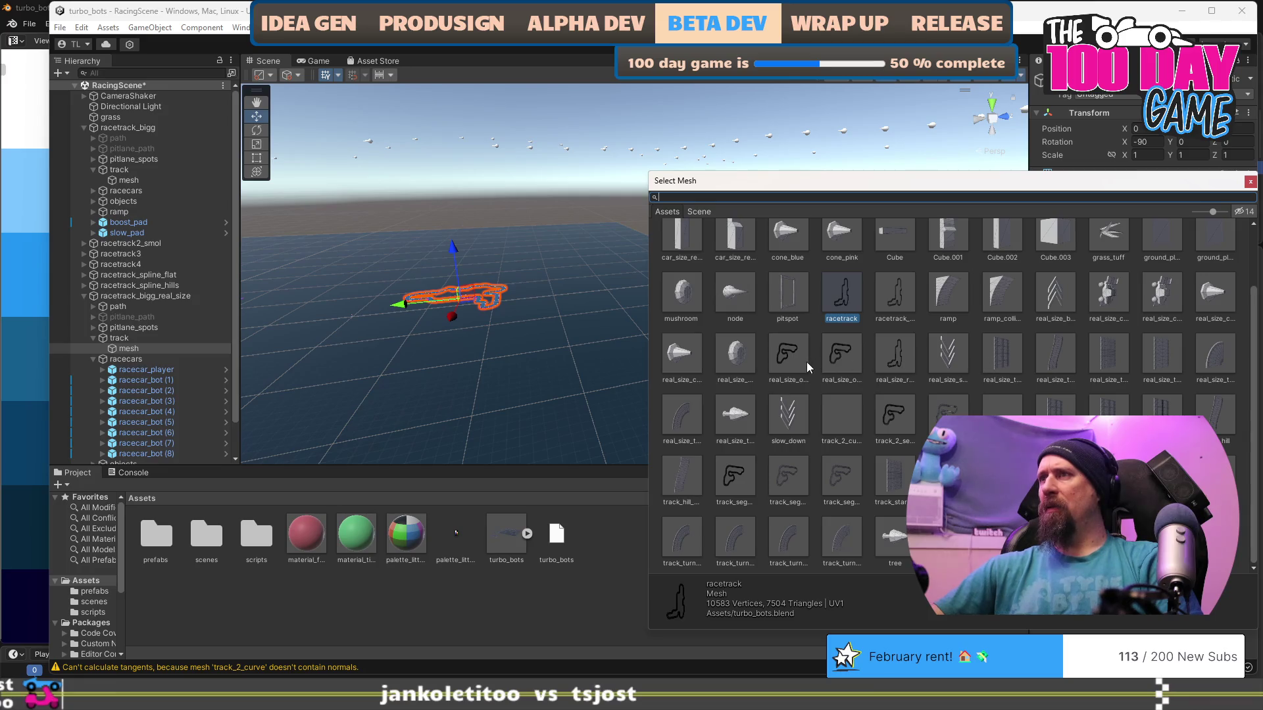
left_click(898, 361)
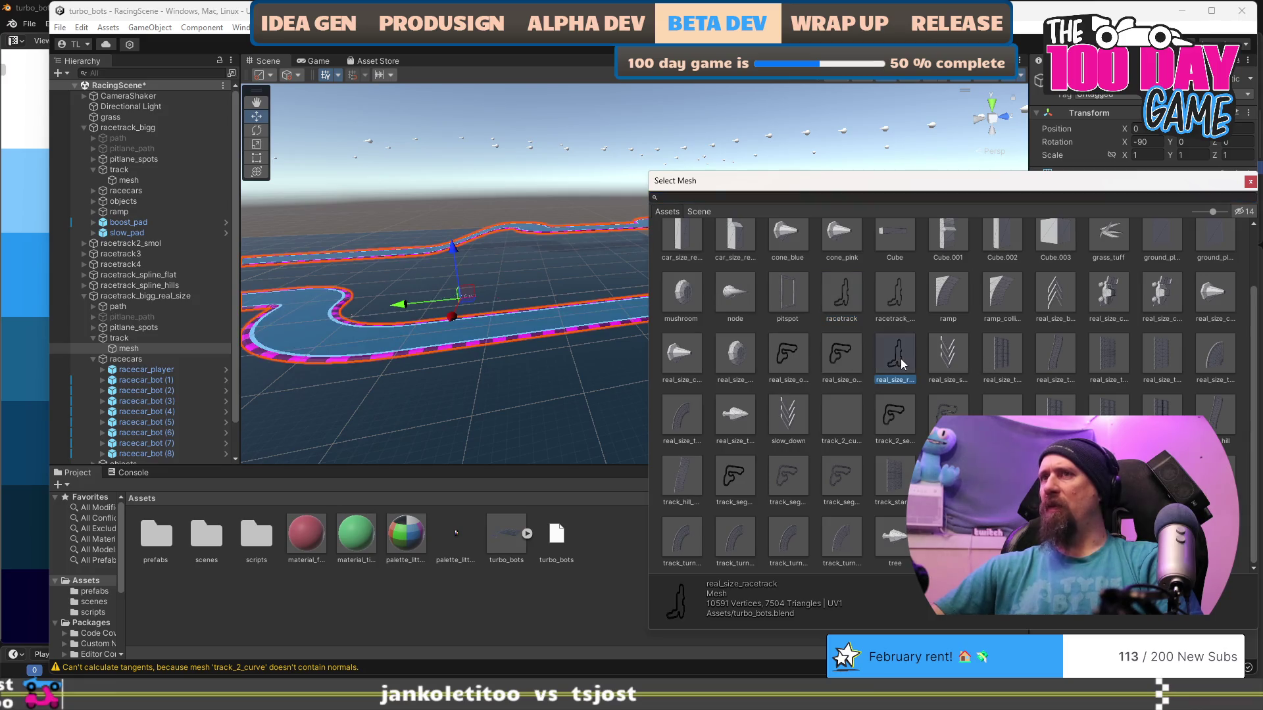
double_click(901, 363)
mouse_move(863, 302)
left_mouse_down()
mouse_move(731, 292)
mouse_move(624, 268)
mouse_move(626, 250)
mouse_move(1015, 344)
mouse_move(718, 167)
mouse_move(727, 185)
left_mouse_up()
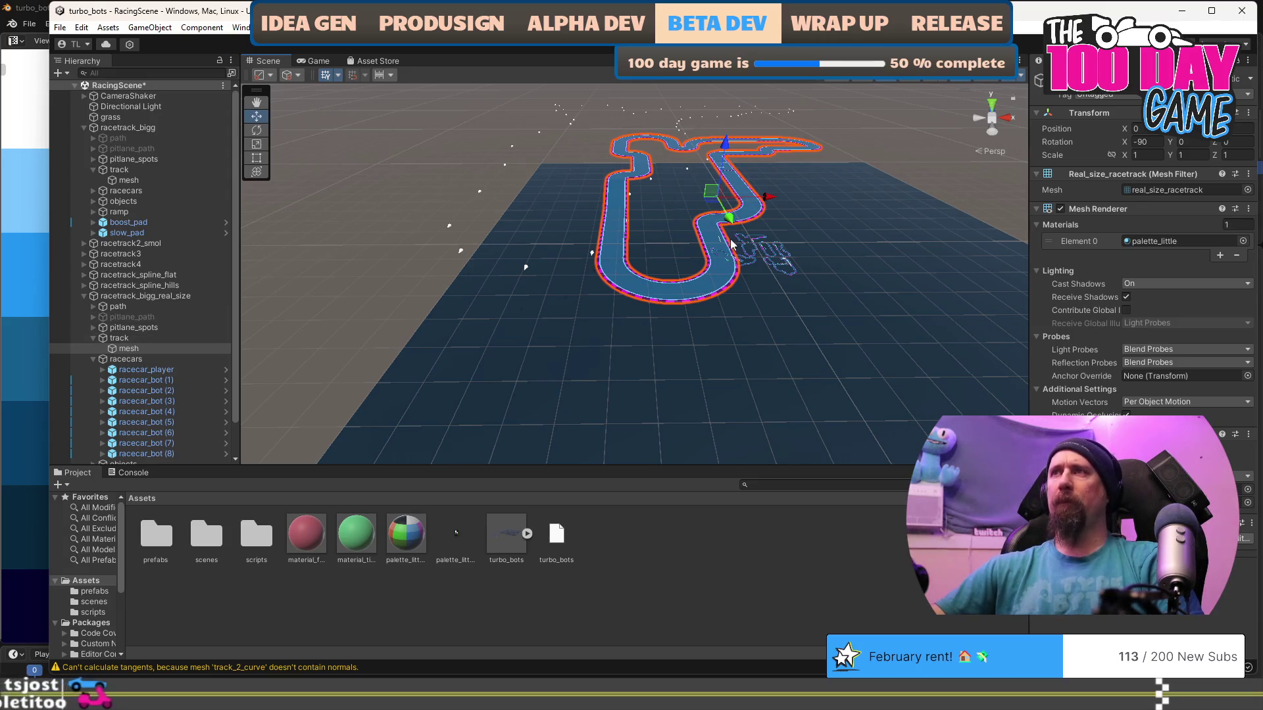
Expand the racetrack_bigg_real_size path and orbit down to look along the track.
scroll(729, 235, "up", 8)
mouse_move(527, 263)
left_mouse_down()
mouse_move(320, 327)
mouse_move(684, 287)
mouse_move(342, 276)
left_mouse_up()
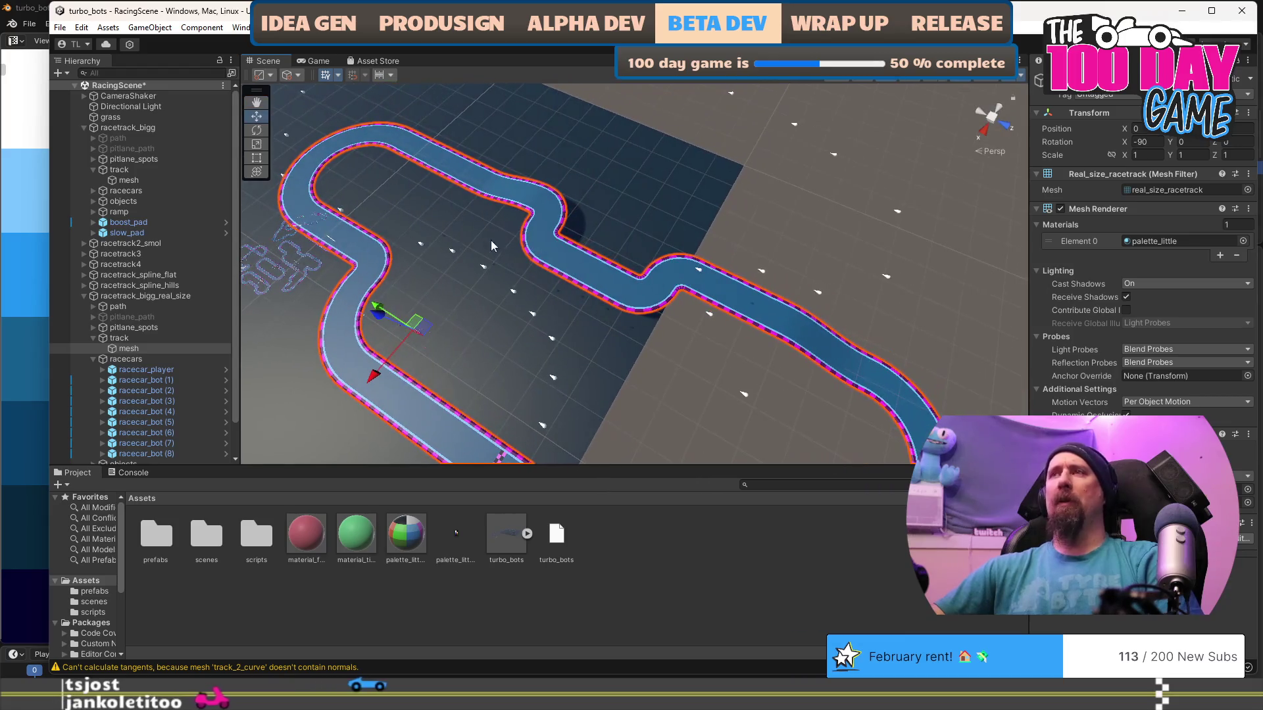
left_click(94, 307)
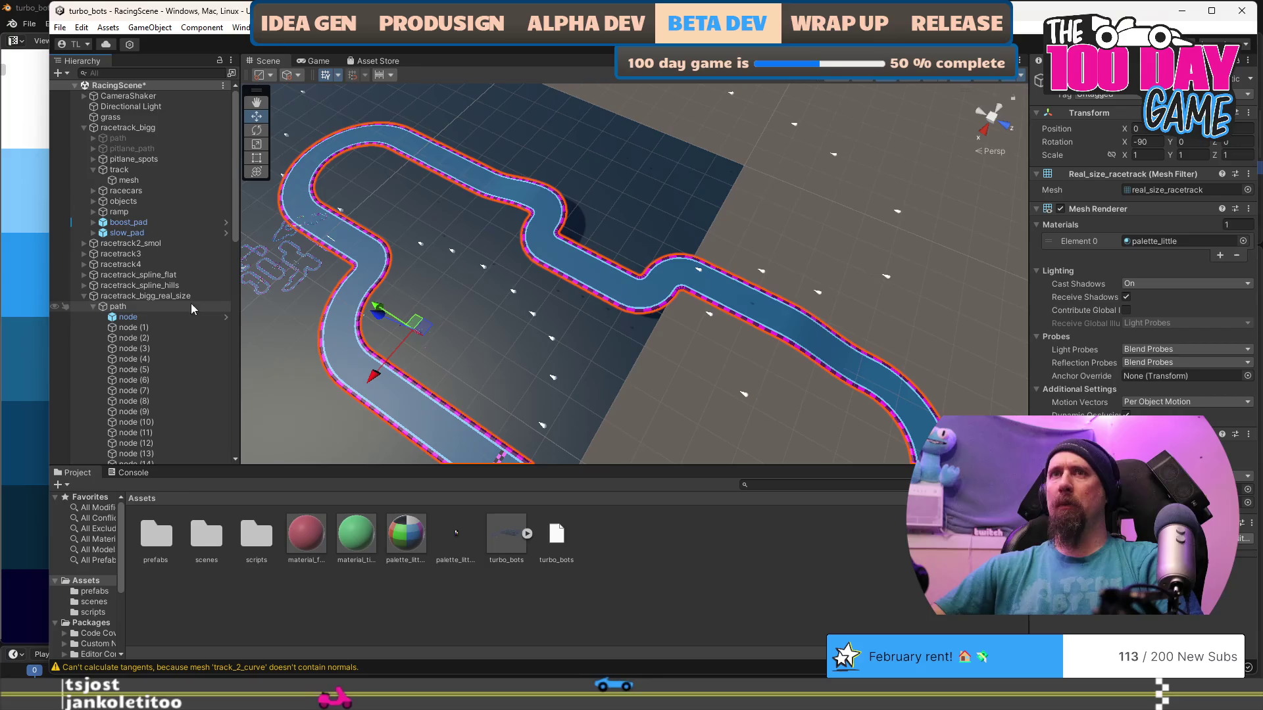
left_click(119, 306)
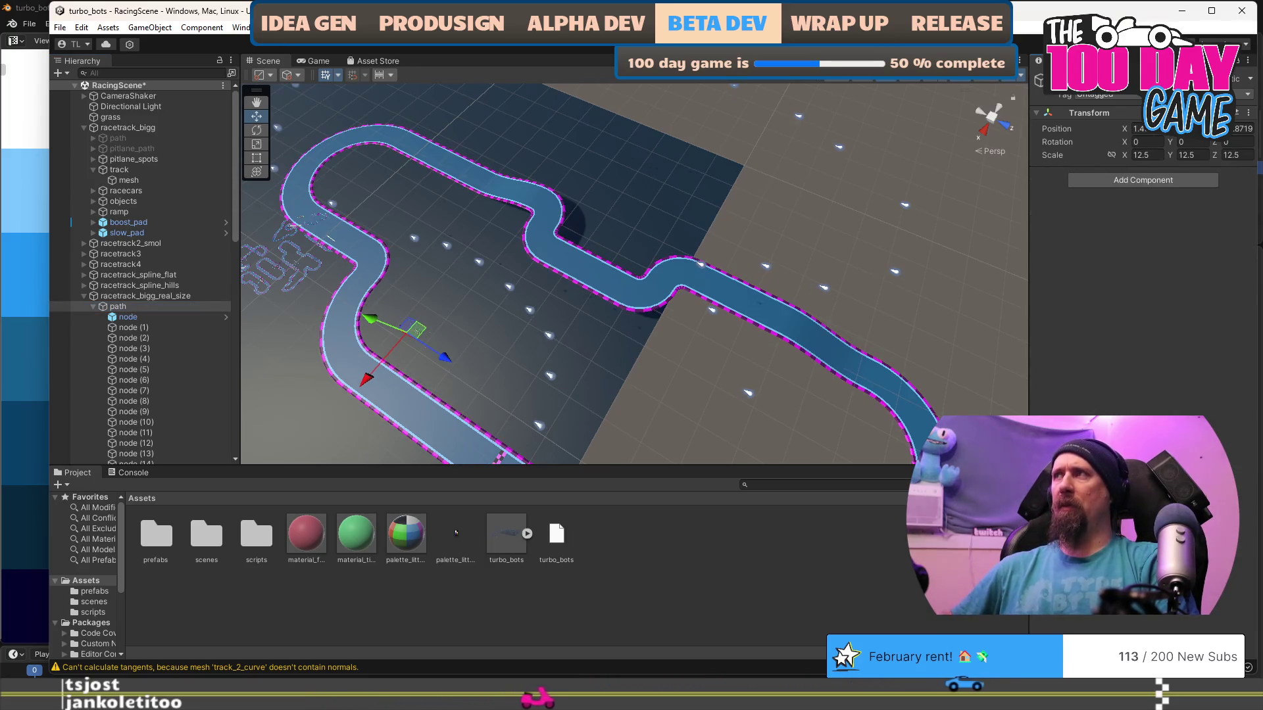
mouse_move(729, 387)
left_mouse_down()
mouse_move(450, 296)
mouse_move(796, 178)
left_mouse_up()
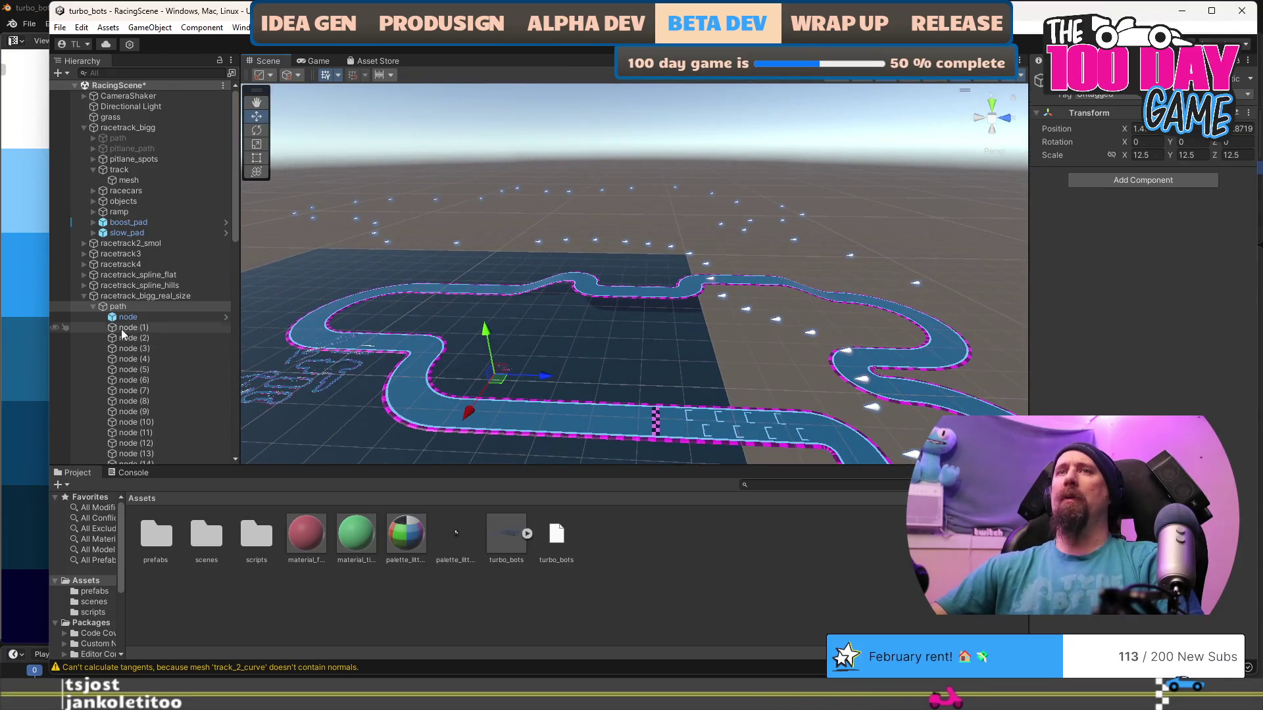
Select node (1) through node (51), snap them onto the track, and lift them slightly above it.
left_click(131, 327)
scroll(156, 343, "down", 15)
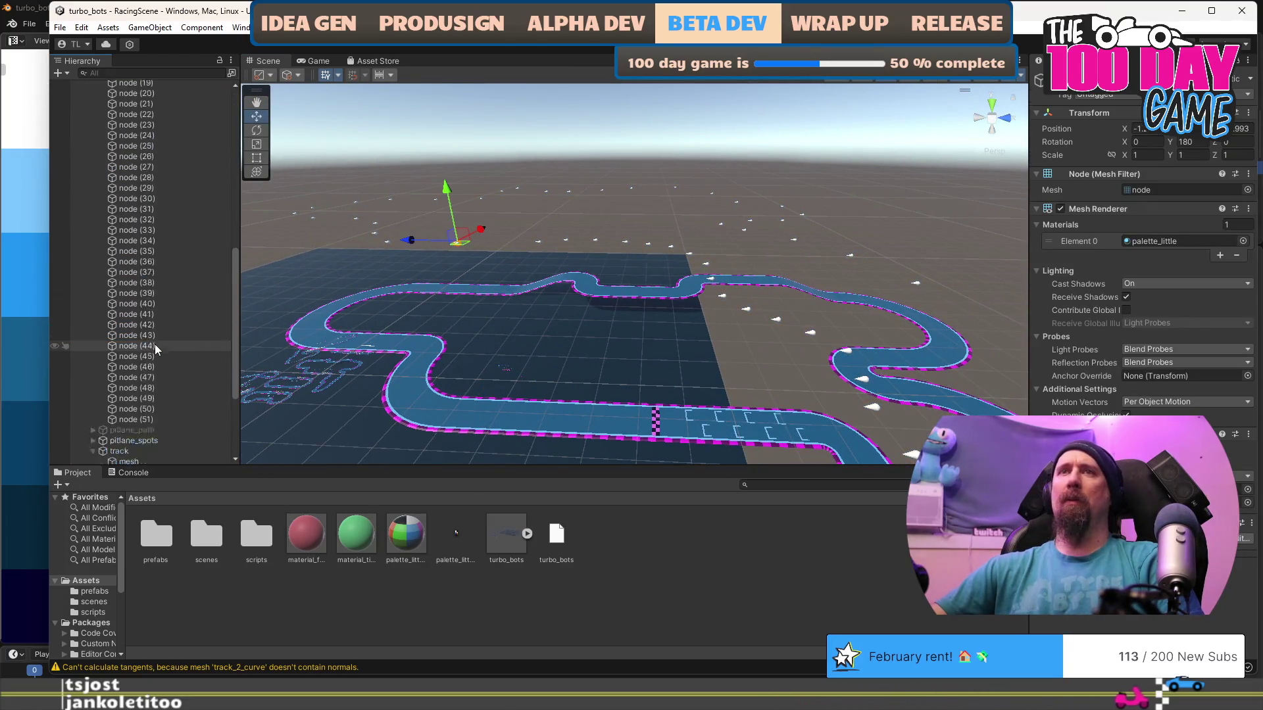
left_click(156, 269, "shift")
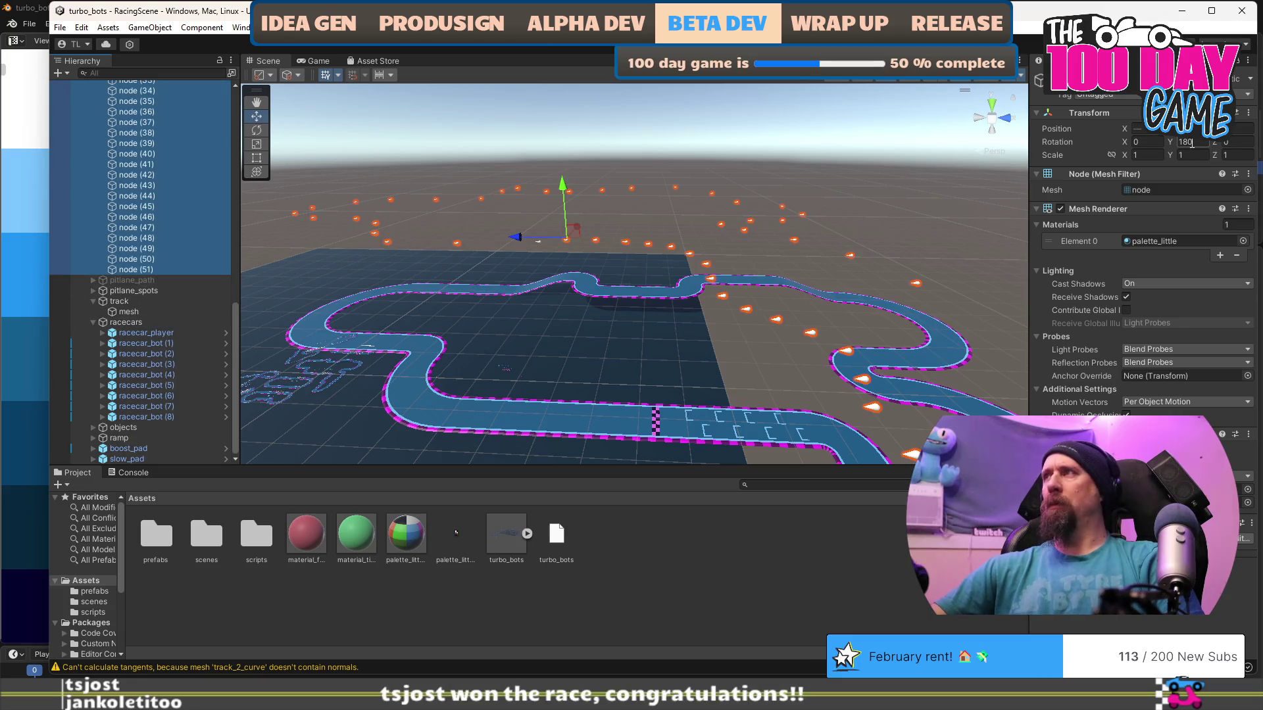
left_click(456, 533)
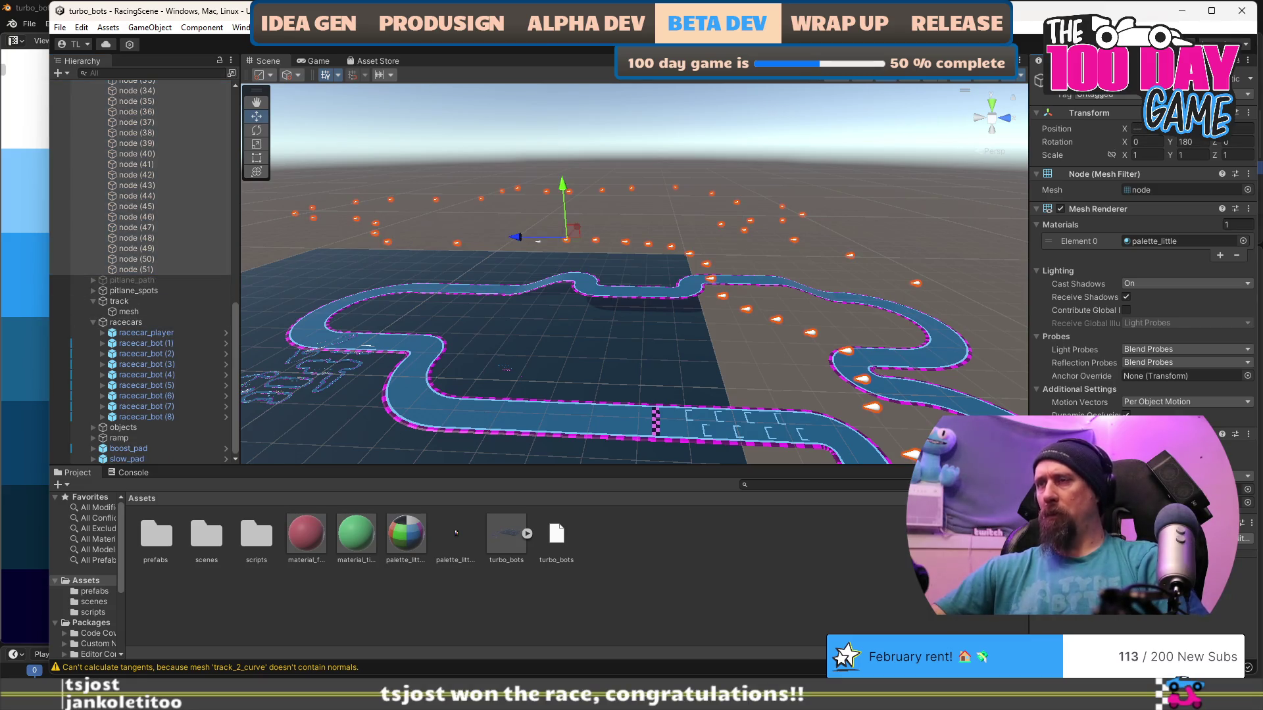
key("Return")
middle_click(733, 364)
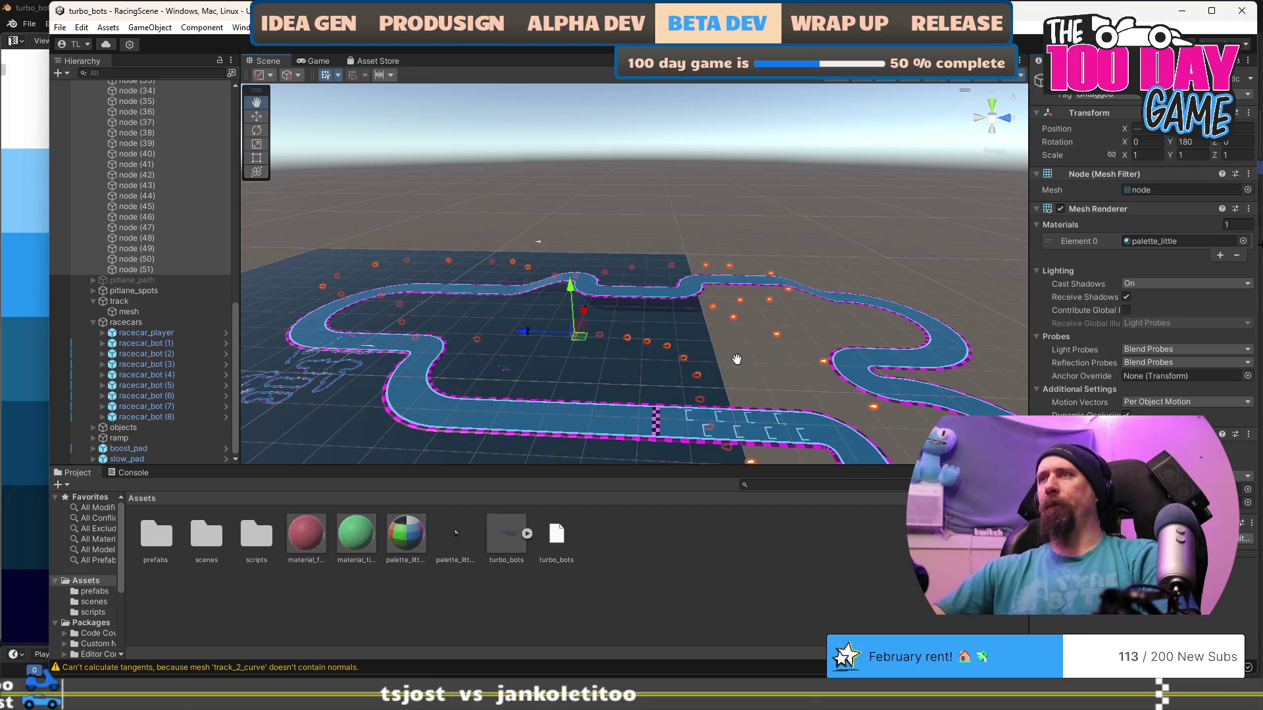
mouse_move(574, 292)
left_mouse_down()
mouse_move(574, 279)
mouse_move(630, 401)
mouse_move(675, 395)
left_mouse_up()
Nudge the first node to X -0.94, then reselect the whole path.
scroll(186, 245, "up", 10)
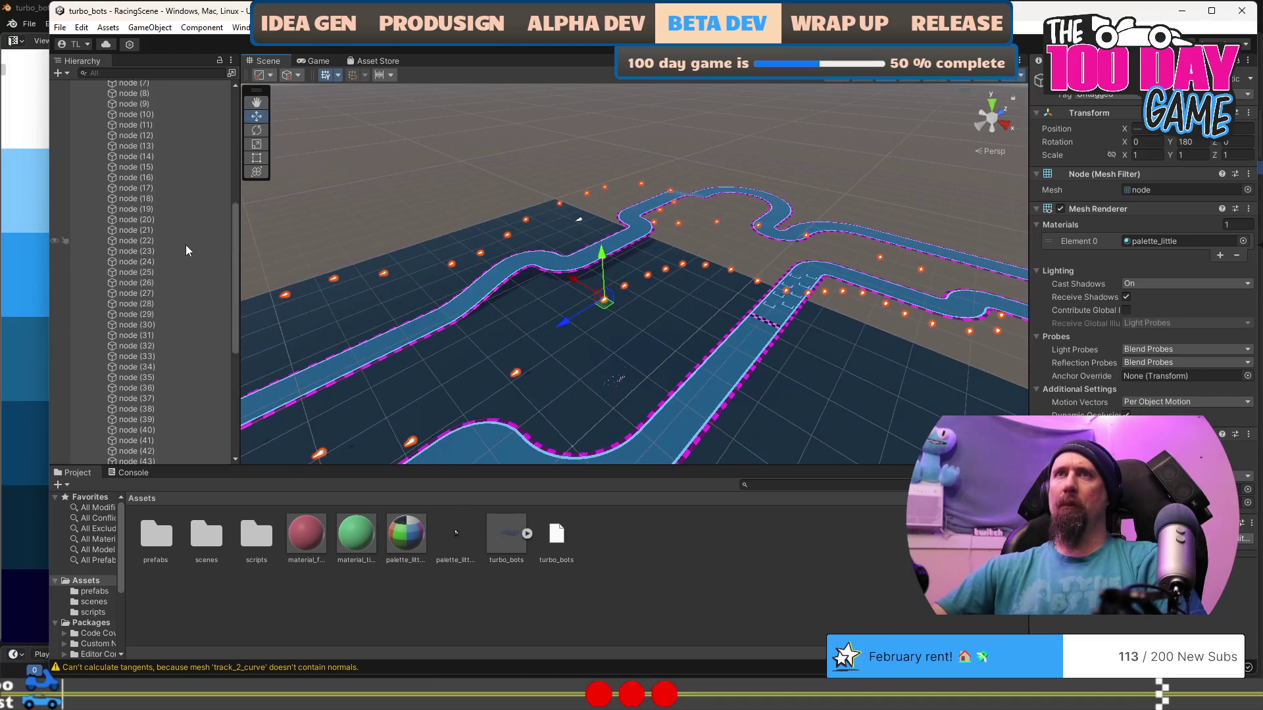
scroll(186, 245, "up", 2)
left_click(137, 318)
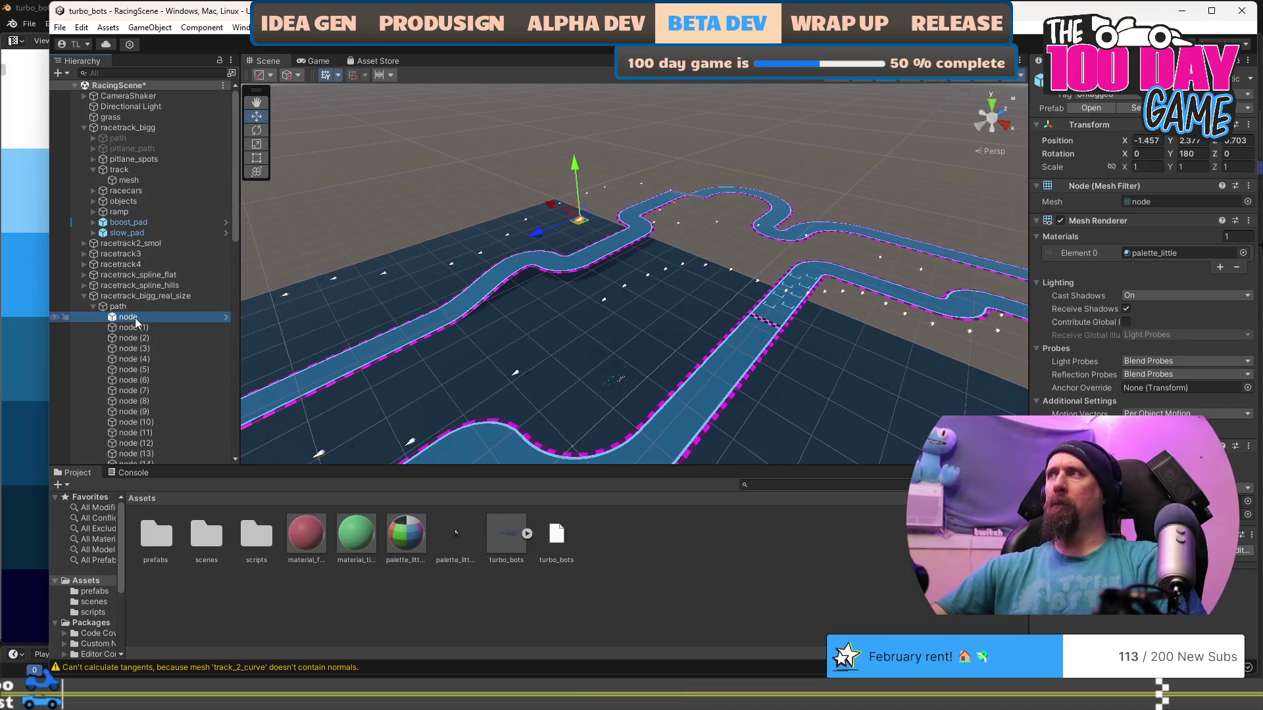
left_click_drag(579, 226, 622, 240)
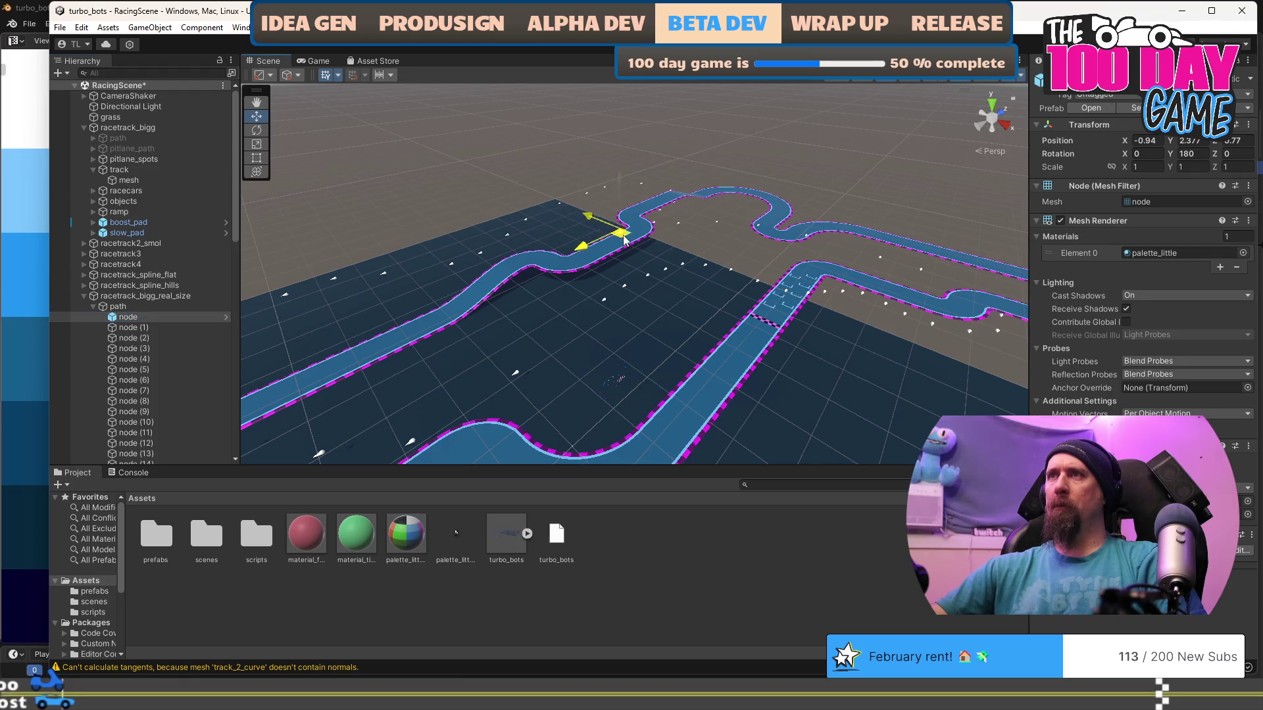
left_click(148, 306)
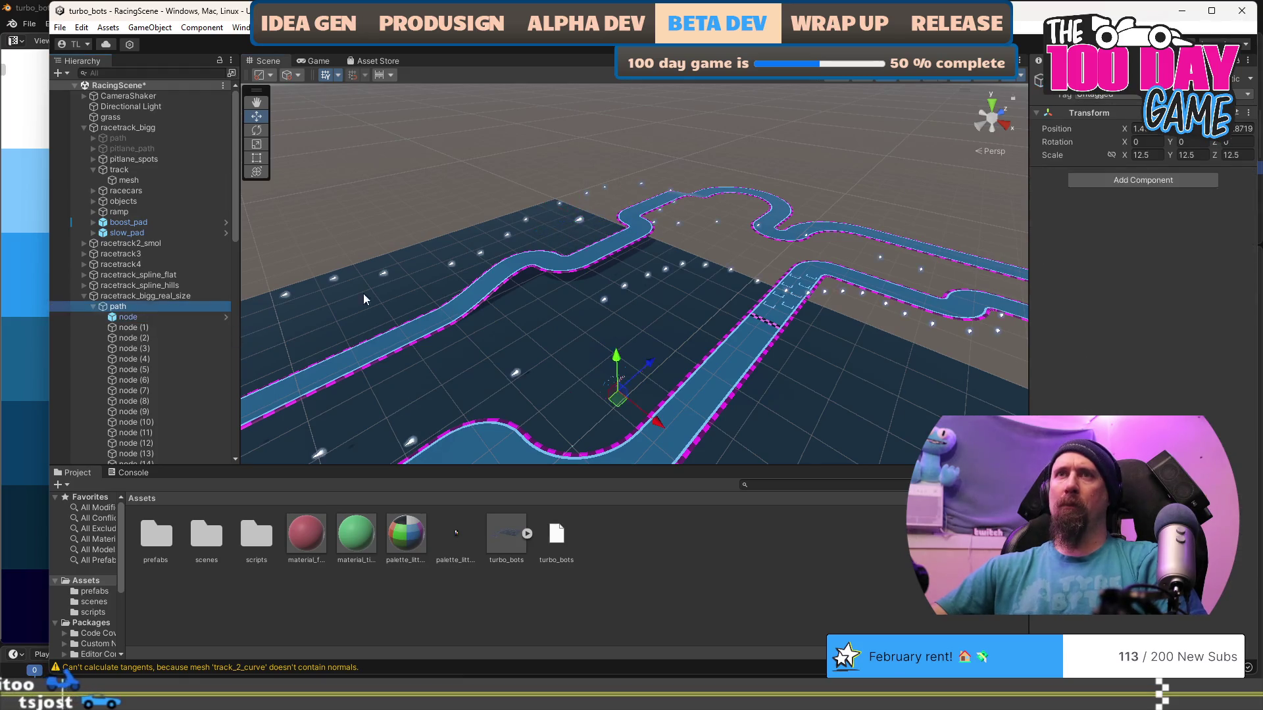
Drag the path to about X 34 and check its alignment from the top view.
mouse_move(624, 404)
left_mouse_down()
mouse_move(828, 445)
mouse_move(827, 426)
mouse_move(418, 271)
mouse_move(707, 297)
mouse_move(815, 331)
mouse_move(654, 164)
mouse_move(437, 224)
mouse_move(227, 312)
mouse_move(176, 266)
mouse_move(443, 287)
mouse_move(515, 202)
mouse_move(488, 281)
left_mouse_up()
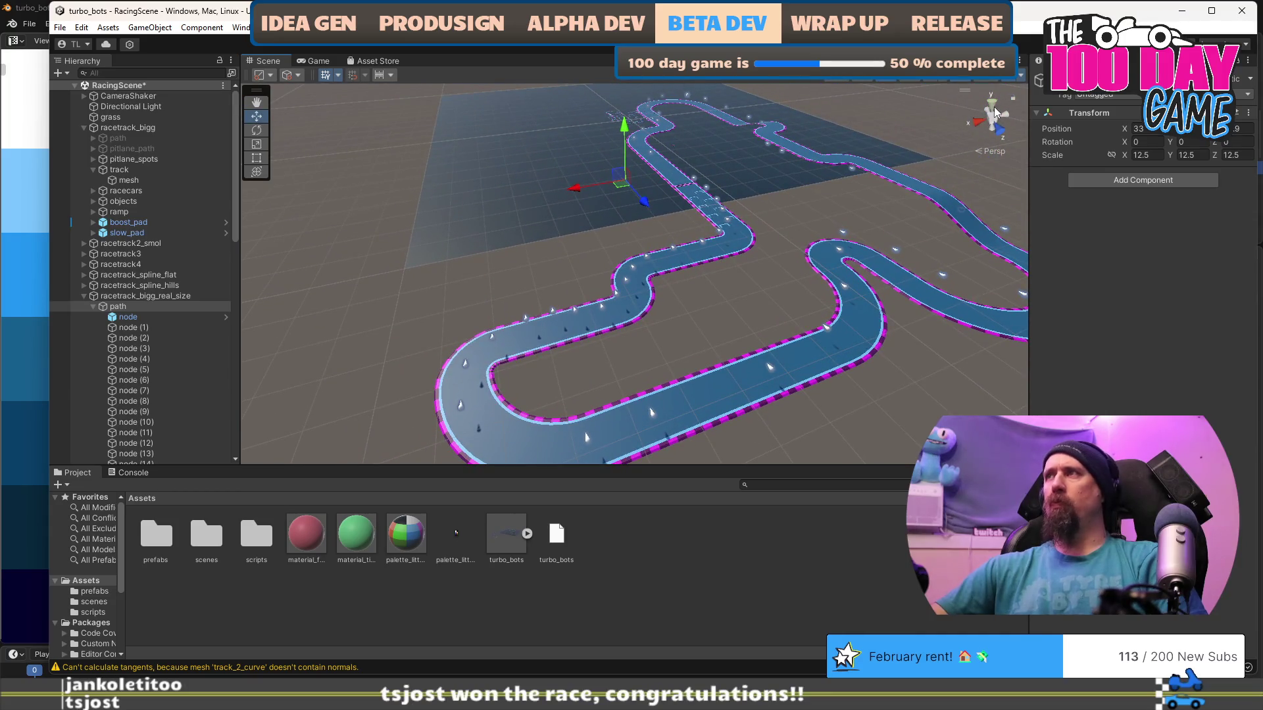
left_click(993, 110)
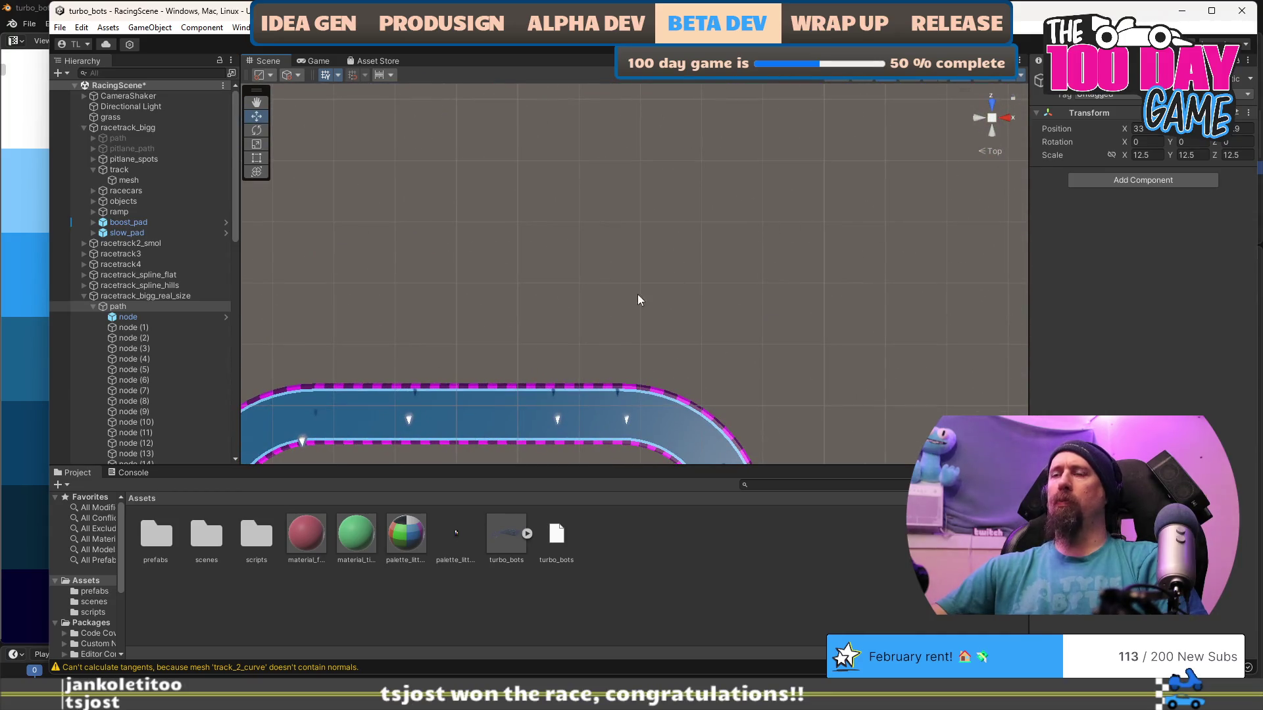
left_click_drag(711, 167, 713, 162)
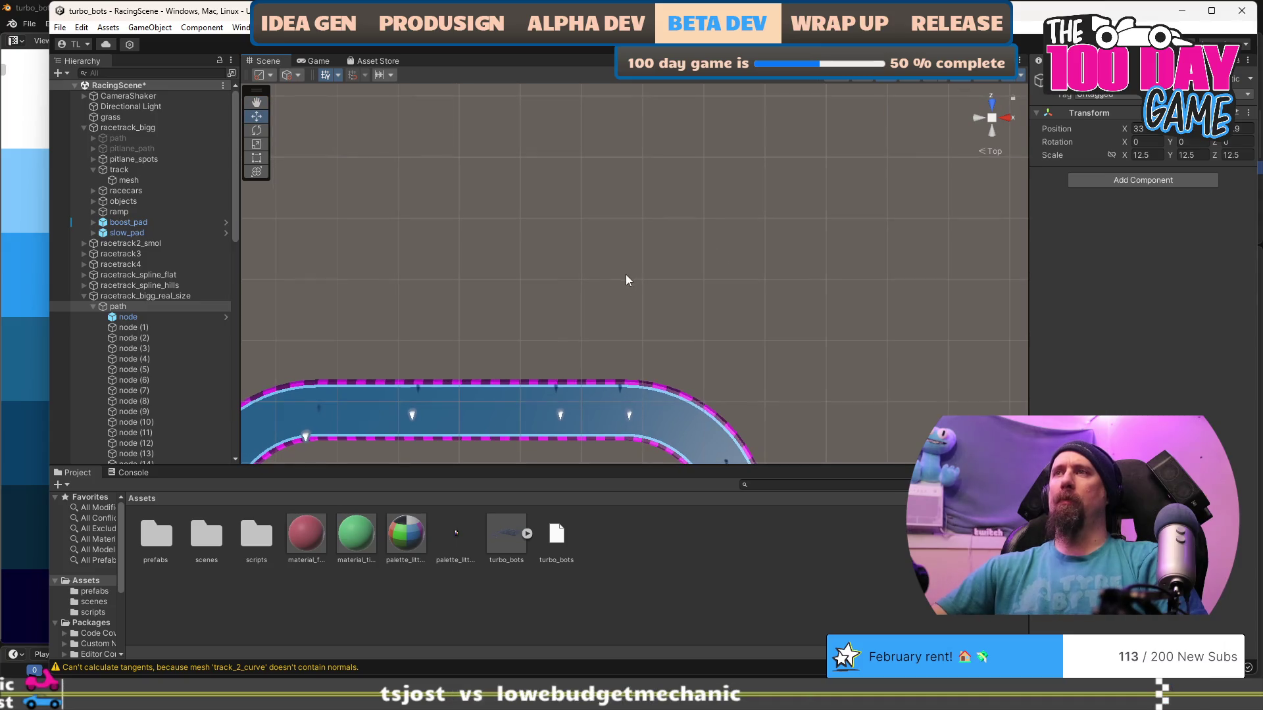
mouse_move(742, 265)
left_mouse_down()
mouse_move(457, 243)
mouse_move(677, 188)
mouse_move(738, 231)
mouse_move(765, 285)
mouse_move(799, 270)
left_mouse_up()
scroll(739, 231, "up", 5)
scroll(728, 244, "down", 3)
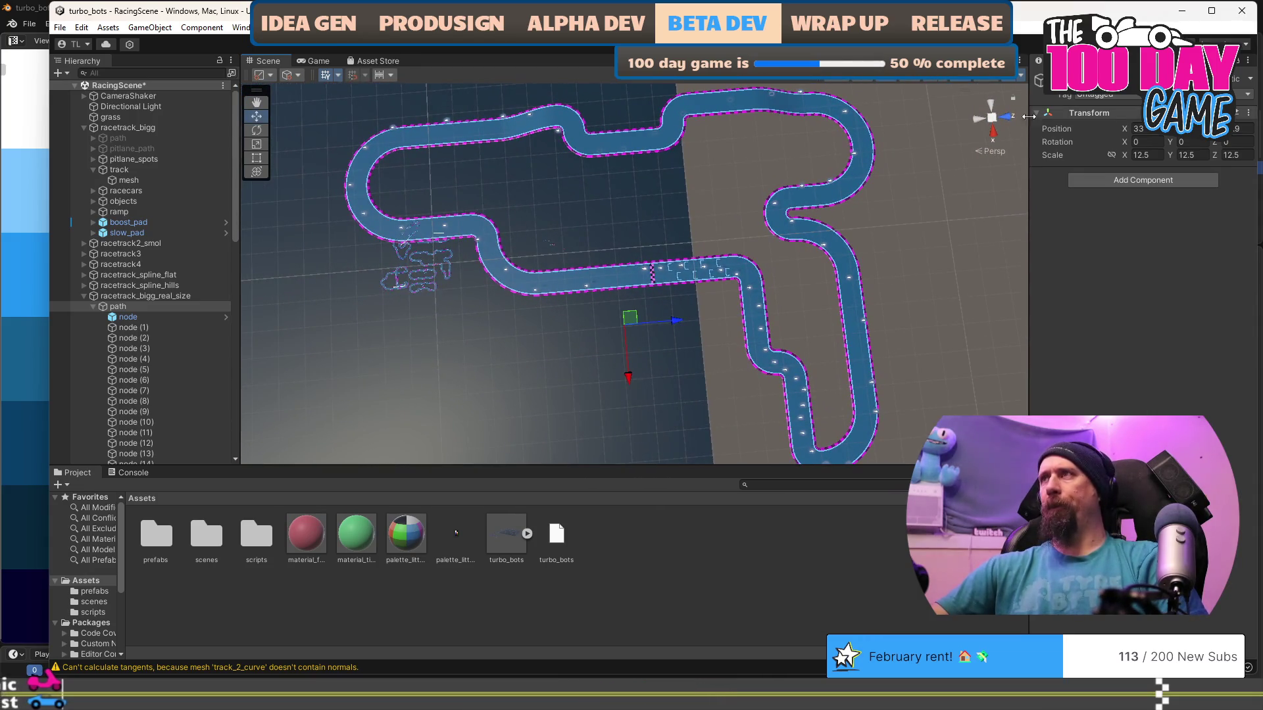
left_click(991, 136)
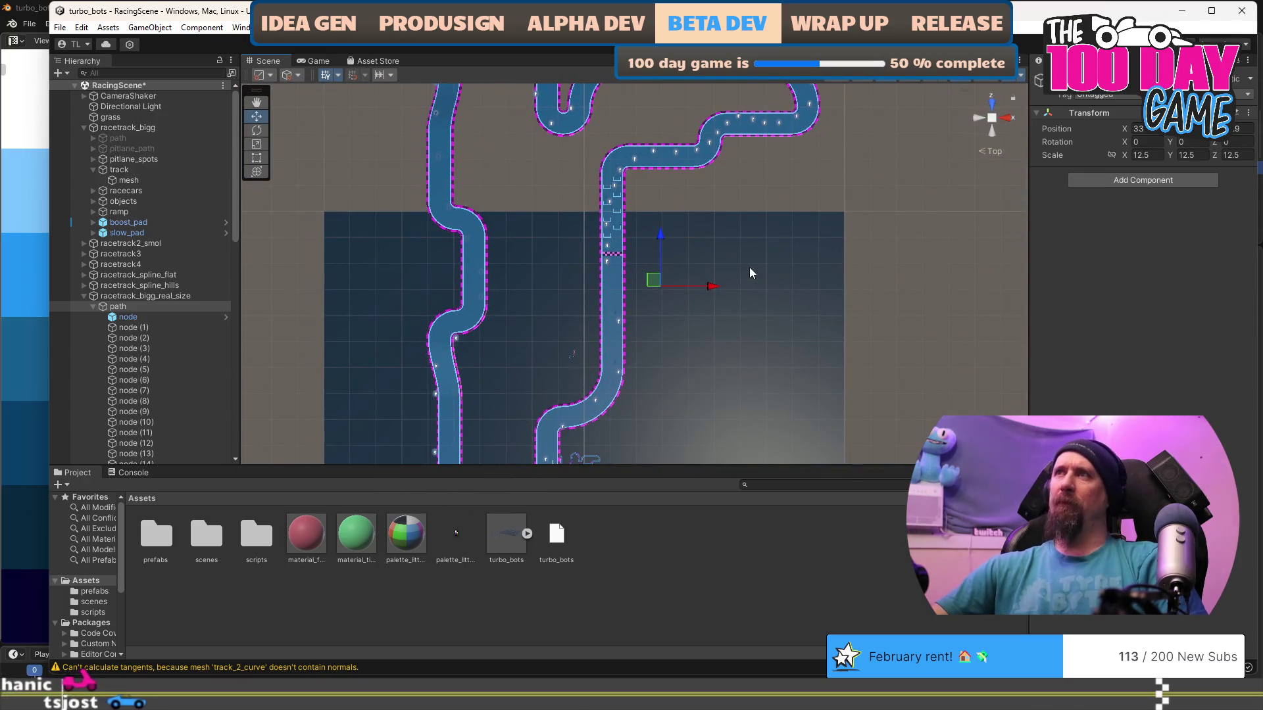
scroll(760, 262, "down", 2)
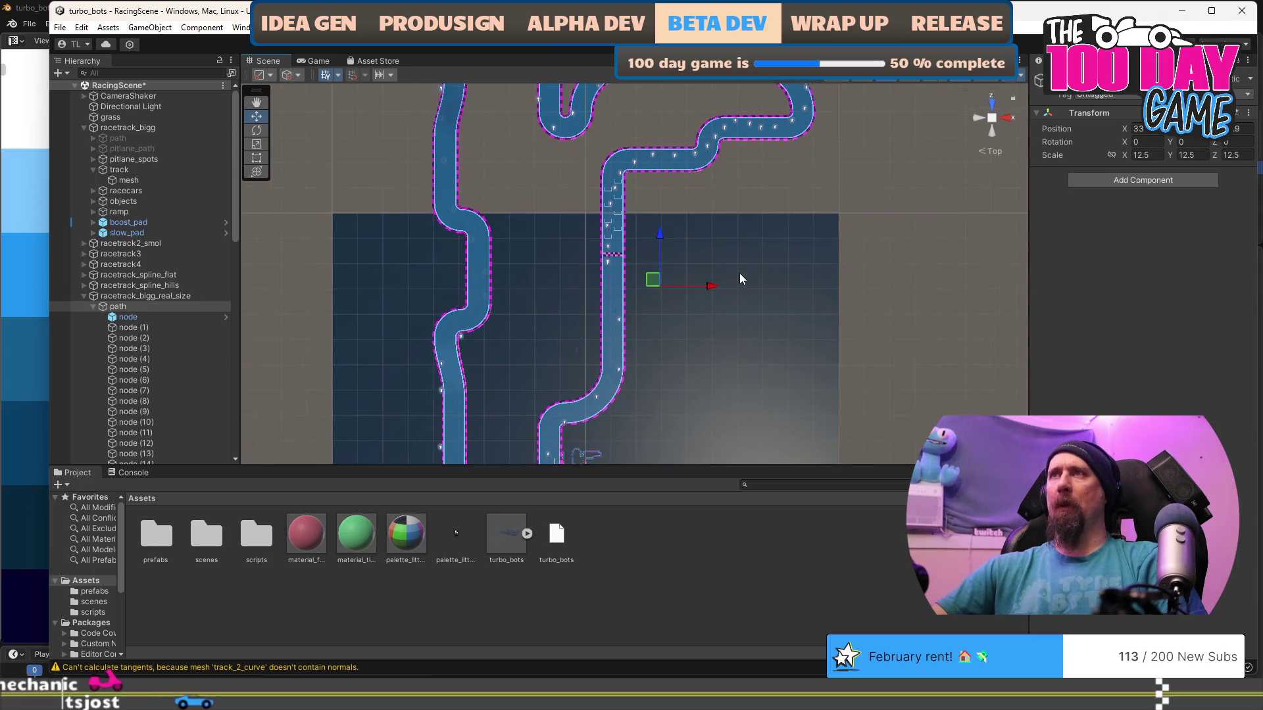
scroll(741, 274, "down", 5)
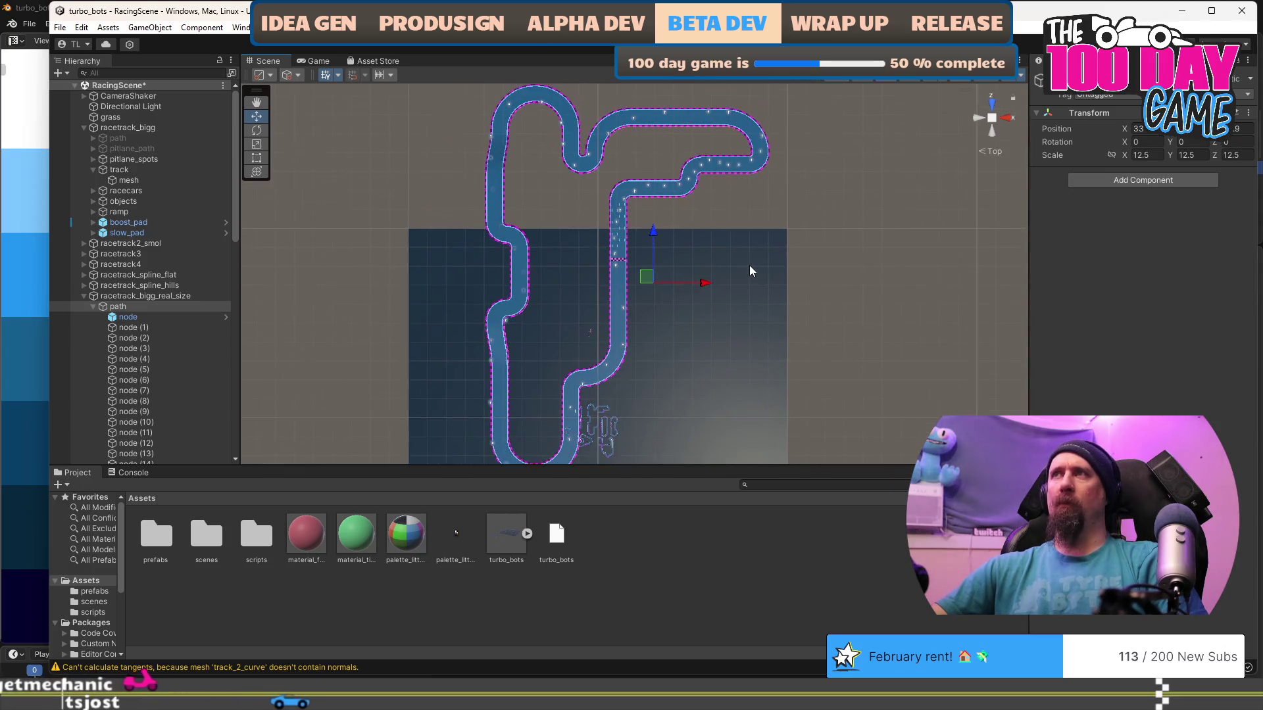
mouse_move(734, 350)
left_mouse_down()
mouse_move(768, 310)
mouse_move(763, 324)
left_mouse_up()
Fine-tune the path's position with the Move tool, then select the large ground plane.
key("w")
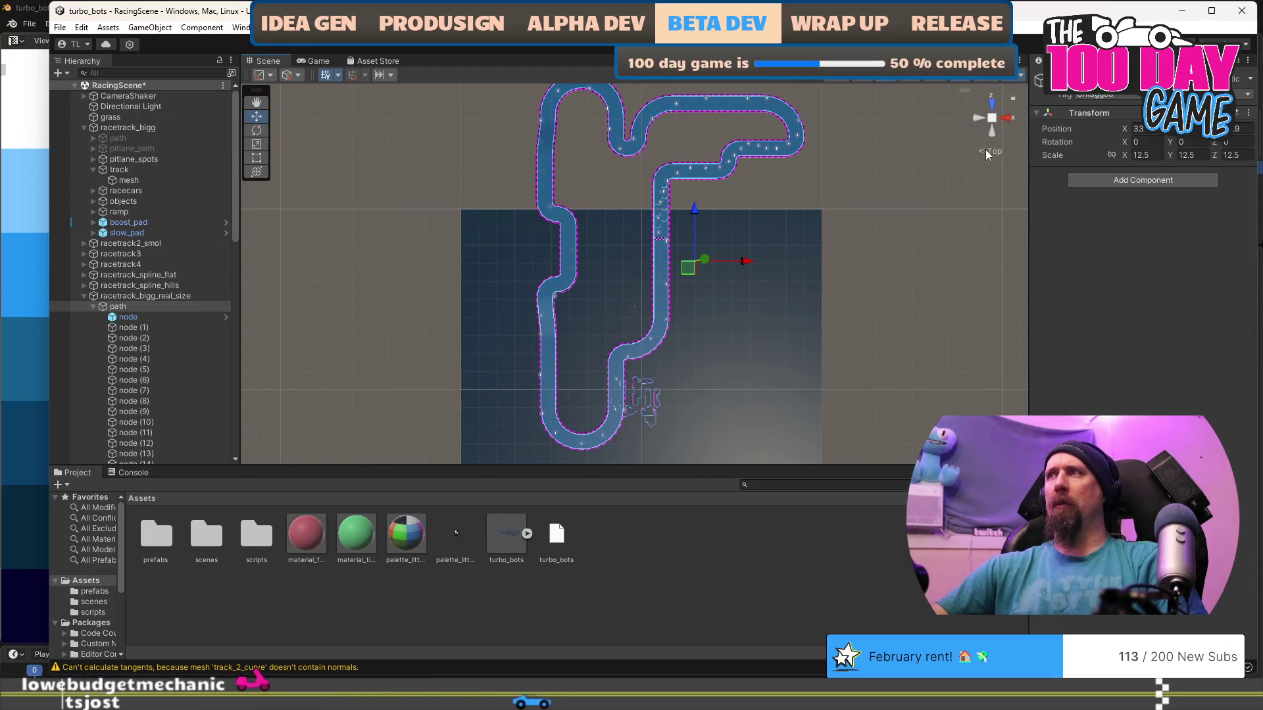
scroll(981, 158, "up", 5)
scroll(767, 298, "down", 5)
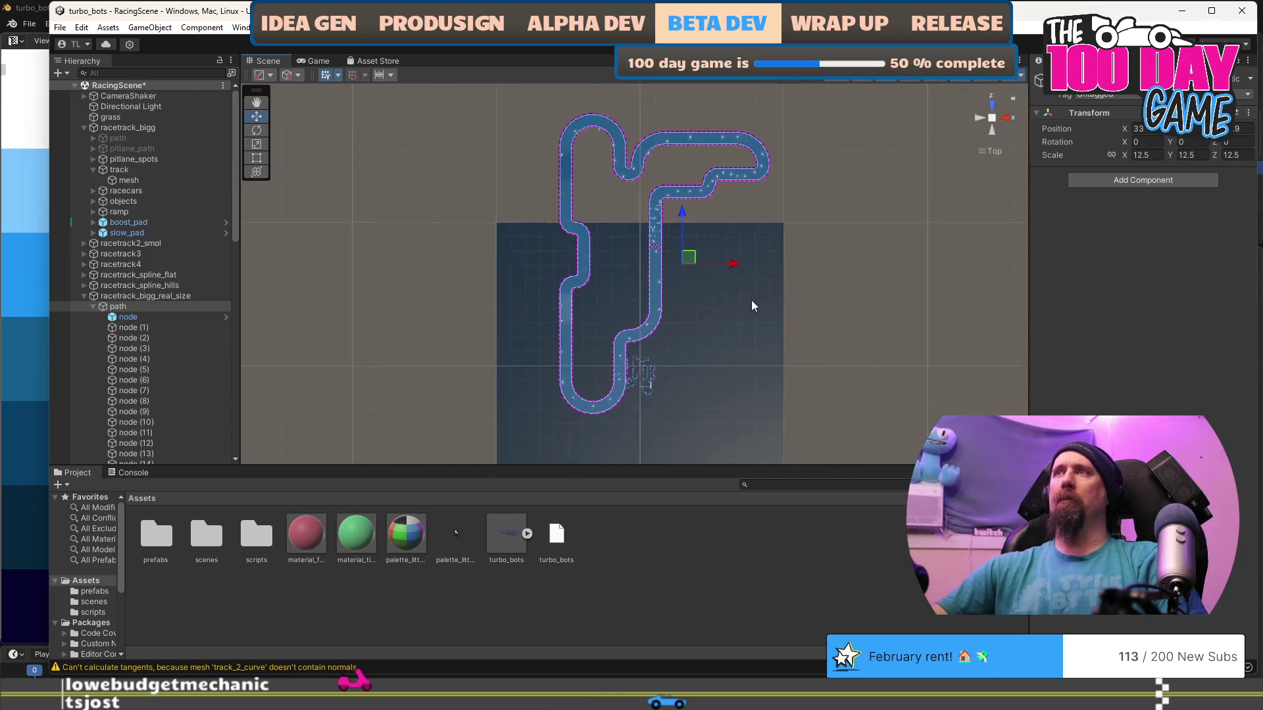
scroll(754, 306, "up", 1)
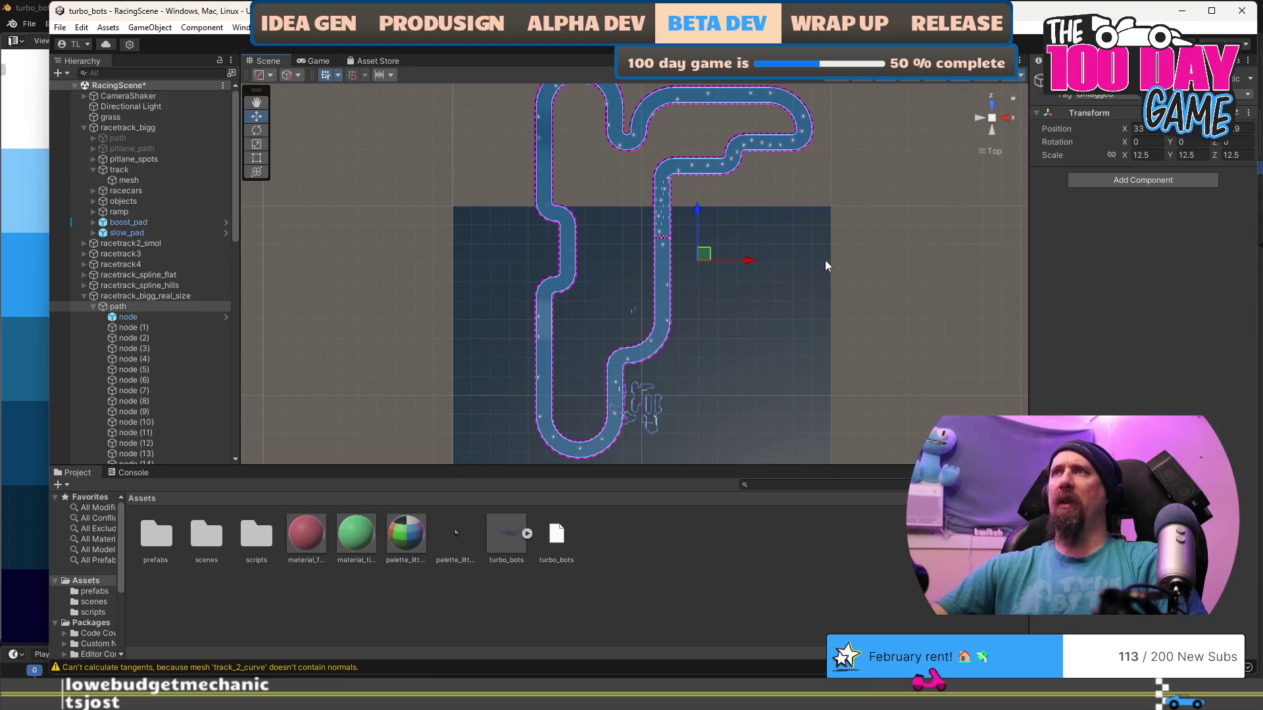
scroll(827, 261, "down", 1)
scroll(792, 249, "up", 1)
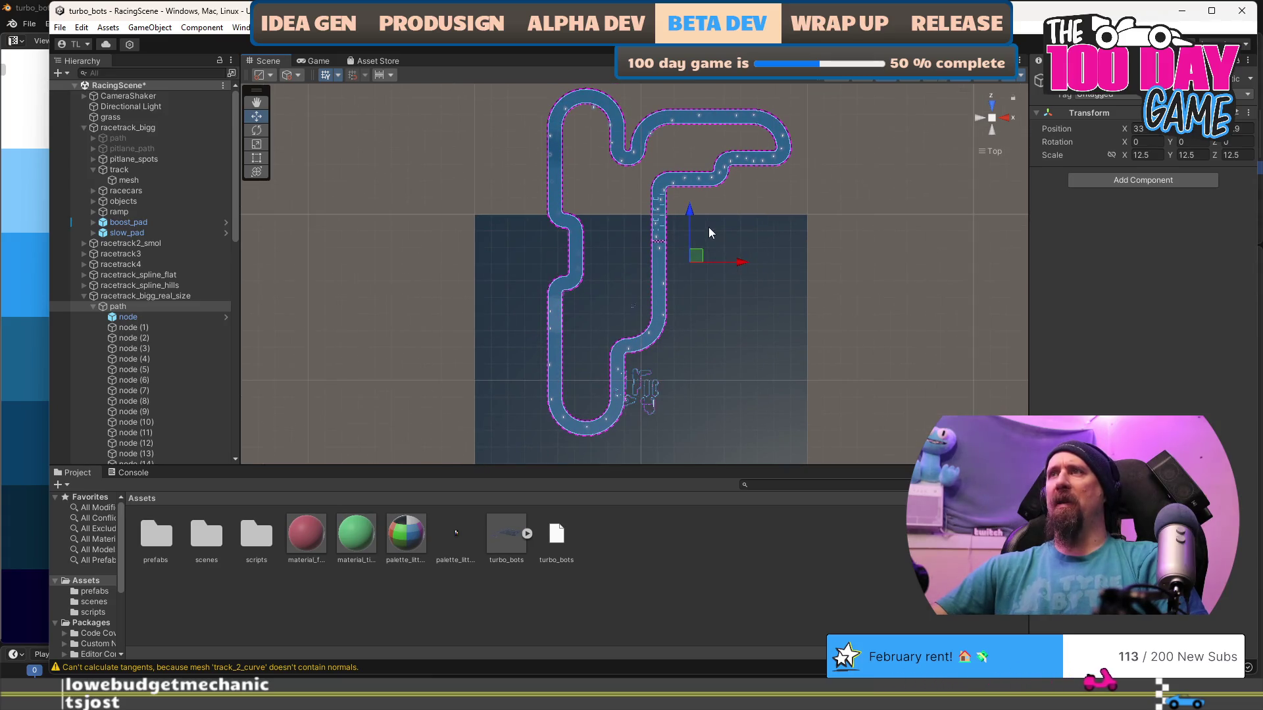
left_click_drag(689, 214, 689, 214)
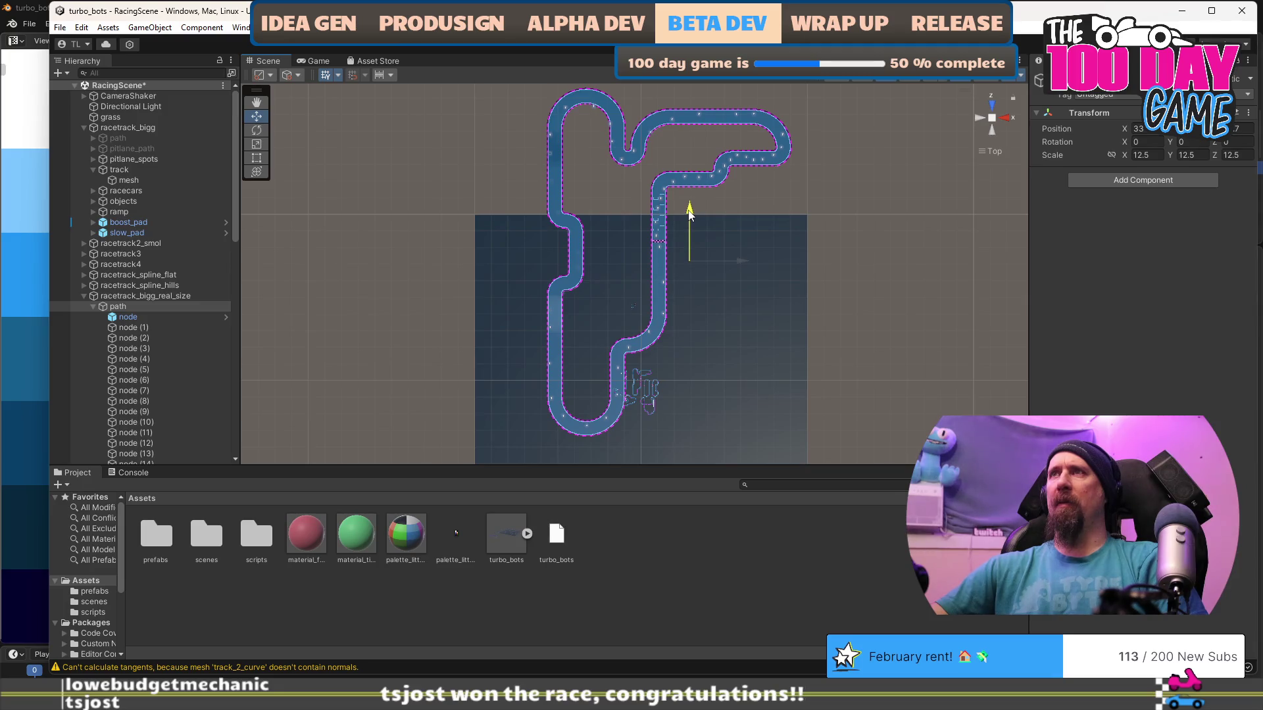
left_click_drag(743, 261, 745, 261)
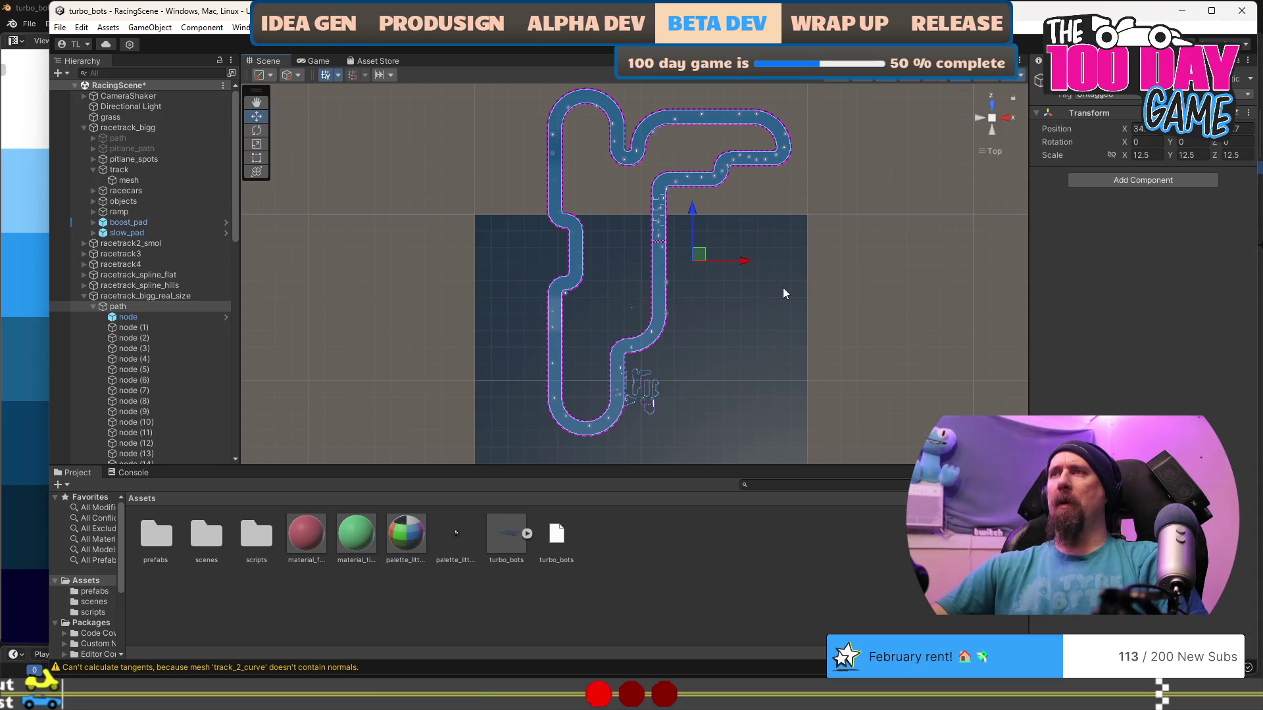
left_click(801, 305)
mouse_move(1018, 244)
left_mouse_down()
mouse_move(468, 191)
mouse_move(651, 264)
left_mouse_up()
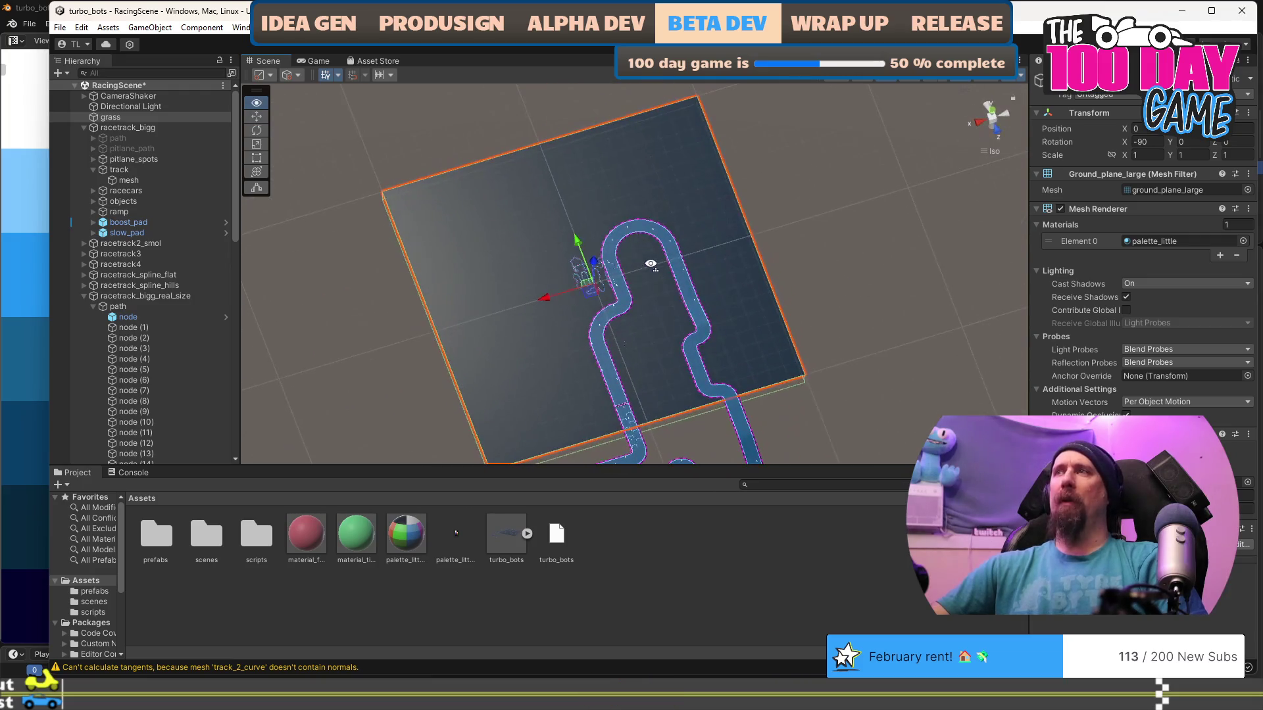
Fly the perspective camera along the track, collapse the path's node list, and frame the grass plane.
left_click(991, 155)
mouse_move(992, 155)
left_mouse_down()
mouse_move(521, 309)
mouse_move(279, 432)
mouse_move(314, 387)
mouse_move(546, 315)
mouse_move(532, 276)
mouse_move(461, 214)
mouse_move(965, 210)
mouse_move(713, 215)
left_mouse_up()
scroll(712, 215, "down", 5)
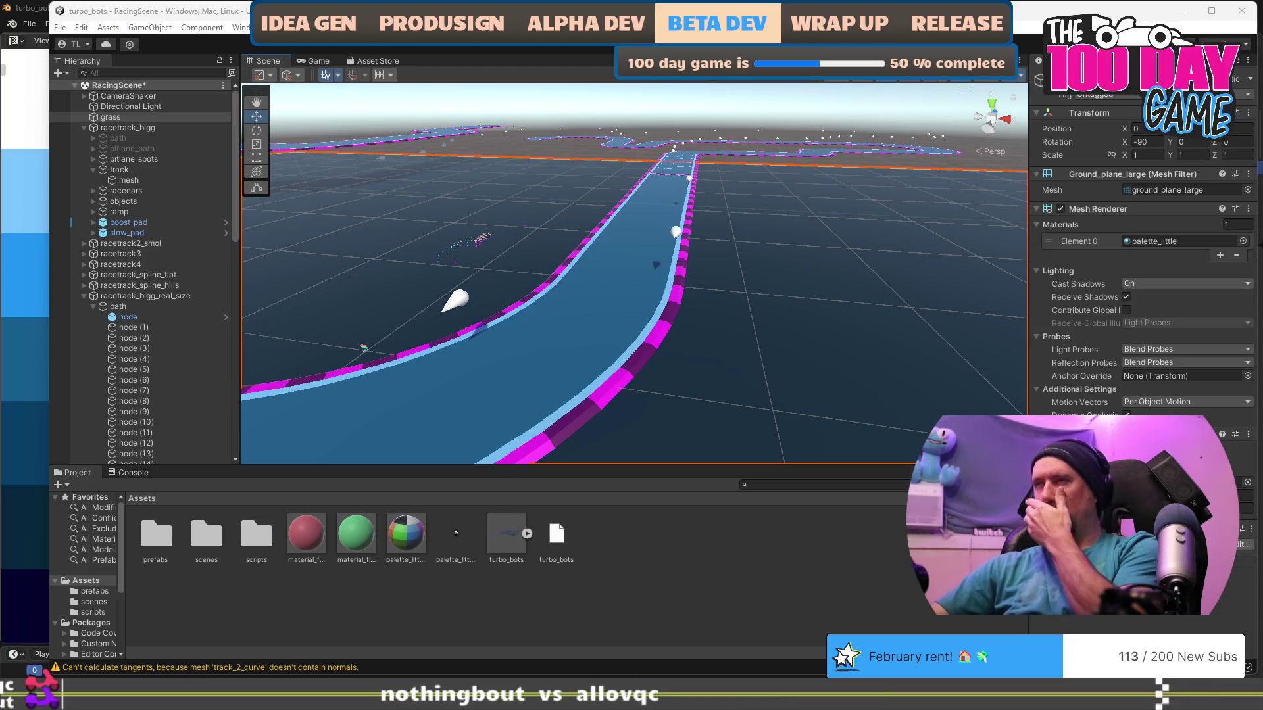
mouse_move(782, 213)
left_mouse_down()
mouse_move(688, 178)
mouse_move(560, 244)
left_mouse_up()
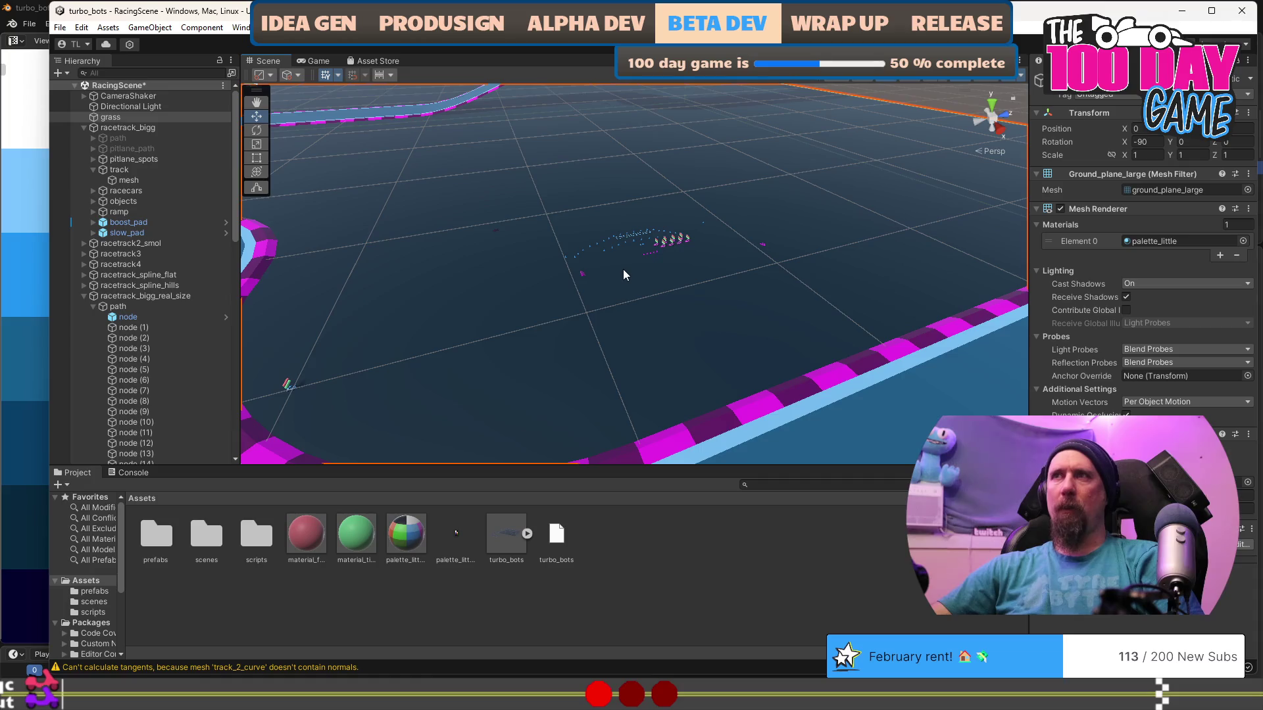
left_click(93, 306)
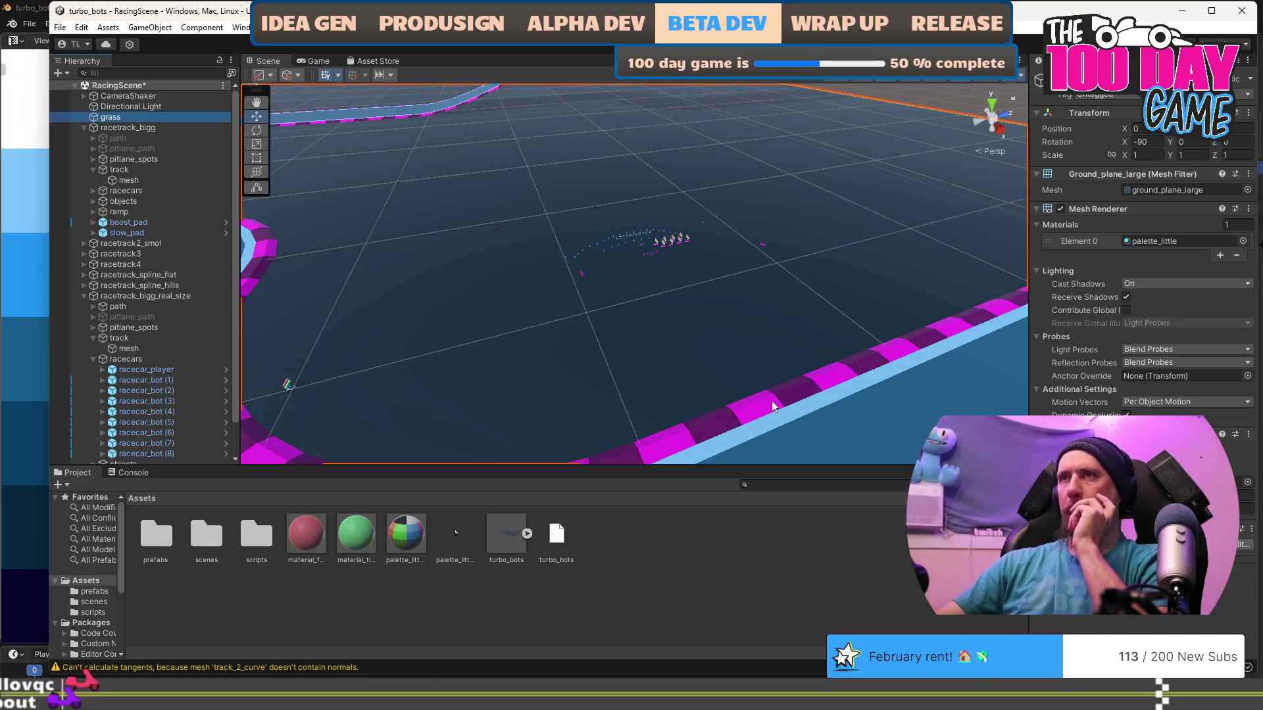
key("f")
scroll(696, 325, "up", 2)
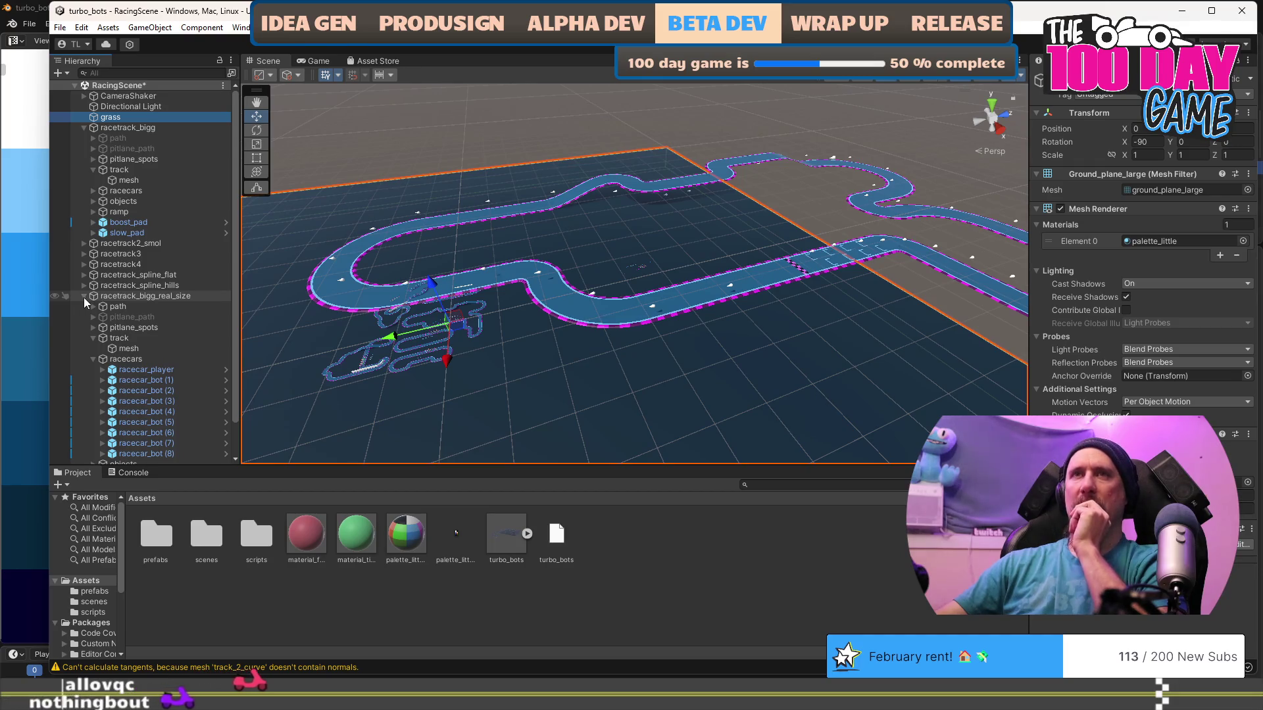
Select racetrack2_smol through racetrack_spline_hills and move them aside, away from the real-size track.
left_click(128, 285)
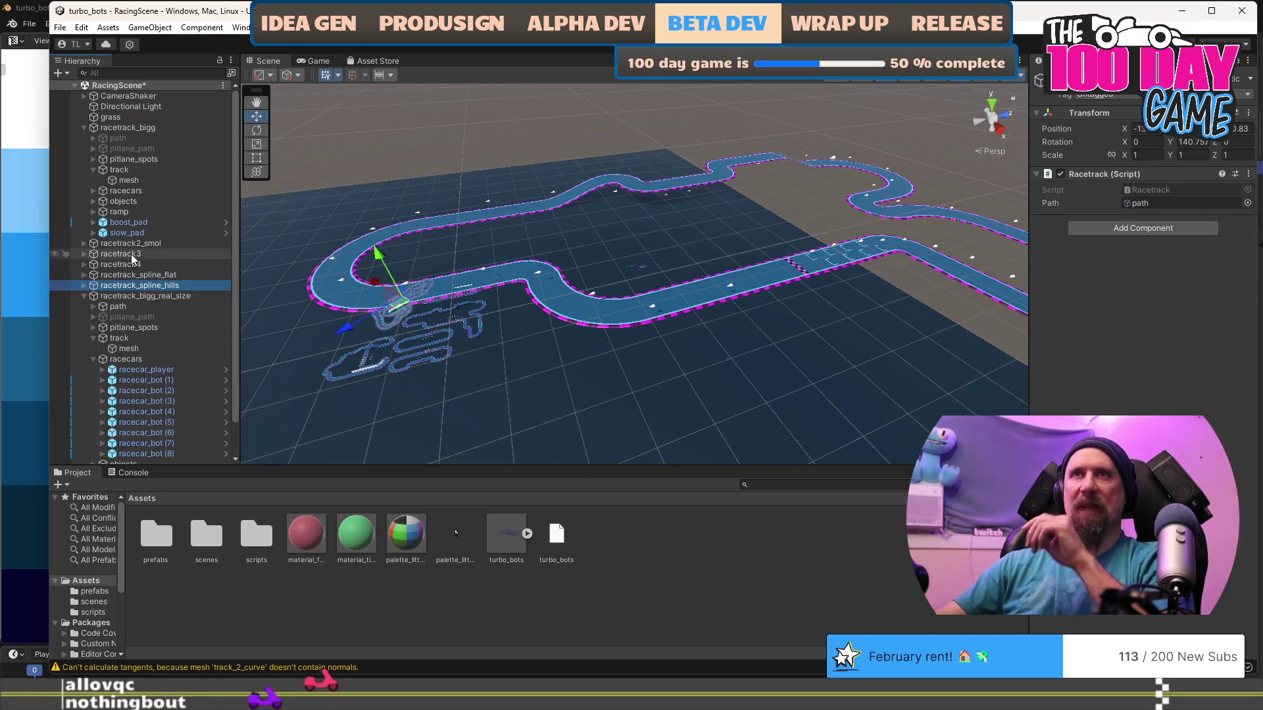
left_click(132, 247, "shift")
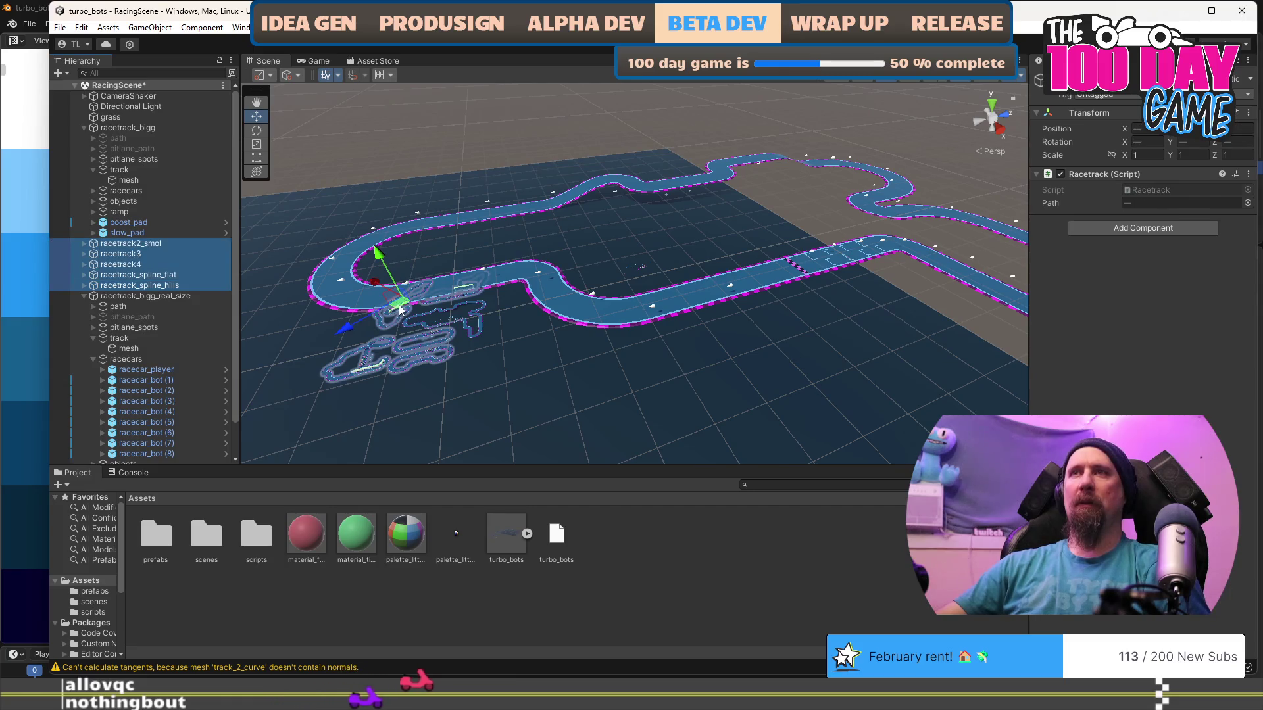
scroll(602, 341, "down", 4)
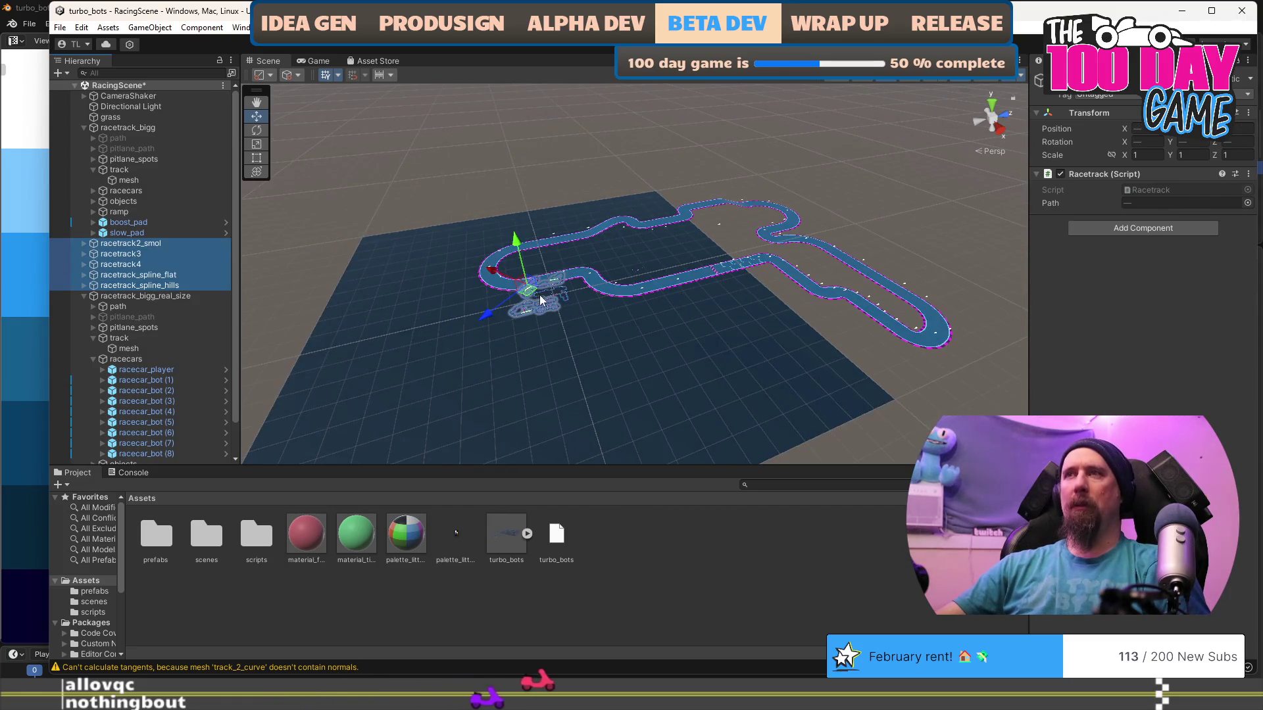
left_click_drag(527, 295, 549, 367)
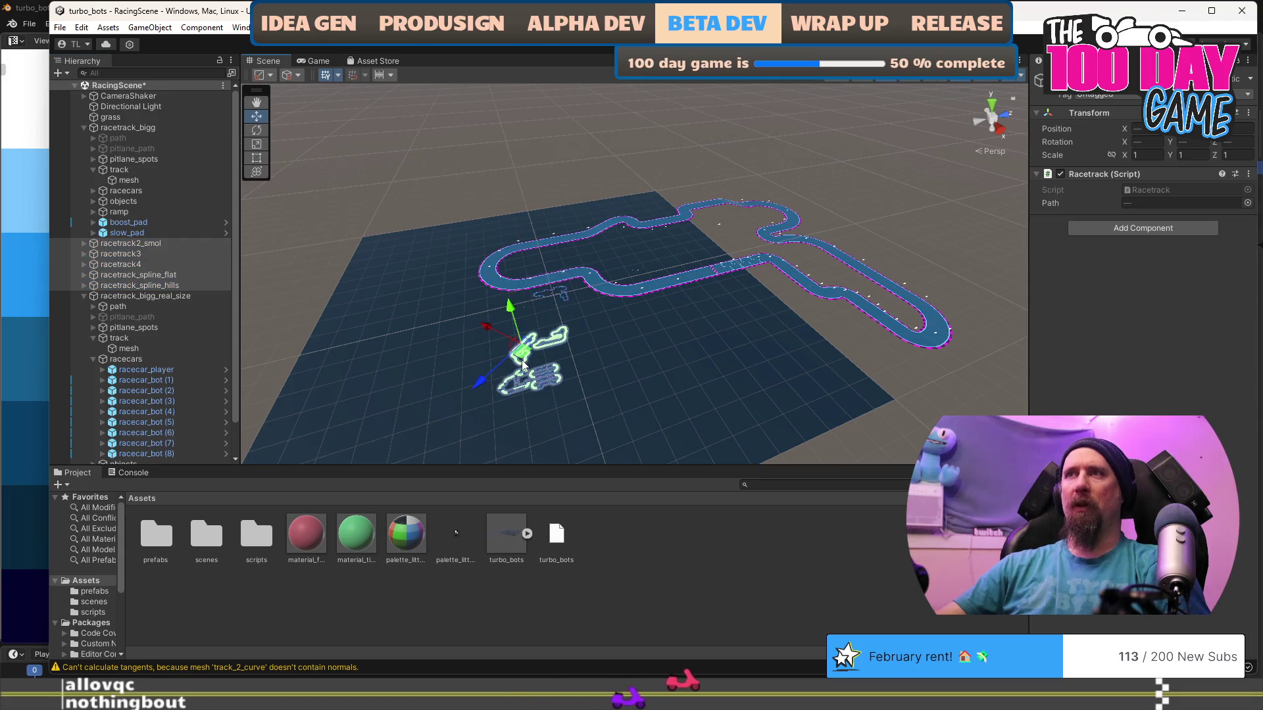
key("ctrl+z")
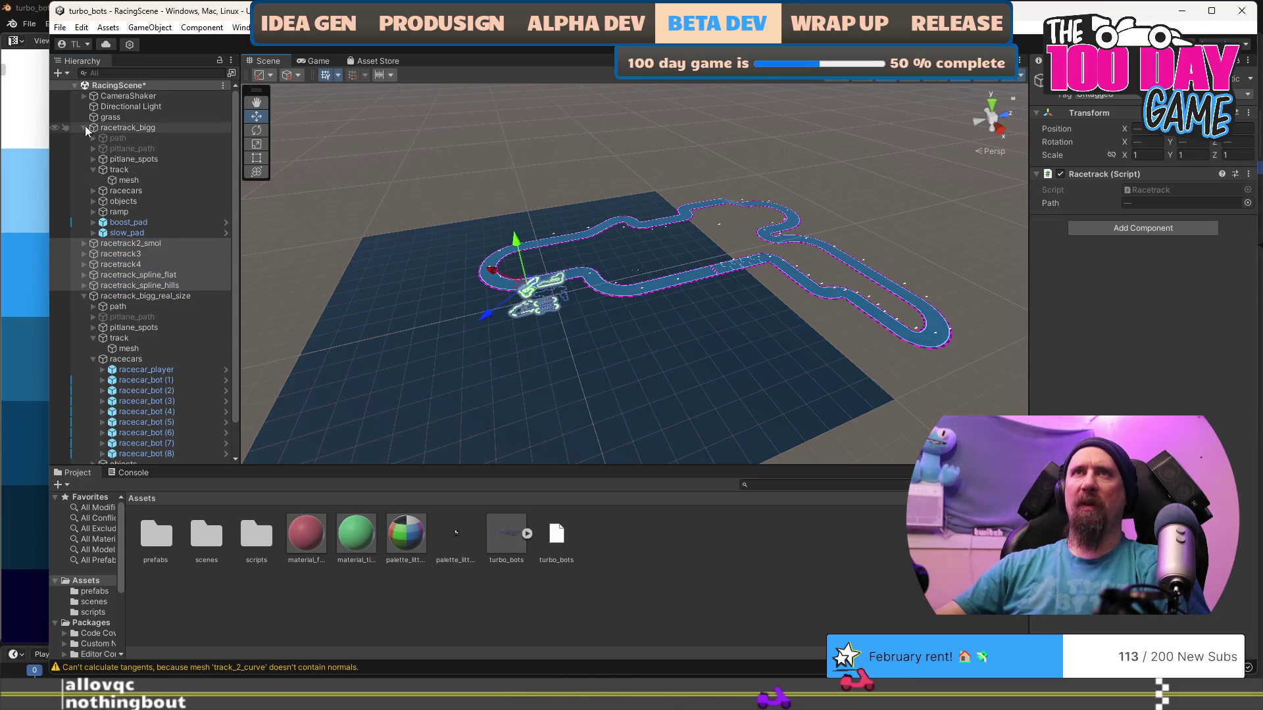
left_click(84, 127)
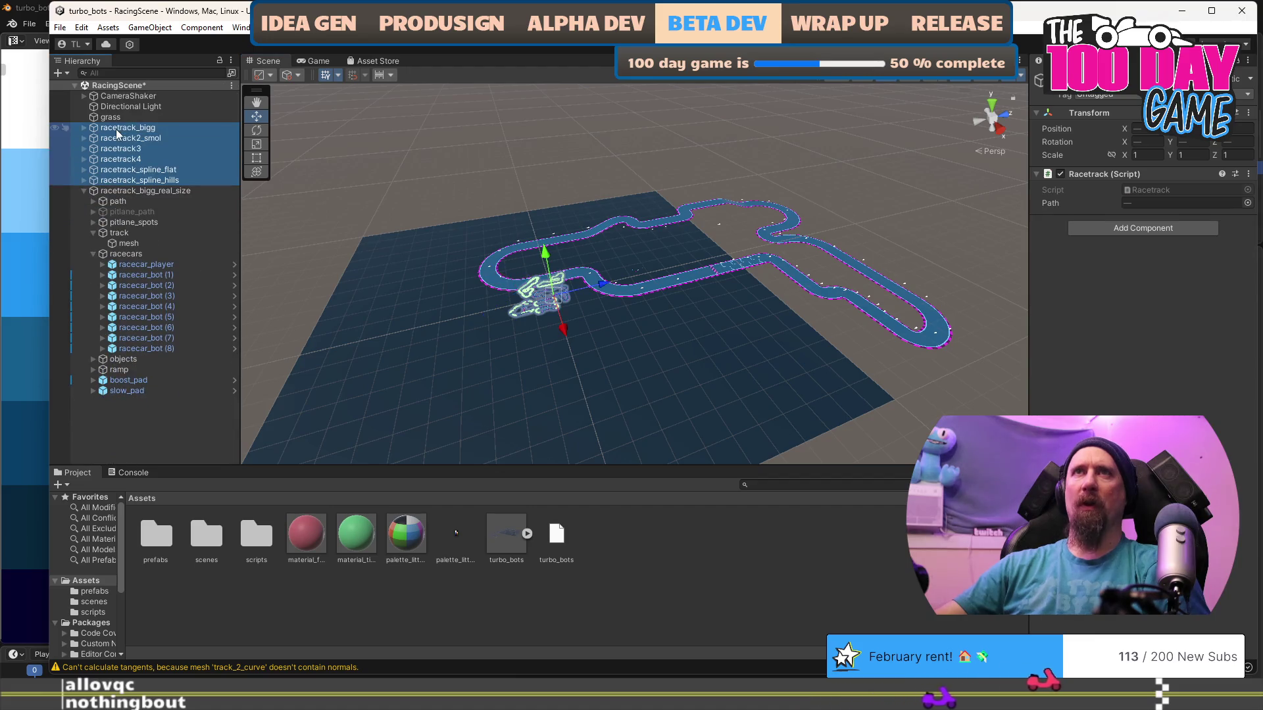
left_click_drag(551, 309, 554, 362)
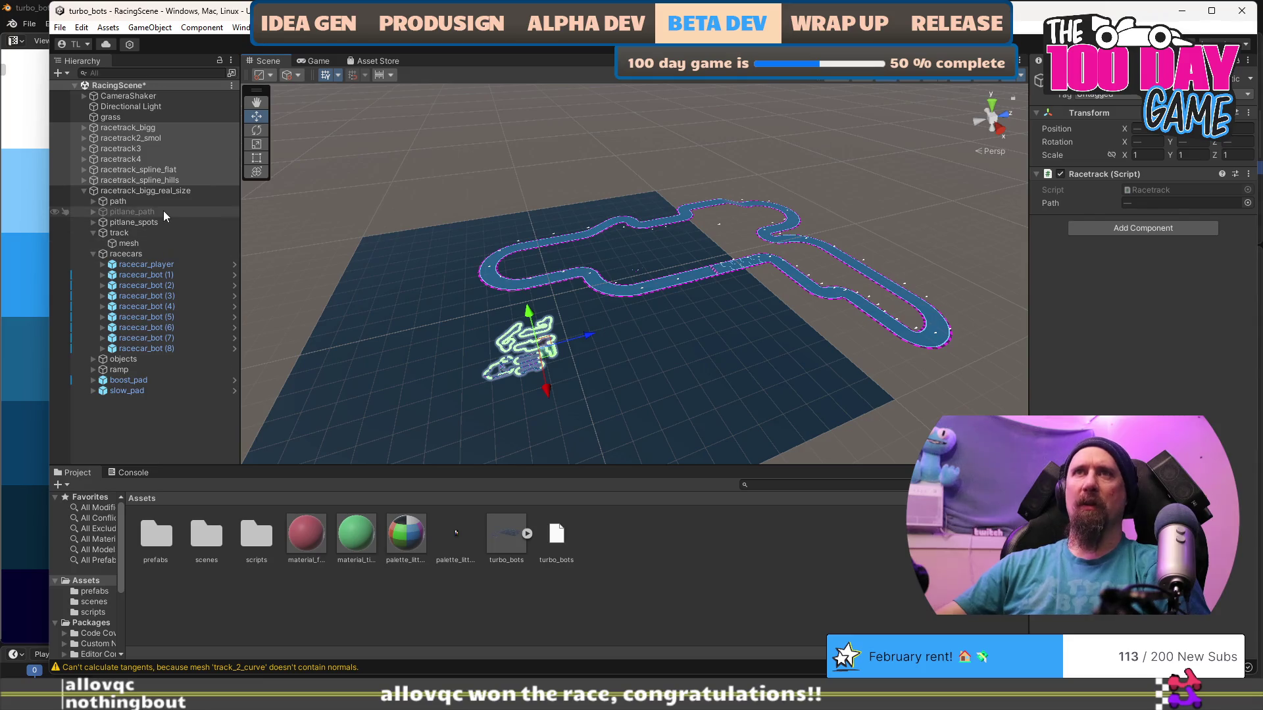
Move racetrack_bigg_real_size left onto the centre of the grass ground plane.
left_click(160, 193)
left_click_drag(629, 283, 480, 296)
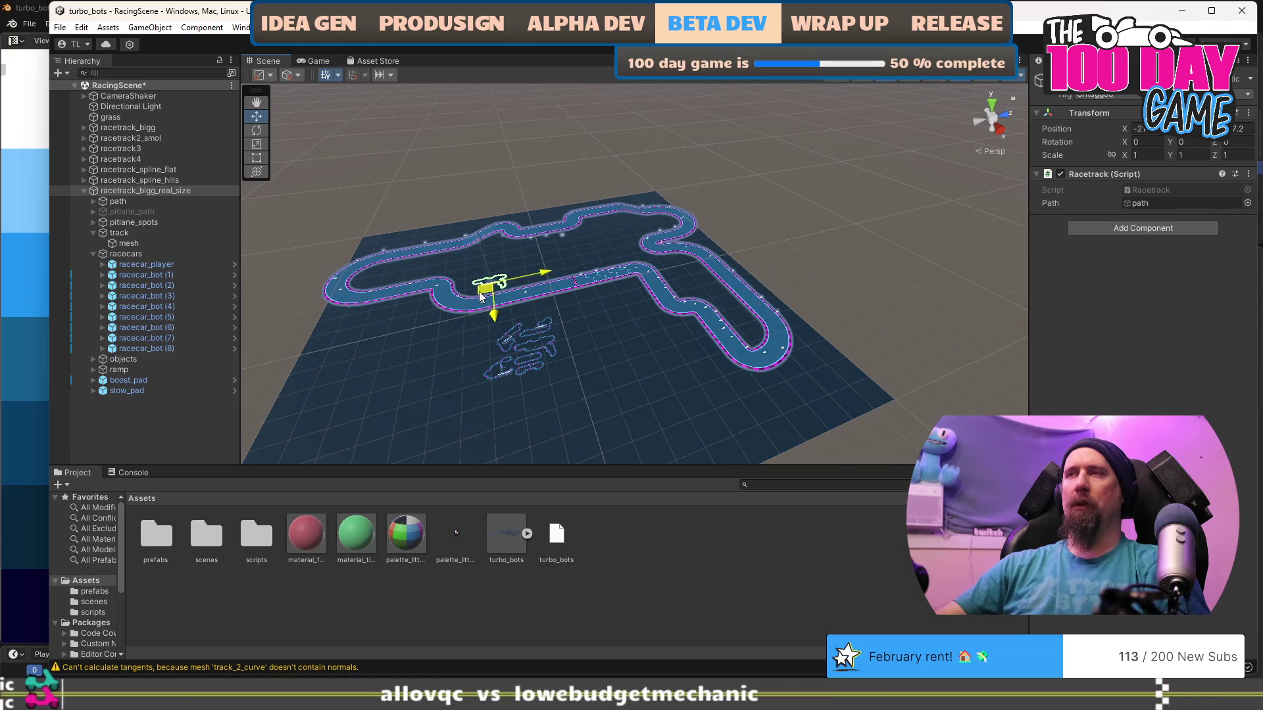
left_click(418, 393)
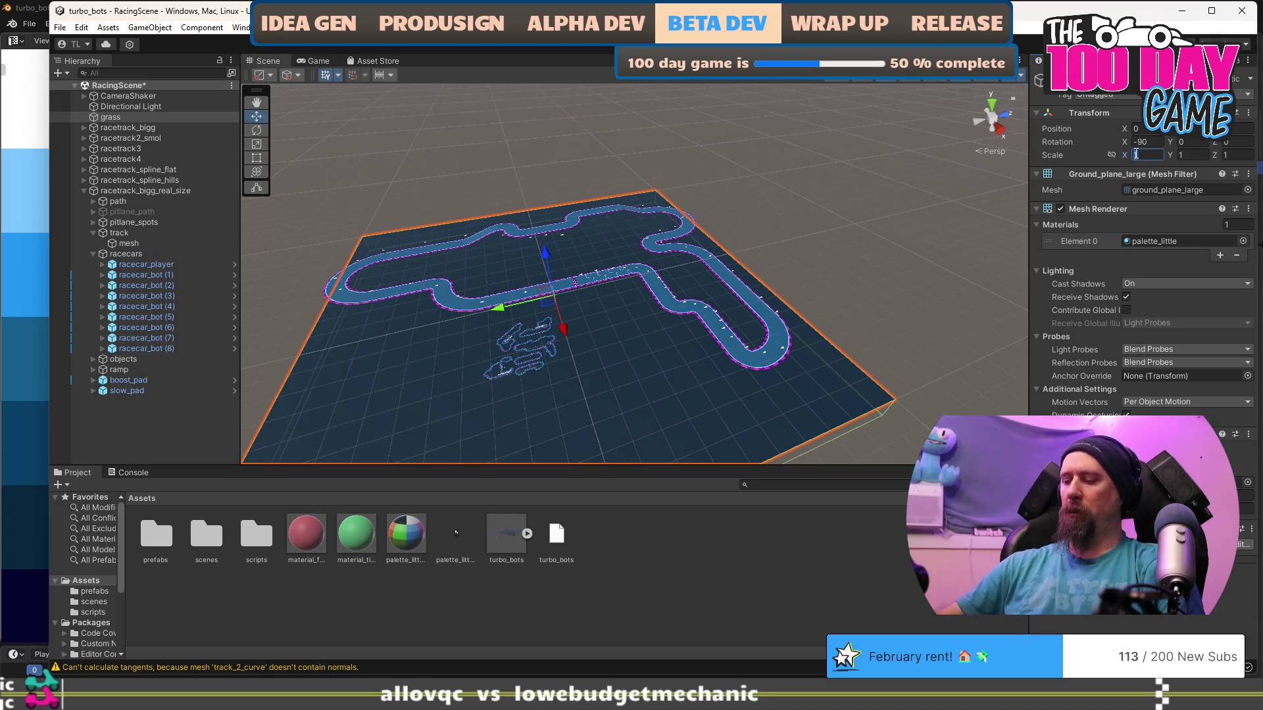
Set the grass plane's Scale X and Y to 10 and tilt the view low to check it.
type("0")
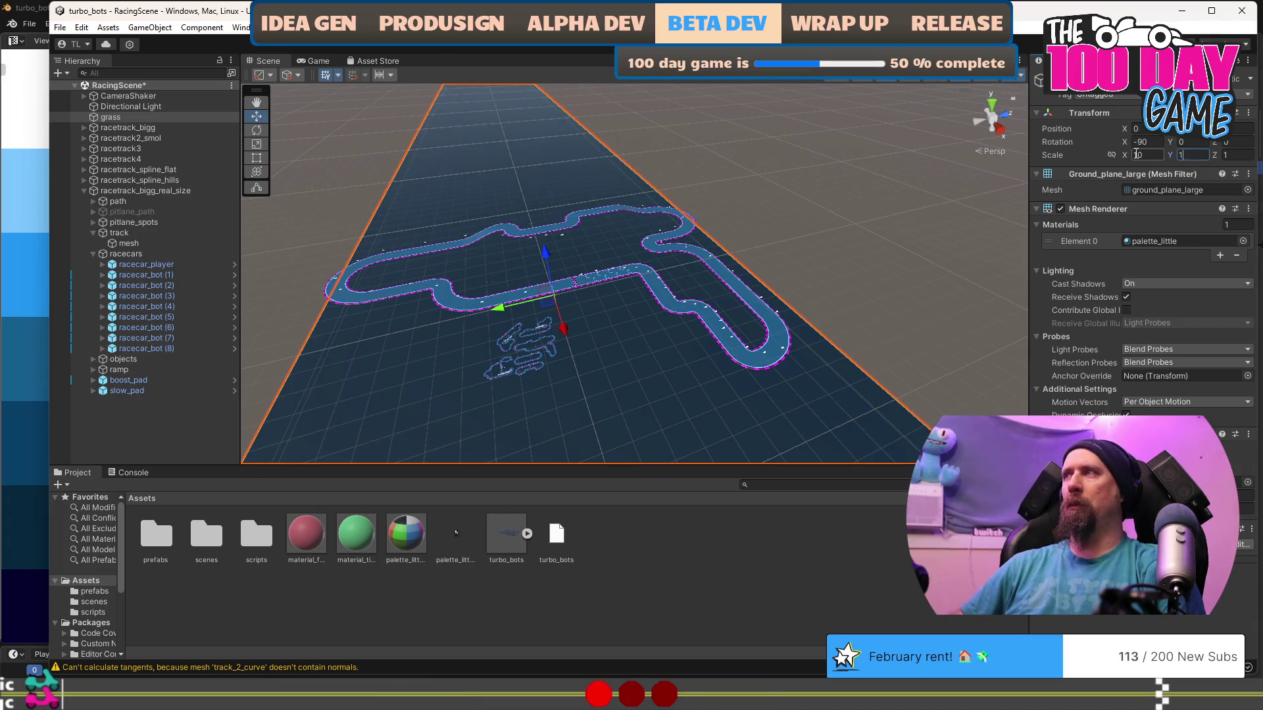
type("0")
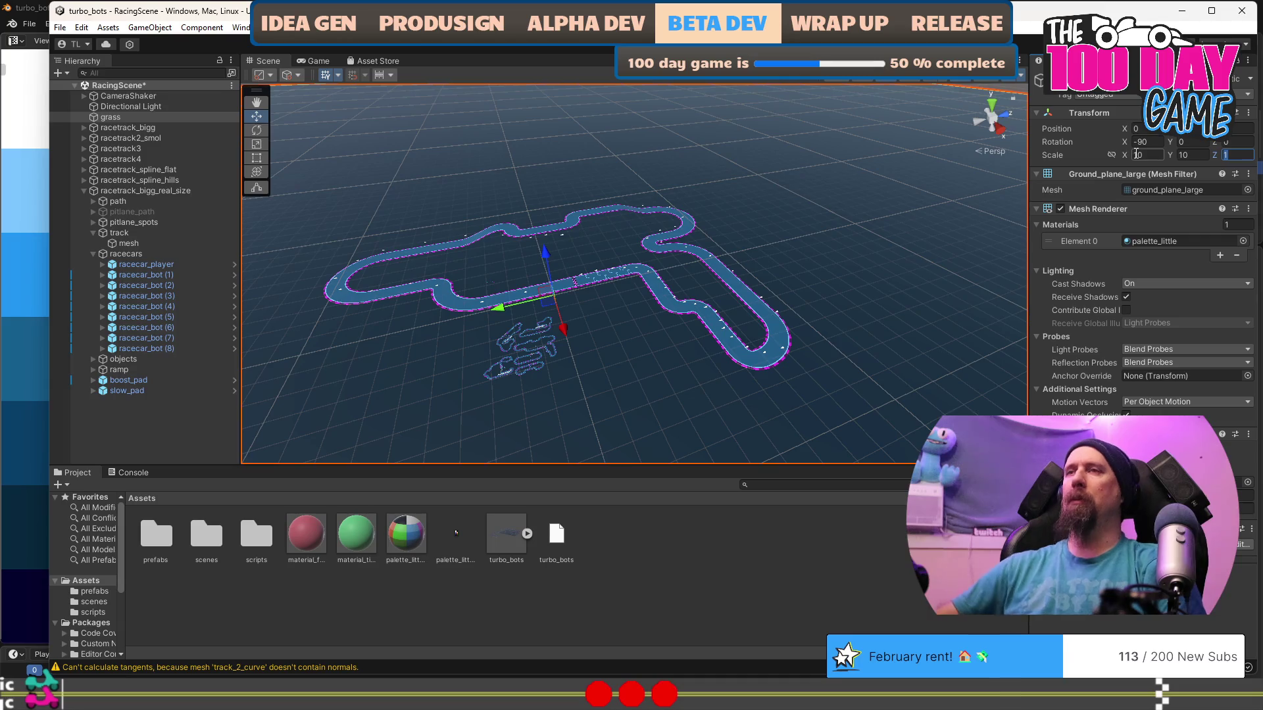
mouse_move(765, 366)
left_mouse_down()
mouse_move(557, 318)
mouse_move(896, 324)
mouse_move(660, 429)
mouse_move(611, 343)
mouse_move(567, 353)
mouse_move(492, 334)
mouse_move(756, 388)
left_mouse_up()
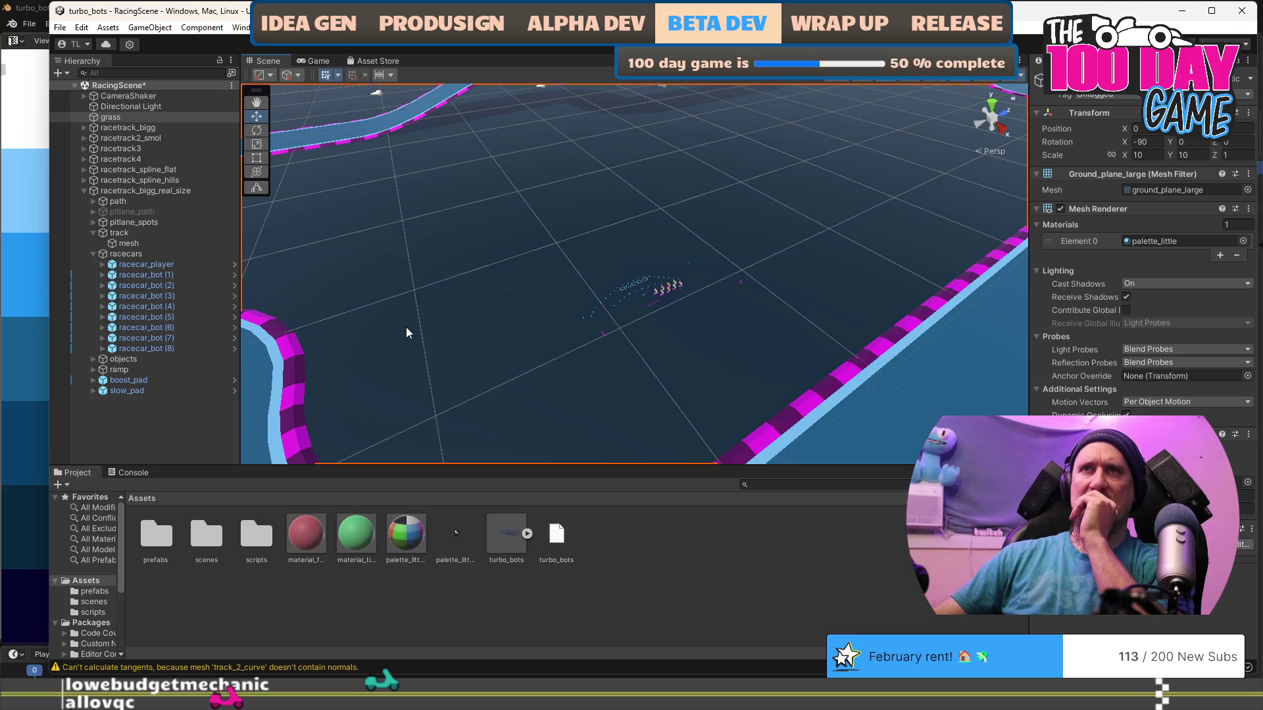
Inspect racecar_bot (1)'s Racecar Bot settings, then expand racecar_player and racetrack4.
left_click(141, 282)
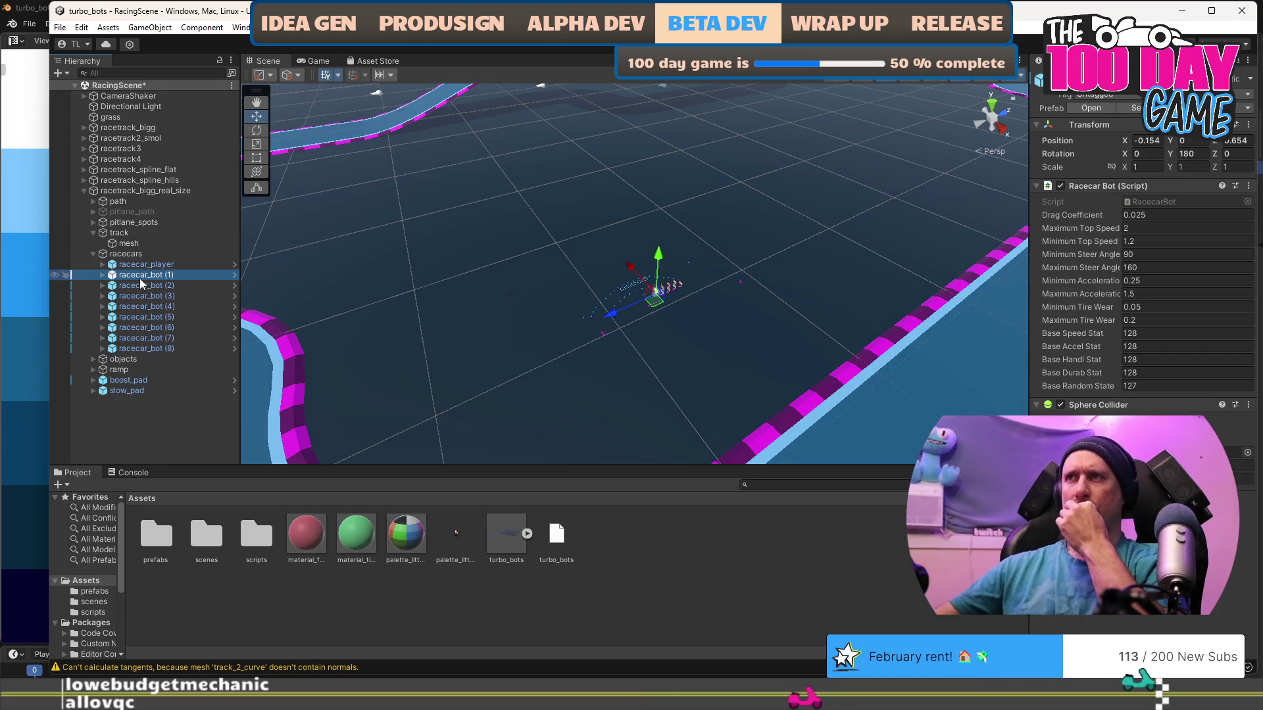
left_click(102, 264)
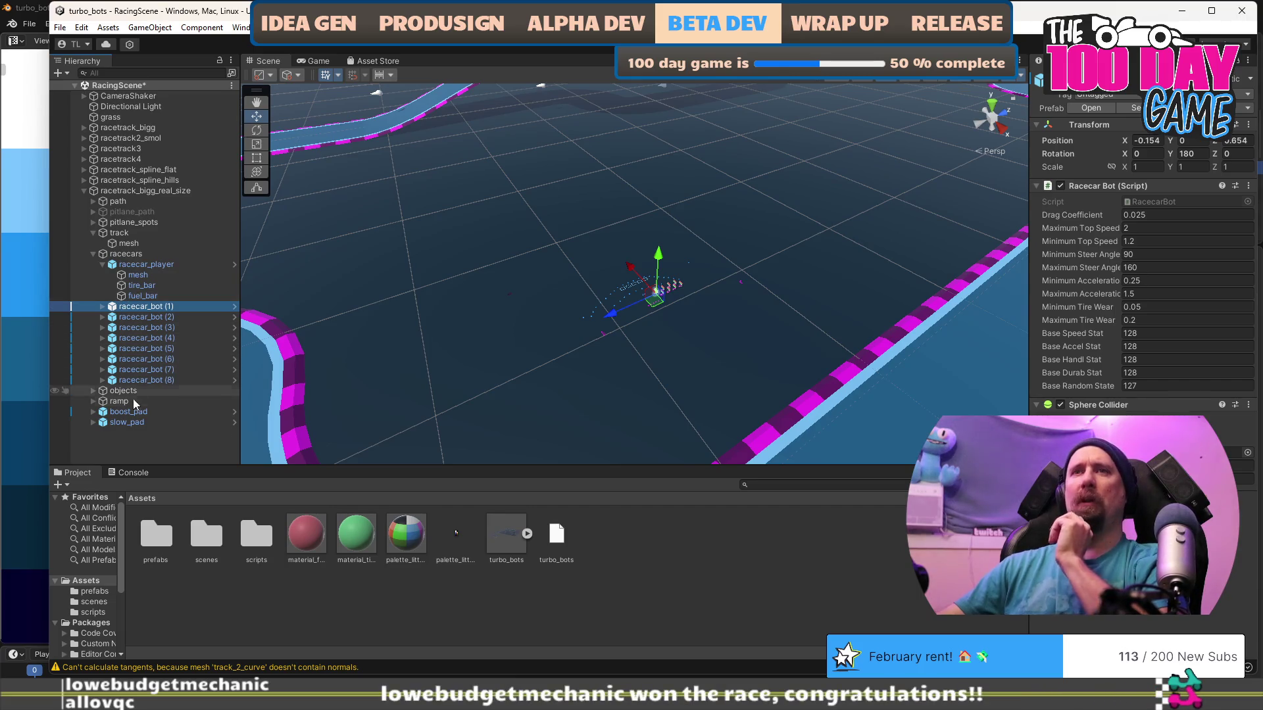
left_click(84, 160)
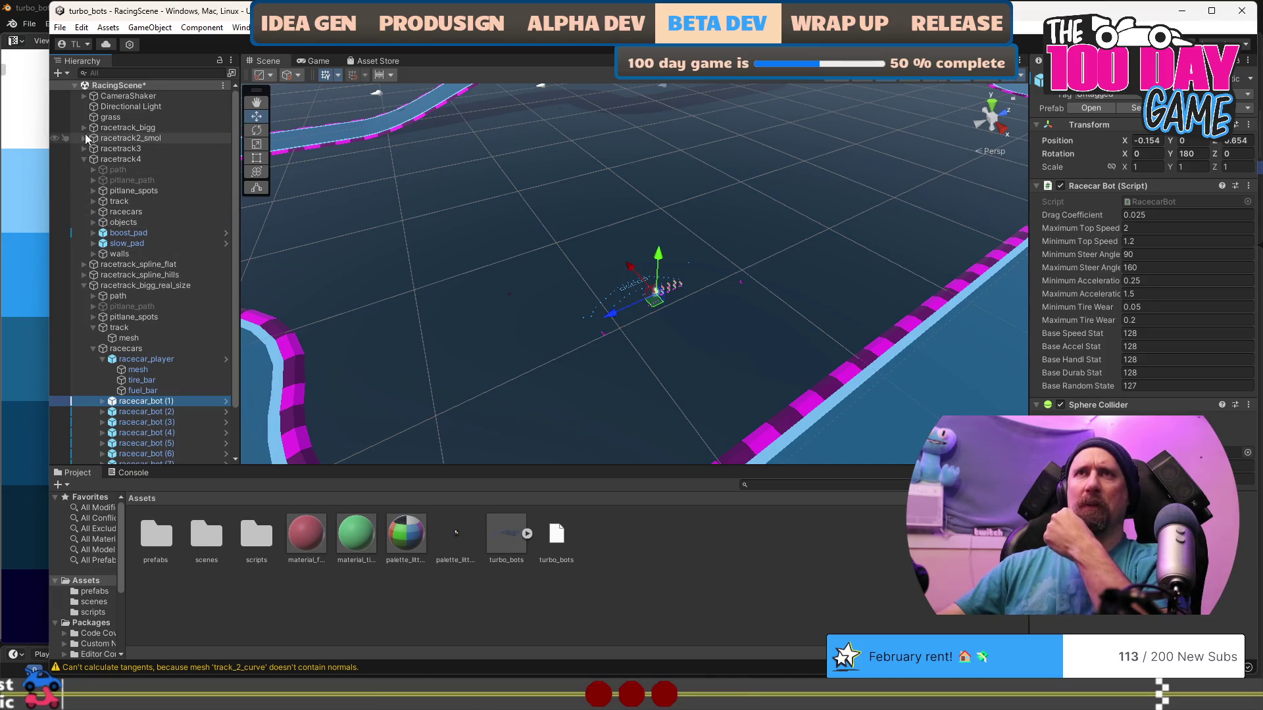
Expand racetrack_bigg and racetrack2_smol along with their racecars groups for comparison.
left_click(84, 127)
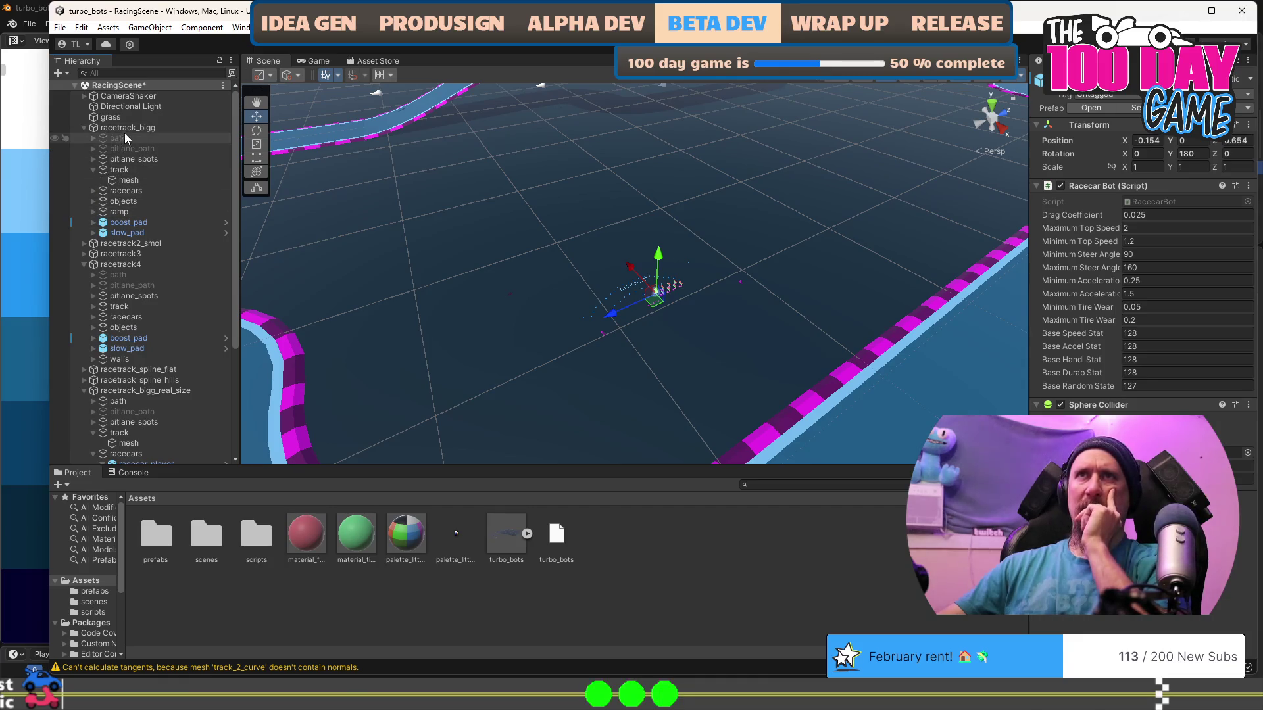
left_click(93, 190)
scroll(91, 191, "down", 5)
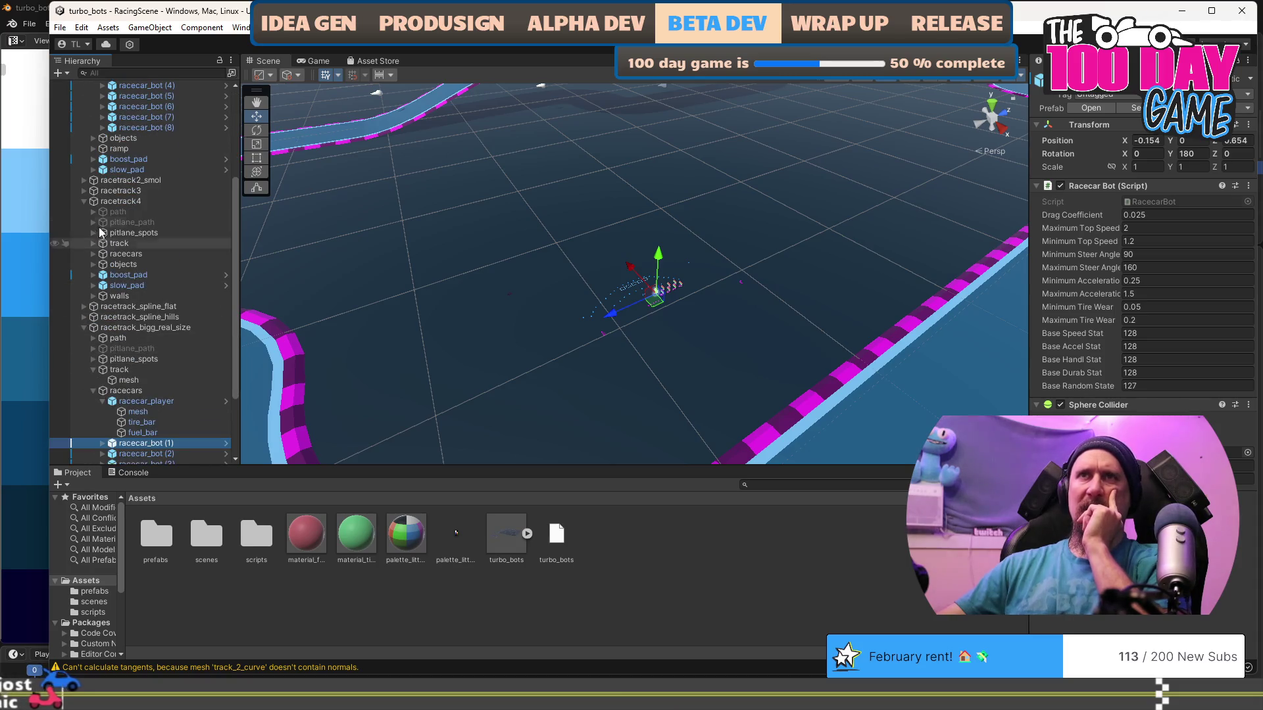
left_click(86, 182)
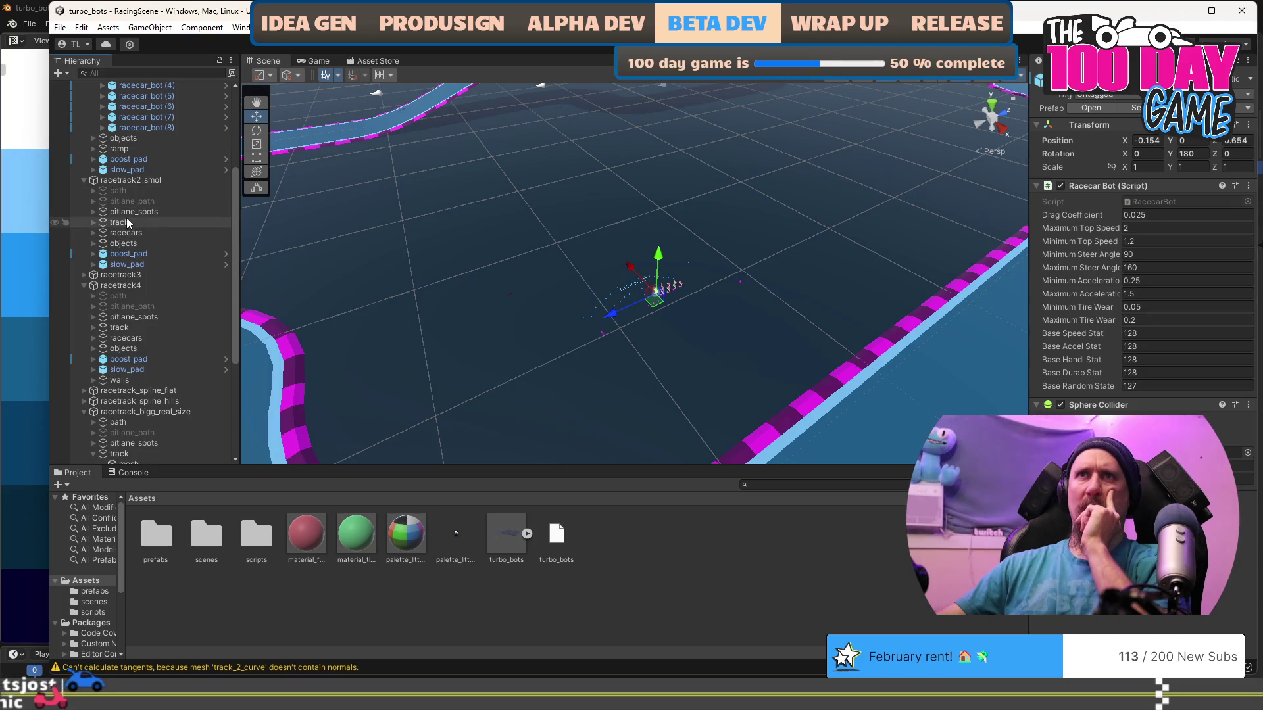
left_click(92, 233)
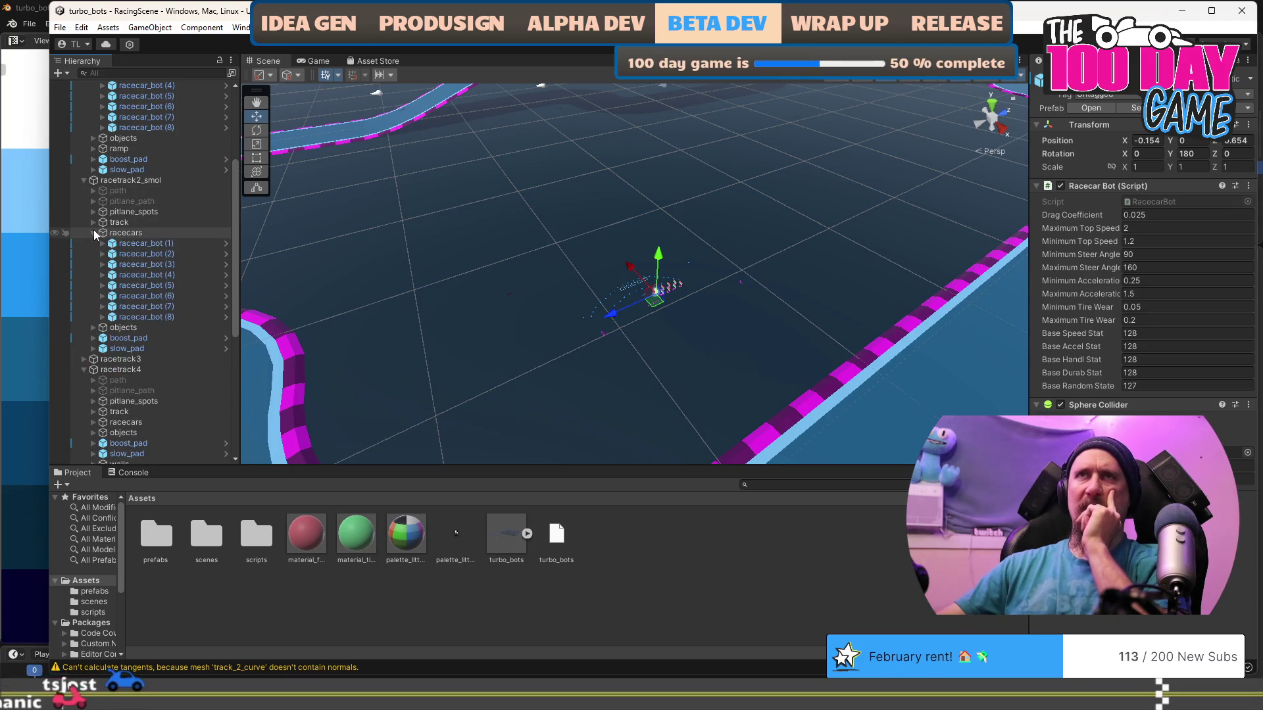
scroll(95, 249, "up", 5)
Review the real-size track's racecar_player Racecar Player settings, with base stats of 200.
left_click(144, 202)
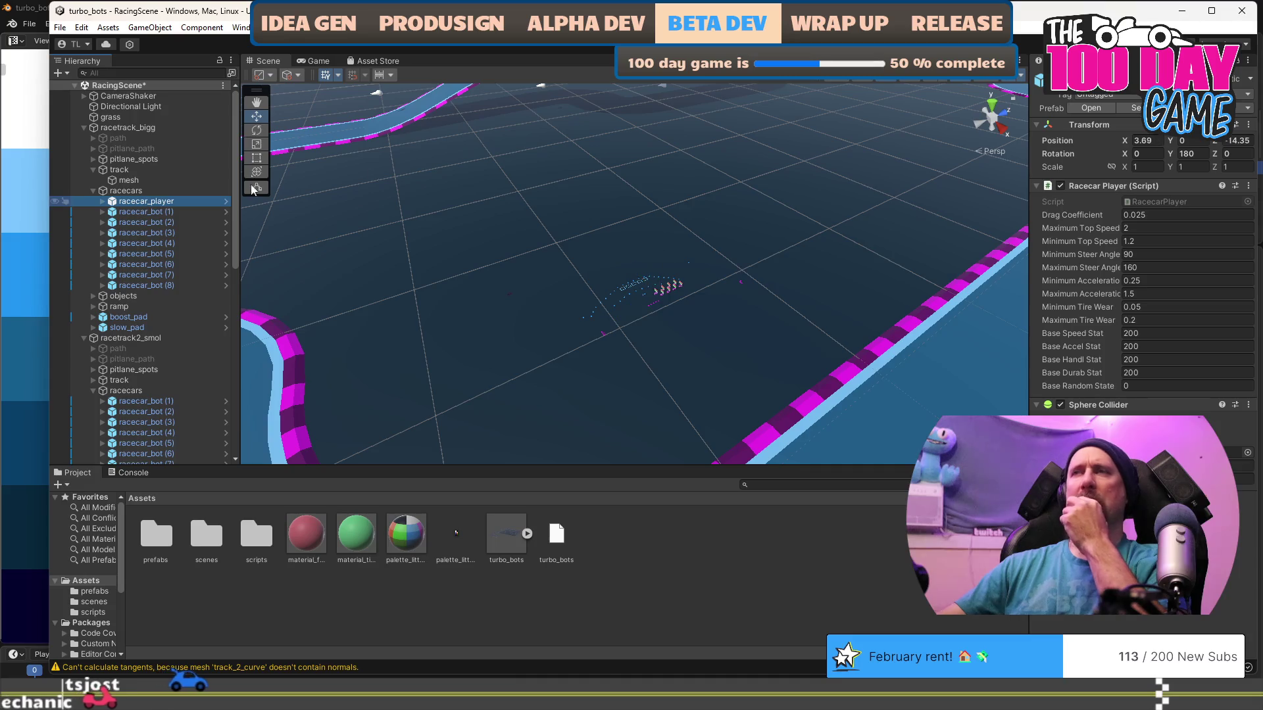
right_click(332, 277)
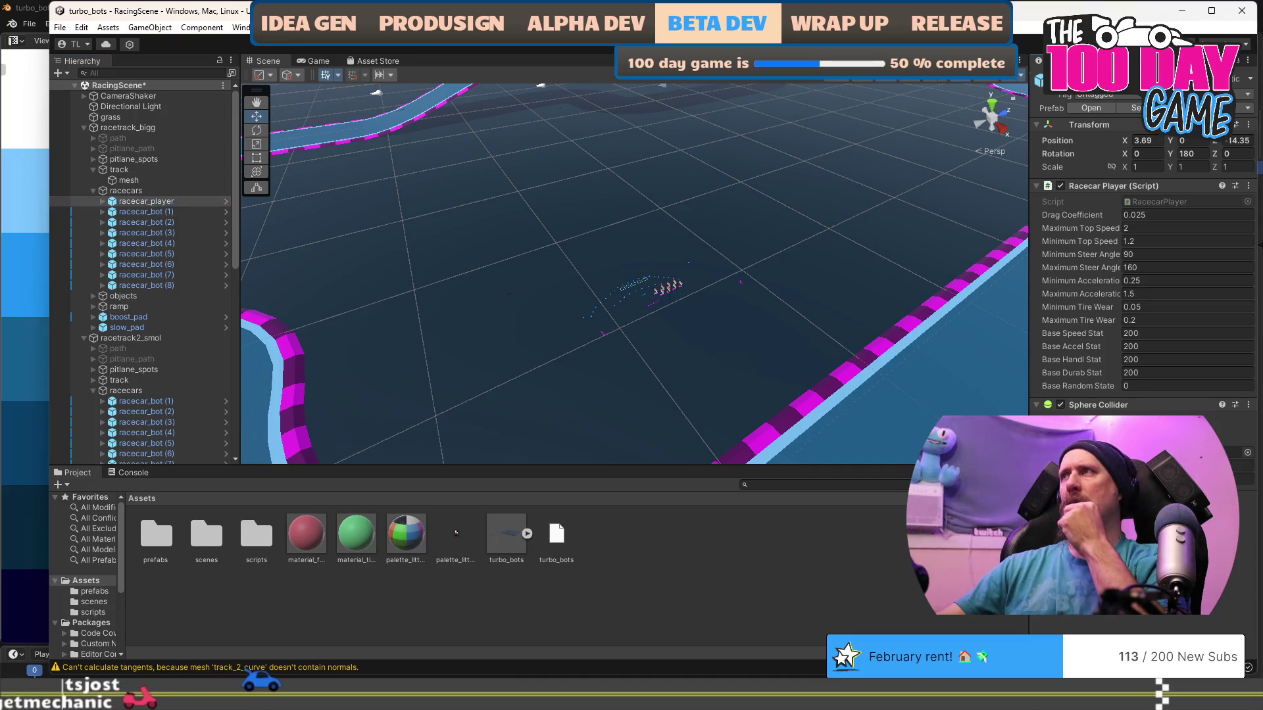
scroll(104, 299, "down", 7)
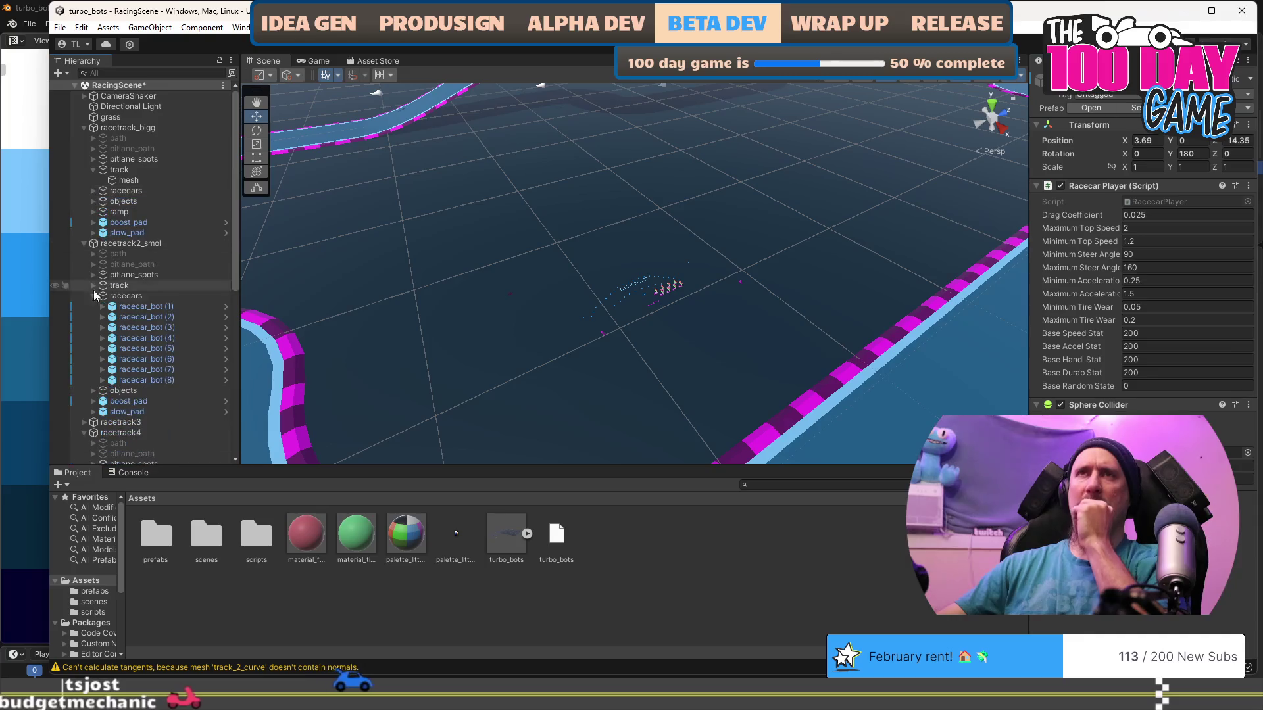
scroll(104, 300, "down", 4)
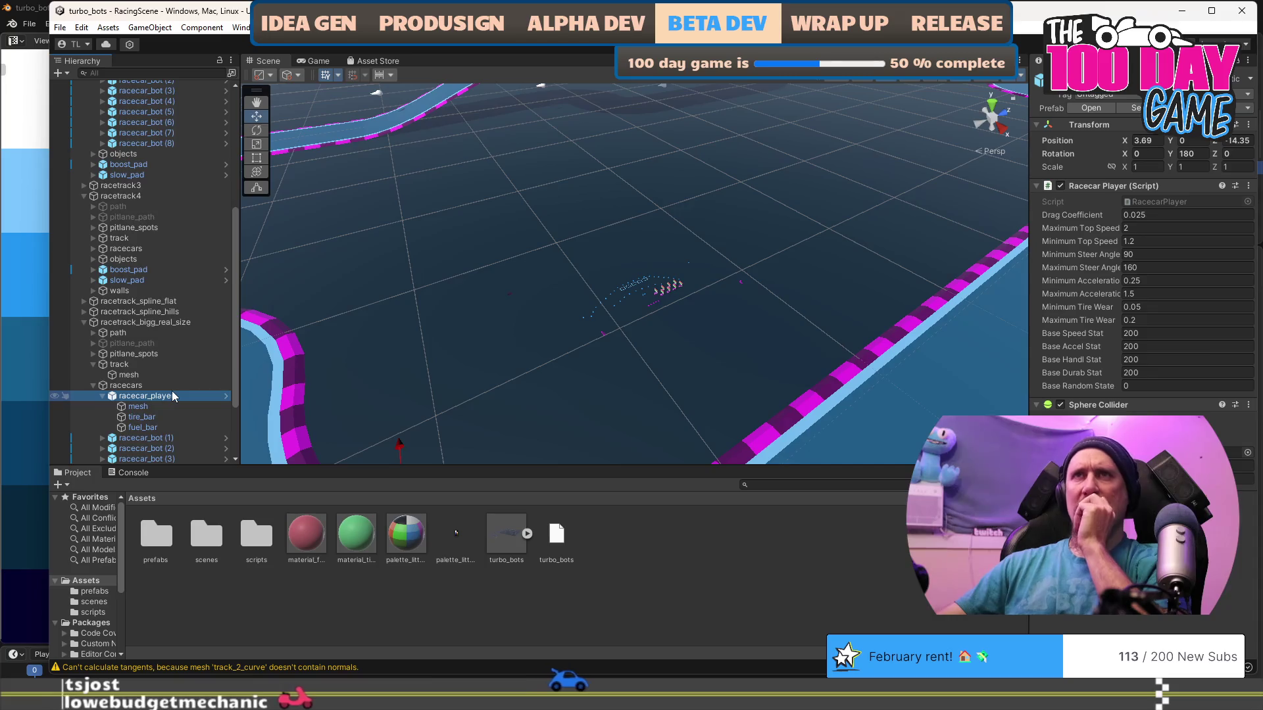
scroll(172, 391, "up", 7)
scroll(171, 391, "up", 2)
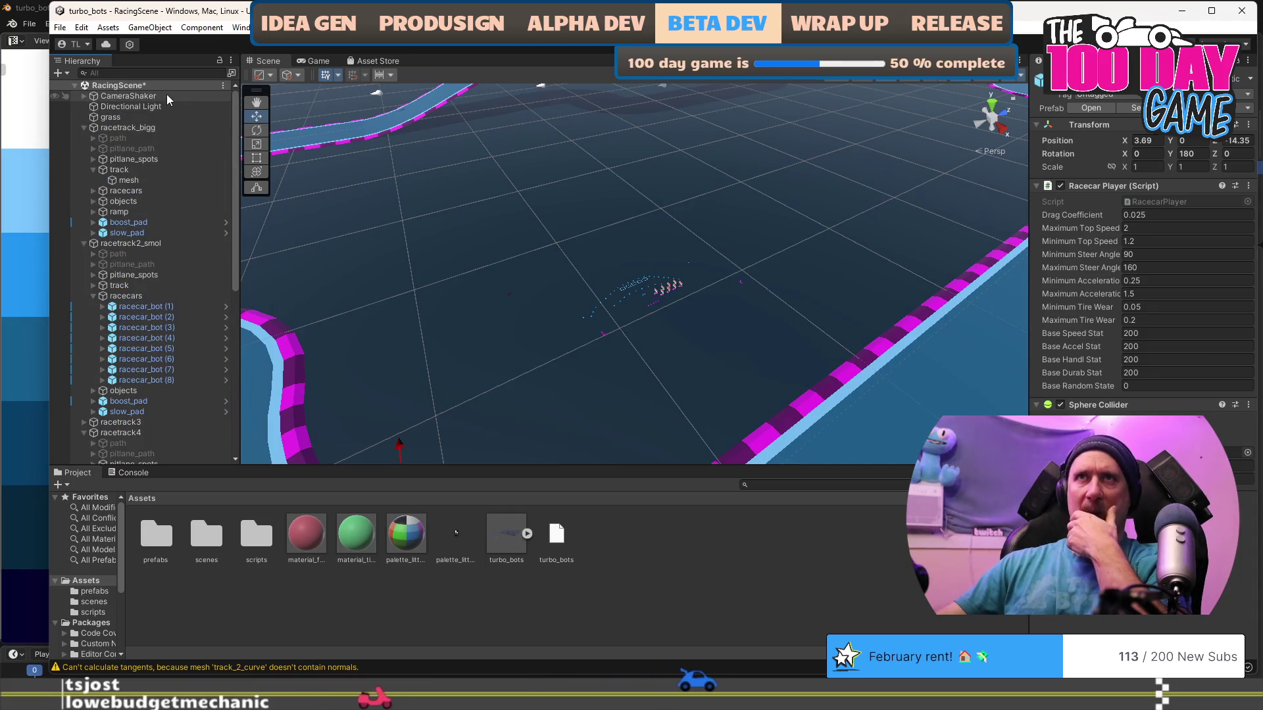
Select the Main Camera under CameraShaker and frame it in the Scene view.
left_click(85, 96)
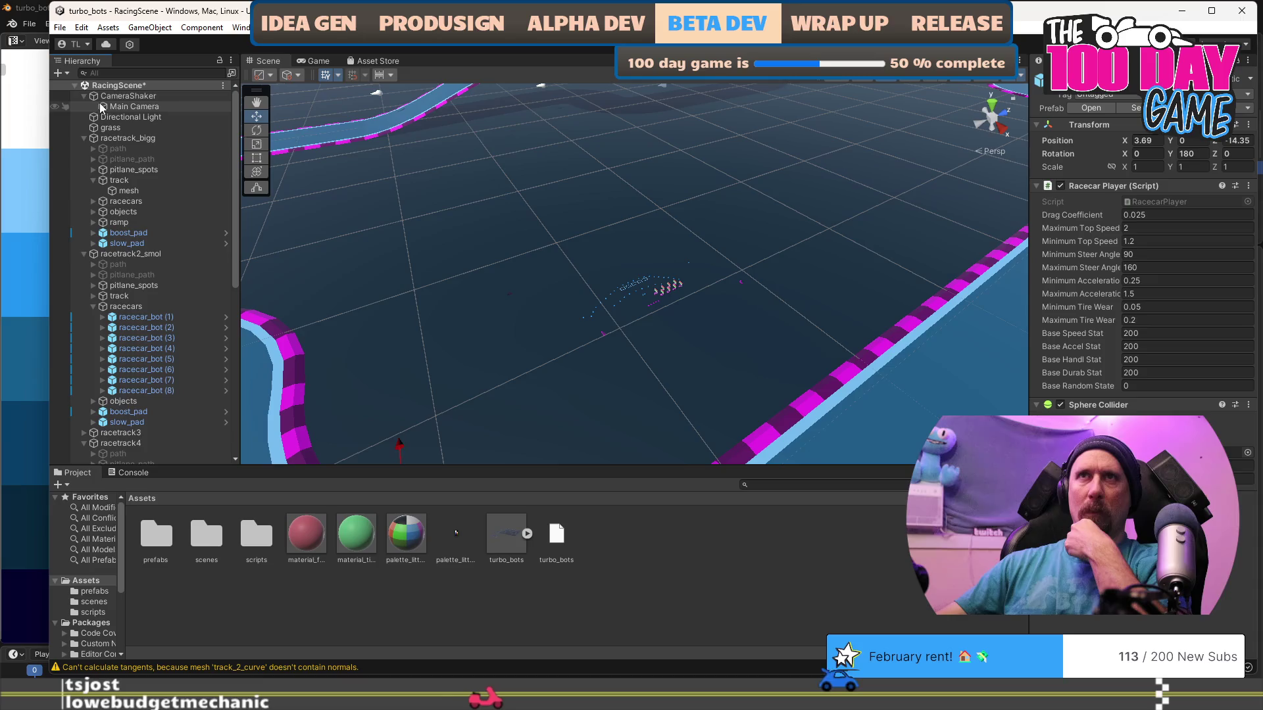
left_click(125, 107)
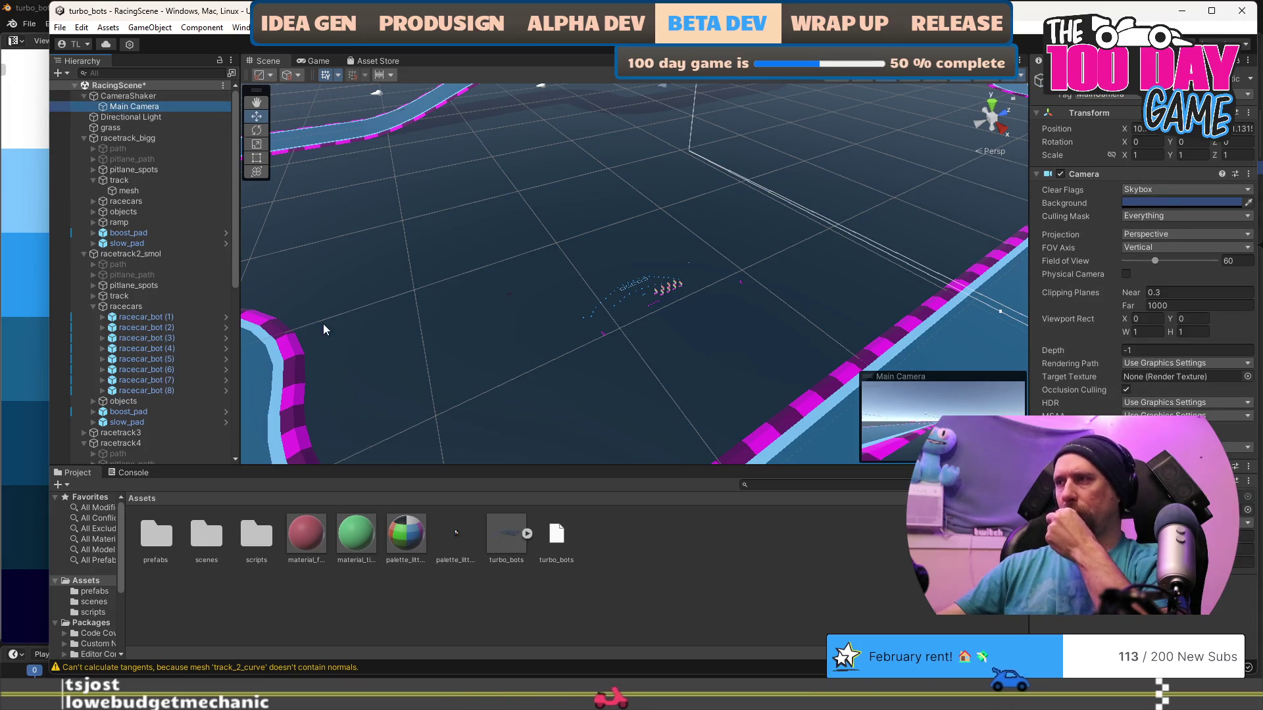
key("f")
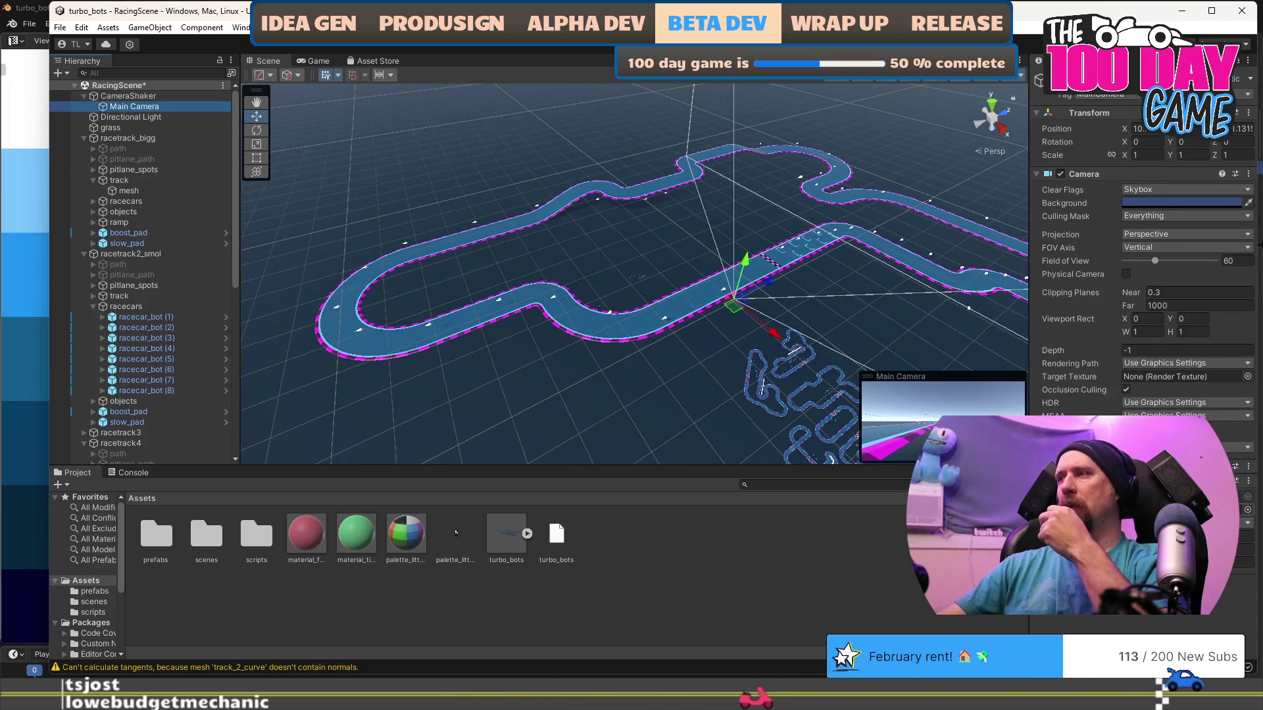
scroll(135, 341, "down", 5)
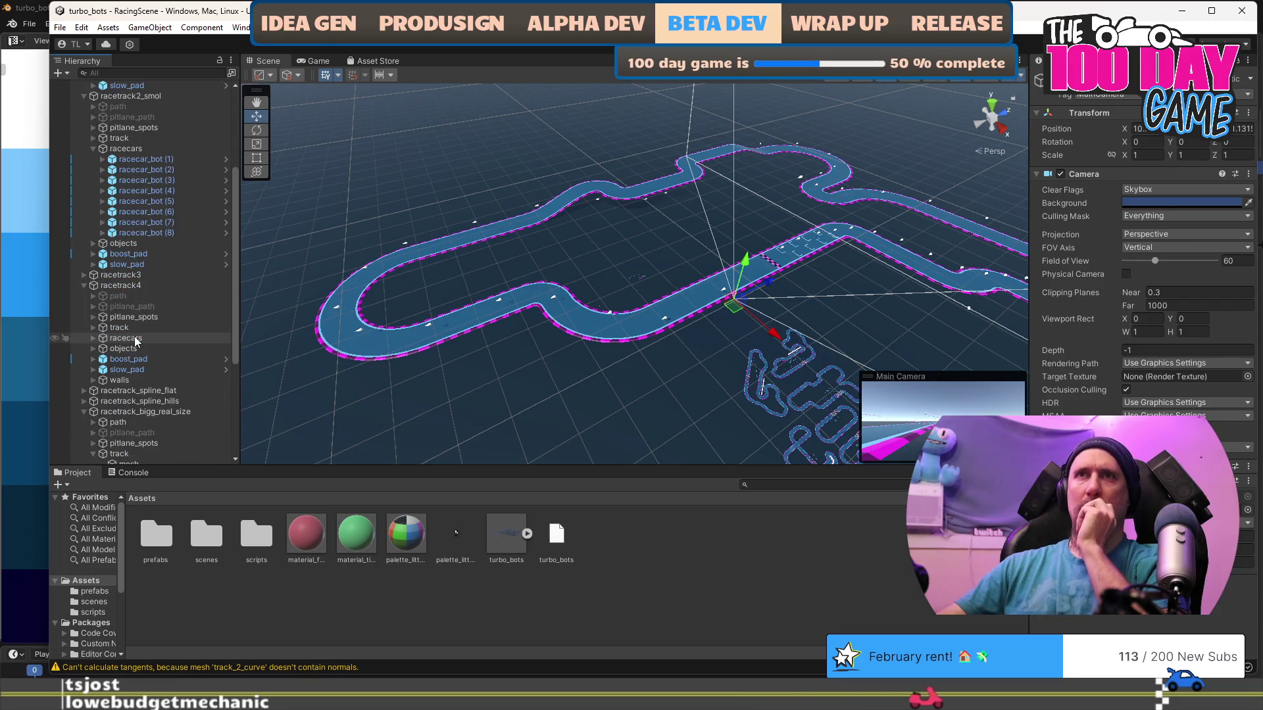
scroll(135, 339, "down", 5)
left_click(164, 327)
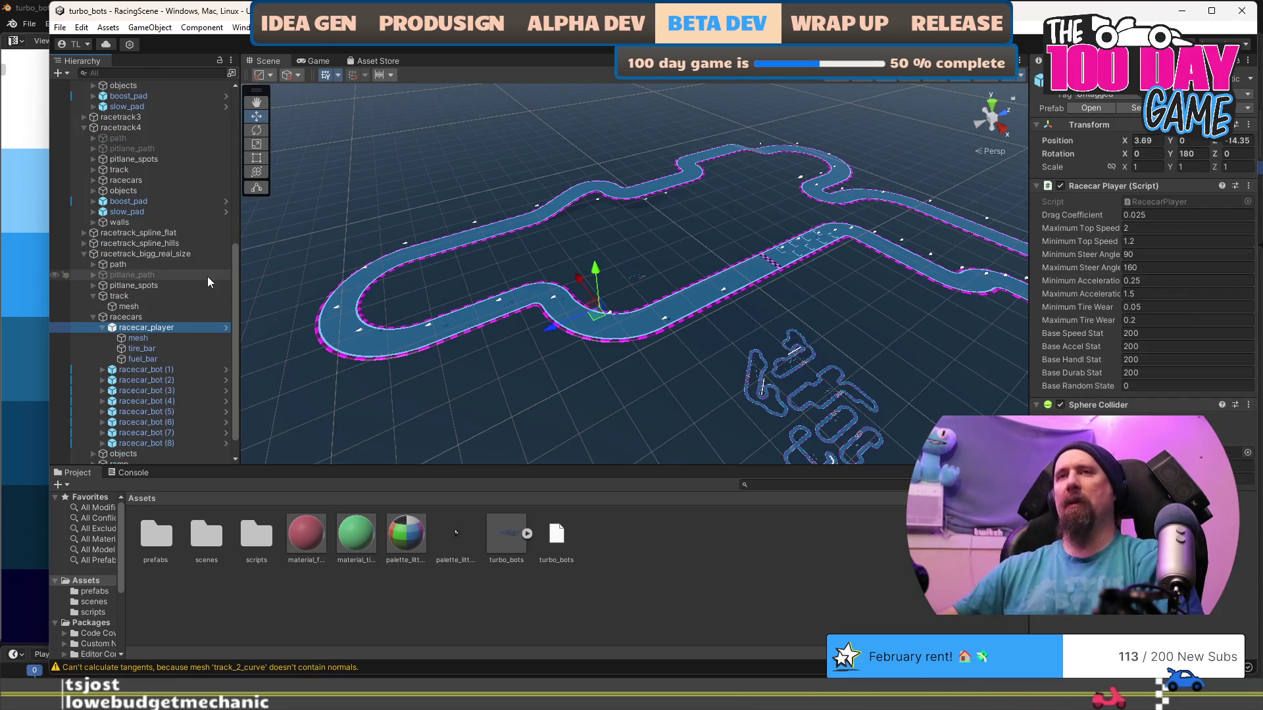
key("F2")
key("Home")
type("real_size_")
key("Return")
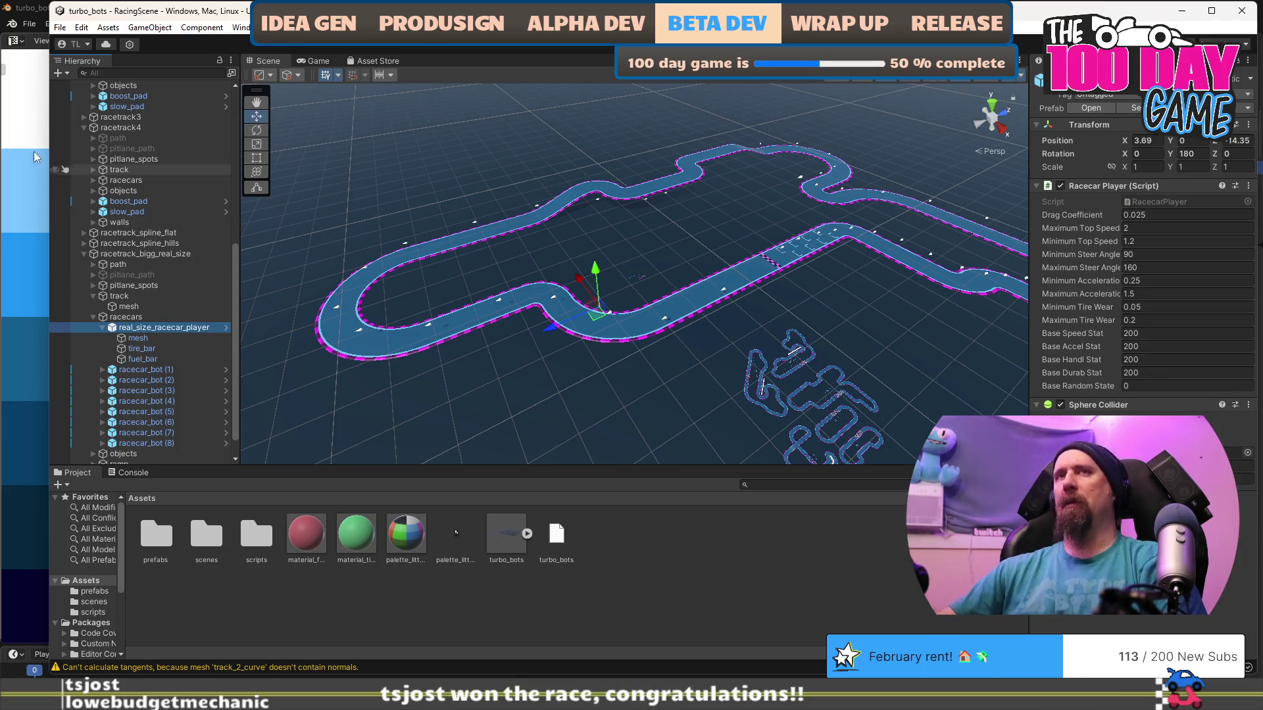
scroll(85, 183, "up", 10)
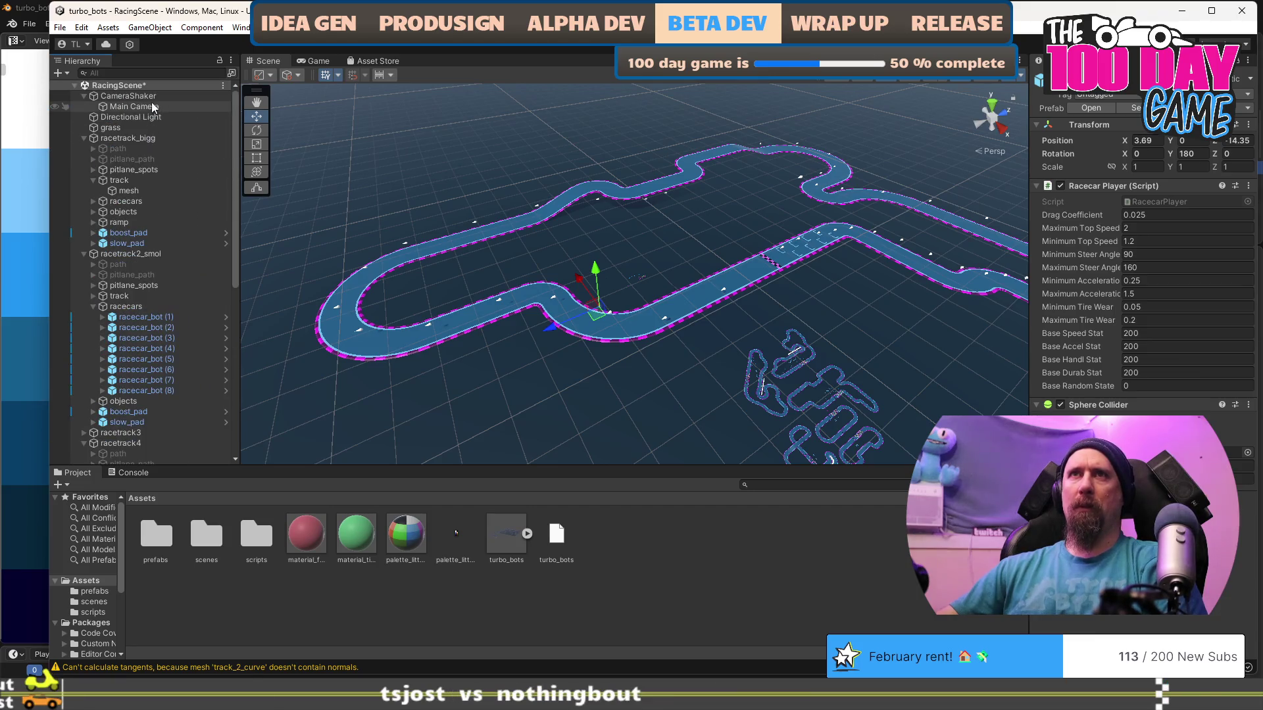
left_click(153, 106)
scroll(219, 351, "down", 2)
scroll(219, 350, "down", 10)
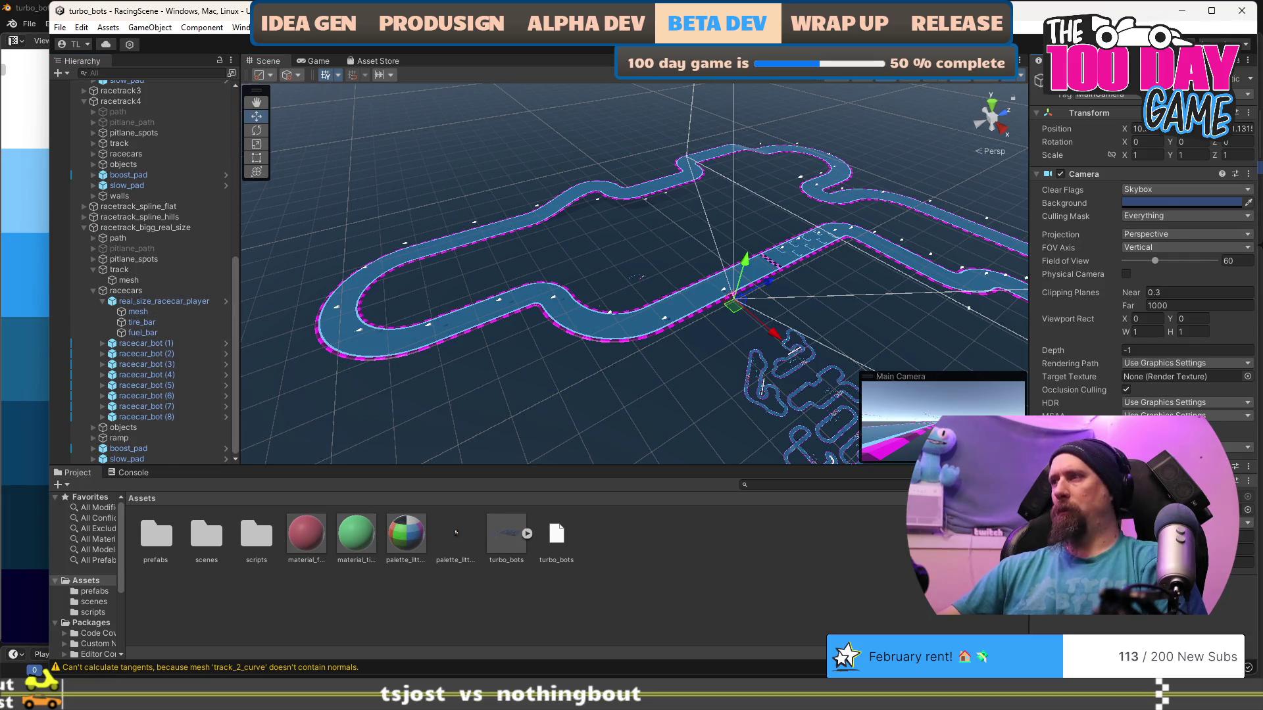
key("f")
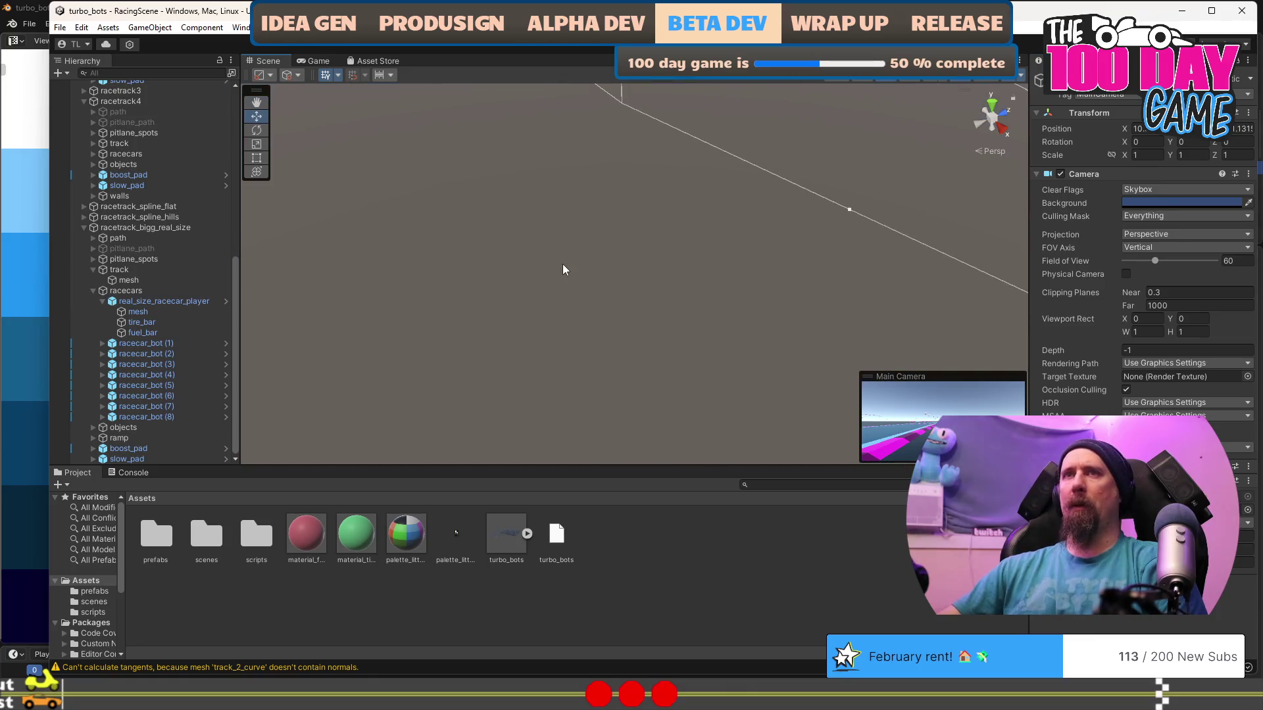
Select real_size_racecar_player and frame it in the Scene view.
scroll(564, 271, "down", 5)
mouse_move(563, 274)
left_mouse_down()
mouse_move(691, 305)
mouse_move(549, 246)
mouse_move(592, 259)
mouse_move(461, 283)
left_mouse_up()
left_click(107, 302)
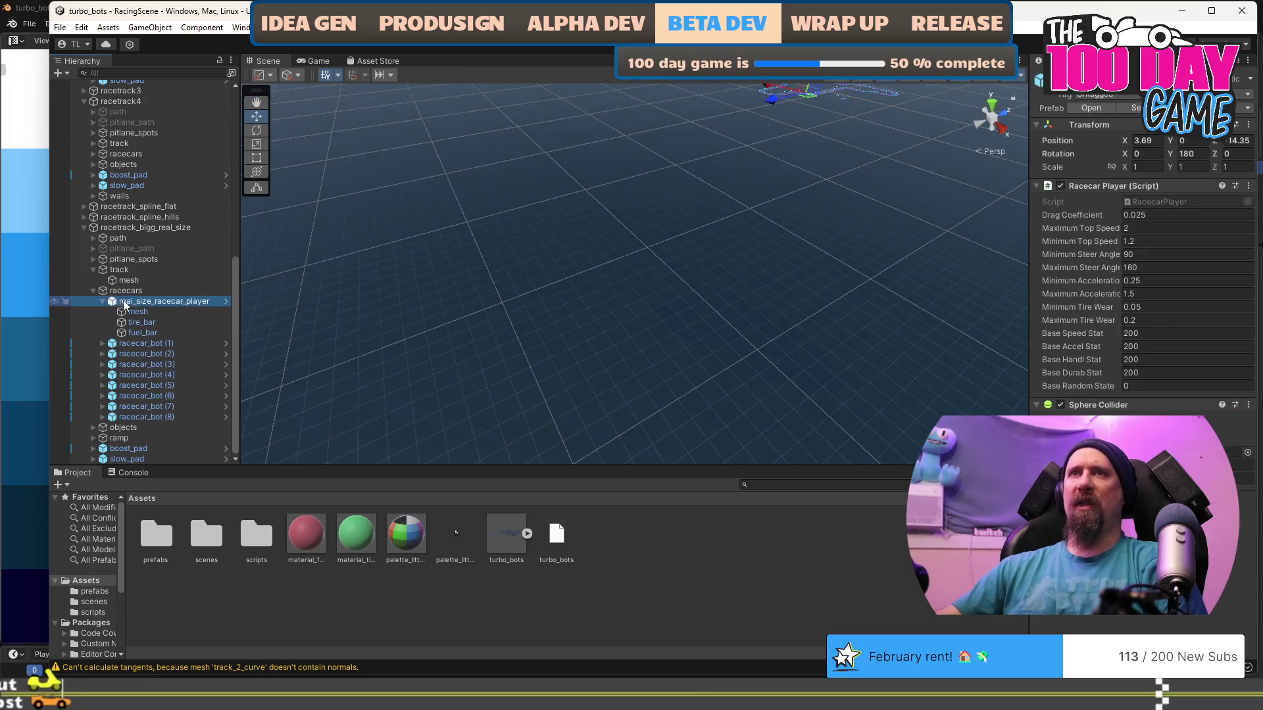
scroll(626, 252, "down", 2)
key("f")
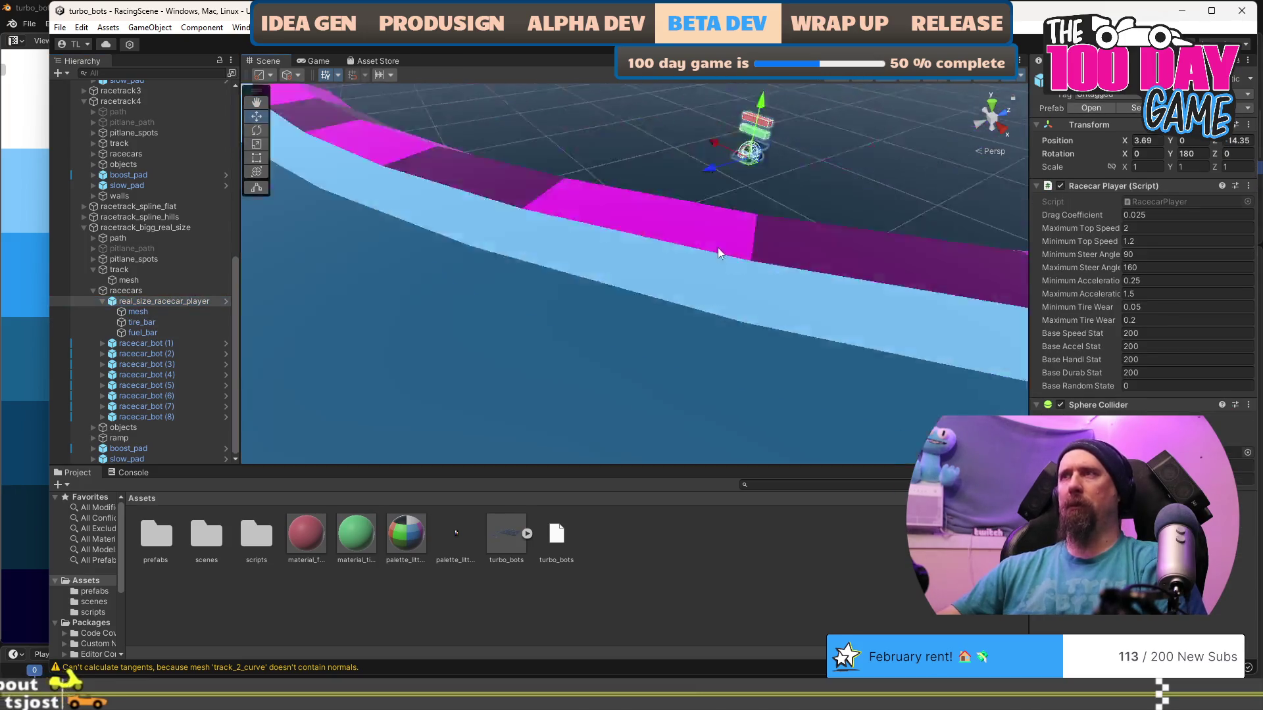
Select the racecar's mesh child and bring up the mesh picker for its car_blue Mesh Filter.
scroll(707, 302, "down", 3)
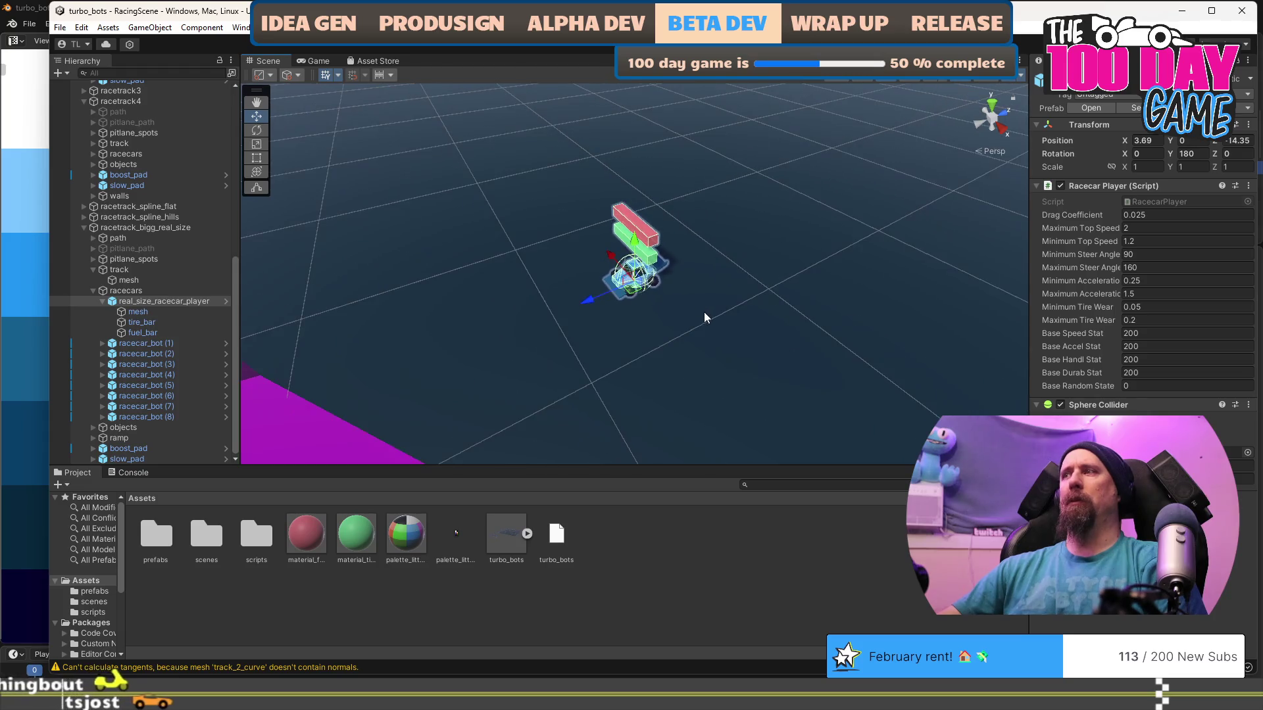
mouse_move(688, 356)
left_mouse_down()
mouse_move(581, 299)
mouse_move(608, 273)
left_mouse_up()
scroll(608, 273, "down", 5)
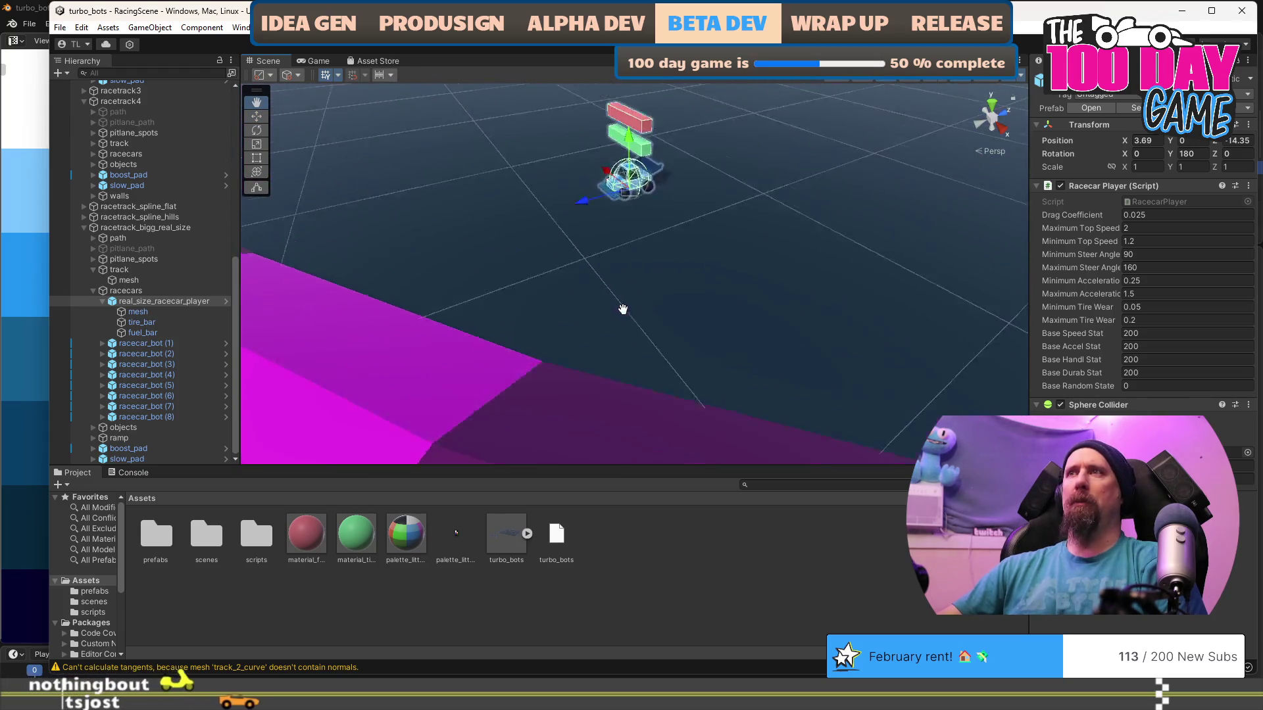
left_click(165, 311)
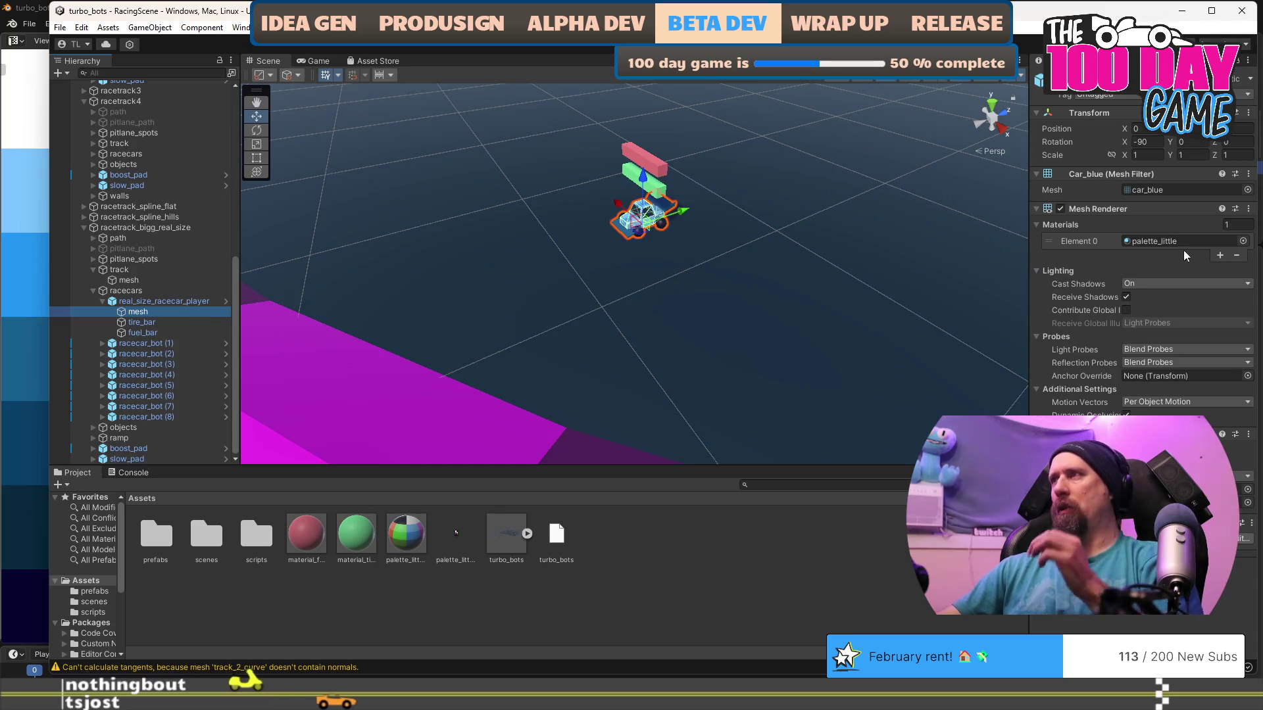
left_click(1248, 190)
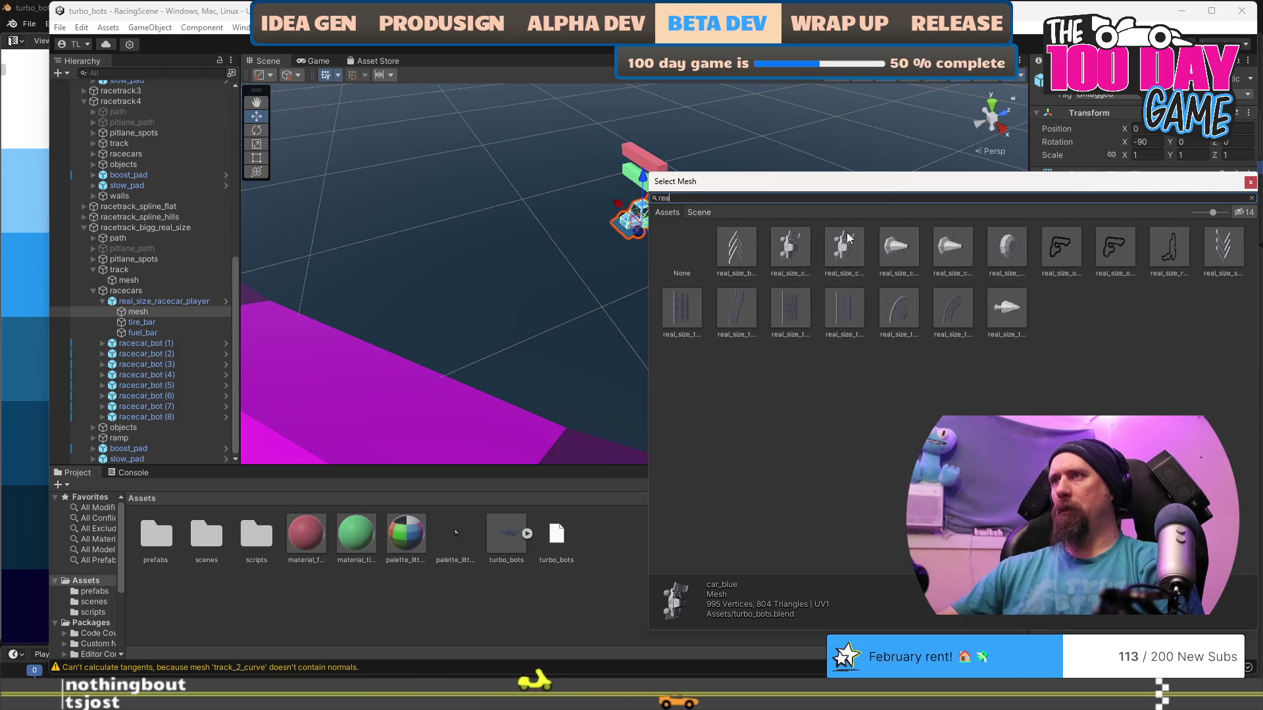
Assign the real_size_car_blue mesh to the player racecar, frame it, and switch to Blender.
left_click(808, 267)
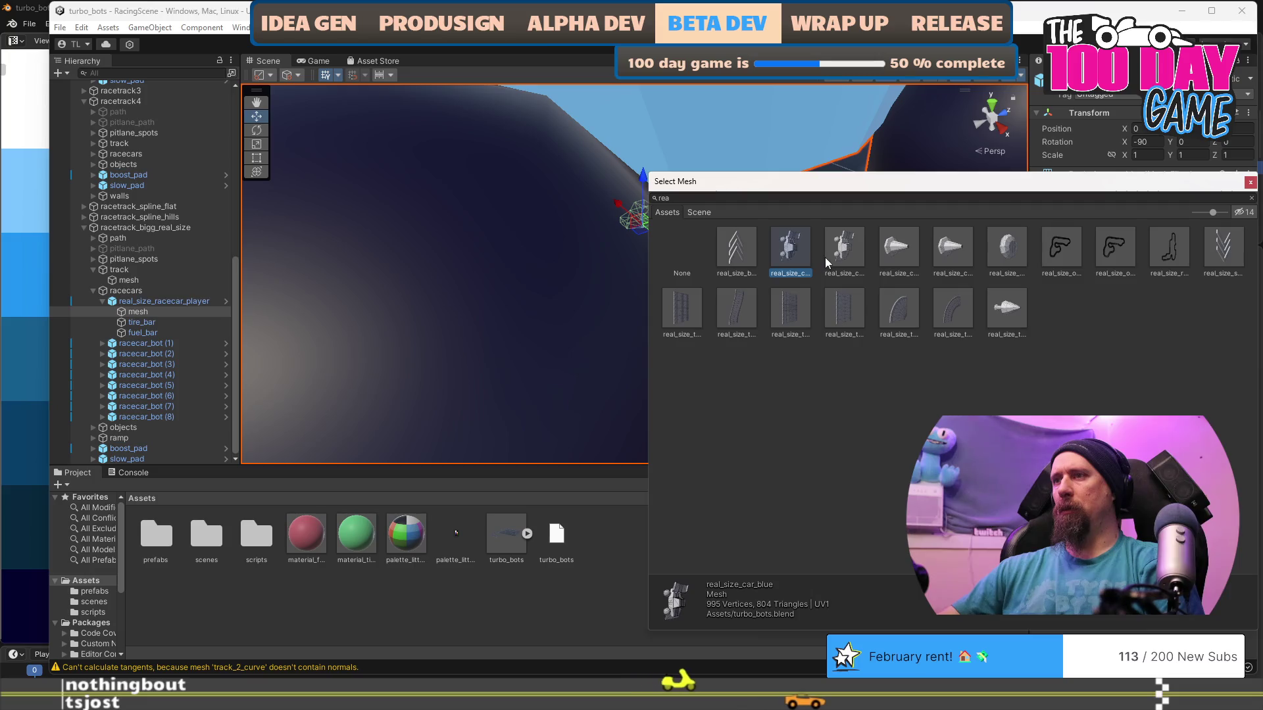
double_click(793, 263)
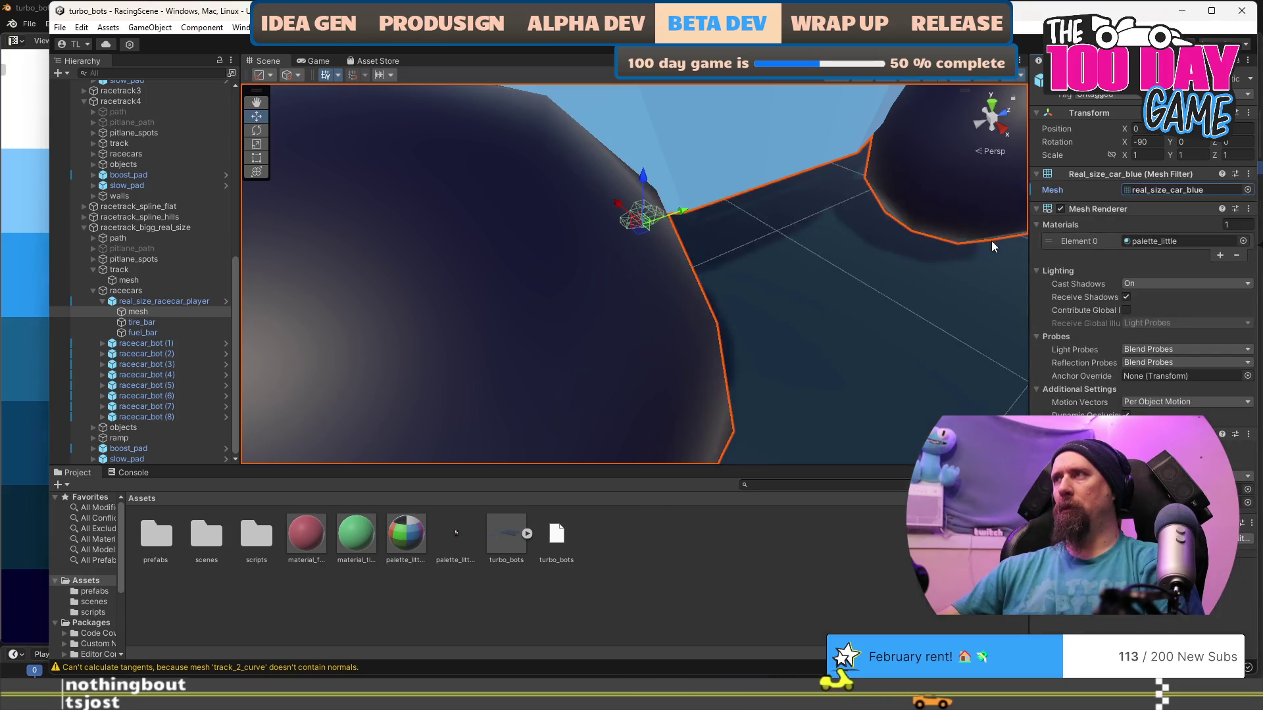
key("f")
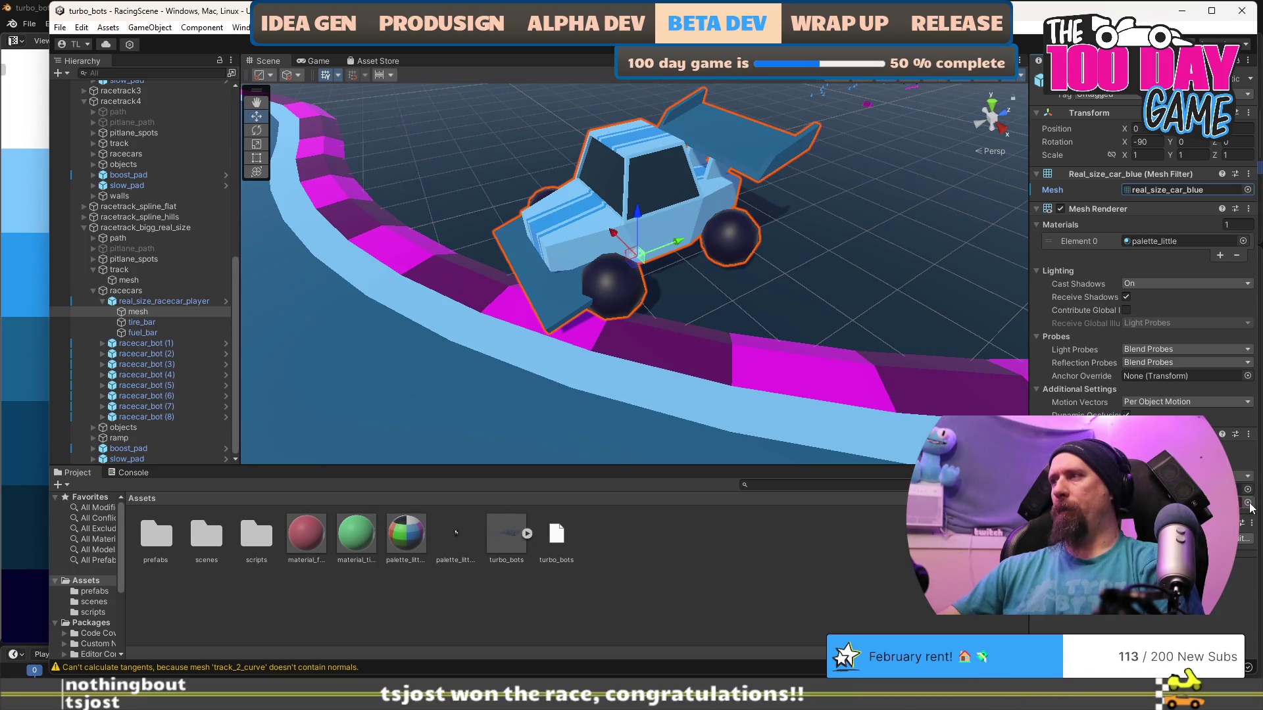
key("alt+Tab")
key("Tab")
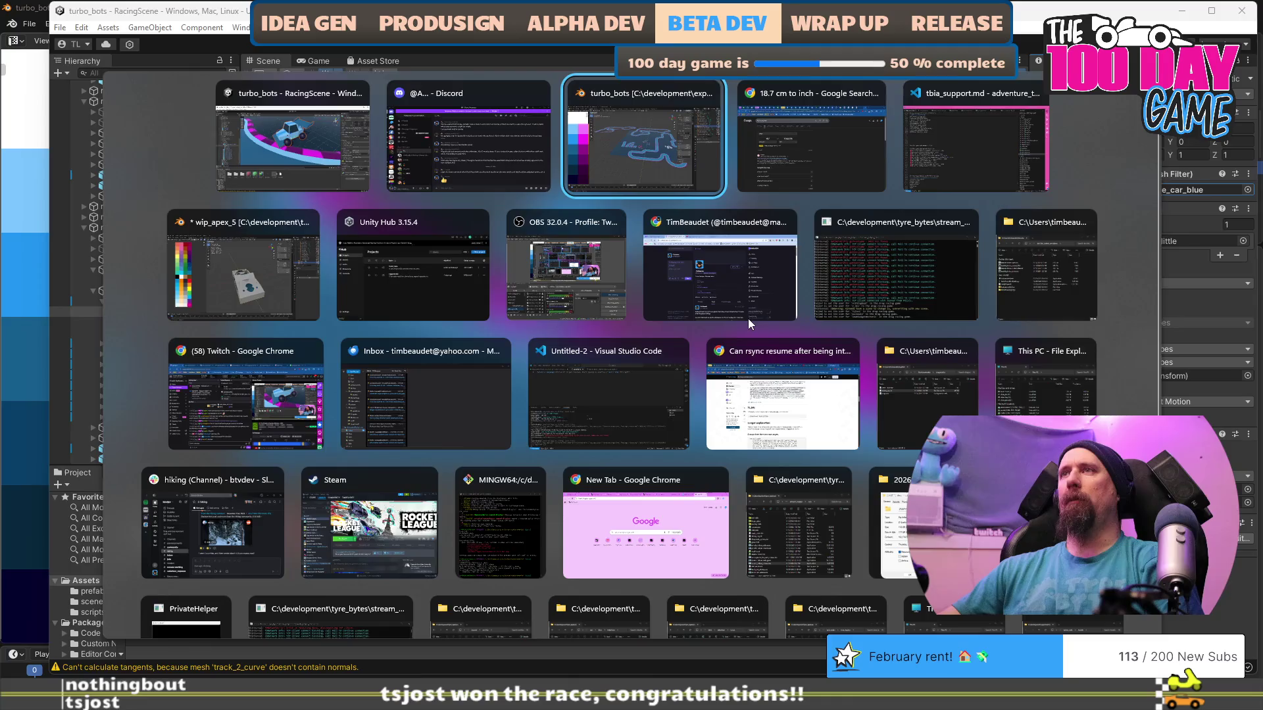
key("KP_Decimal")
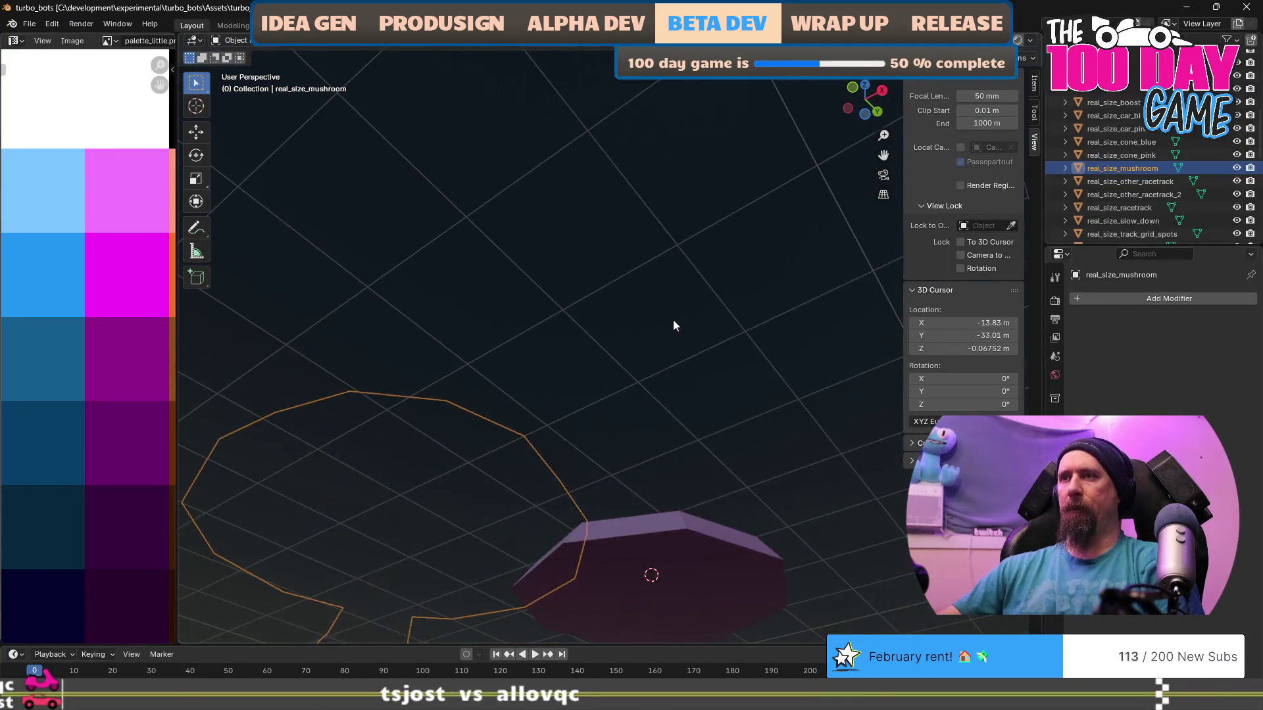
scroll(649, 424, "down", 8)
mouse_move(647, 424)
left_mouse_down()
mouse_move(610, 336)
mouse_move(641, 361)
left_mouse_up()
scroll(628, 354, "up", 10)
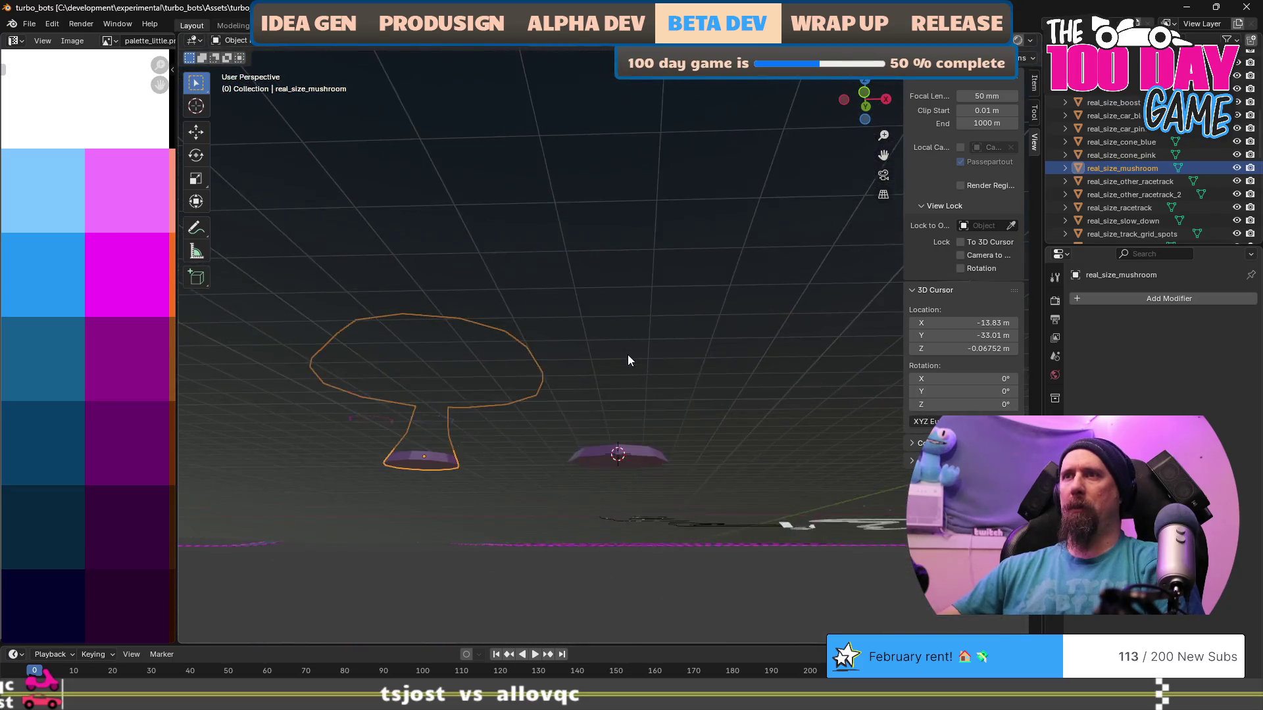
scroll(614, 397, "down", 8)
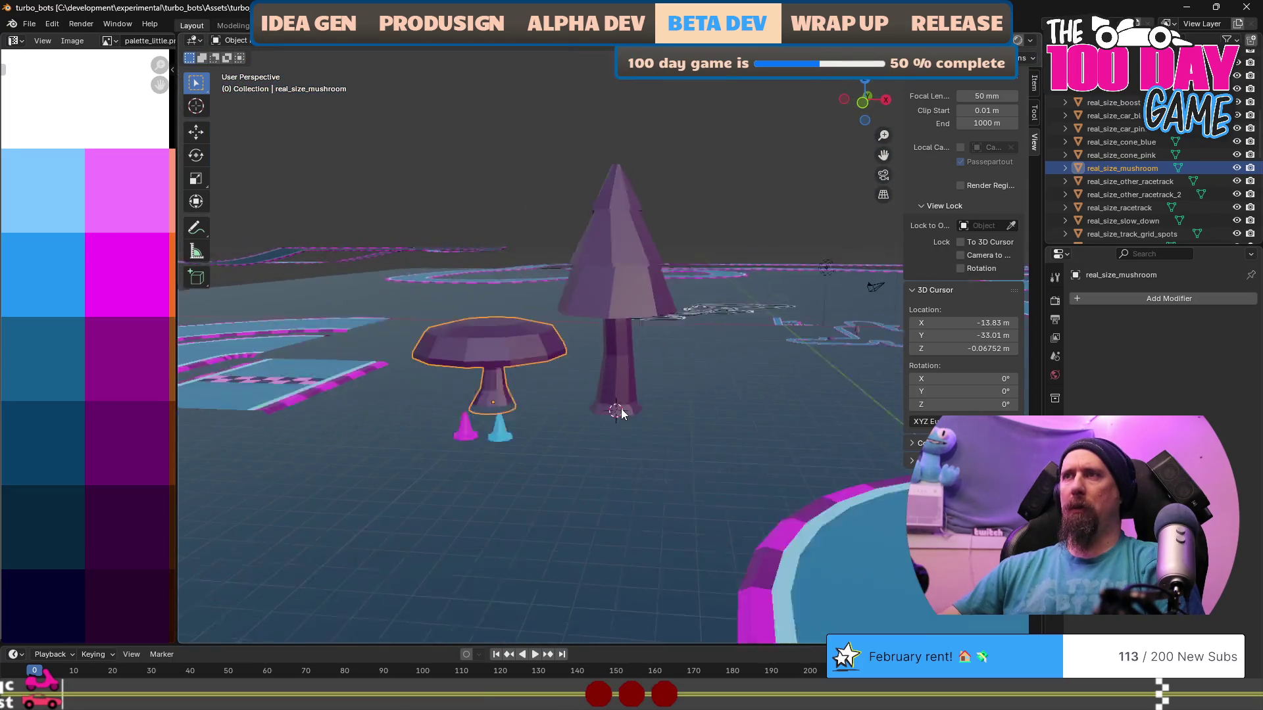
left_click(622, 415)
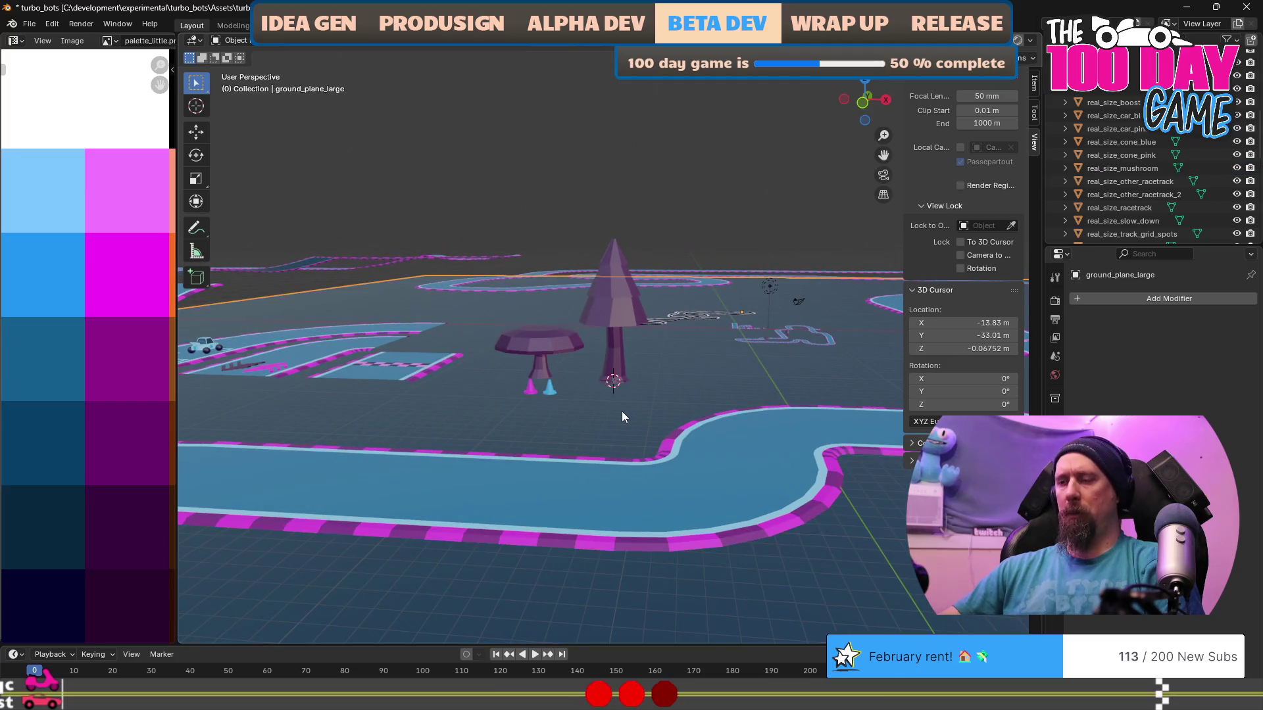
mouse_move(622, 412)
left_mouse_down()
mouse_move(682, 477)
mouse_move(671, 433)
left_mouse_up()
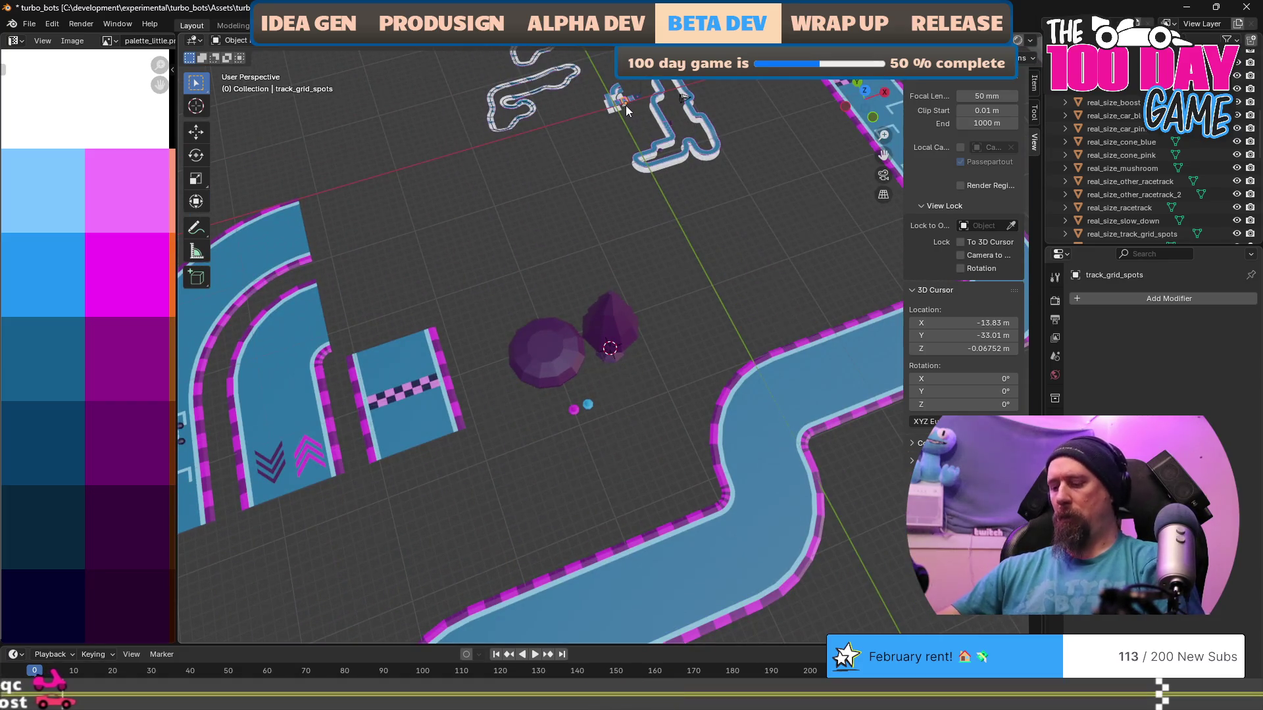
scroll(626, 105, "up", 8)
mouse_move(685, 235)
left_mouse_down()
mouse_move(645, 281)
mouse_move(649, 244)
left_mouse_up()
scroll(555, 510, "down", 5)
left_click(581, 520)
scroll(601, 504, "down", 4)
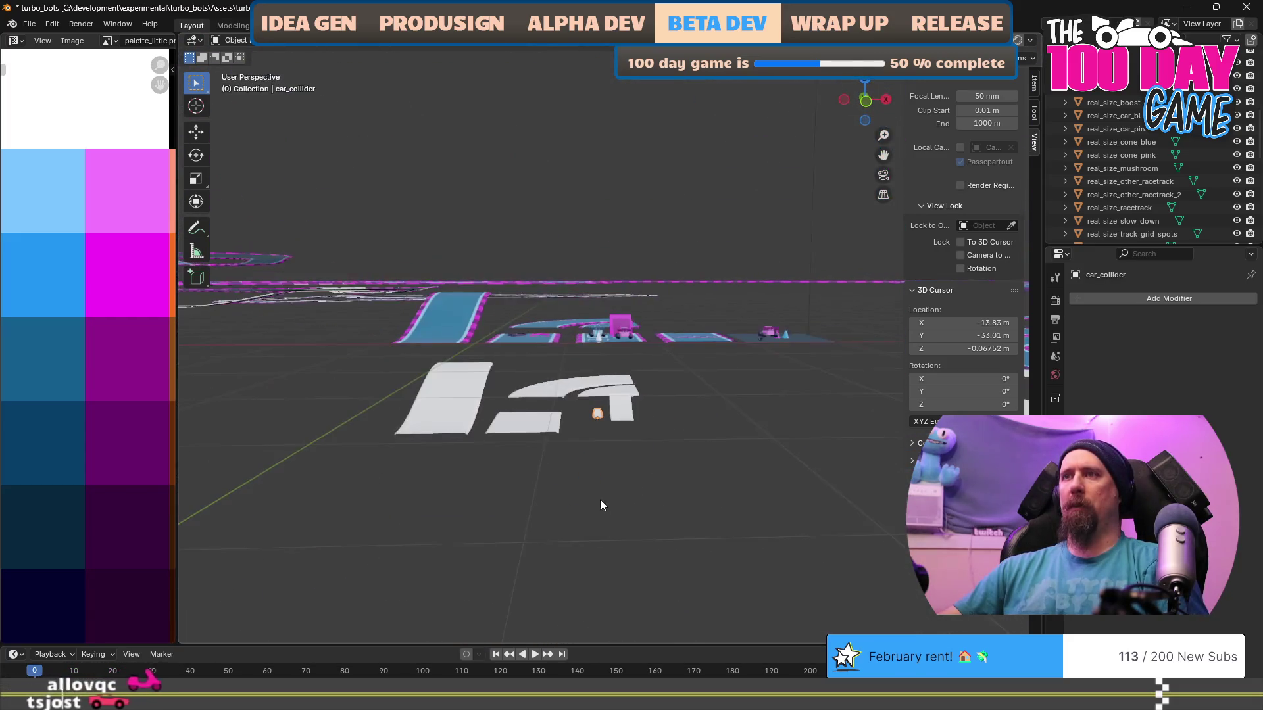
scroll(645, 318, "down", 3)
mouse_move(632, 342)
left_mouse_down()
mouse_move(604, 377)
mouse_move(539, 388)
left_mouse_up()
scroll(540, 388, "down", 3)
scroll(598, 389, "down", 3)
scroll(599, 389, "up", 10)
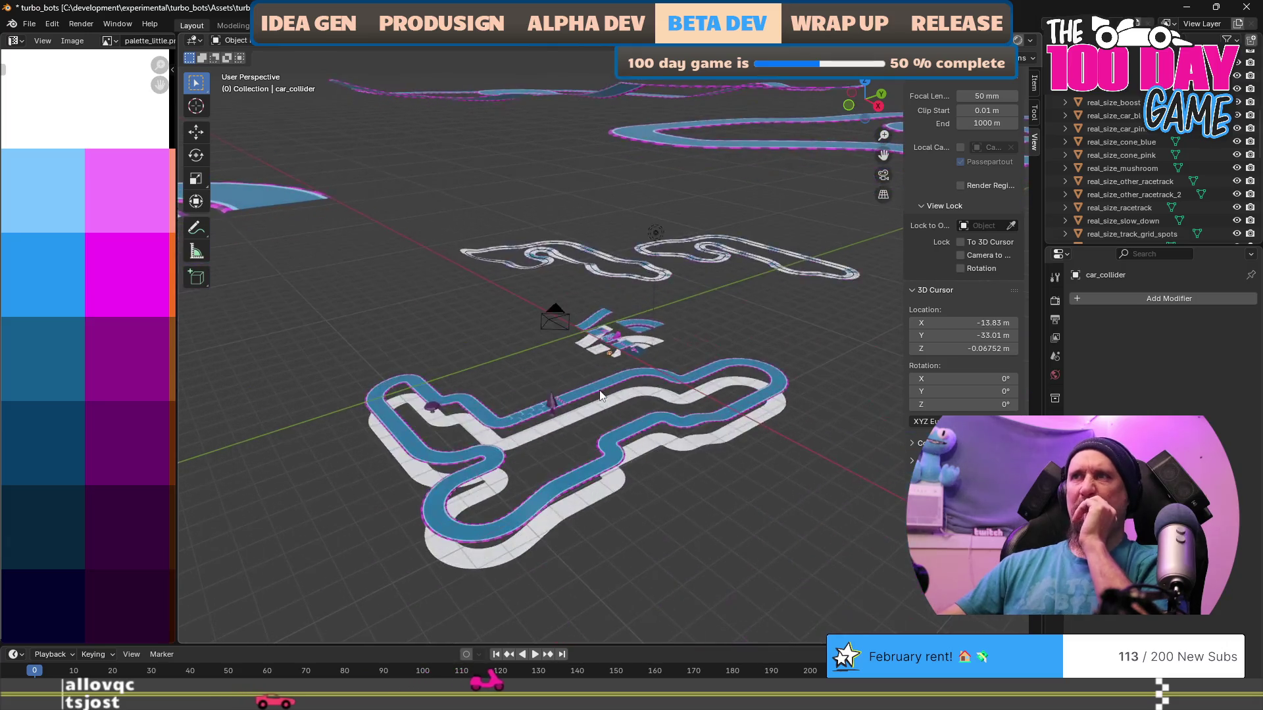
mouse_move(637, 422)
left_mouse_down()
mouse_move(676, 409)
mouse_move(700, 419)
left_mouse_up()
left_click(561, 415, "shift")
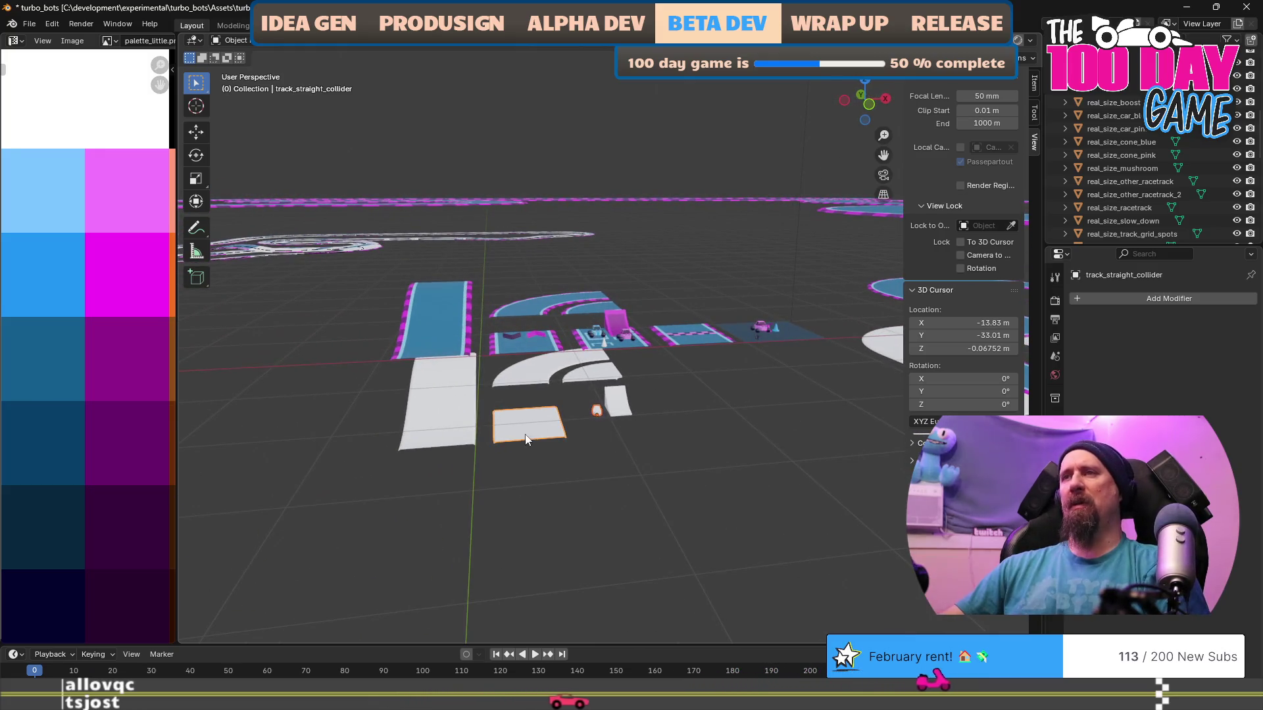
left_click(558, 373, "shift")
left_click(590, 373, "shift")
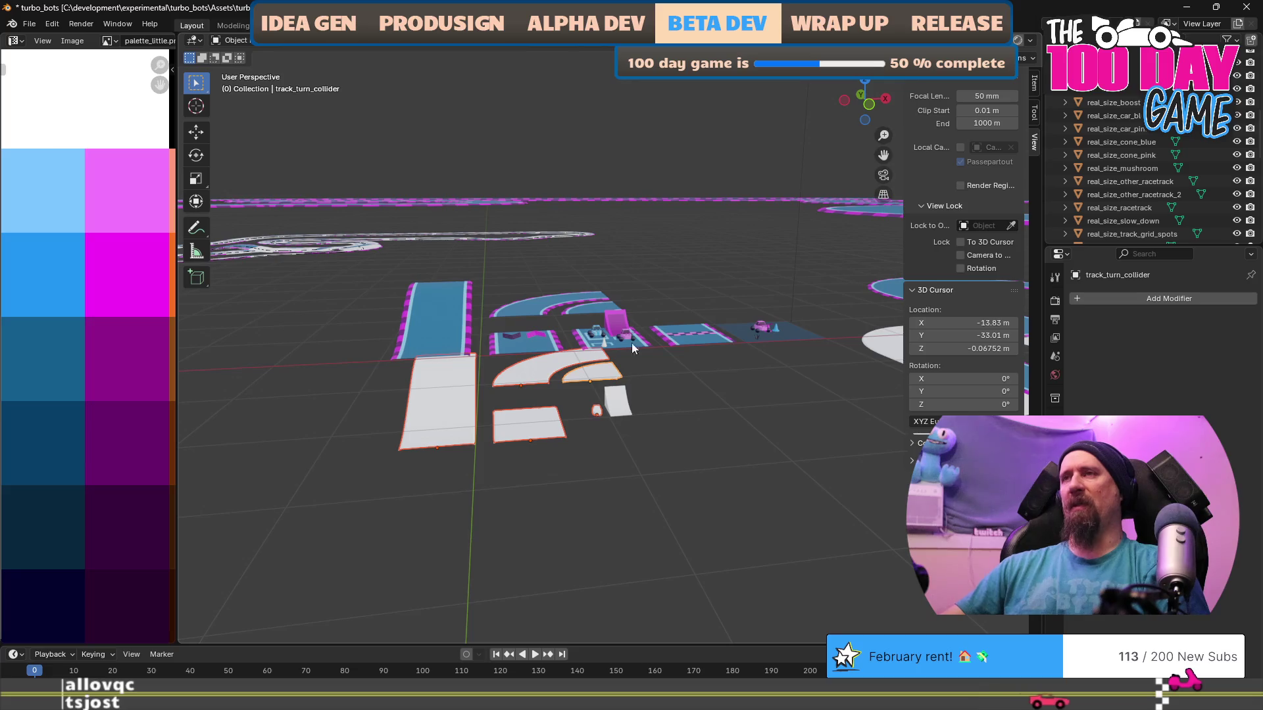
scroll(632, 327, "down", 5)
left_click_drag(677, 281, 530, 397)
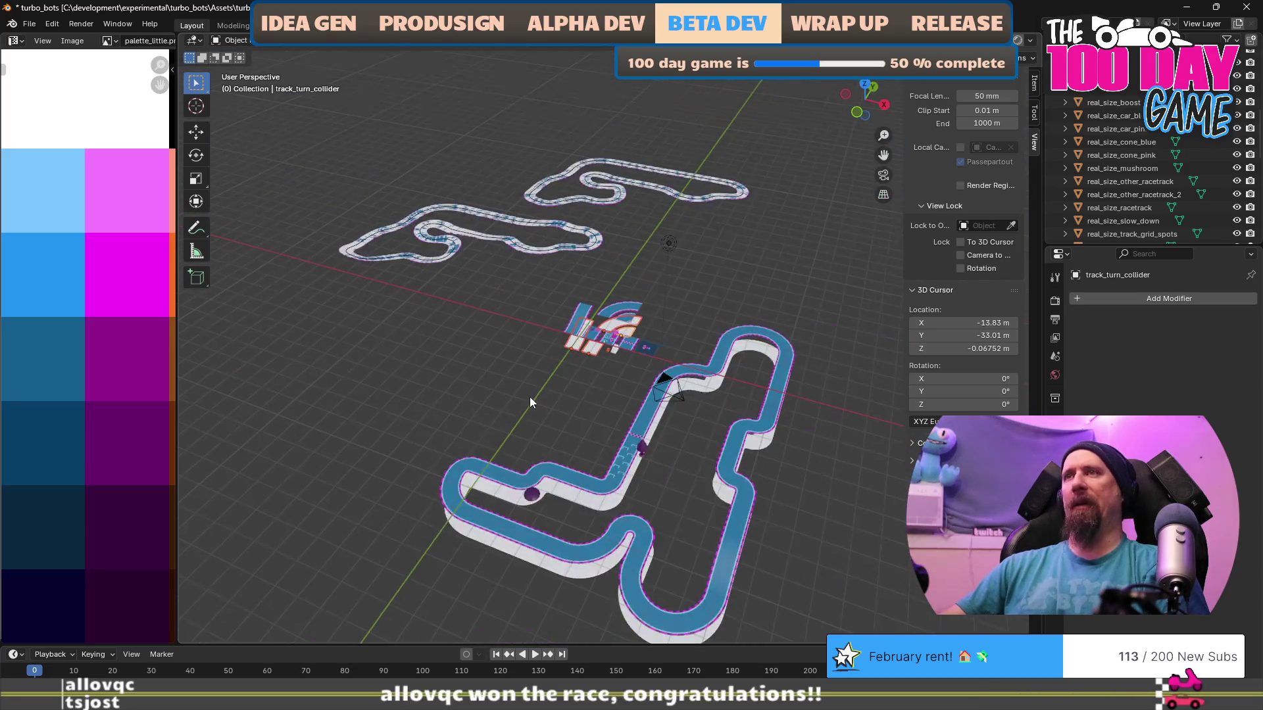
scroll(618, 367, "up", 5)
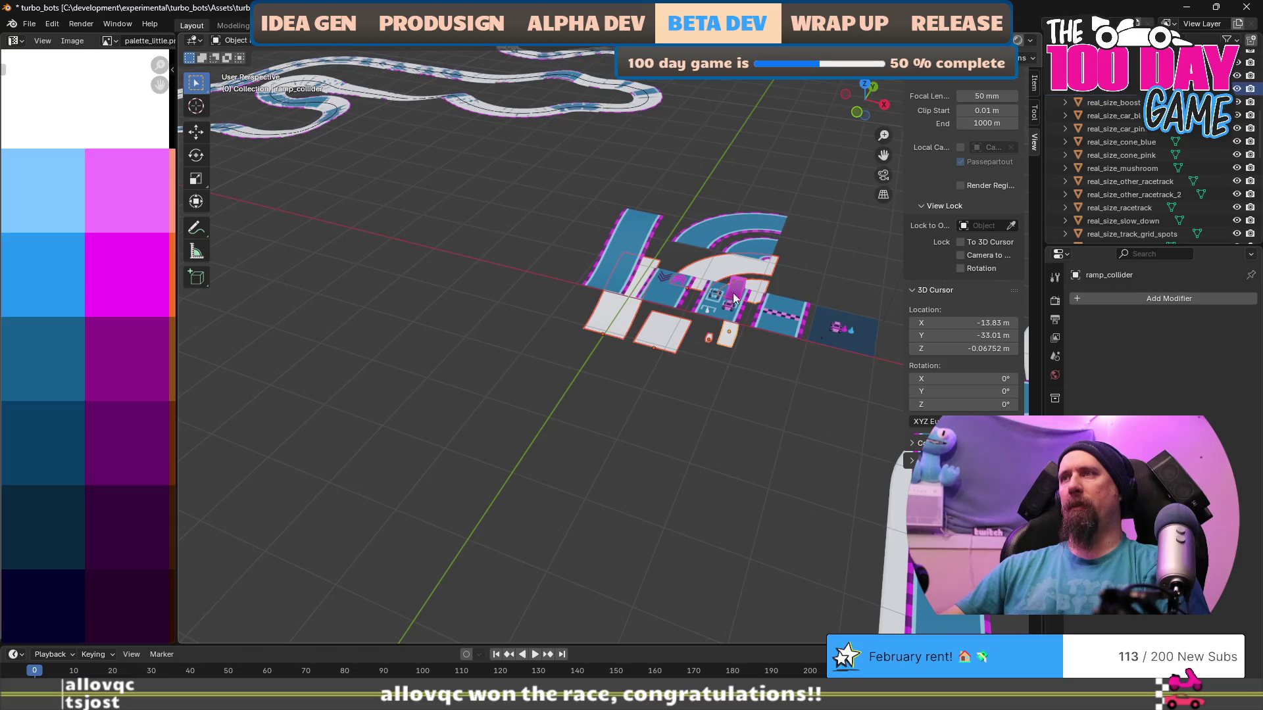
left_click(734, 307)
scroll(633, 433, "down", 6)
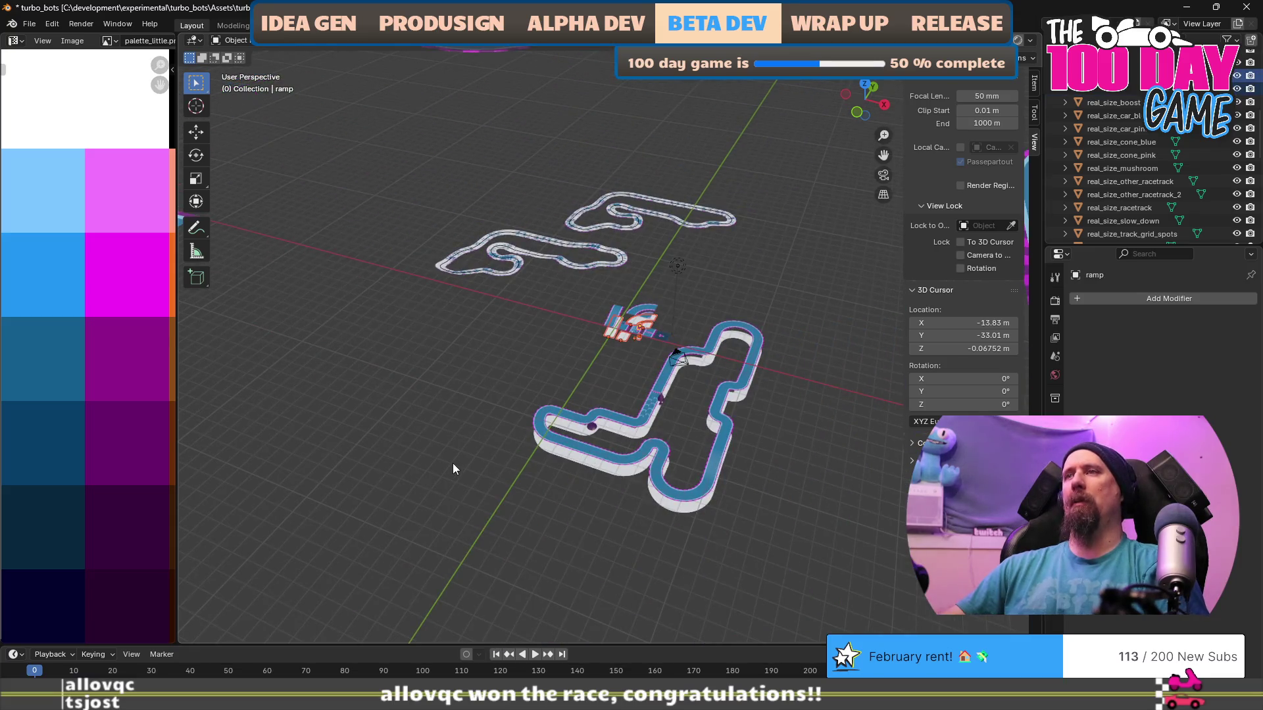
scroll(650, 330, "down", 6)
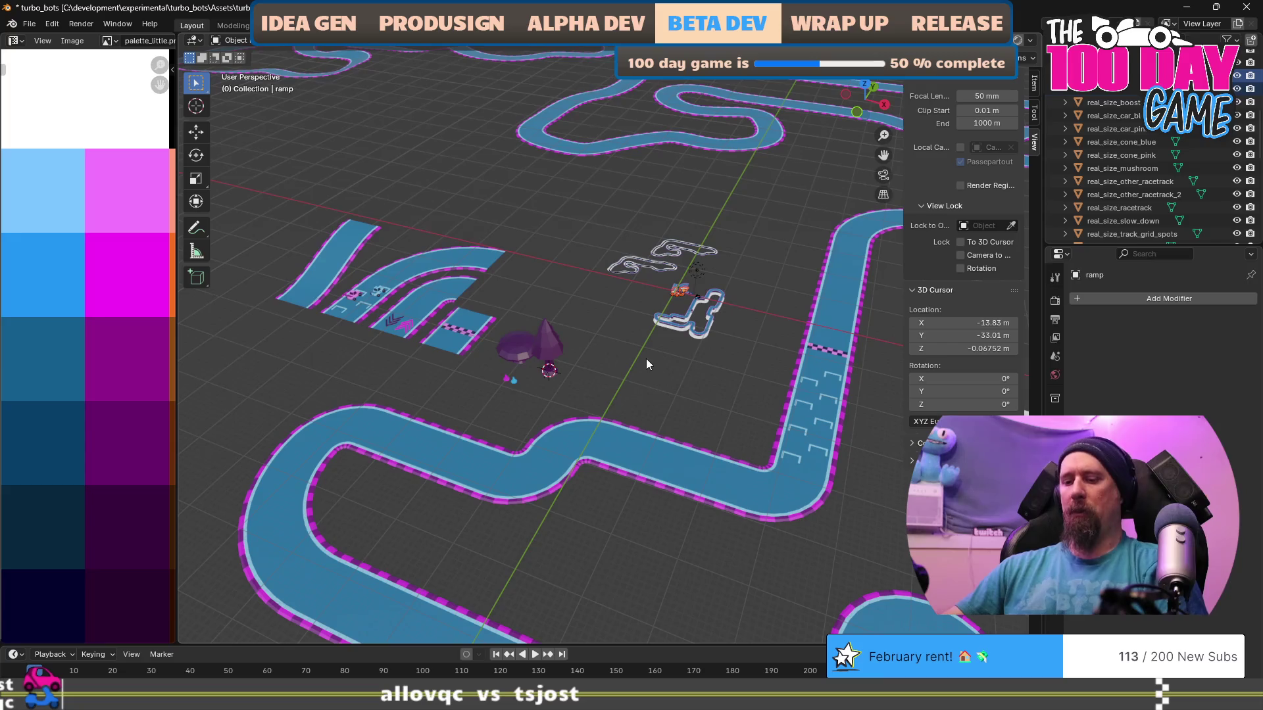
Duplicate the ramp and its collider and drop the copy beside the mushroom.
key("shift+d")
key("shift+z")
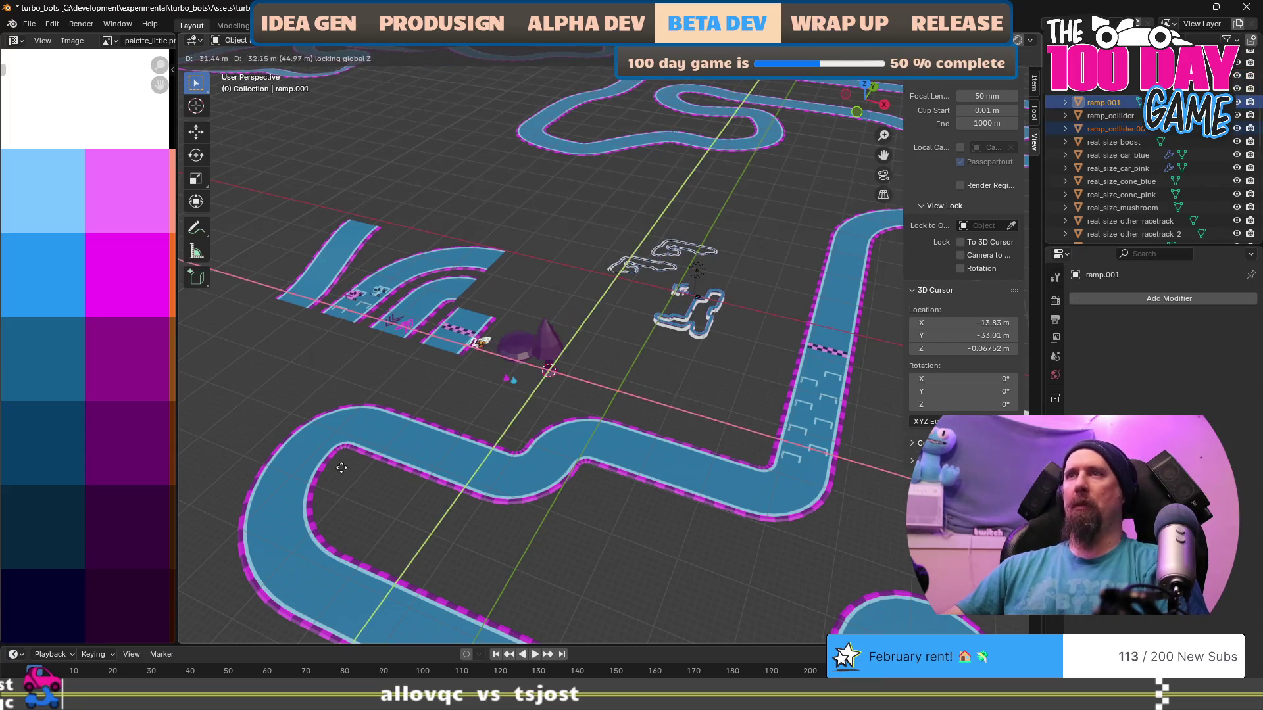
left_click(428, 426)
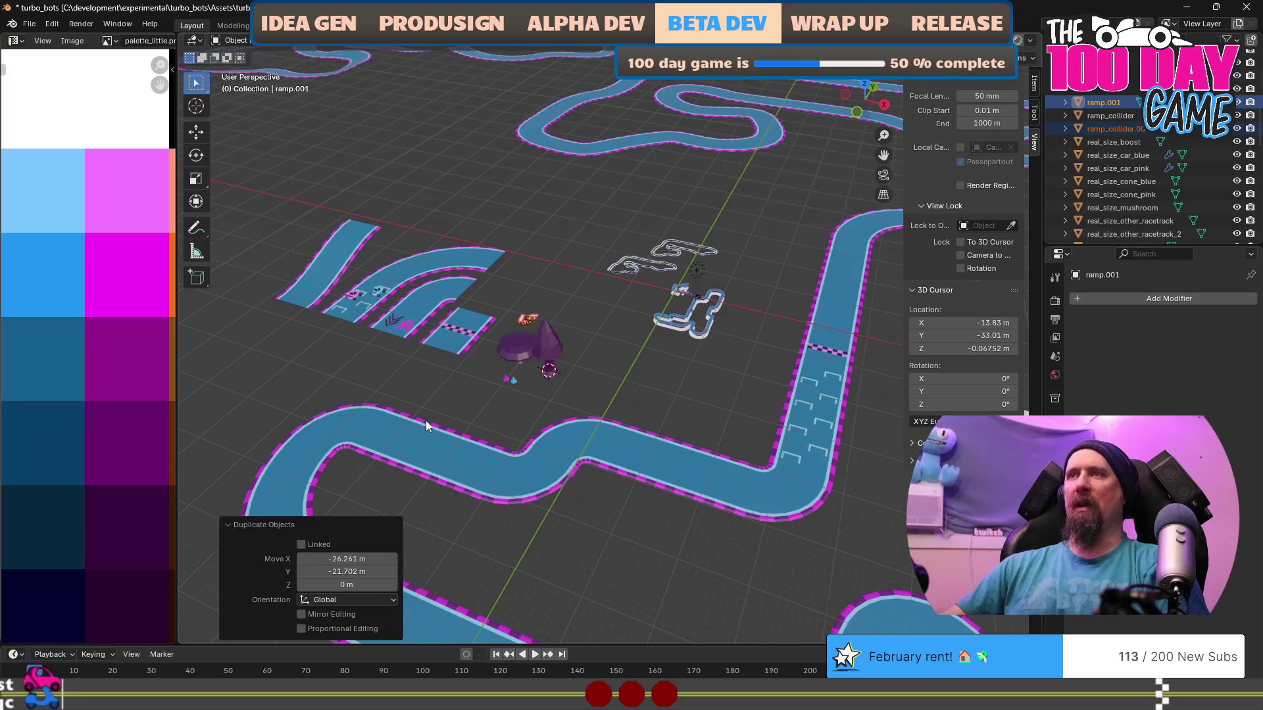
scroll(457, 362, "up", 6)
left_click_drag(369, 276, 600, 302)
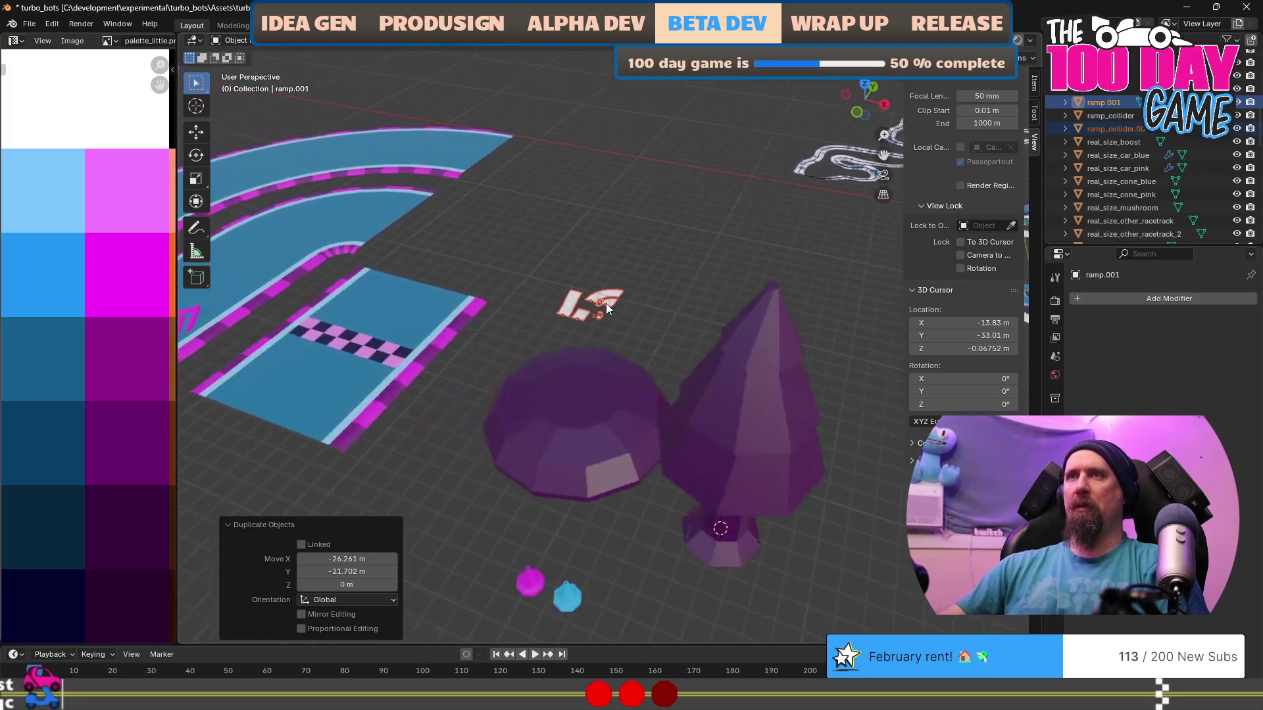
scroll(644, 327, "up", 6)
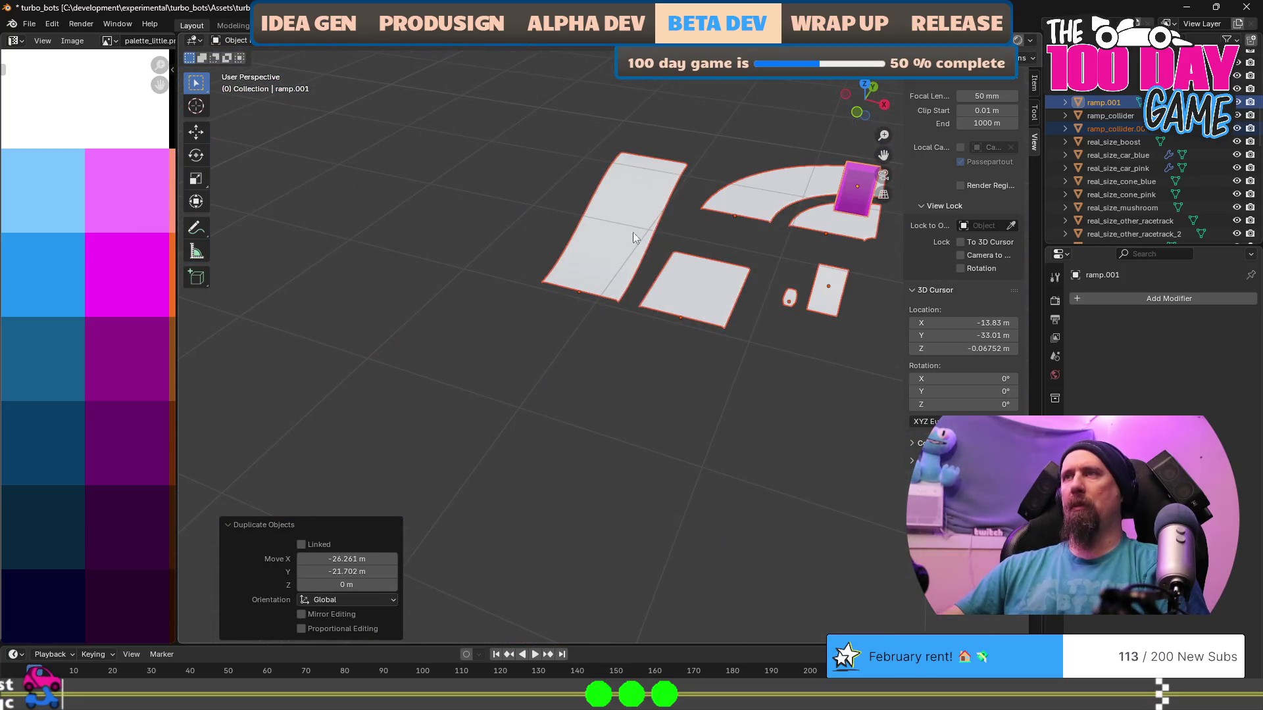
Select the copy's hill collider and snap the 3D cursor onto it.
left_click(646, 243)
scroll(656, 334, "down", 5)
scroll(657, 333, "up", 3)
key("Tab")
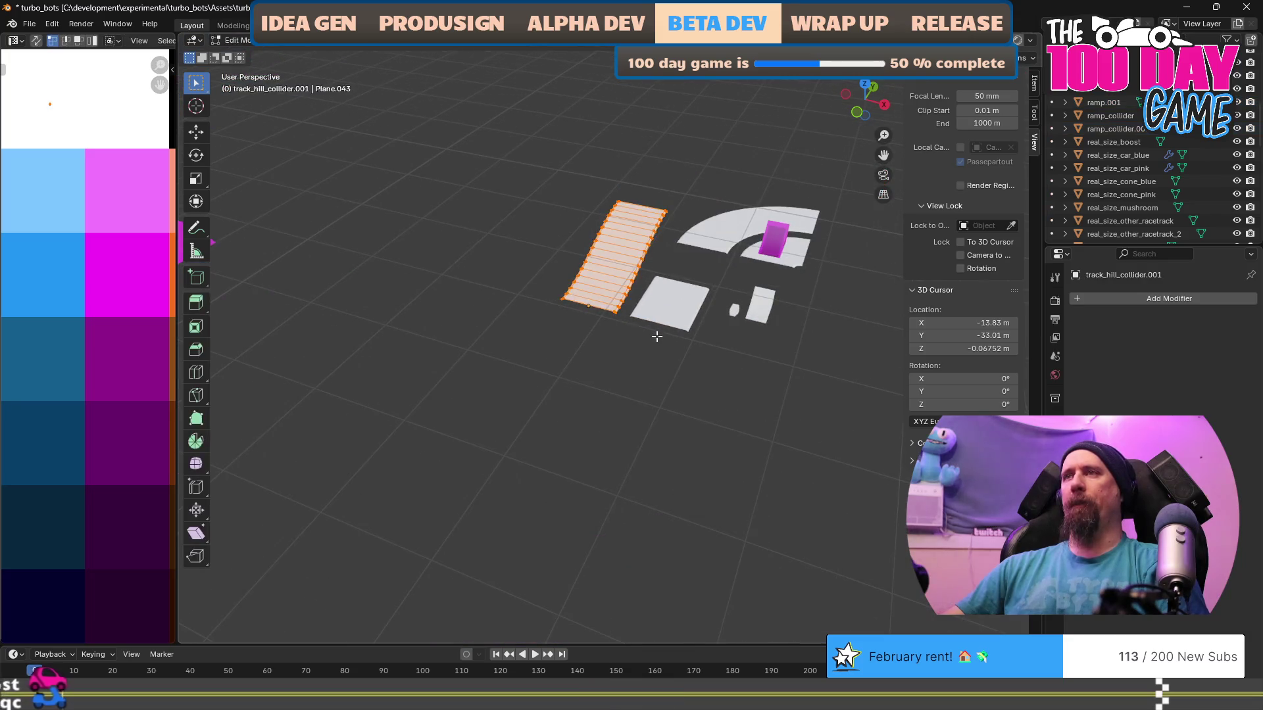
scroll(656, 335, "up", 4)
key("shift+s")
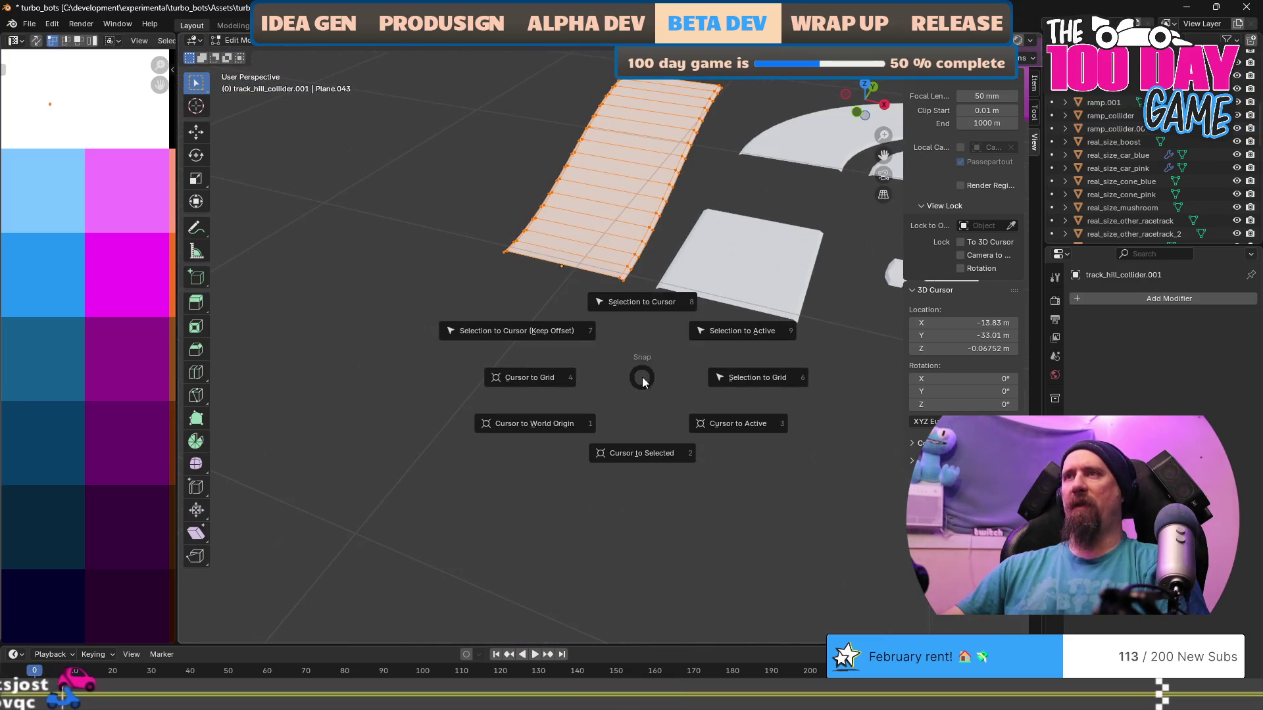
left_click(646, 446)
scroll(619, 368, "up", 3)
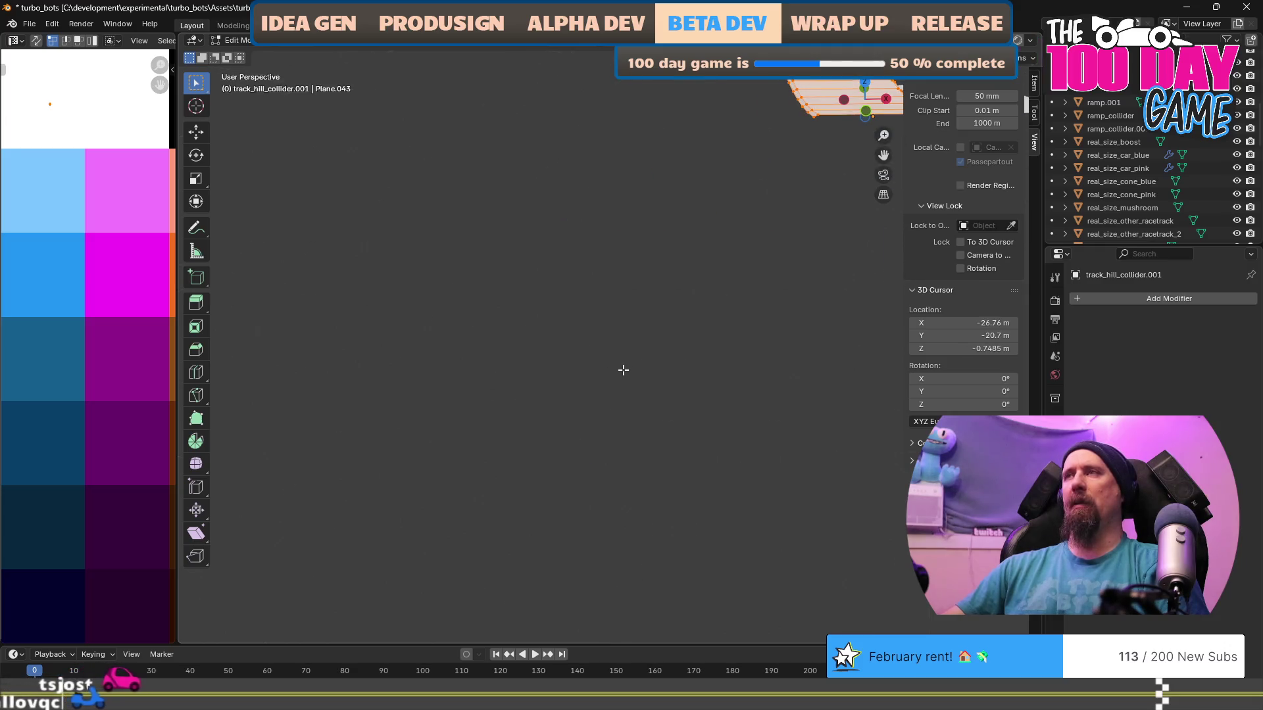
key("KP_Decimal")
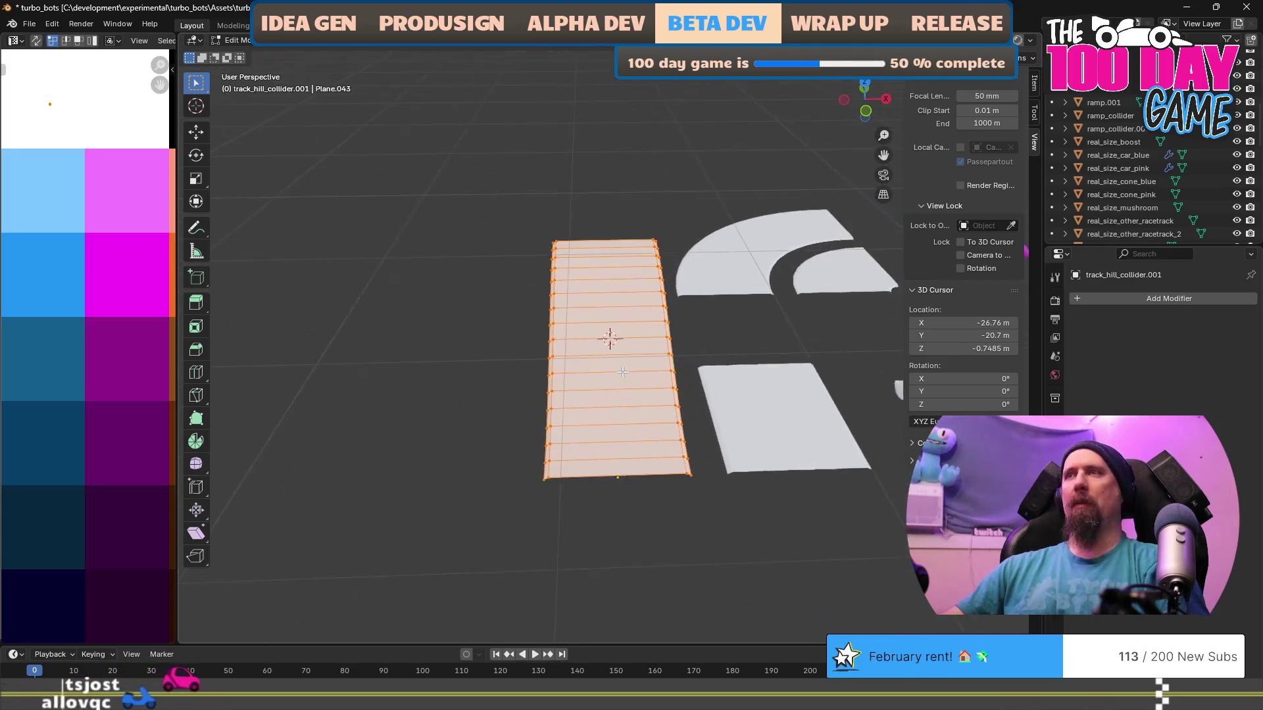
left_click_drag(623, 364, 665, 371)
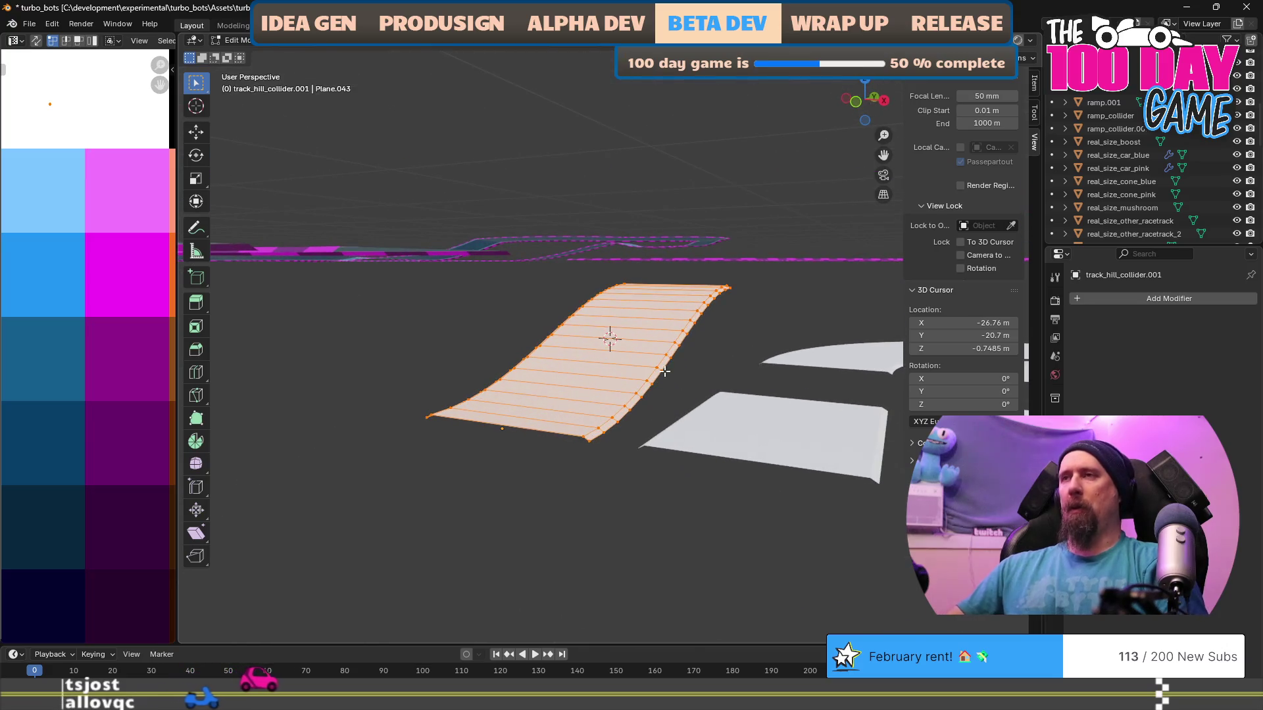
key("Tab")
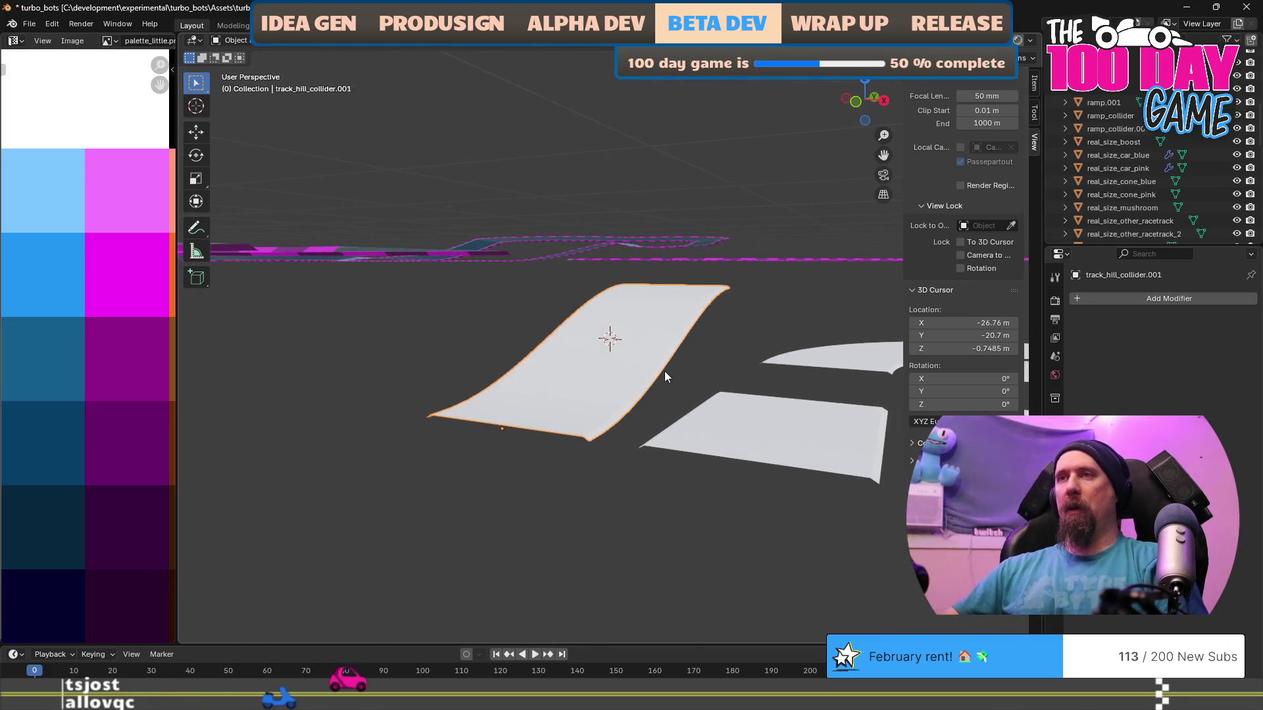
key("shift+s")
left_click(667, 452)
scroll(667, 394, "down", 3)
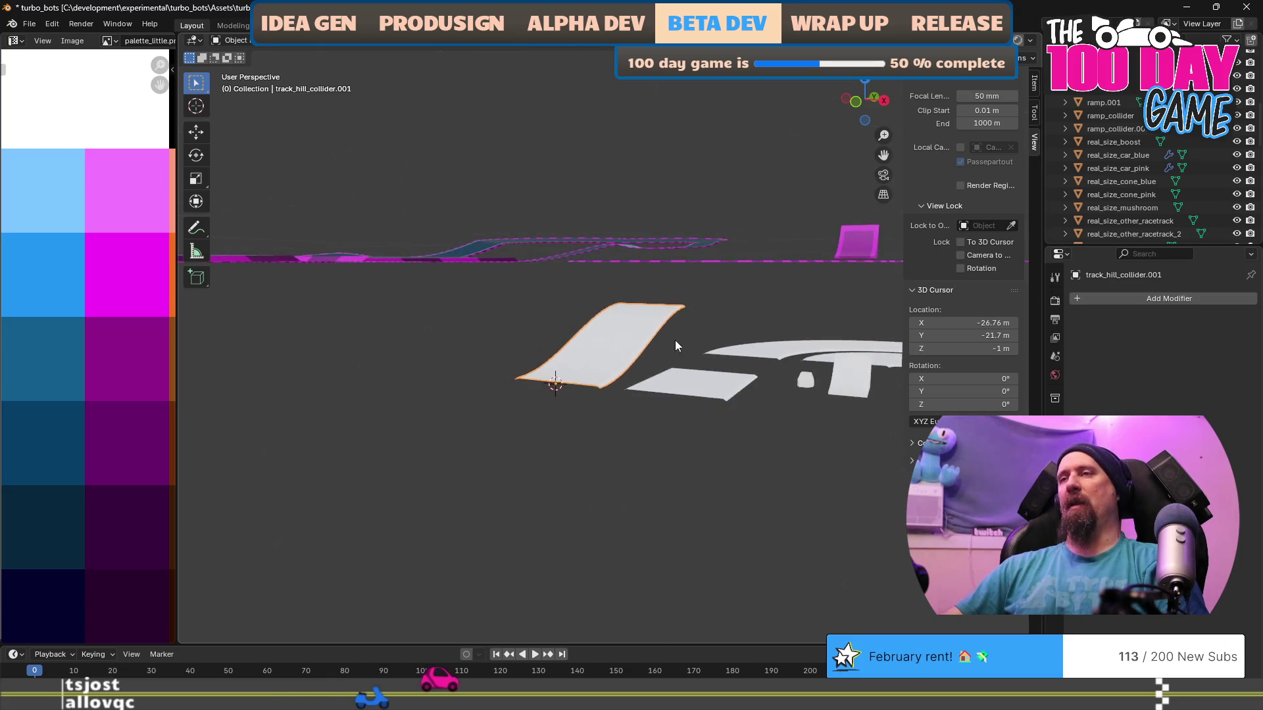
Scale the hill collider mesh by 12.5 and rename it real_size_track_hill_collider.
key("Tab")
type("s")
type("12")
type(".5")
key("Return")
scroll(621, 228, "down", 3)
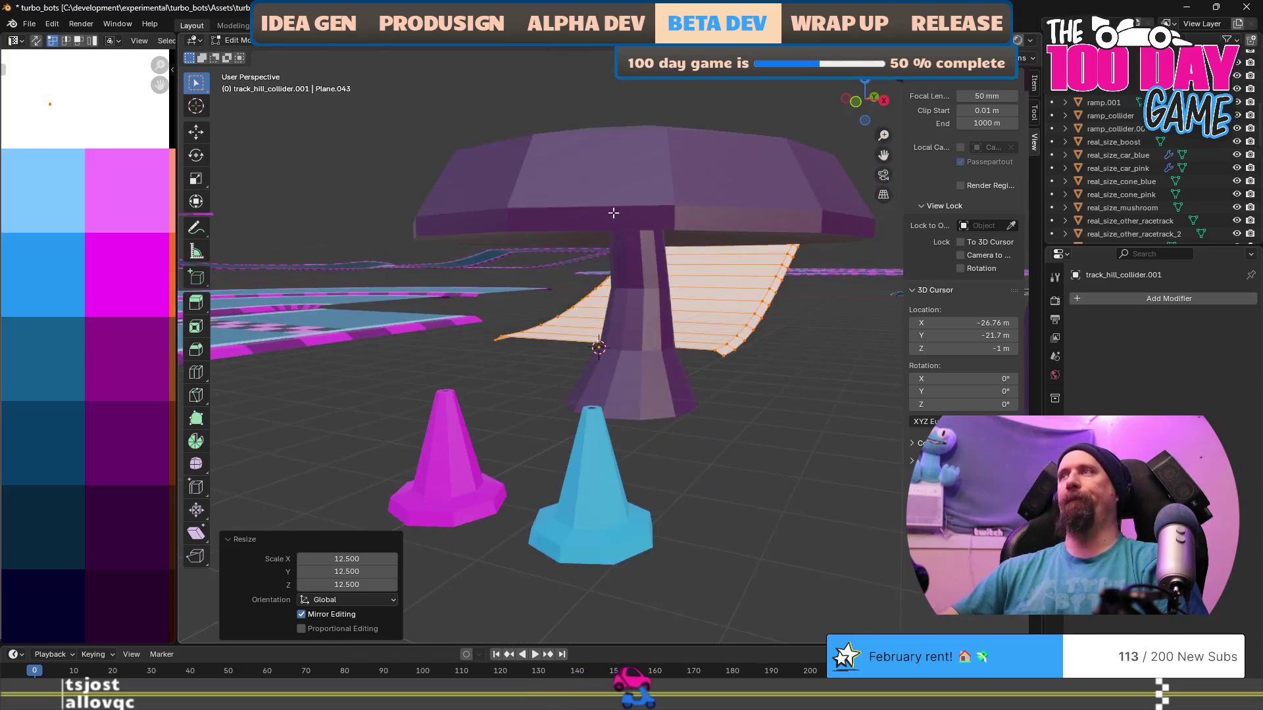
scroll(621, 229, "down", 5)
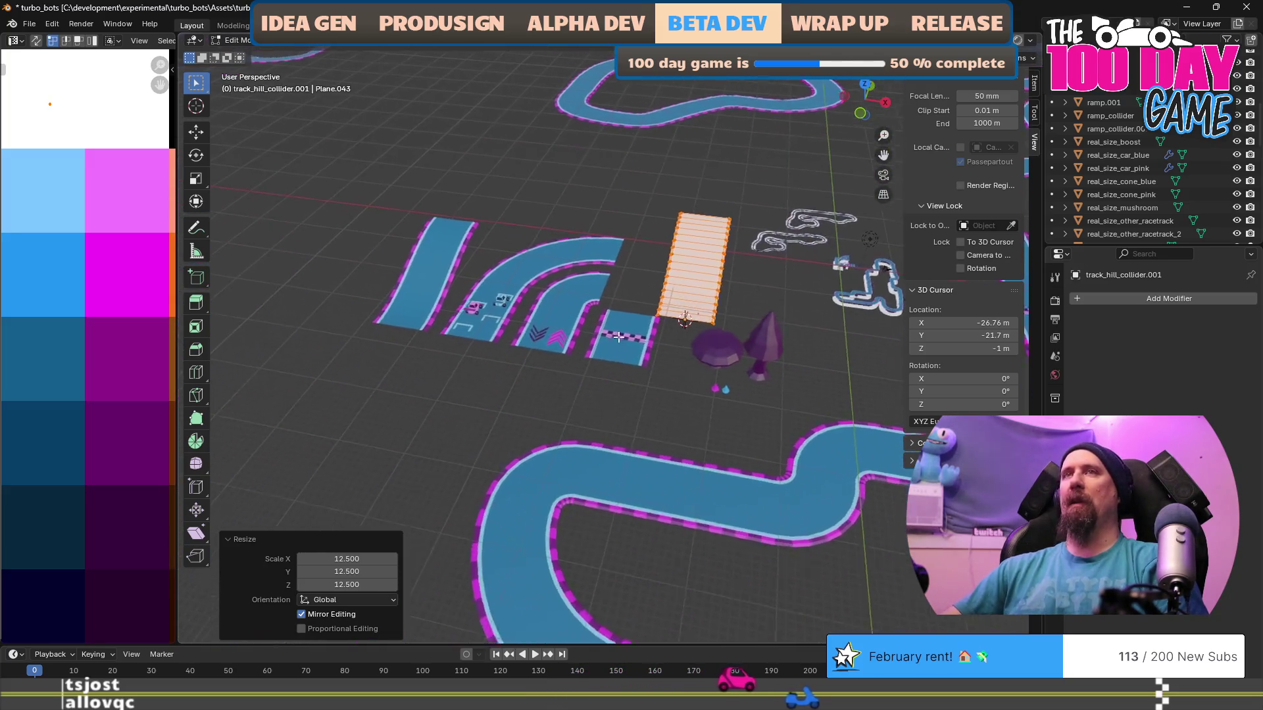
key("F2")
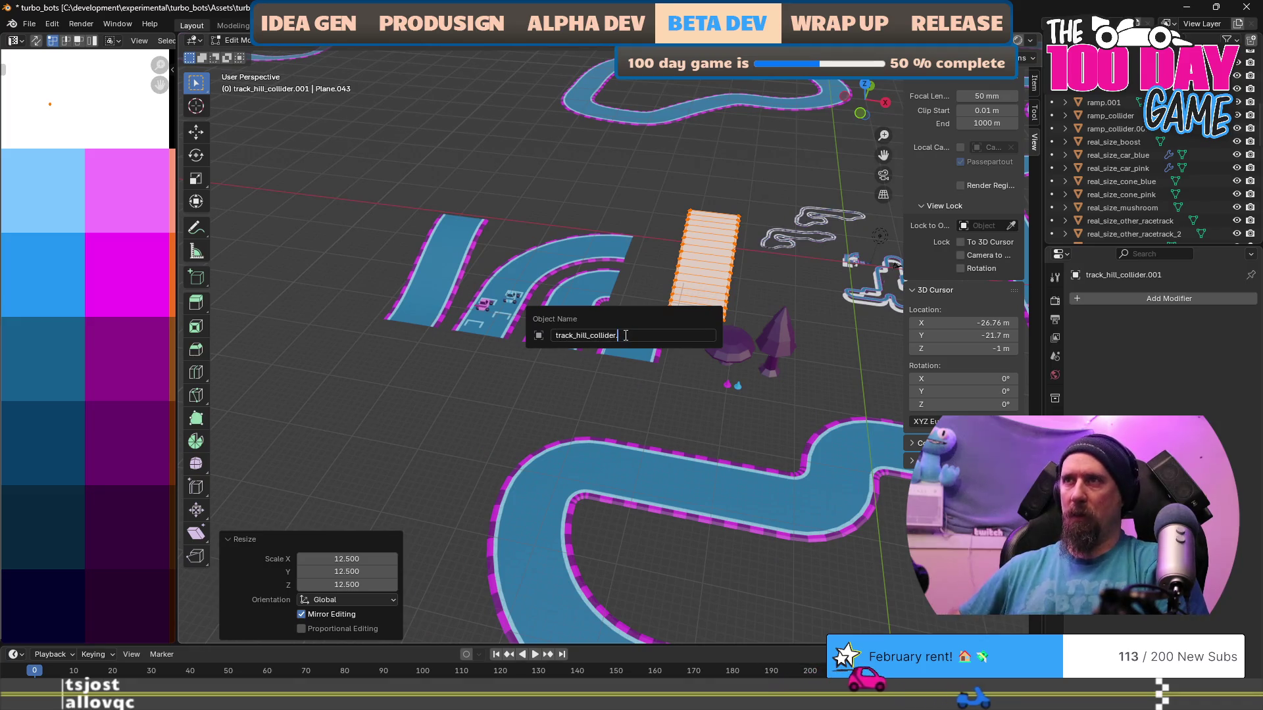
type("real_size_")
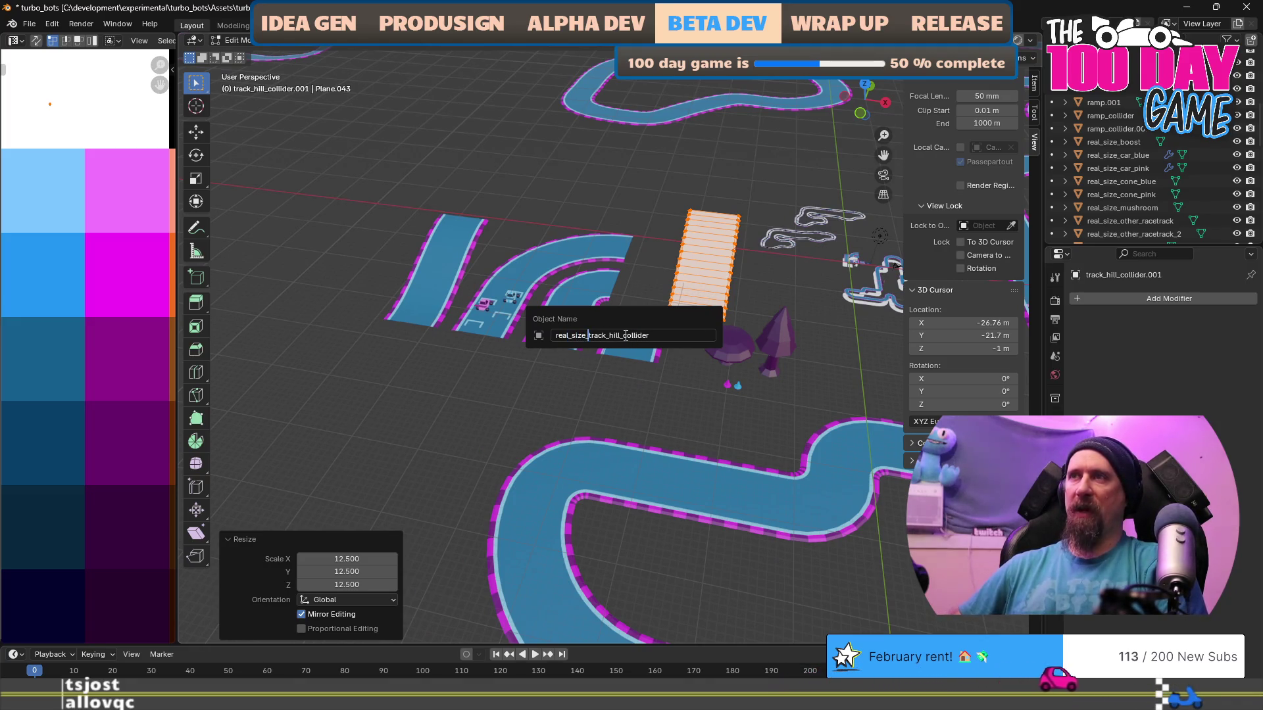
key("Return")
scroll(625, 339, "up", 2)
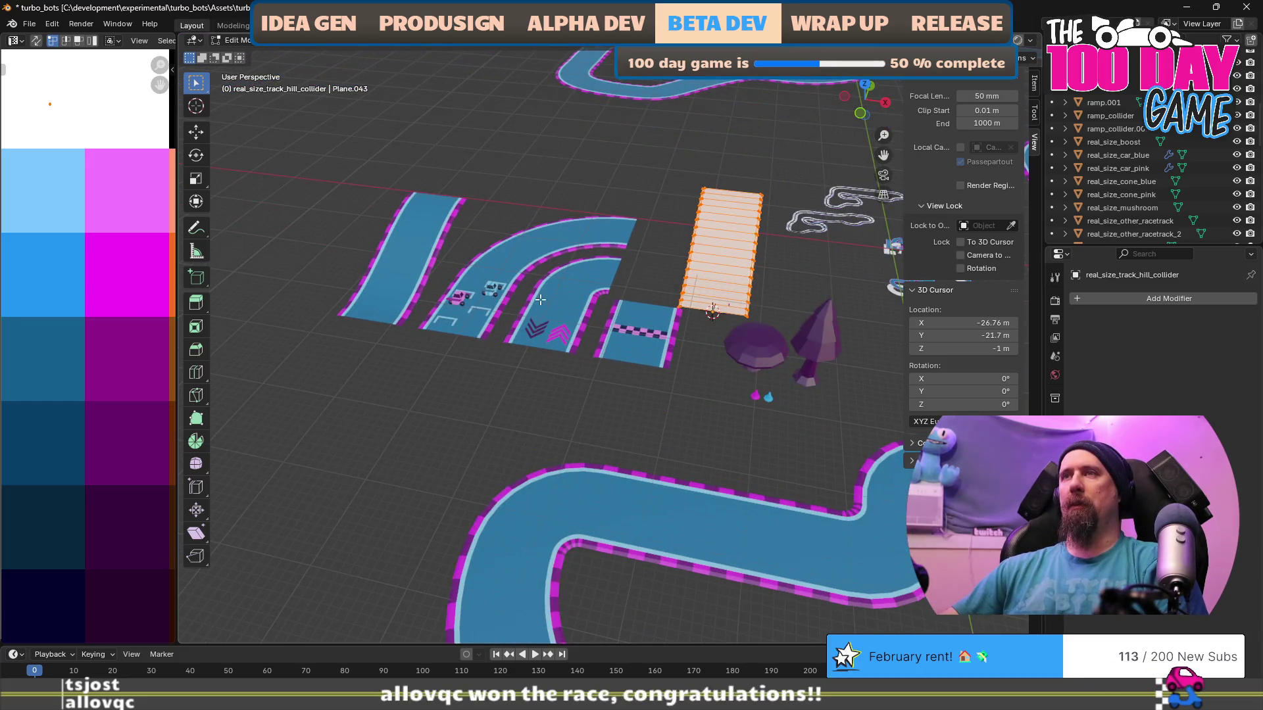
Snap the hill collider to the real_size_track_hill piece and lower it 10 m along Z.
key("Tab")
left_click(402, 293)
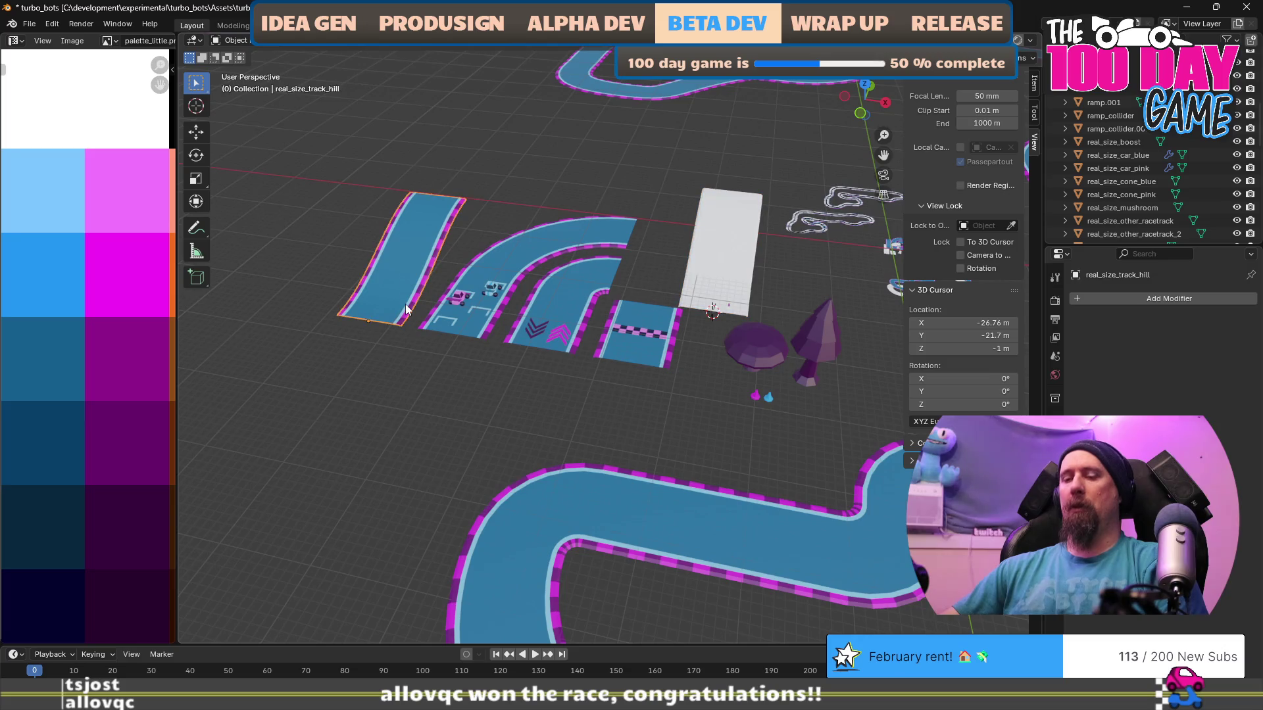
key("shift+s")
left_click(421, 382)
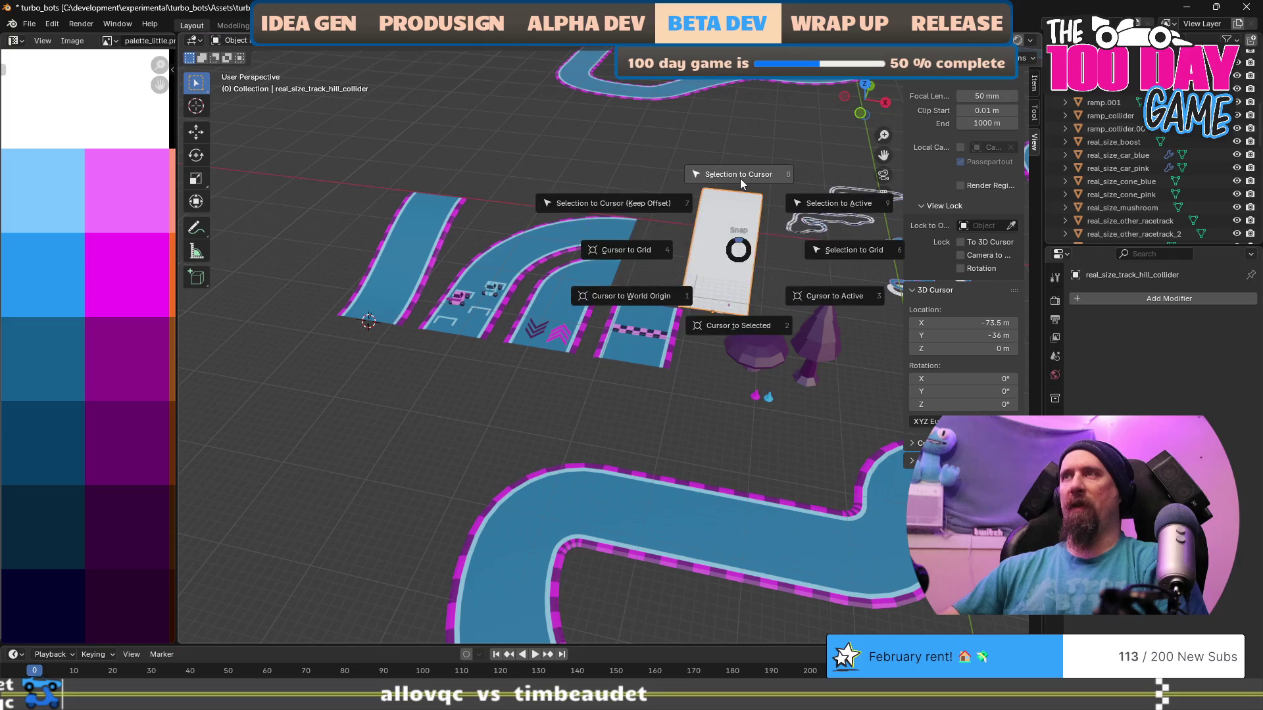
left_click(709, 217)
type("gz")
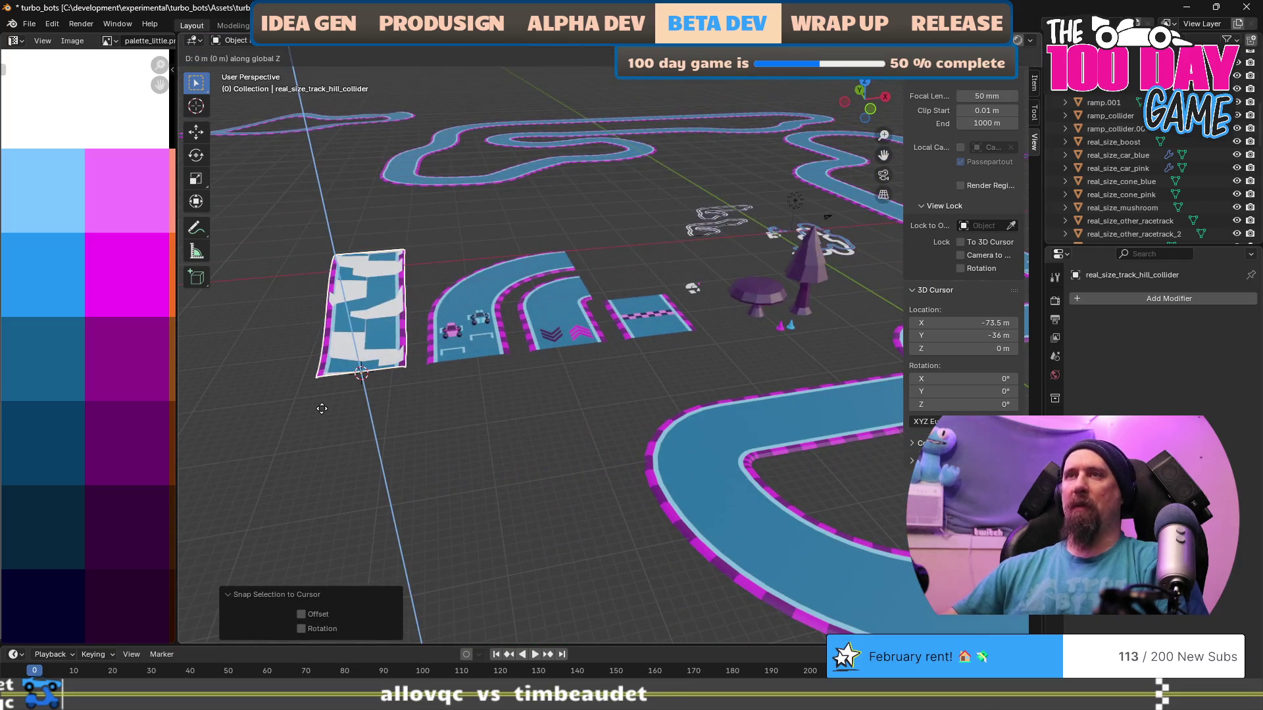
type("-10")
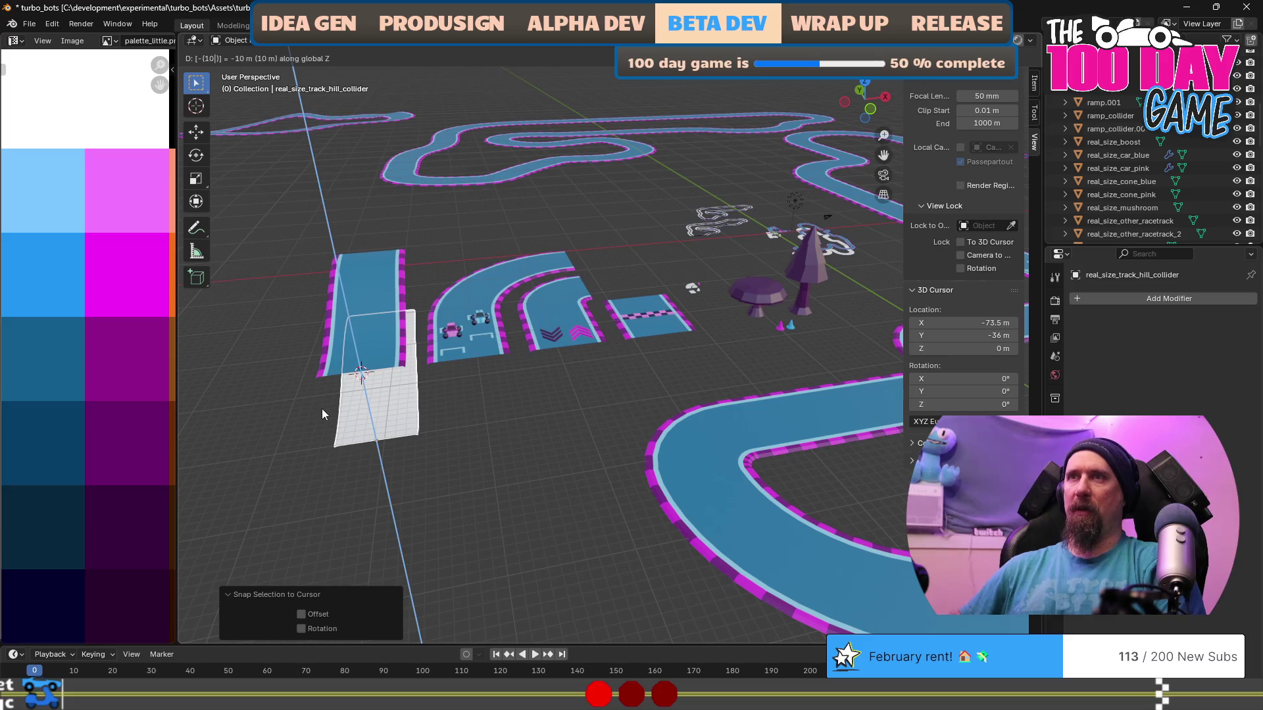
key("Return")
mouse_move(485, 516)
left_mouse_down()
mouse_move(567, 483)
mouse_move(594, 491)
mouse_move(658, 381)
left_mouse_up()
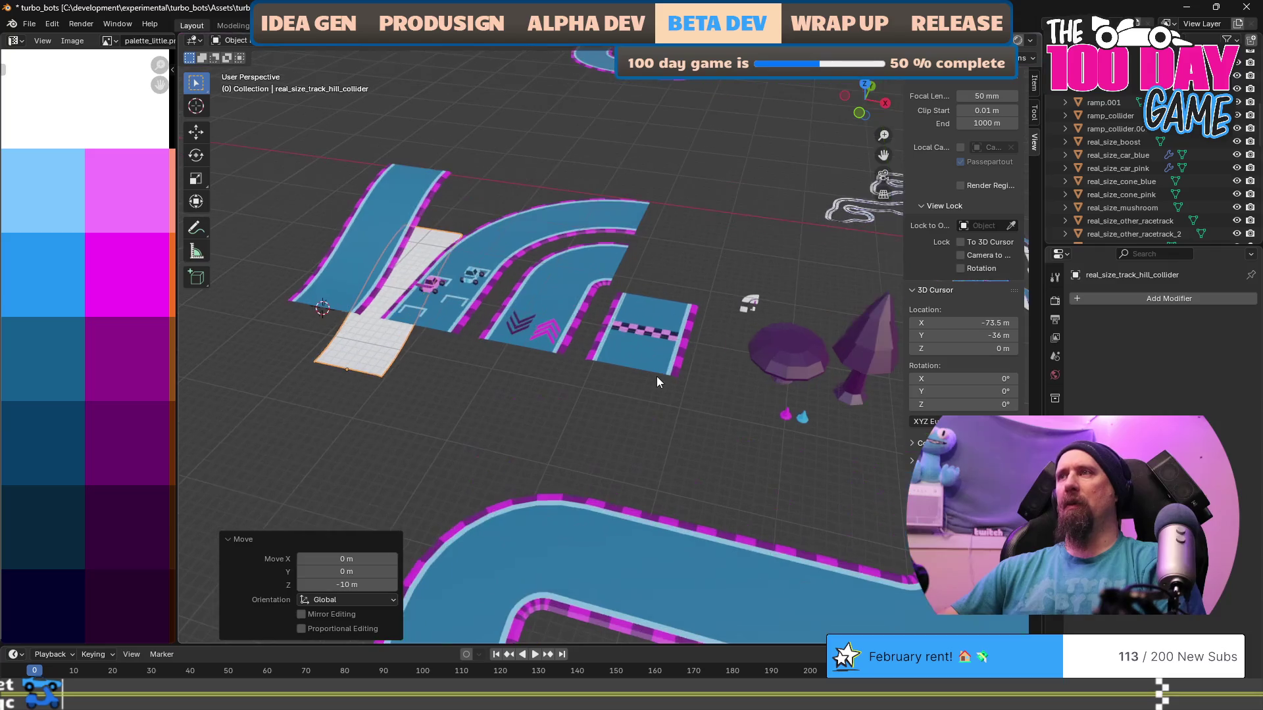
left_click(744, 309)
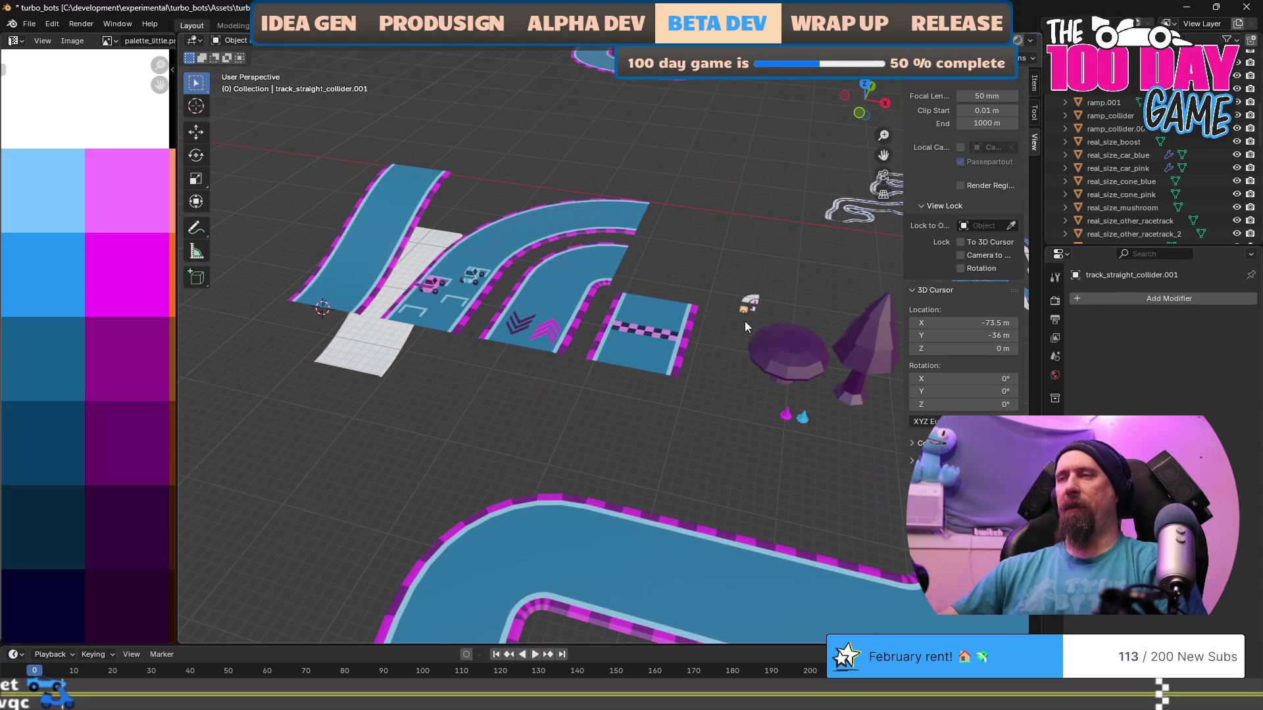
Scale the straight collider mesh by 12.5 around its own location.
key("shift+s")
left_click(747, 388)
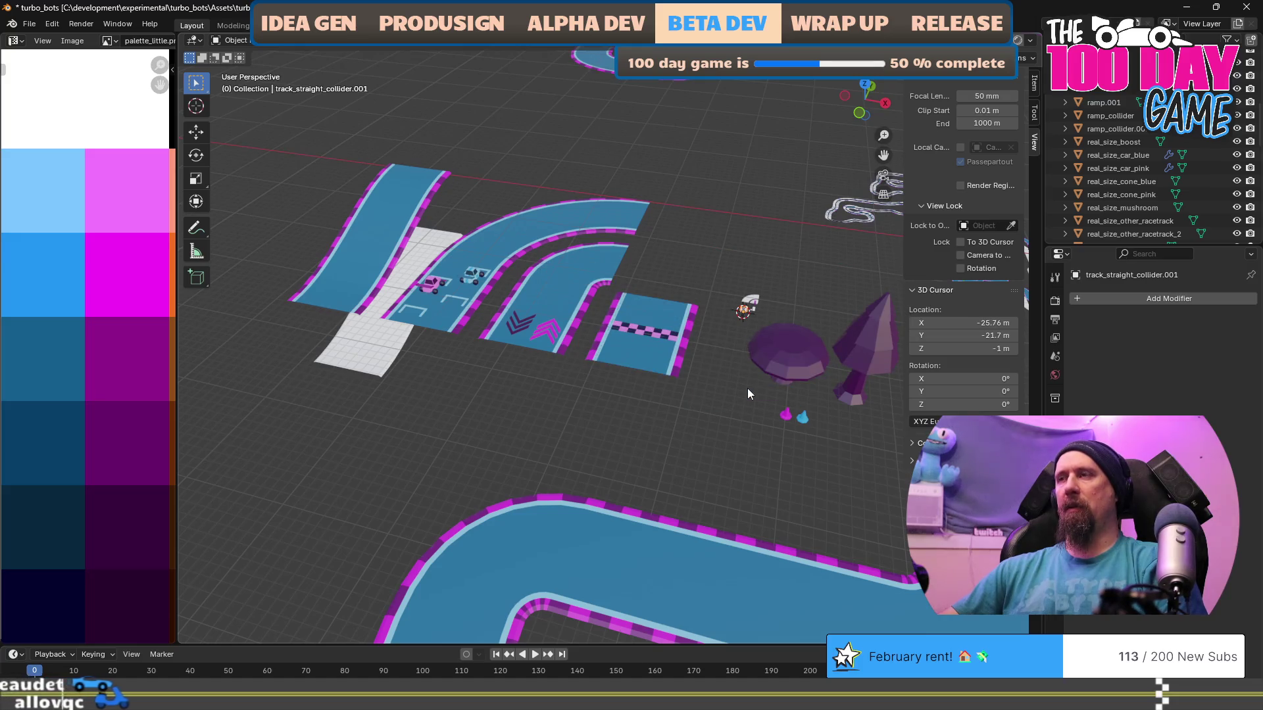
key("Tab")
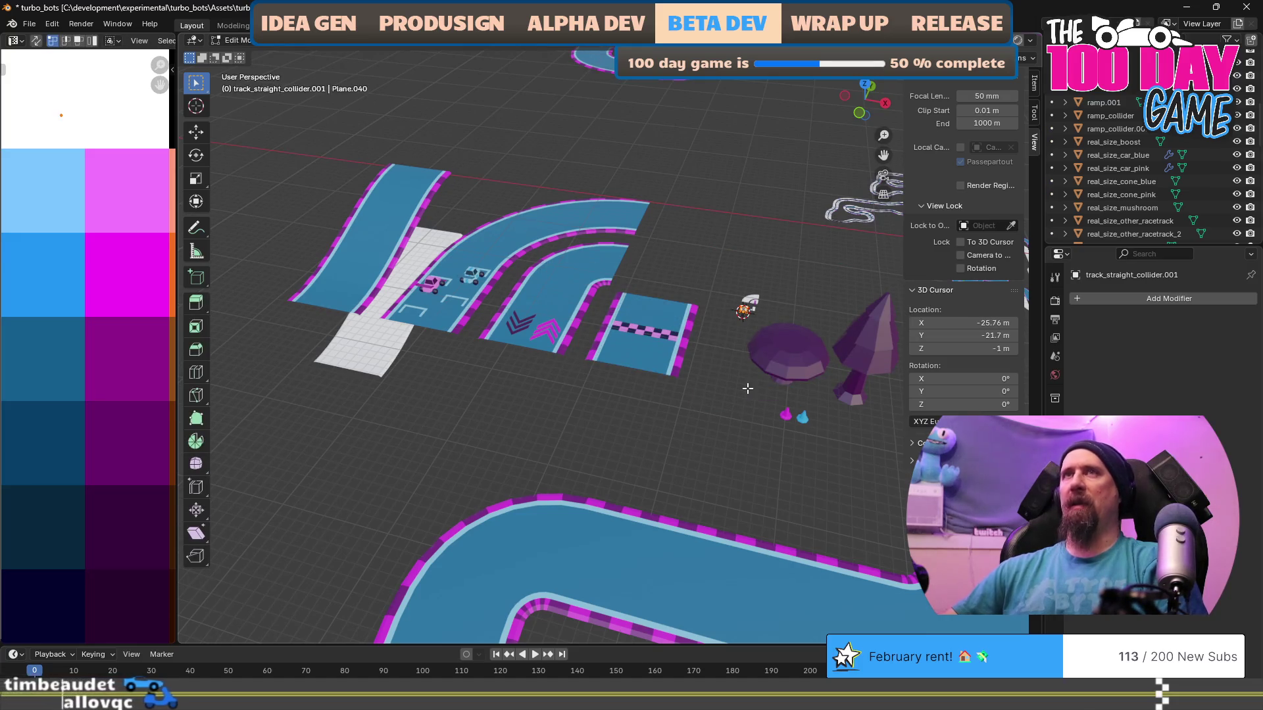
type("s12.5")
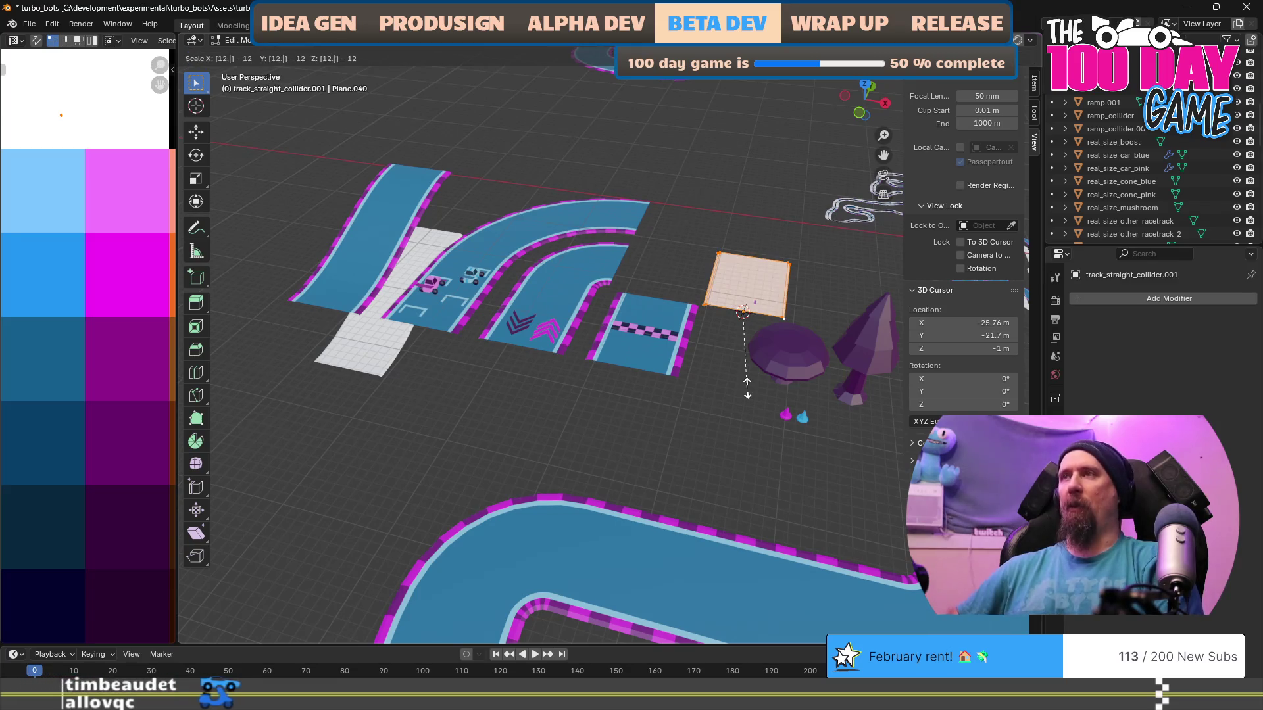
key("Return")
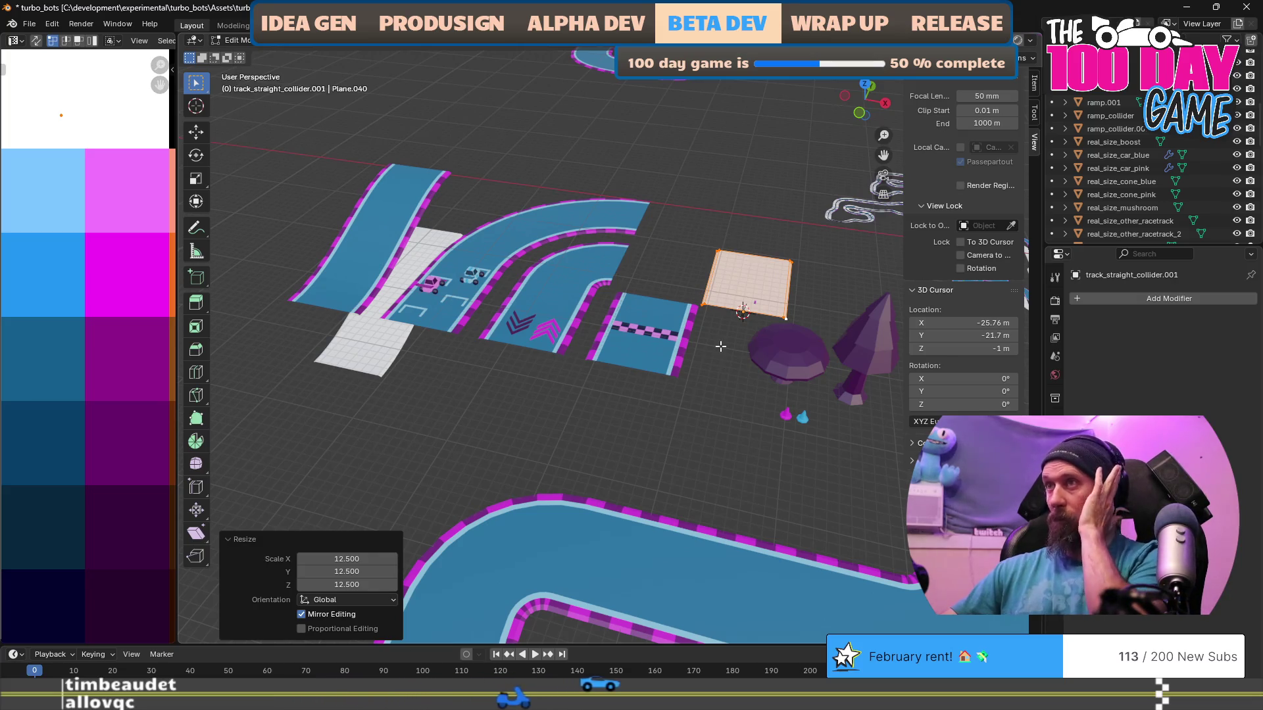
Rename it real_size_track_straight_collider, dropping the .001 suffix.
key("F2")
key("End")
key("BackSpace")
key("BackSpace")
key("BackSpace")
key("Home")
type("real_size_")
key("Return")
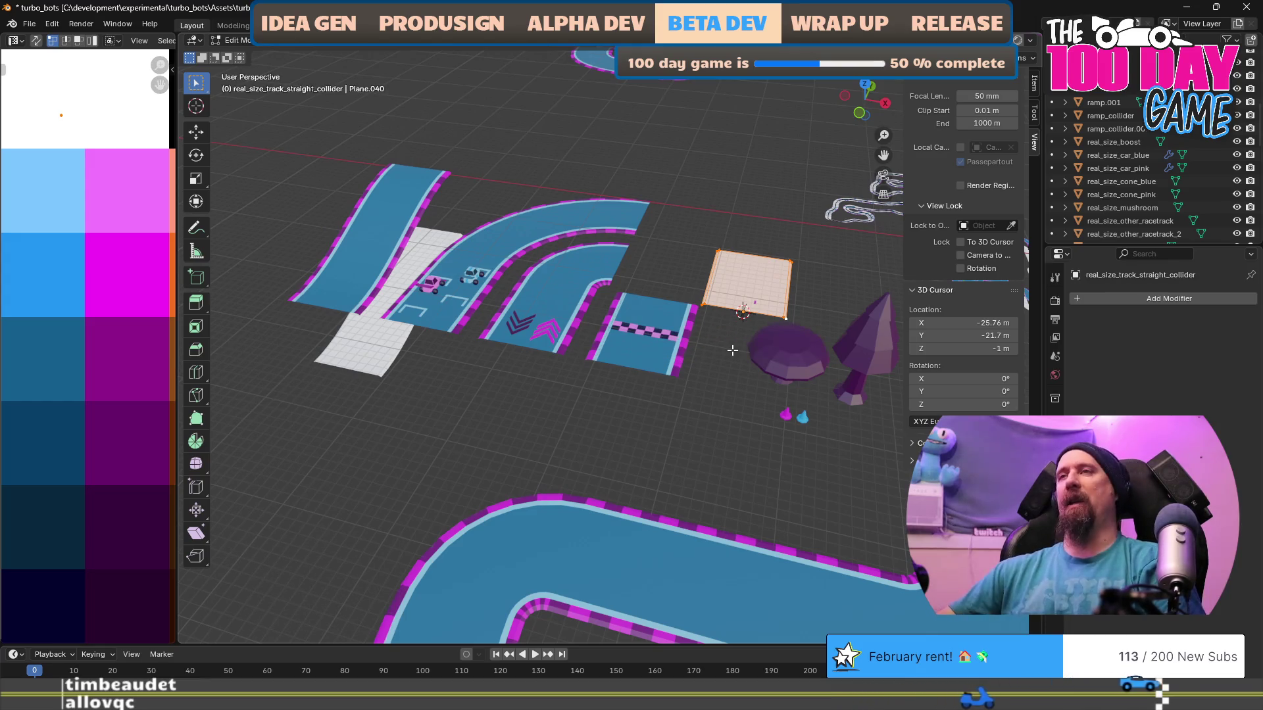
Snap the straight collider to the chevron straight piece and lower it 10 m along Z.
key("Tab")
left_click(538, 306)
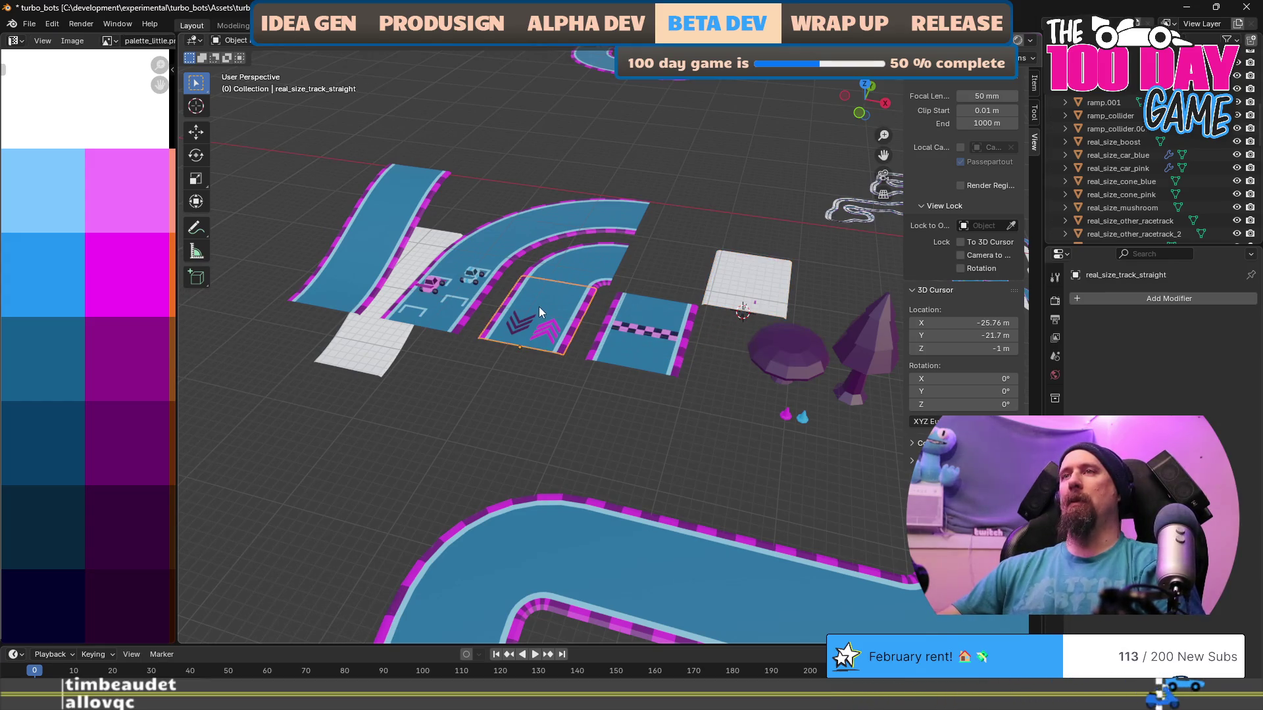
key("shift+s")
left_click(571, 361)
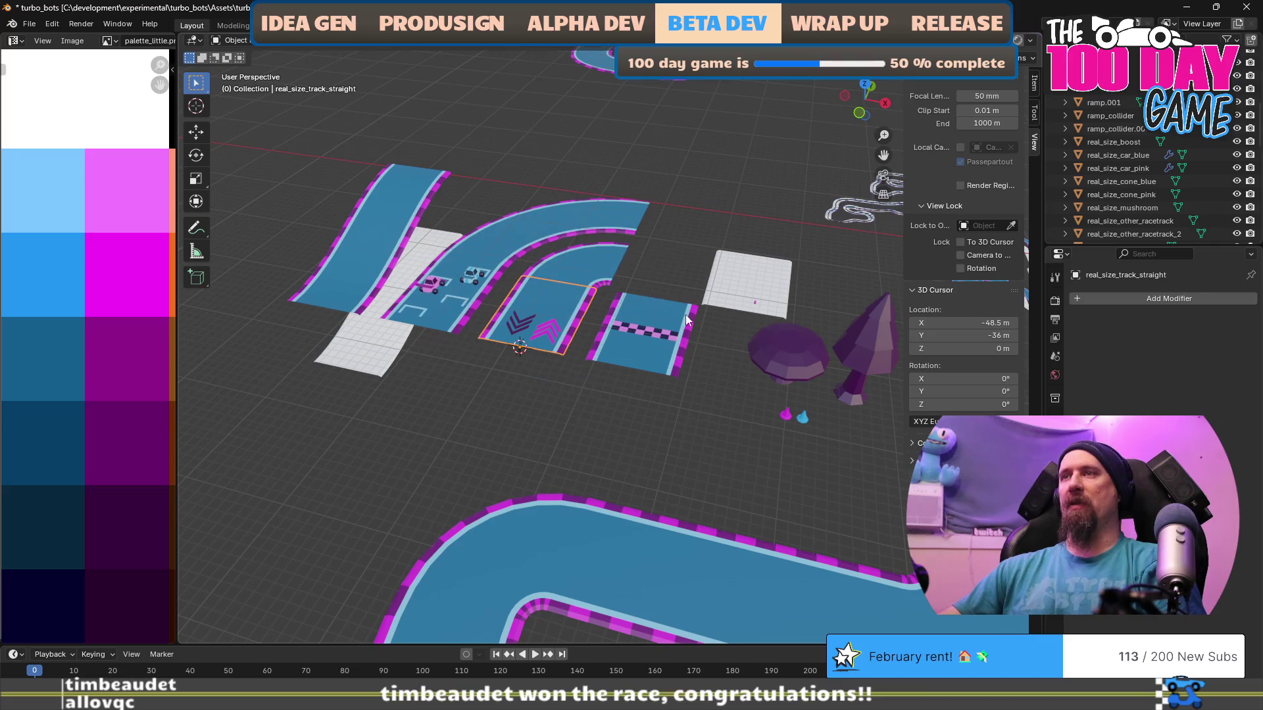
left_click(772, 269)
key("shift+s")
left_click(776, 192)
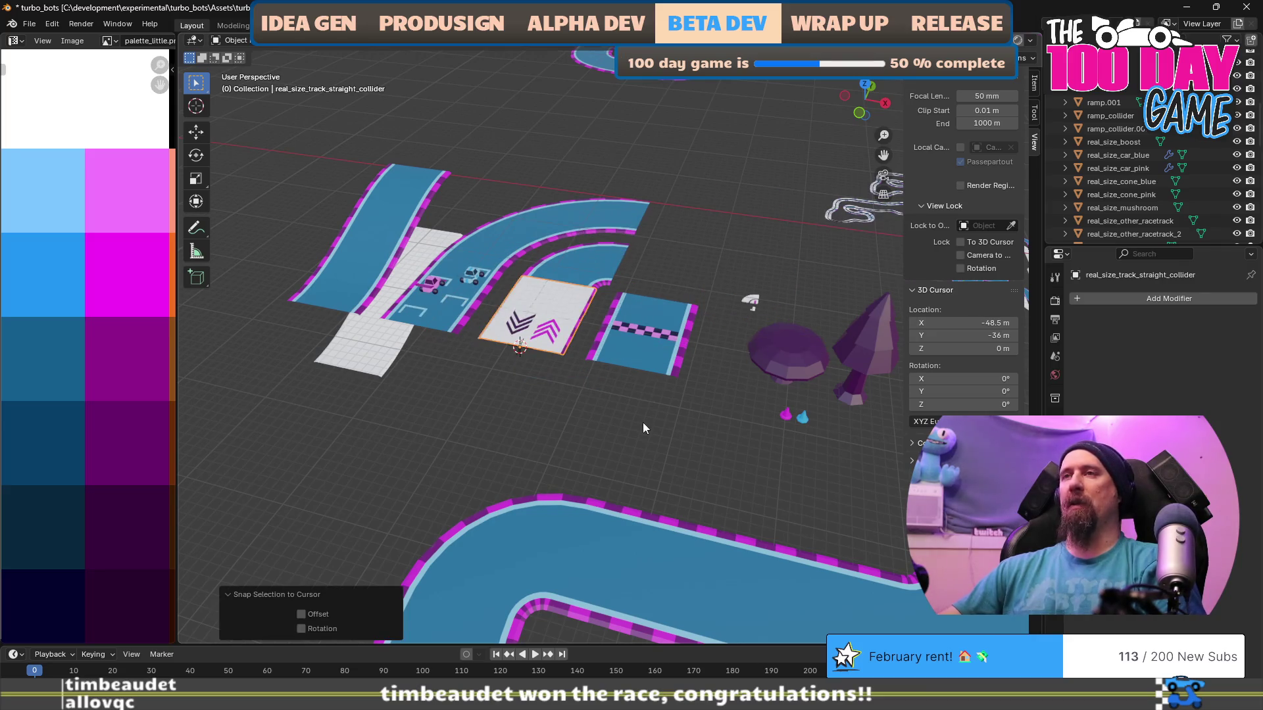
type("gz")
type("-10")
key("Return")
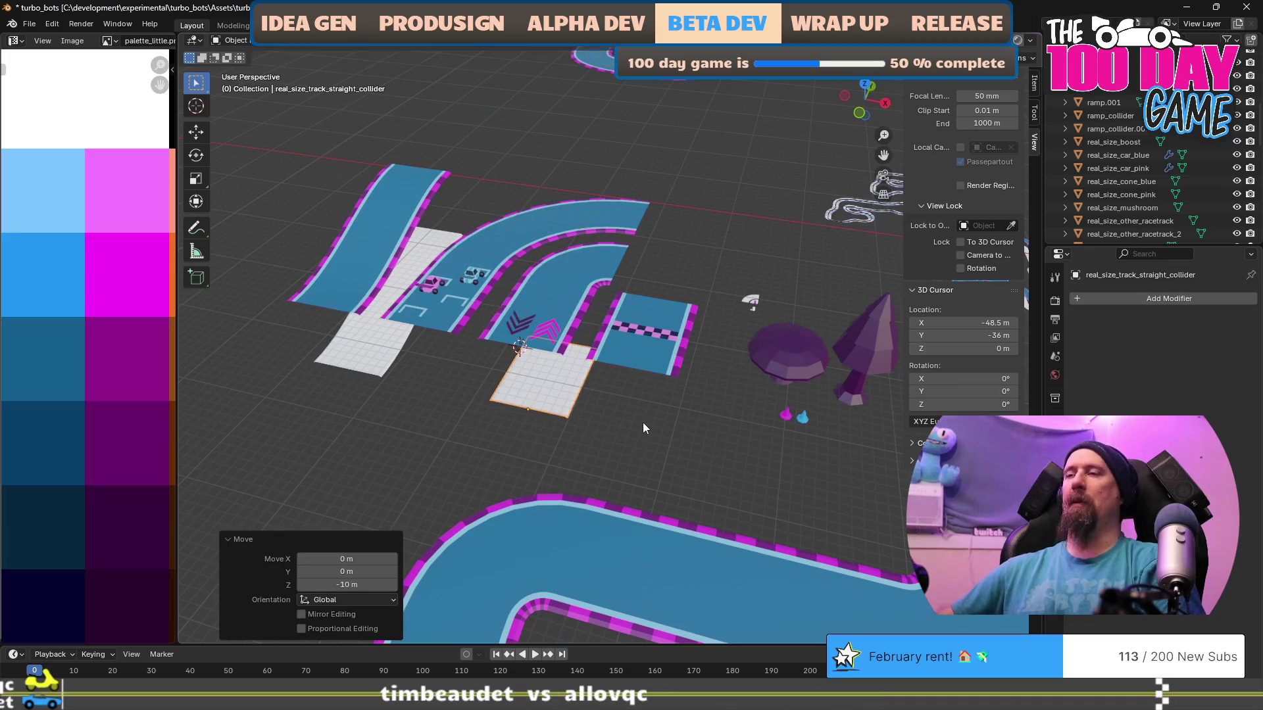
scroll(644, 411, "up", 2)
scroll(649, 400, "down", 2)
mouse_move(751, 426)
left_mouse_down()
mouse_move(695, 433)
mouse_move(755, 364)
left_mouse_up()
Select the wide-turn collider copy, set the 3D cursor on it, and enter Edit Mode.
left_click(805, 351)
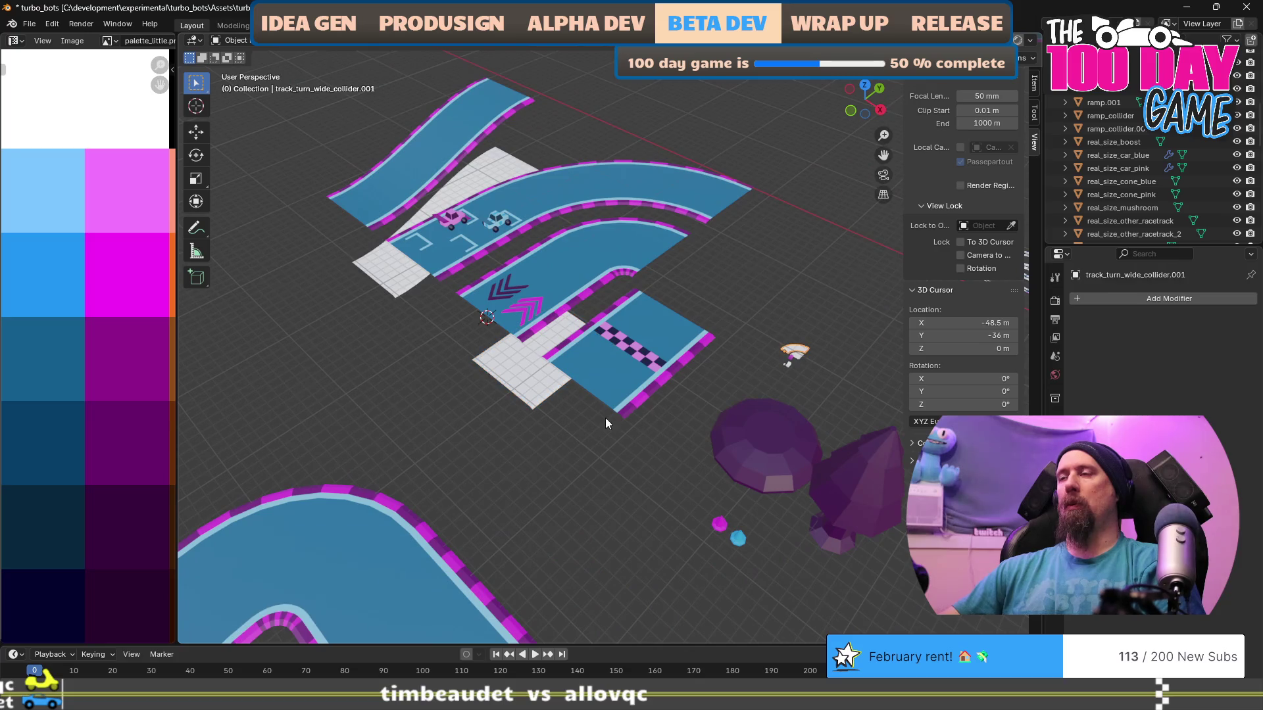
left_click_drag(606, 418, 648, 402)
key("shift+s")
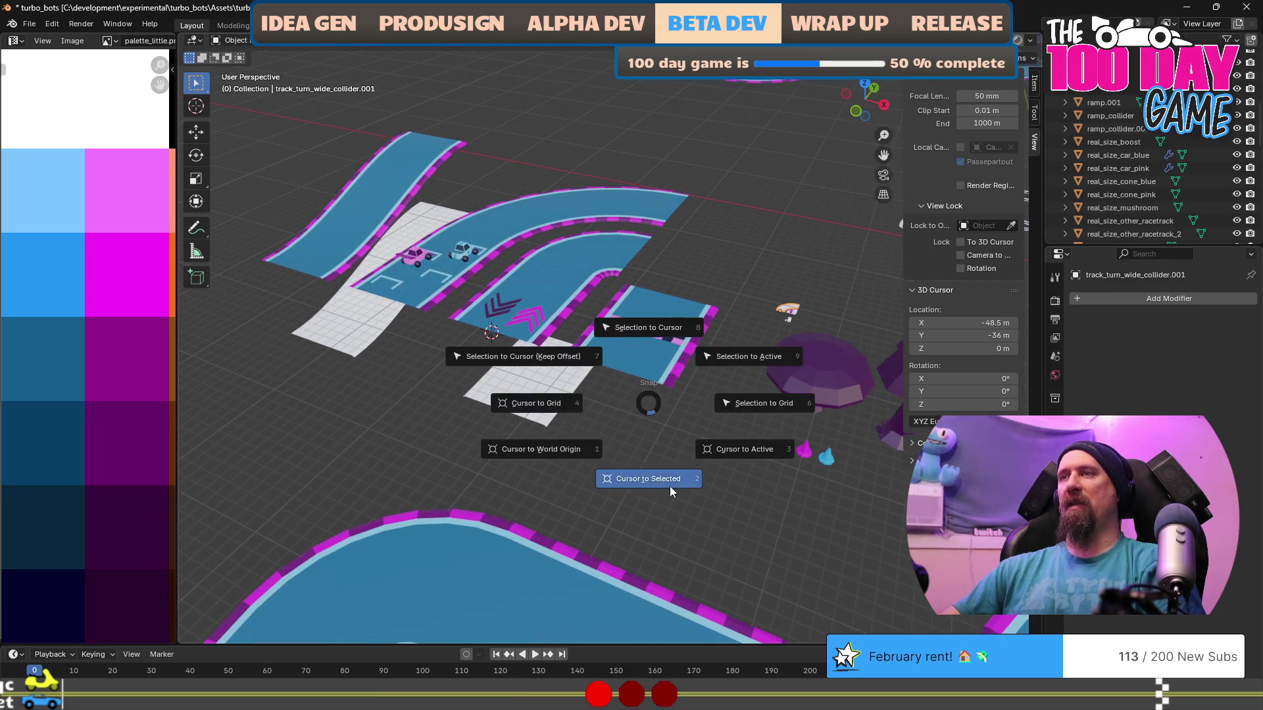
left_click(670, 487)
key("Tab")
type("s")
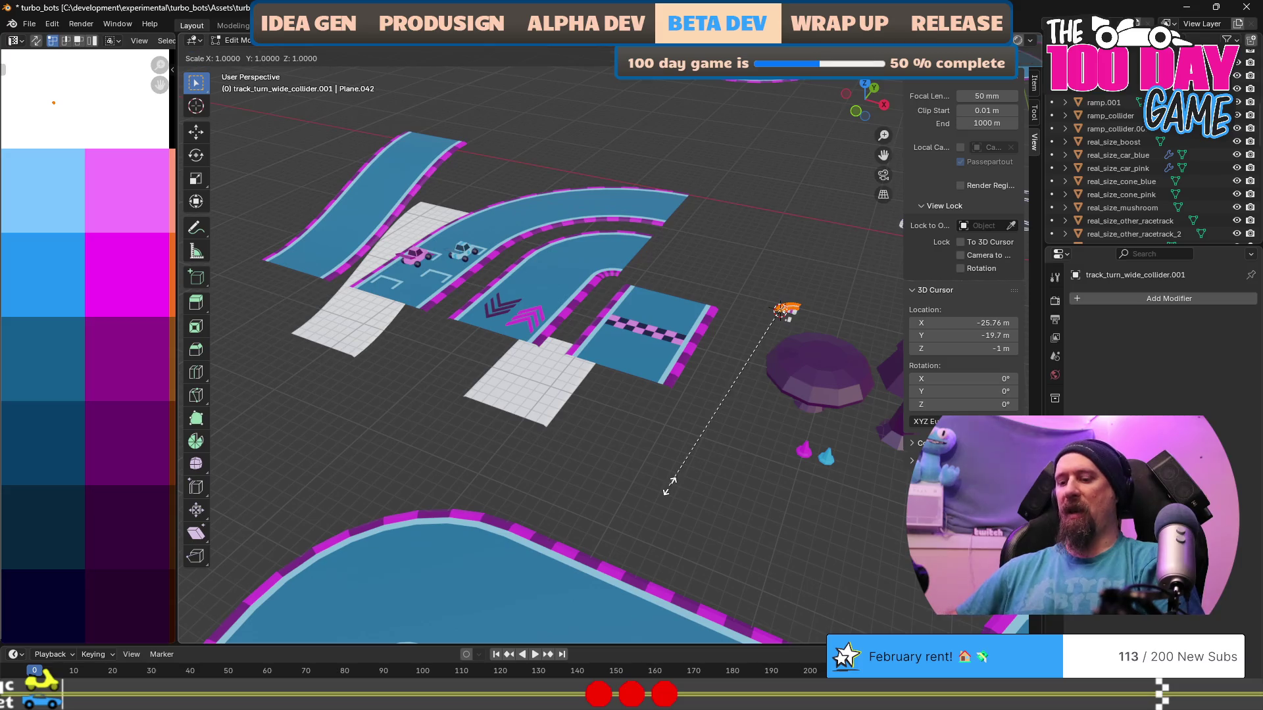
type("1/(12")
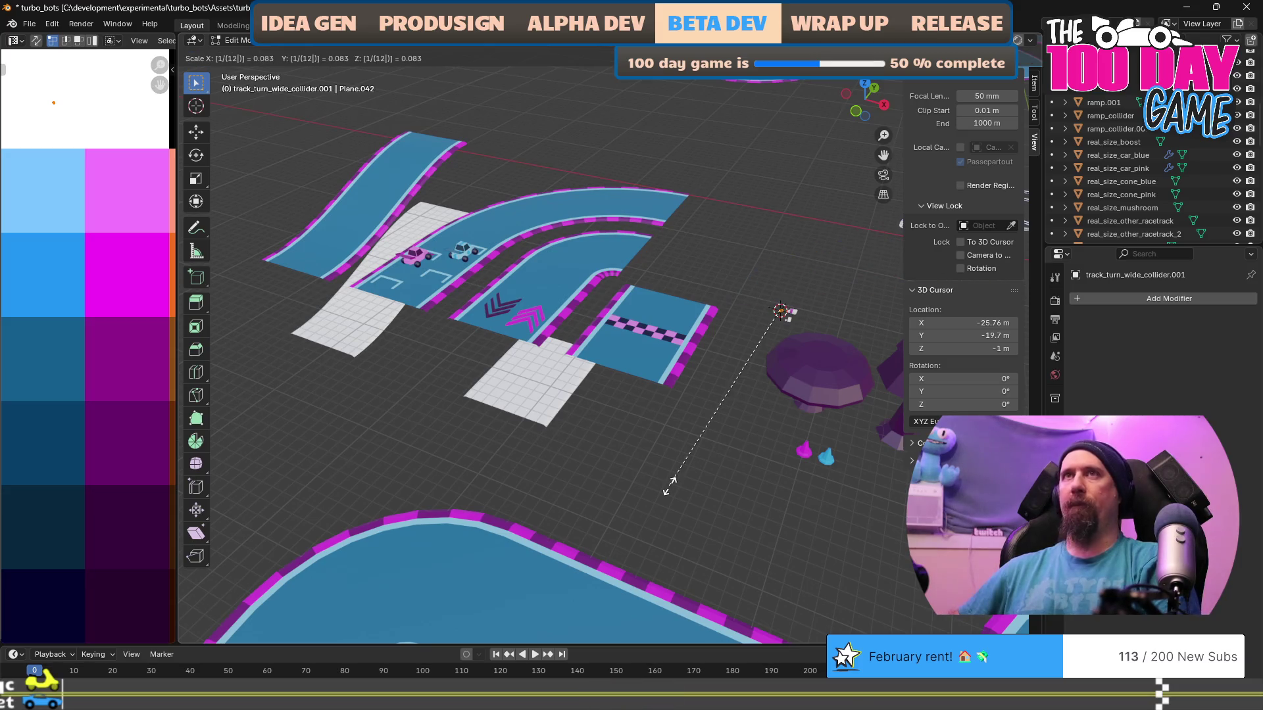
key("BackSpace")
key("Escape")
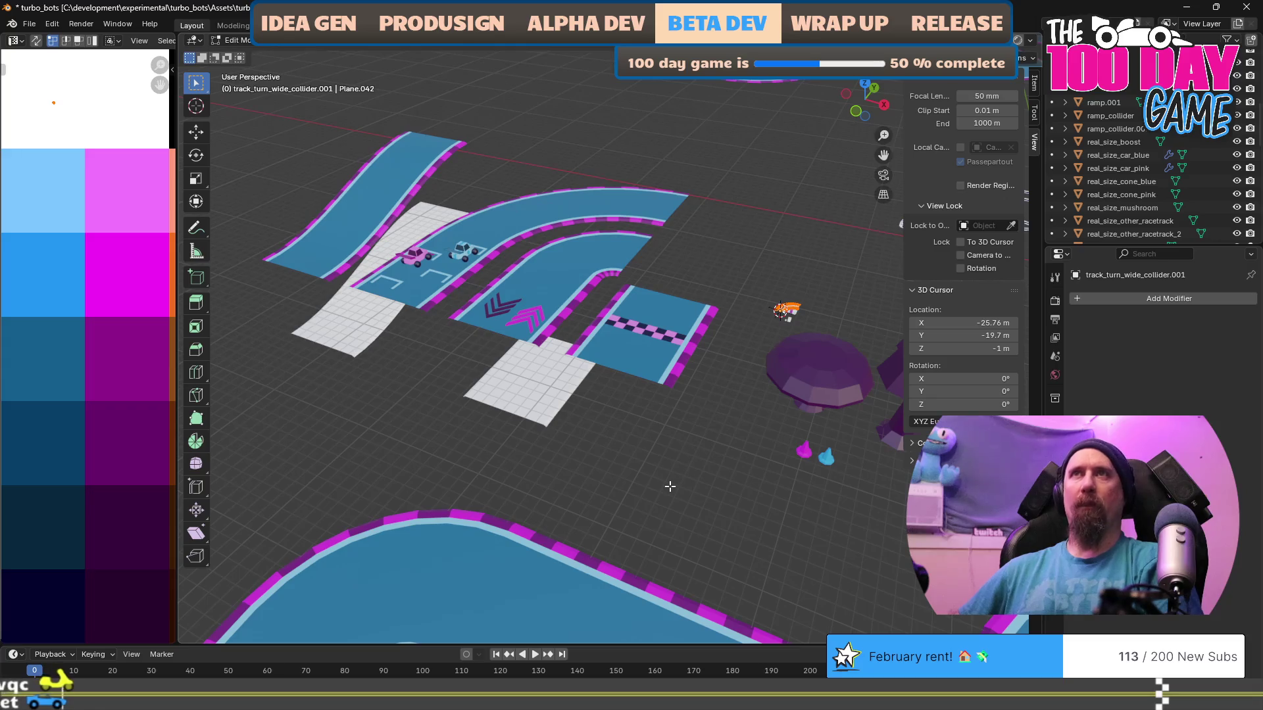
Scale the wide-turn collider mesh by 1/12, then by 12.5, and return to Object Mode.
type("s")
type("1/(12|")
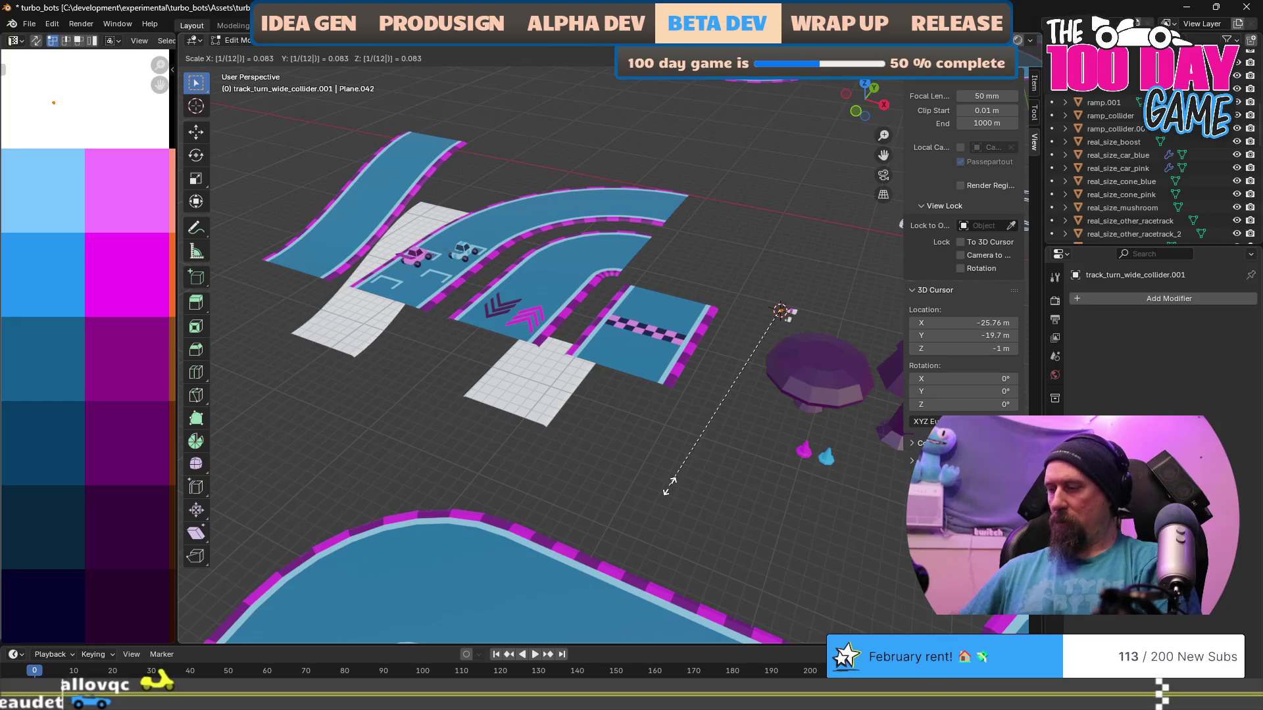
key("Return")
type("s")
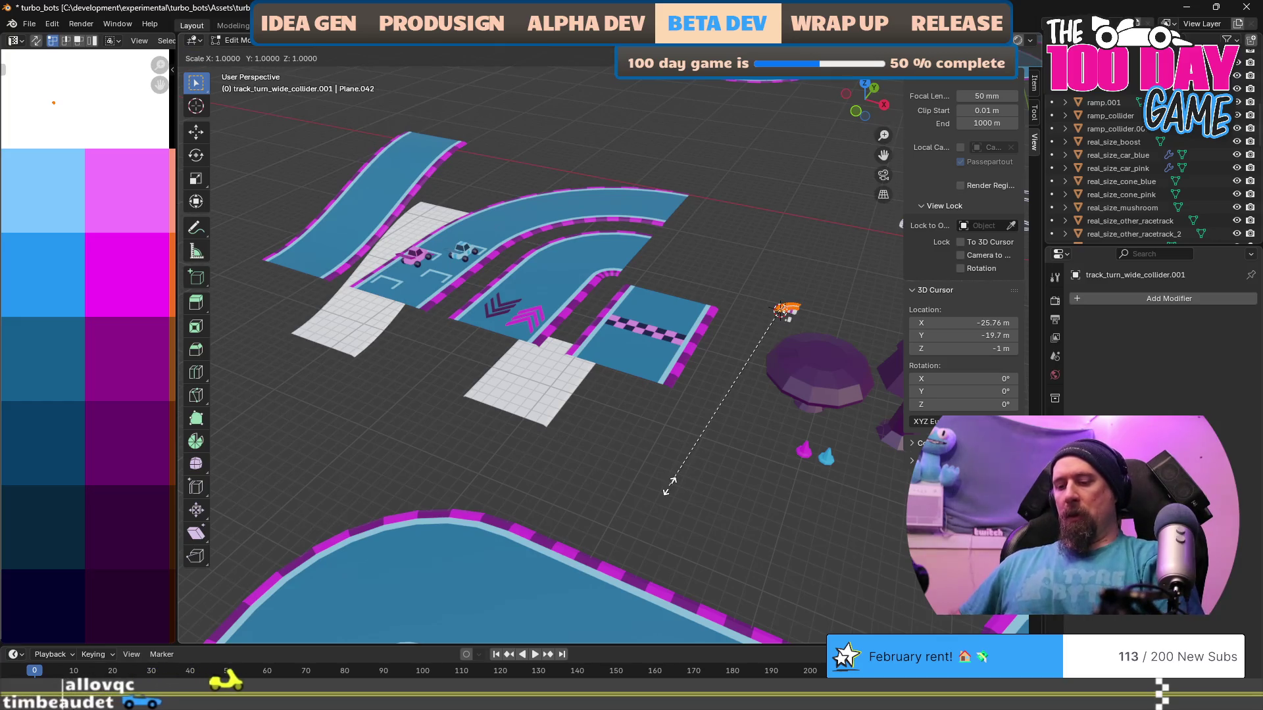
type("12.5")
key("Return")
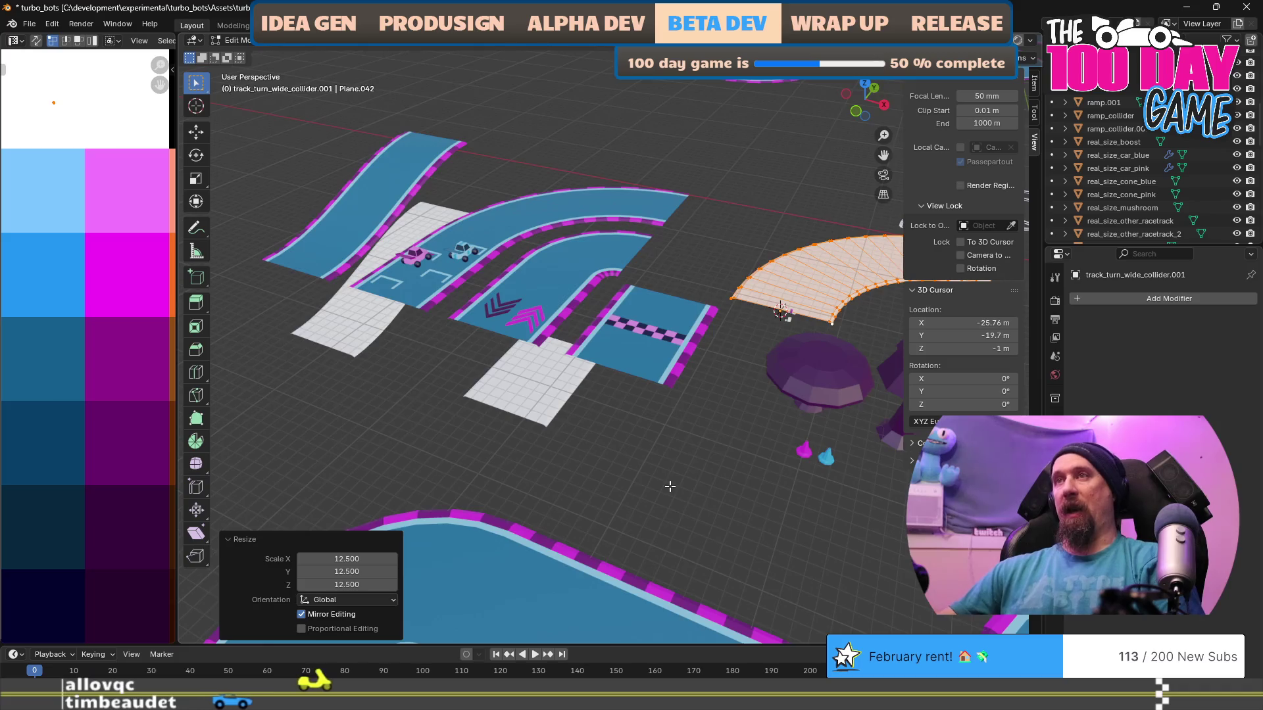
scroll(662, 389, "down", 2)
key("Tab")
left_click(595, 256)
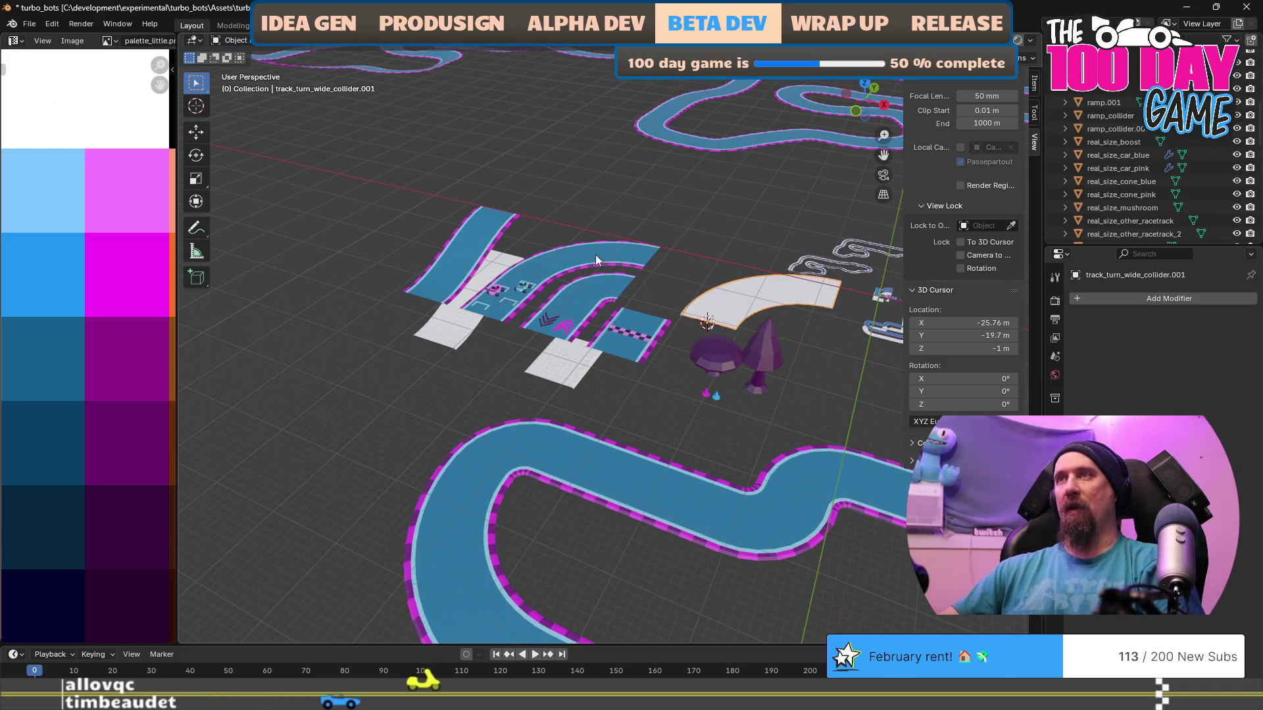
Snap the wide turn collider to the real-size wide turn and lower it 10 m along Z.
key("shift+s")
left_click(624, 336)
left_click(737, 302)
key("shift+s")
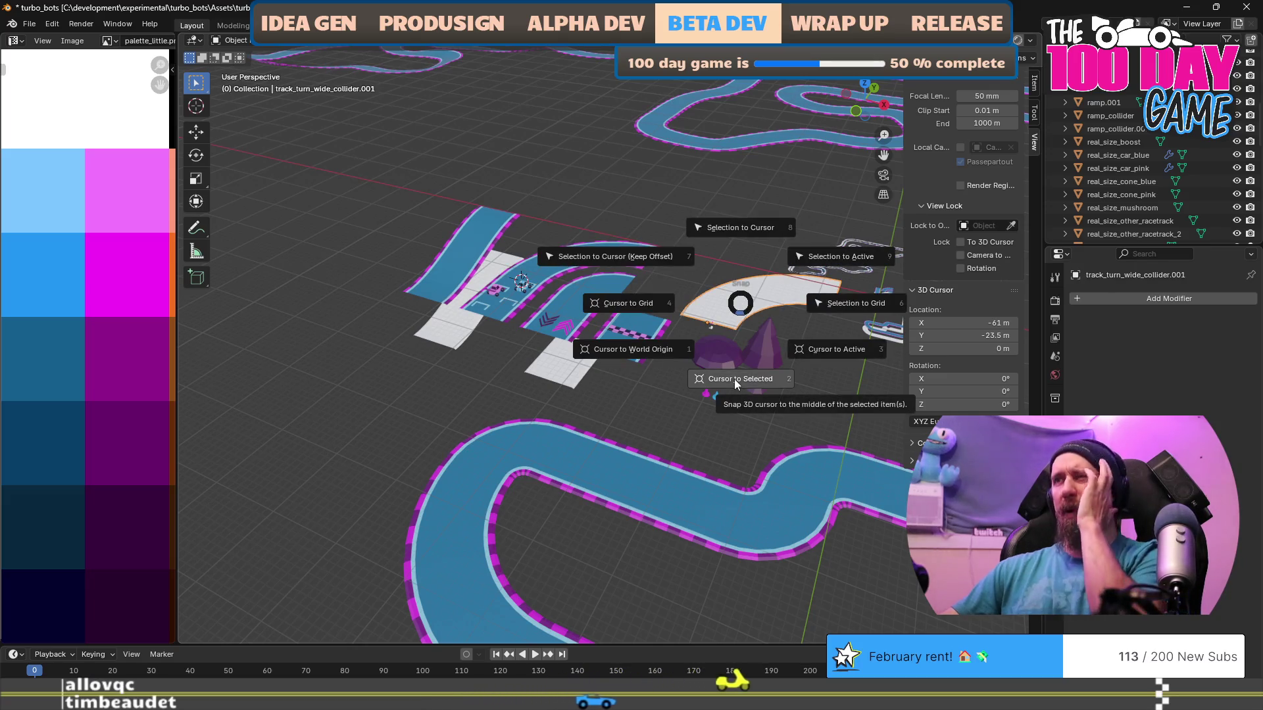
left_click(747, 227)
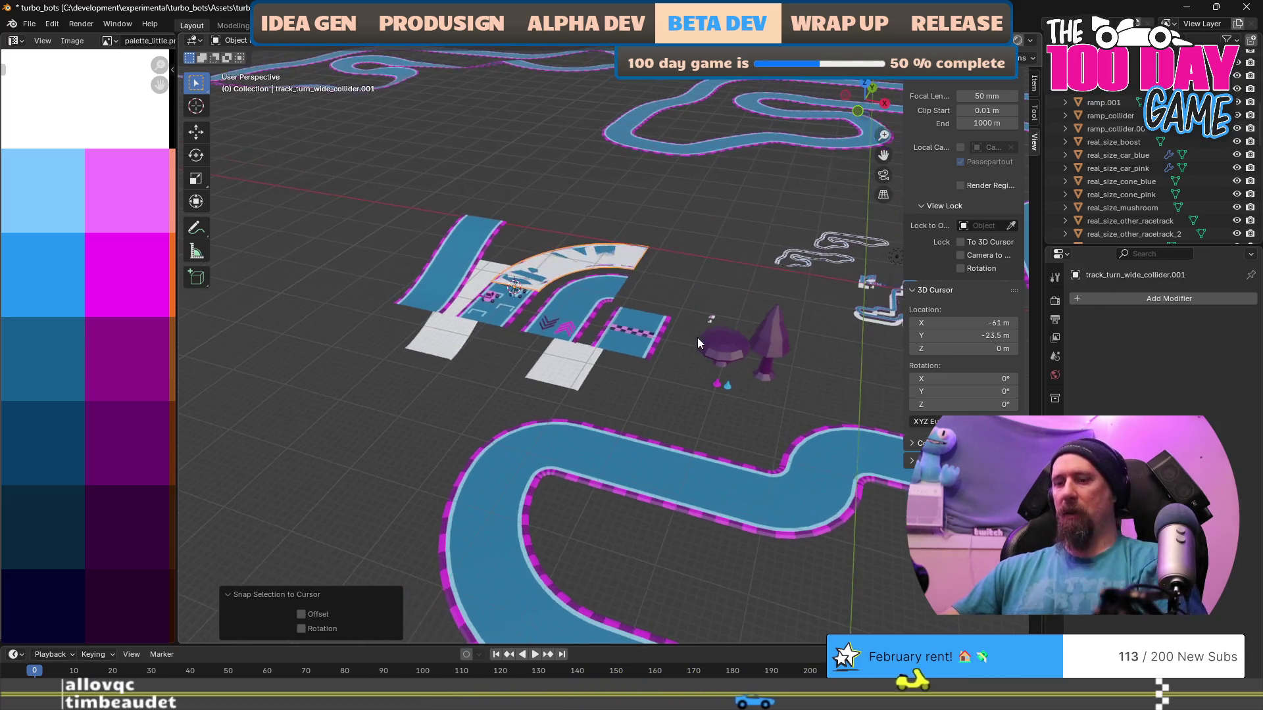
type("gz-10")
key("Return")
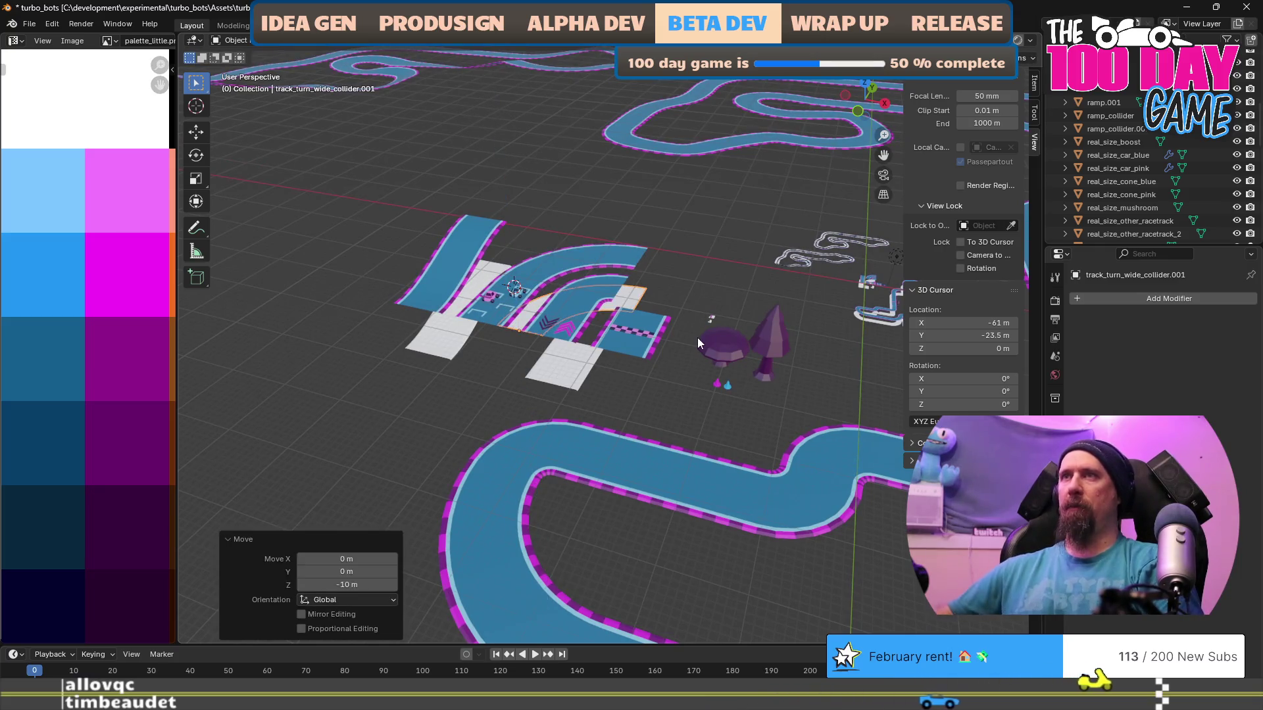
key("KP_Decimal")
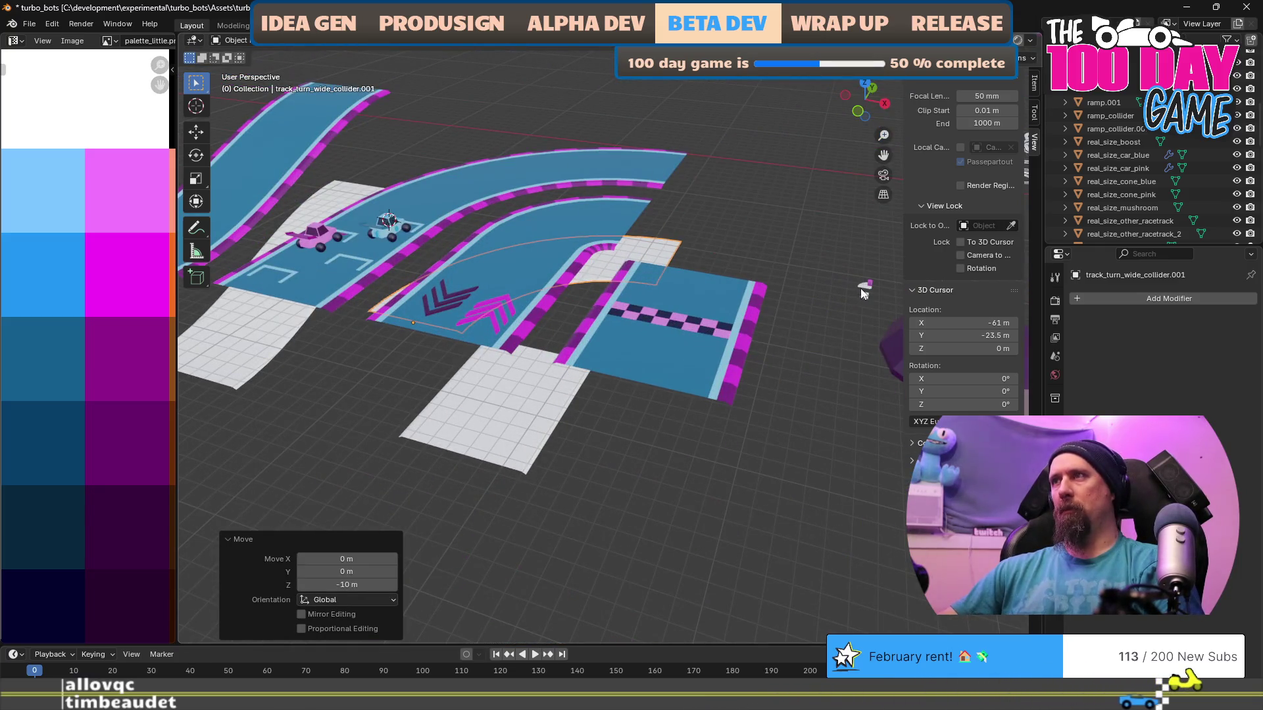
left_click(850, 309)
key("shift+s")
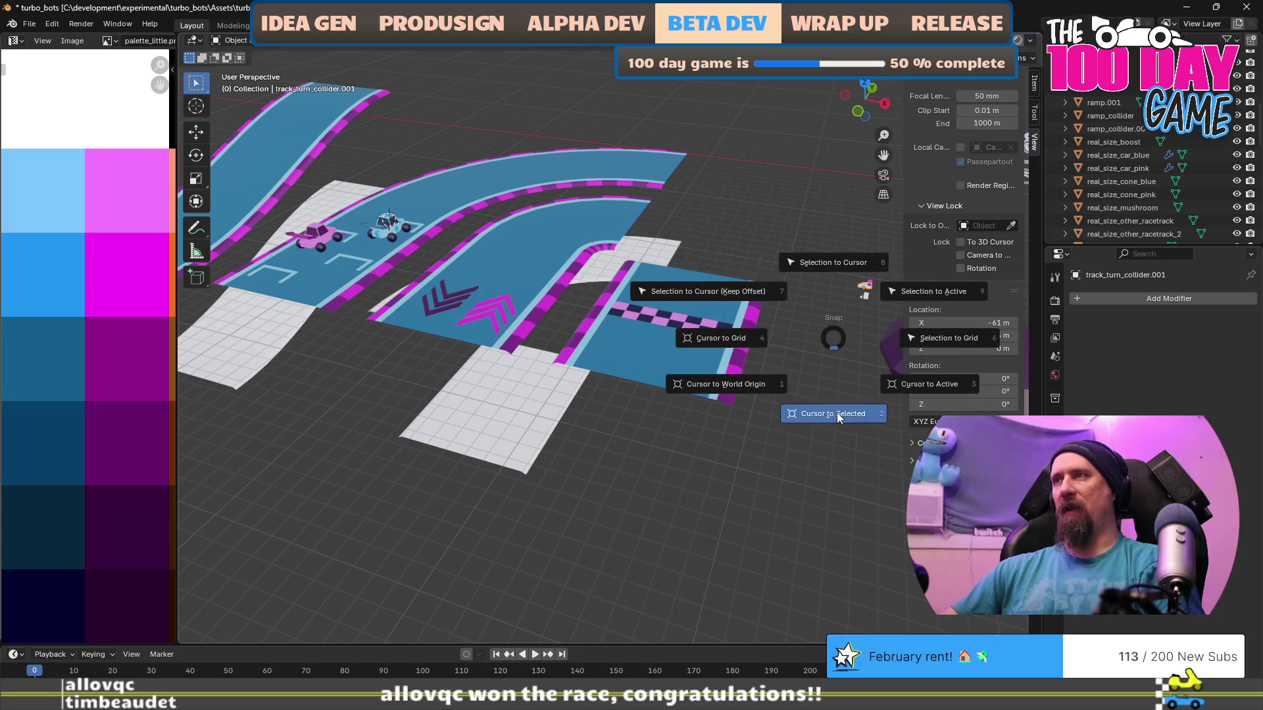
Enlarge the regular turn collider's whole mesh 12.5 times in Edit Mode.
left_click(836, 413)
key("Tab")
type("as")
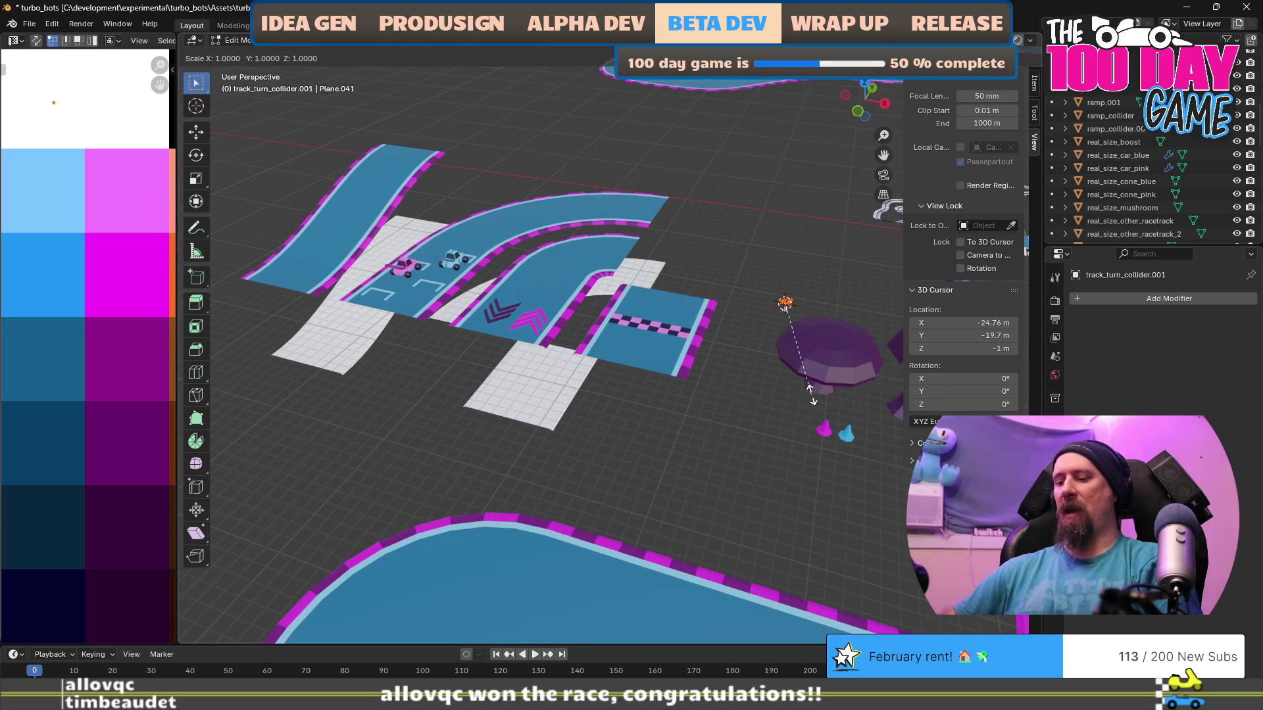
type("12")
key("Return")
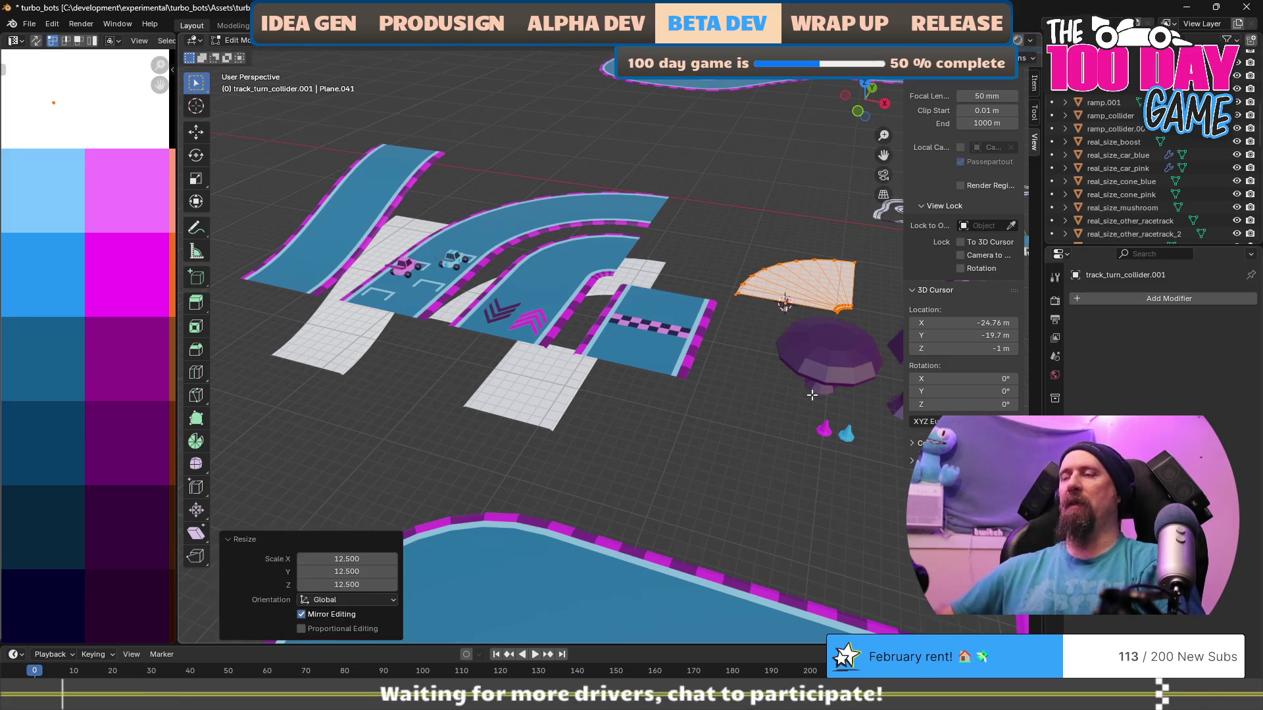
key("Tab")
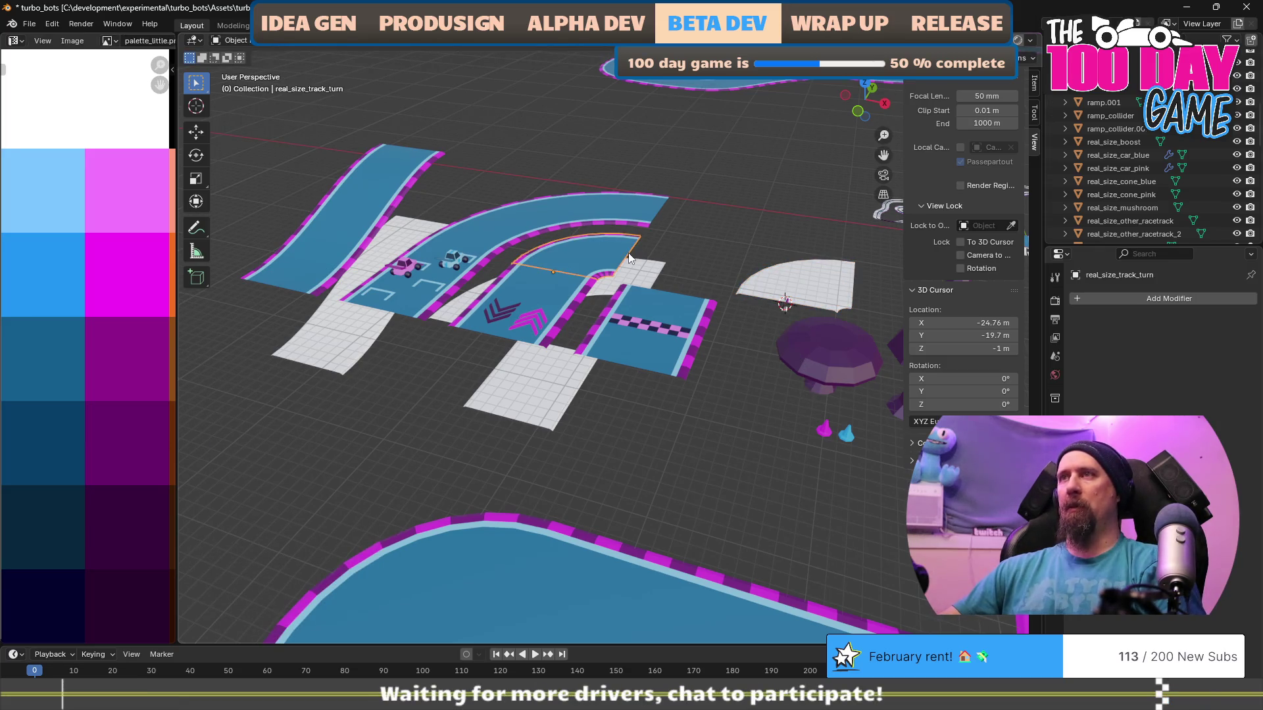
Snap the turn collider to the real-size turn piece and lower it 10 m along Z.
key("shift+s")
left_click(625, 333)
left_click(841, 297)
key("shift+s")
left_click(794, 299)
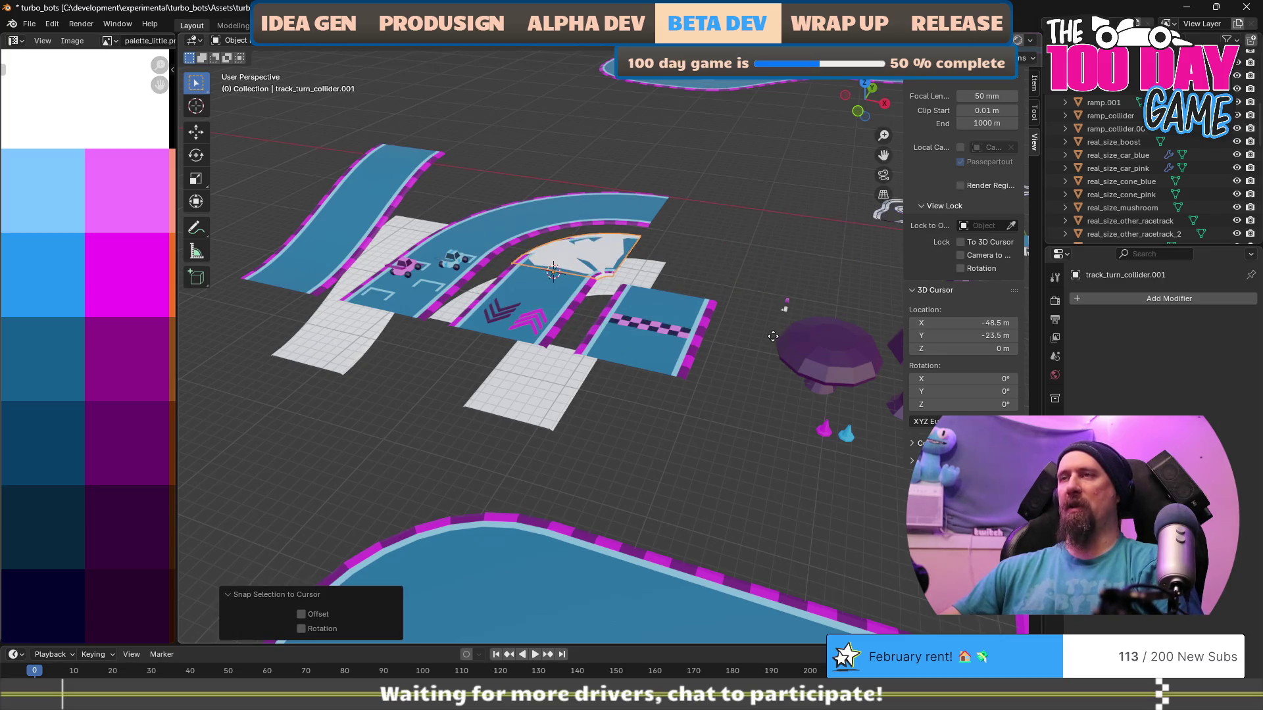
type("gz-10")
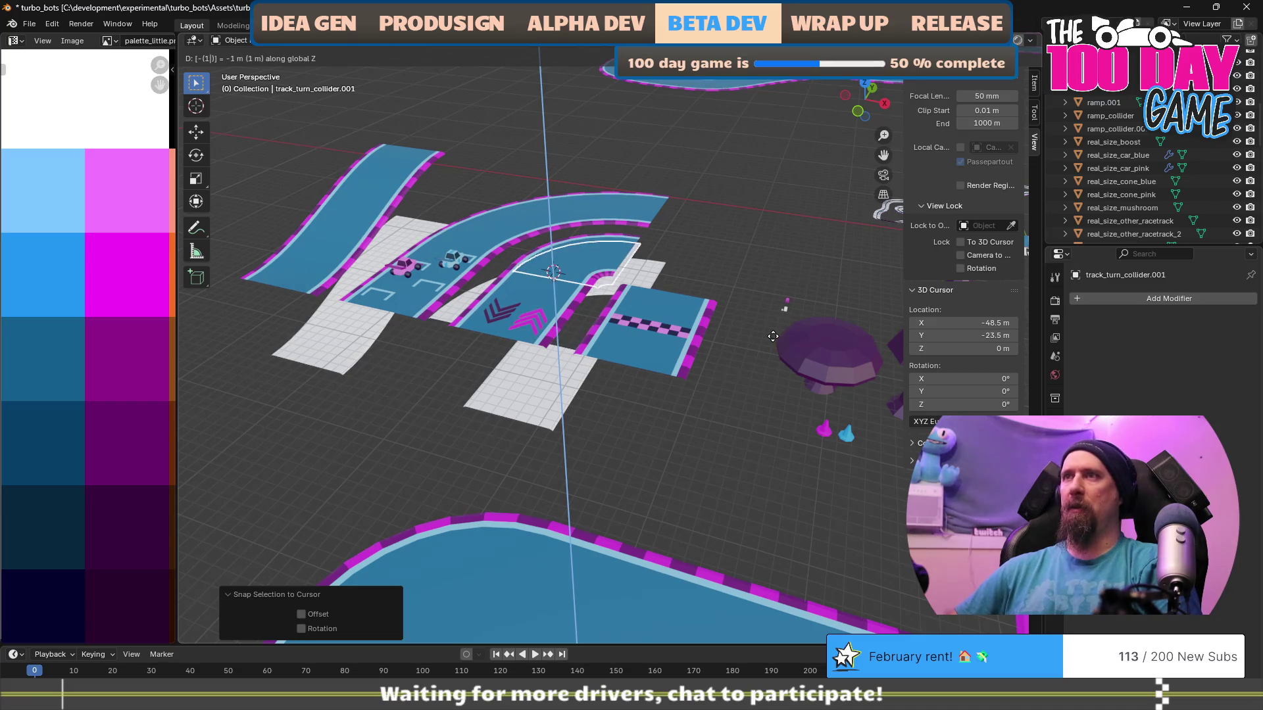
key("Return")
Rename the collider real_size_track_turn_collider and check real_size_track_turn_wide_collider.
key("F2")
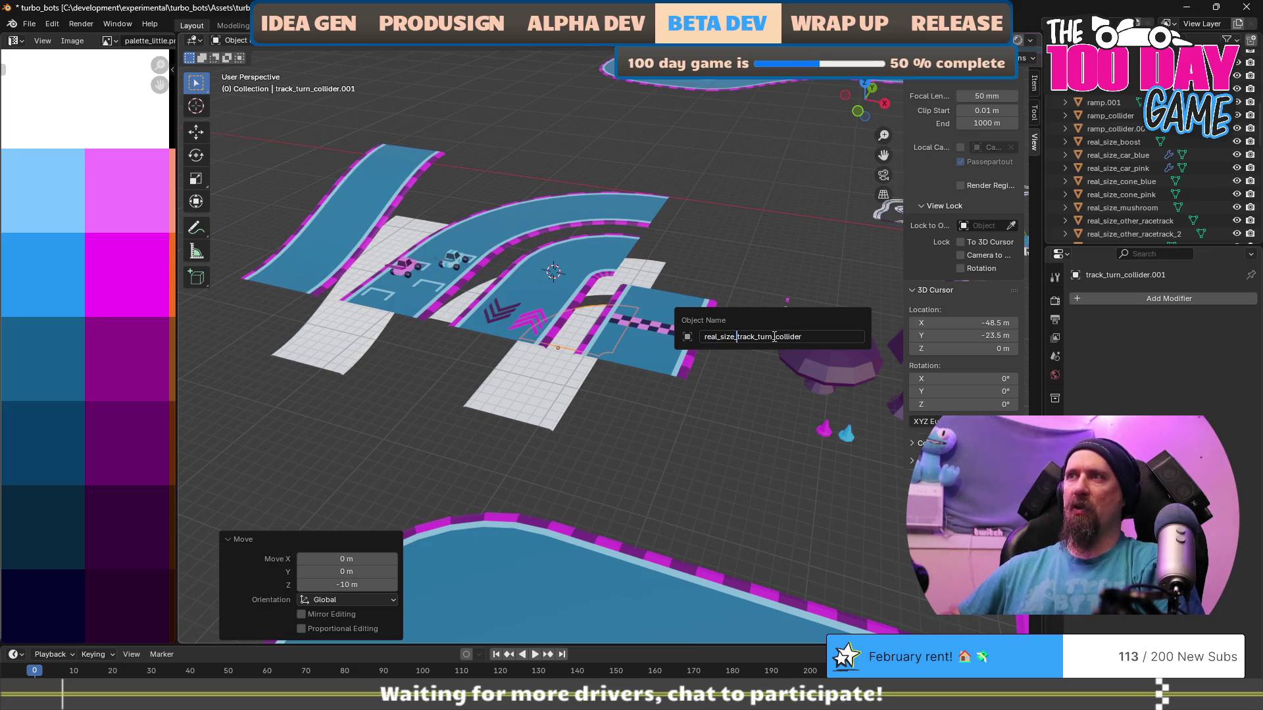
key("Return")
left_click(650, 267)
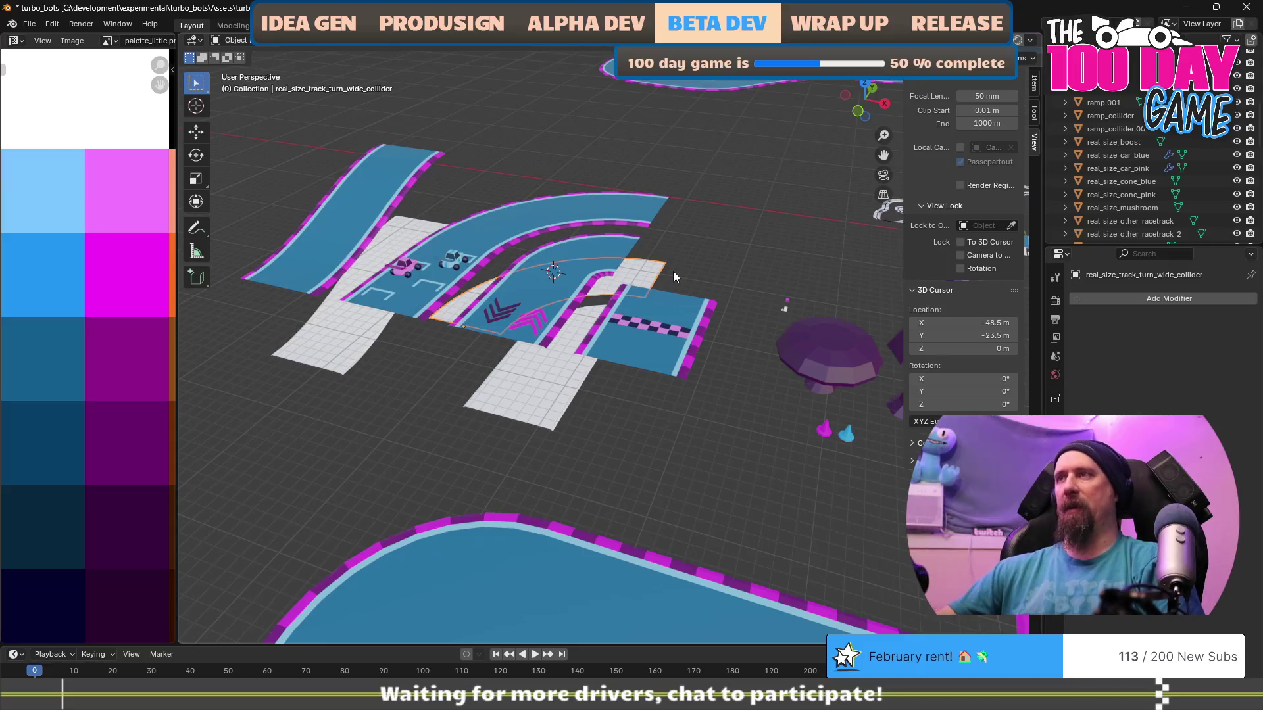
scroll(673, 271, "down", 2)
Select the small car collider and show its location, scale and dimensions in the sidebar.
scroll(678, 354, "up", 3)
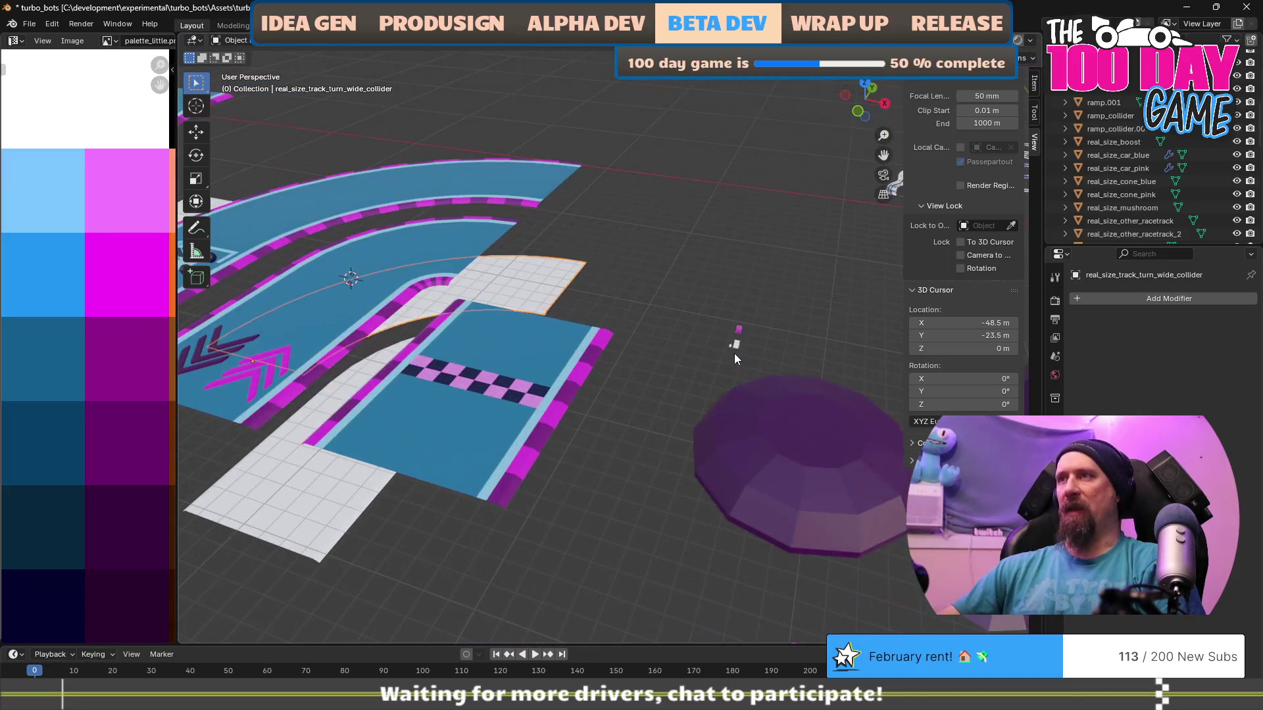
left_click(735, 347)
mouse_move(720, 372)
left_mouse_down()
mouse_move(601, 366)
mouse_move(663, 430)
left_mouse_up()
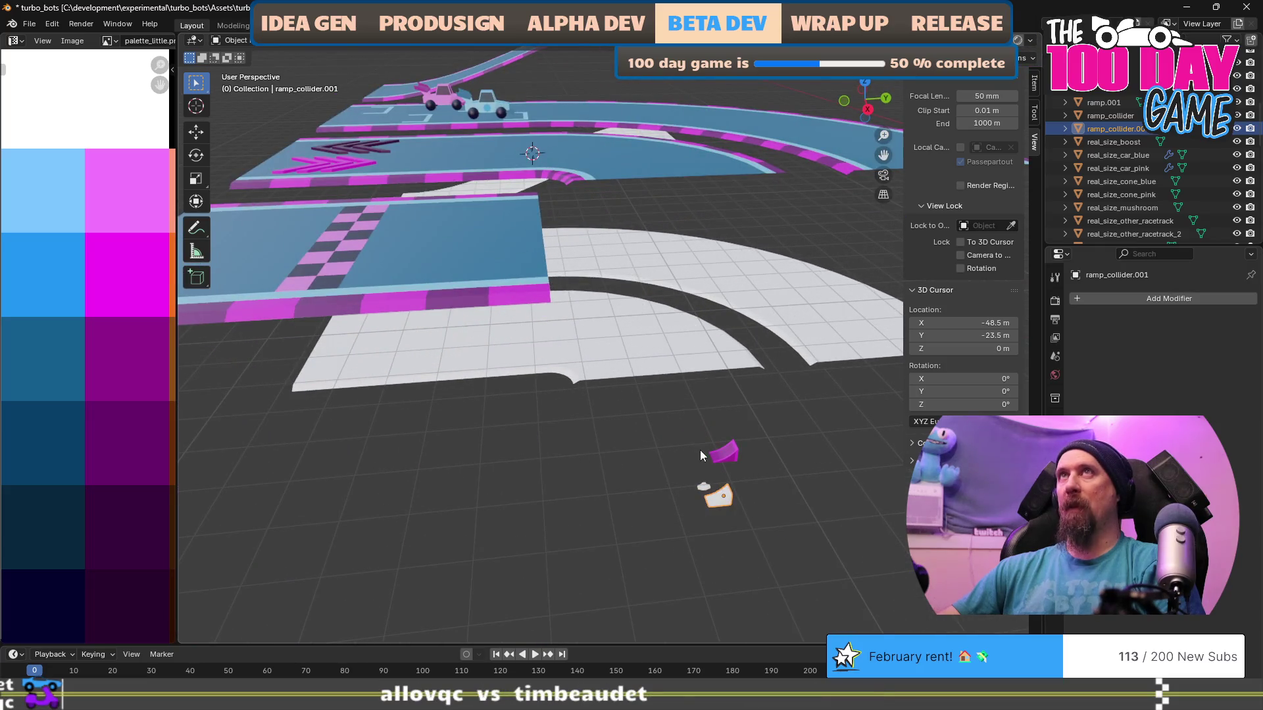
left_click(702, 484)
mouse_move(703, 484)
left_mouse_down()
mouse_move(623, 421)
mouse_move(595, 420)
mouse_move(618, 406)
left_mouse_up()
scroll(590, 427, "up", 3)
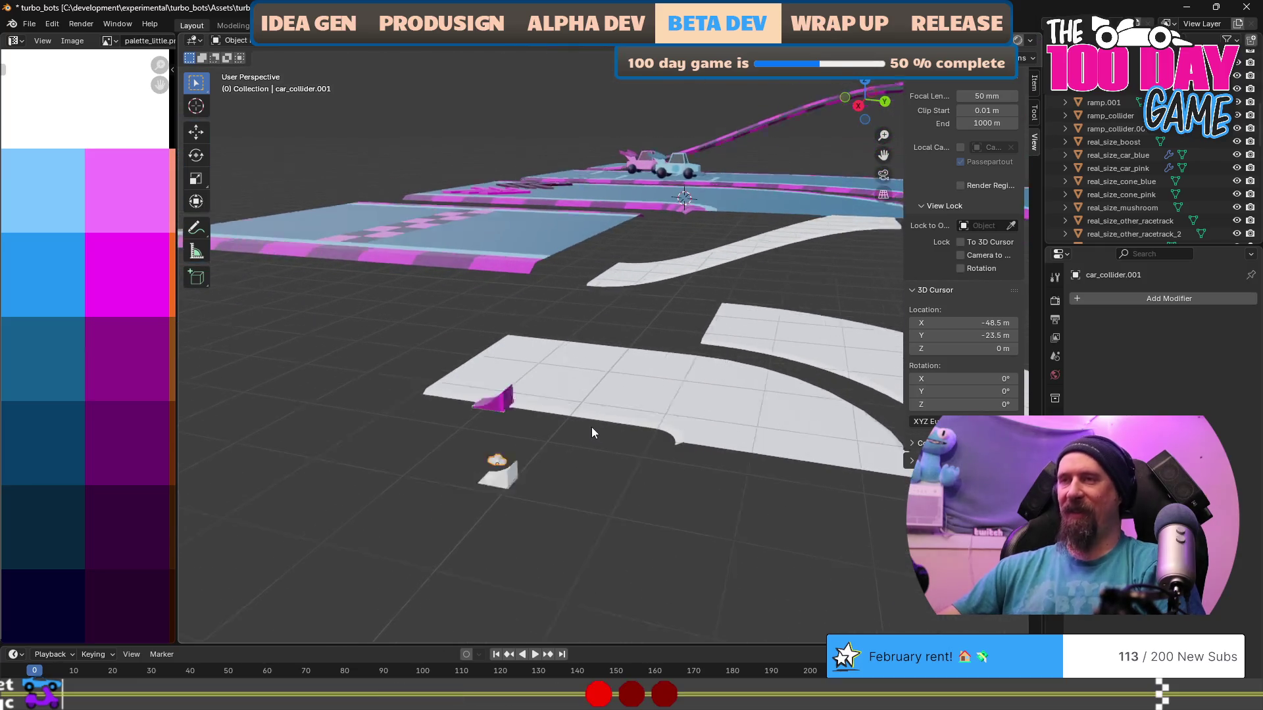
left_click_drag(570, 496, 863, 413)
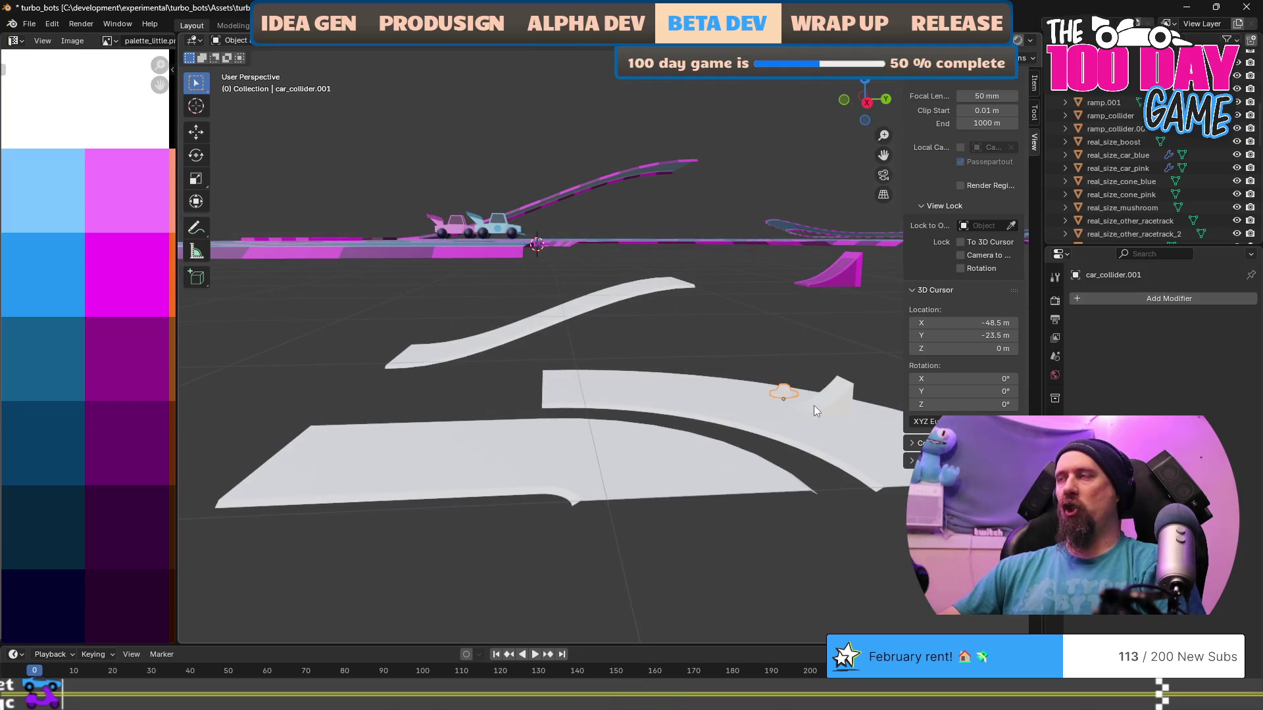
left_click_drag(787, 316, 819, 311)
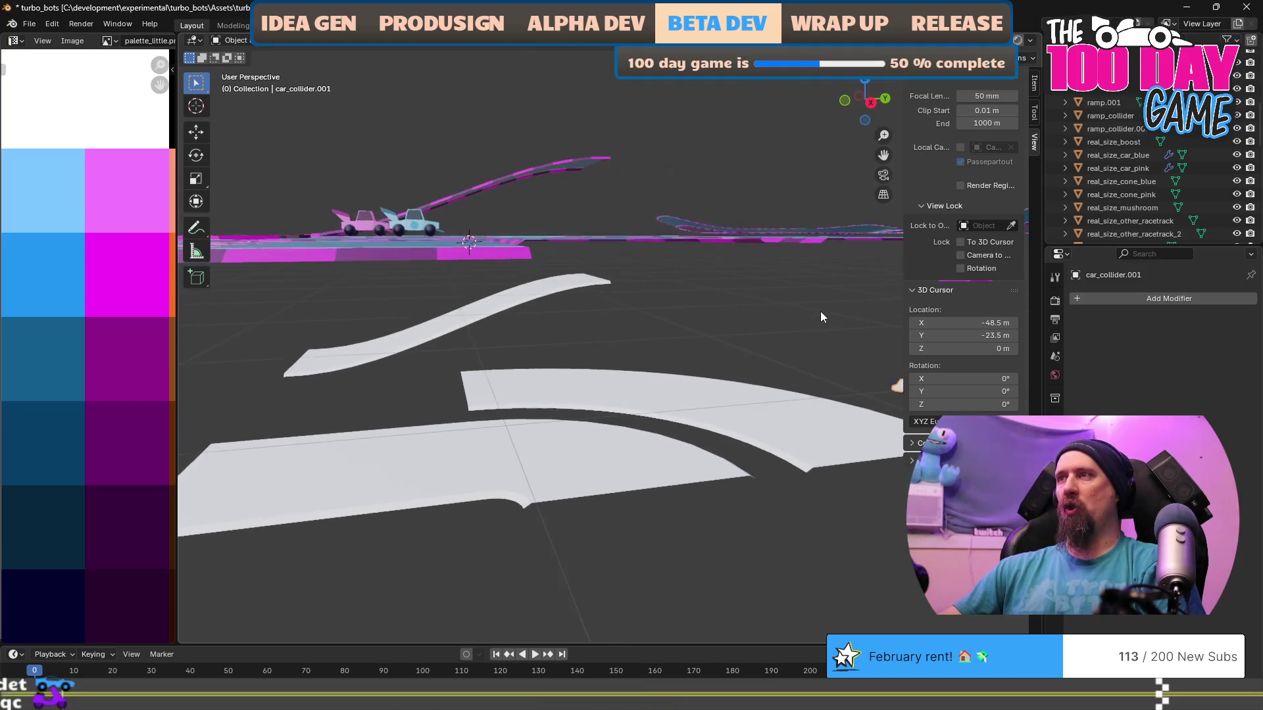
left_click(1034, 83)
Orbit and zoom around the track until car_collider.001 by the purple mushroom fills the view.
scroll(694, 290, "up", 5)
mouse_move(693, 291)
left_mouse_down()
mouse_move(838, 322)
mouse_move(804, 307)
mouse_move(753, 329)
mouse_move(682, 325)
left_mouse_up()
scroll(789, 309, "down", 5)
scroll(750, 325, "up", 2)
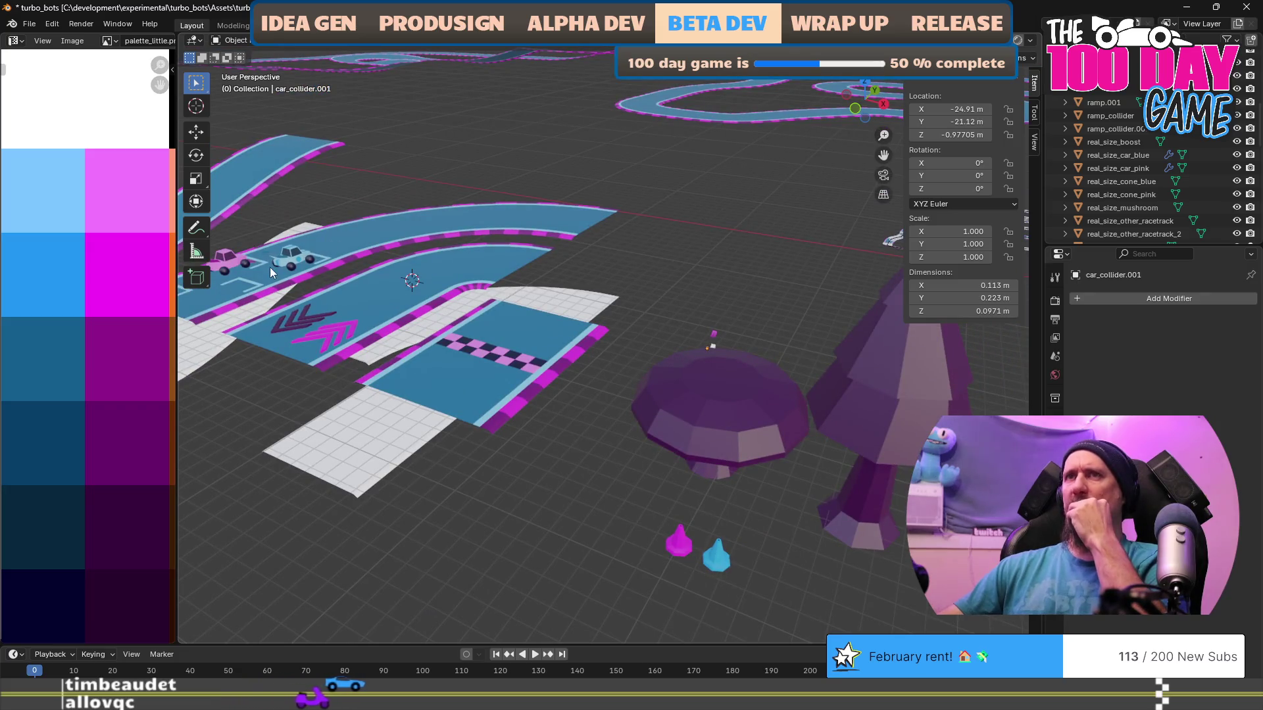
scroll(773, 407, "up", 4)
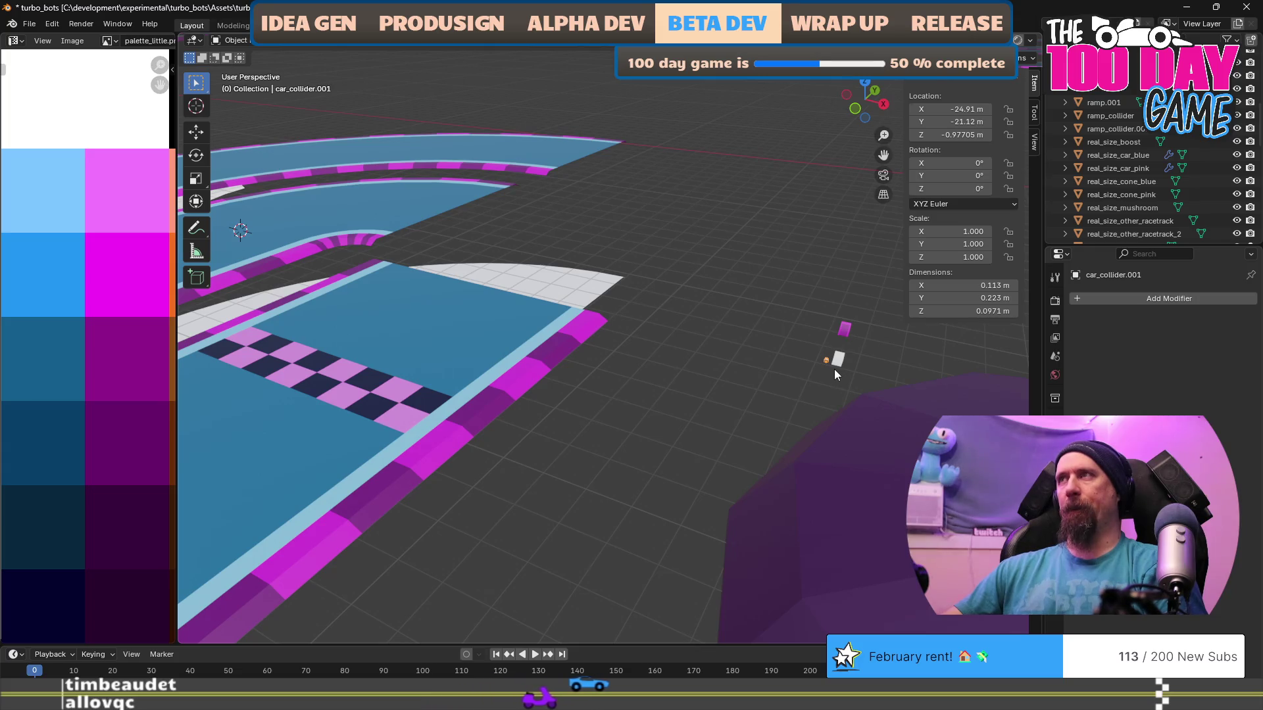
left_click_drag(835, 368, 681, 346)
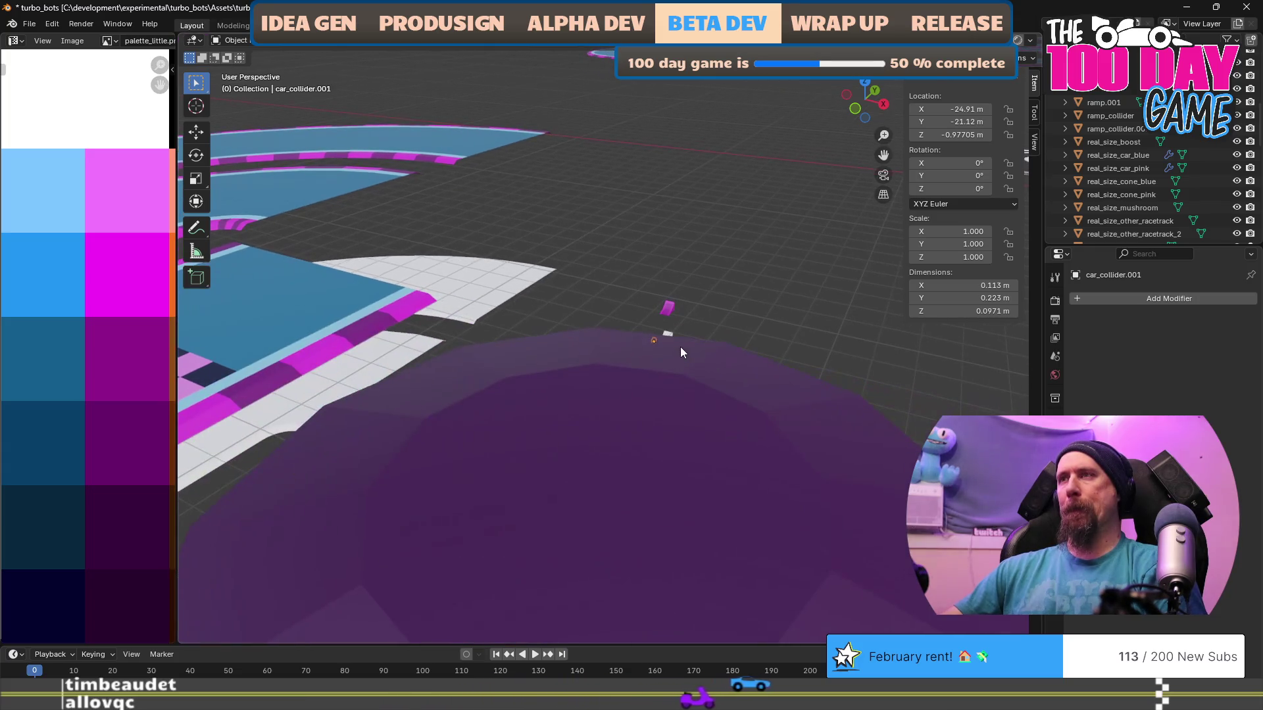
scroll(680, 346, "up", 5)
left_click_drag(773, 385, 706, 366)
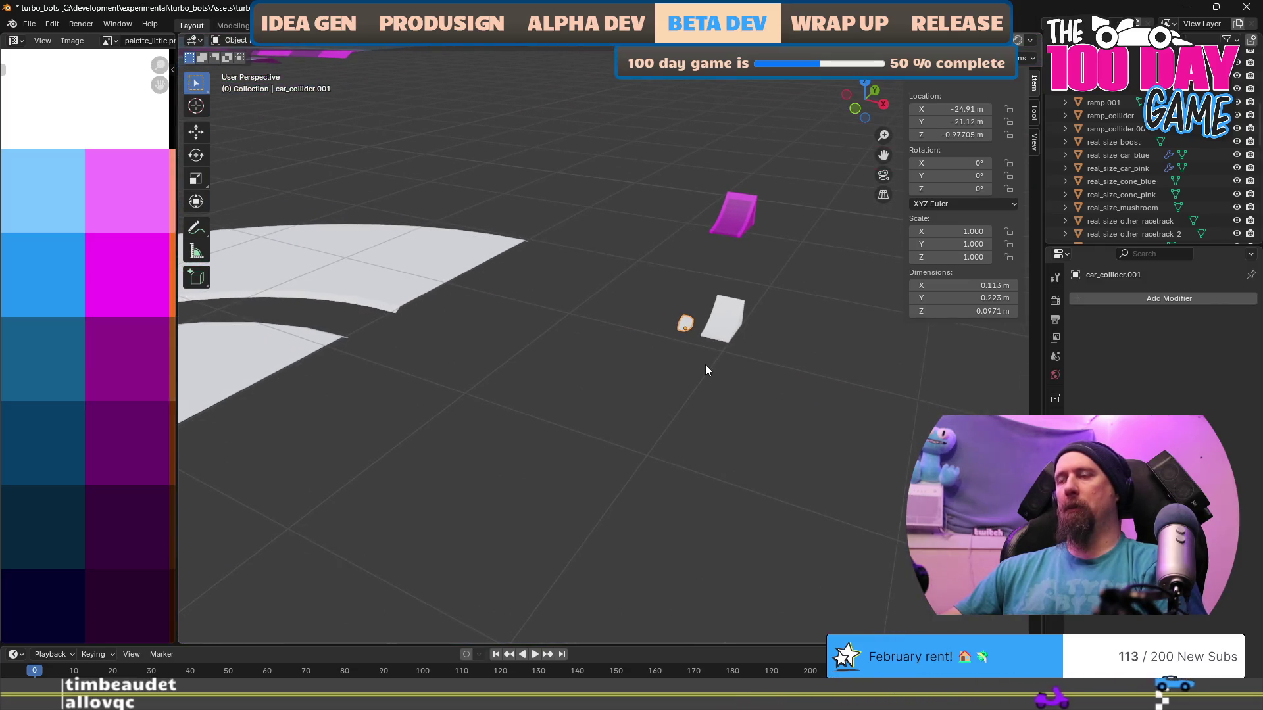
scroll(705, 364, "down", 5)
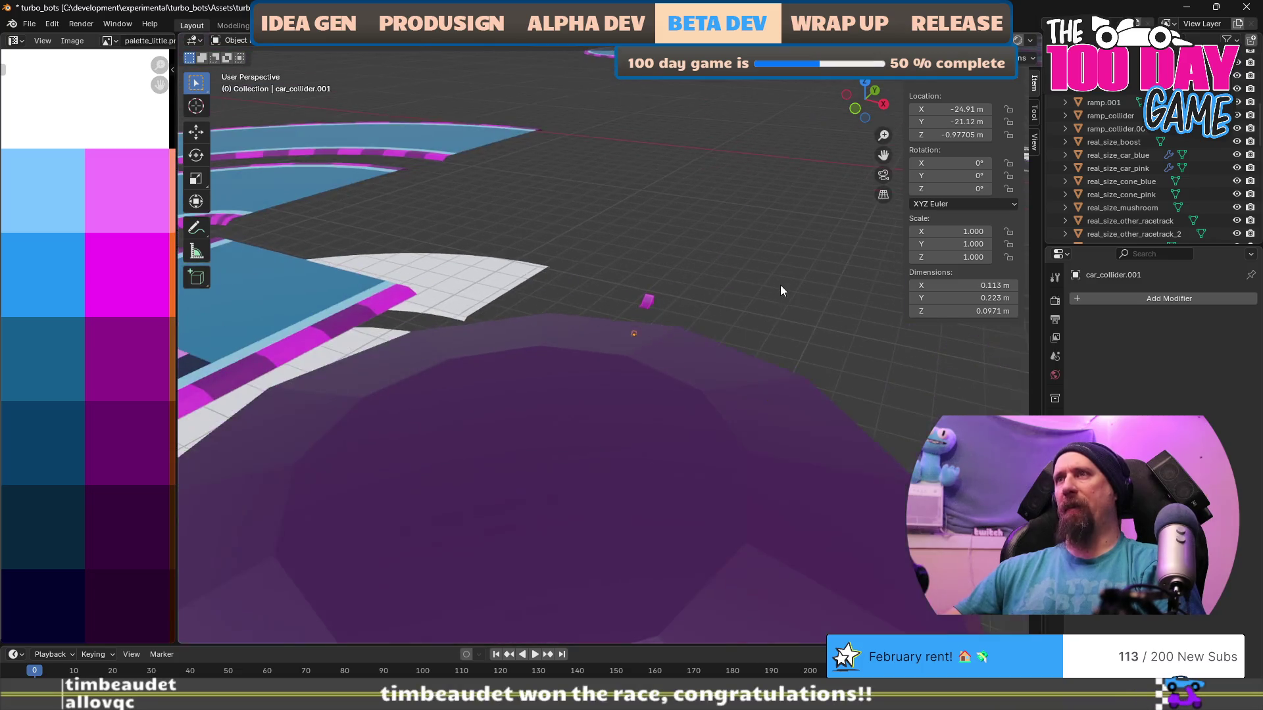
scroll(780, 285, "down", 5)
mouse_move(862, 335)
left_mouse_down()
mouse_move(473, 357)
mouse_move(726, 324)
left_mouse_up()
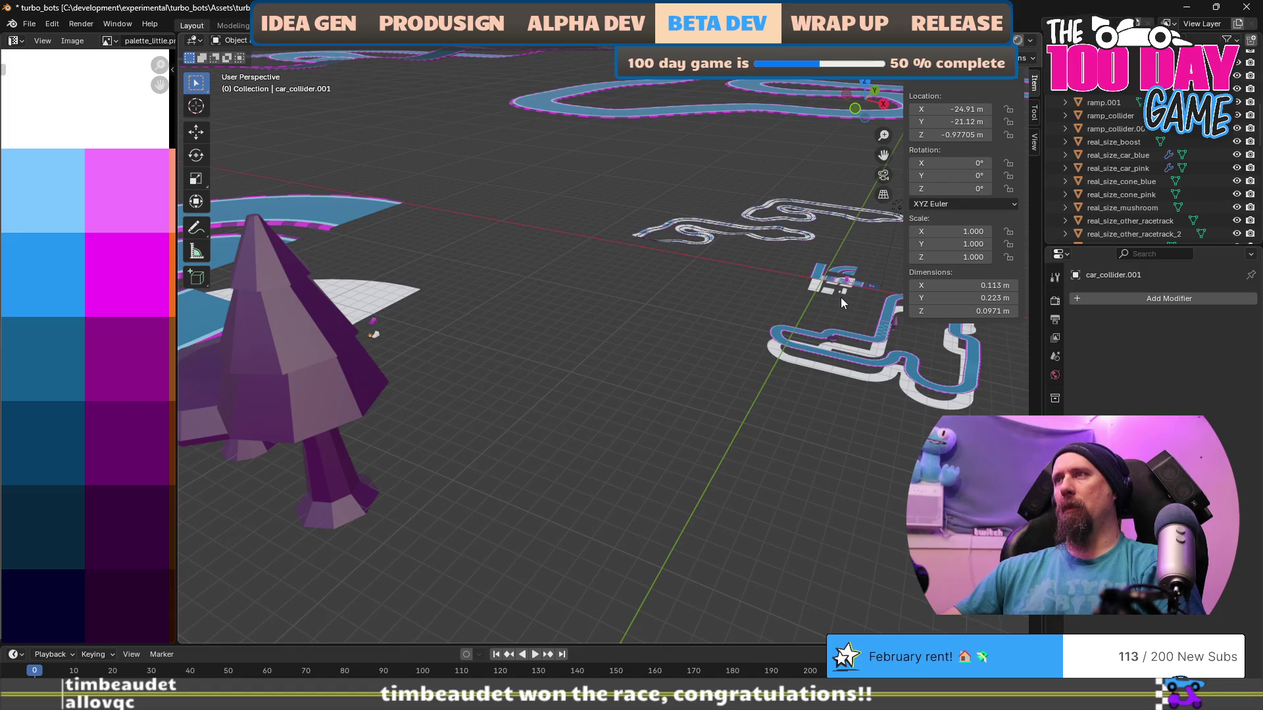
scroll(444, 391, "up", 5)
mouse_move(445, 391)
left_mouse_down()
mouse_move(614, 332)
mouse_move(807, 290)
mouse_move(487, 304)
left_mouse_up()
Raise the car collider 1 m along Z and frame it from the side.
key("g")
key("z")
type("1")
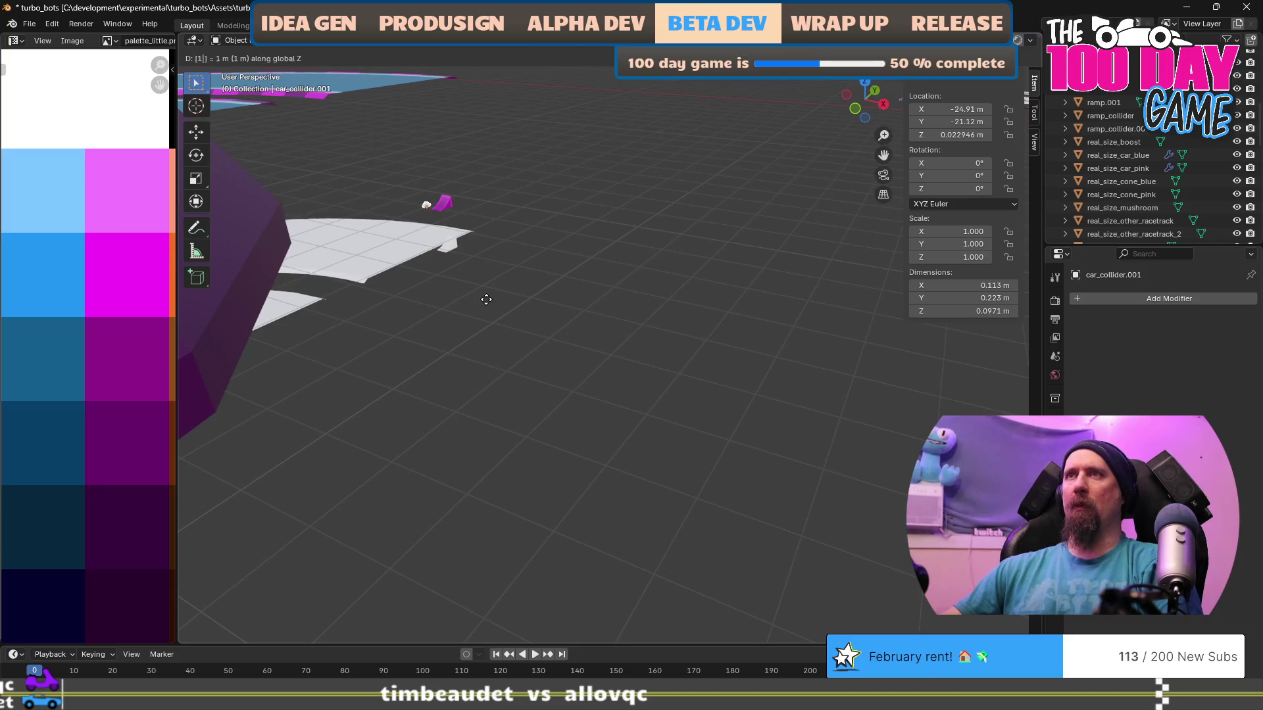
key("Return")
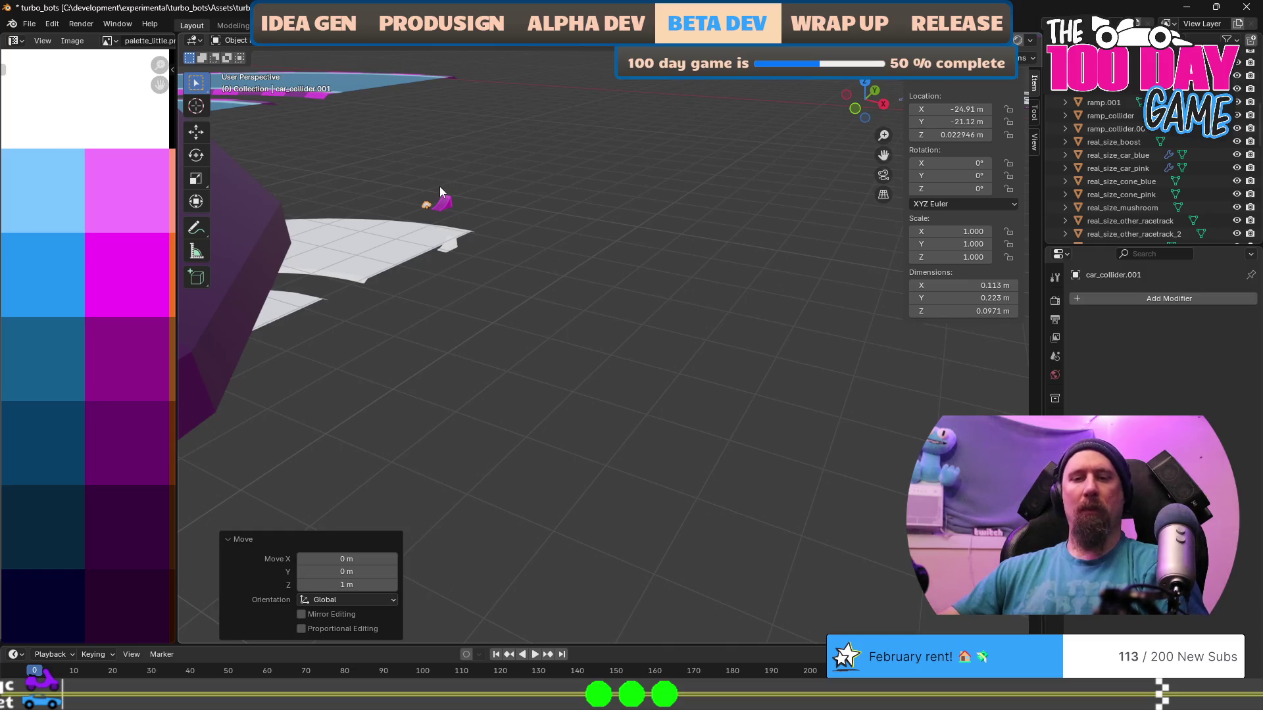
key("KP_Decimal")
mouse_move(634, 376)
left_mouse_down()
mouse_move(675, 354)
mouse_move(685, 389)
mouse_move(722, 358)
mouse_move(700, 386)
mouse_move(649, 375)
left_mouse_up()
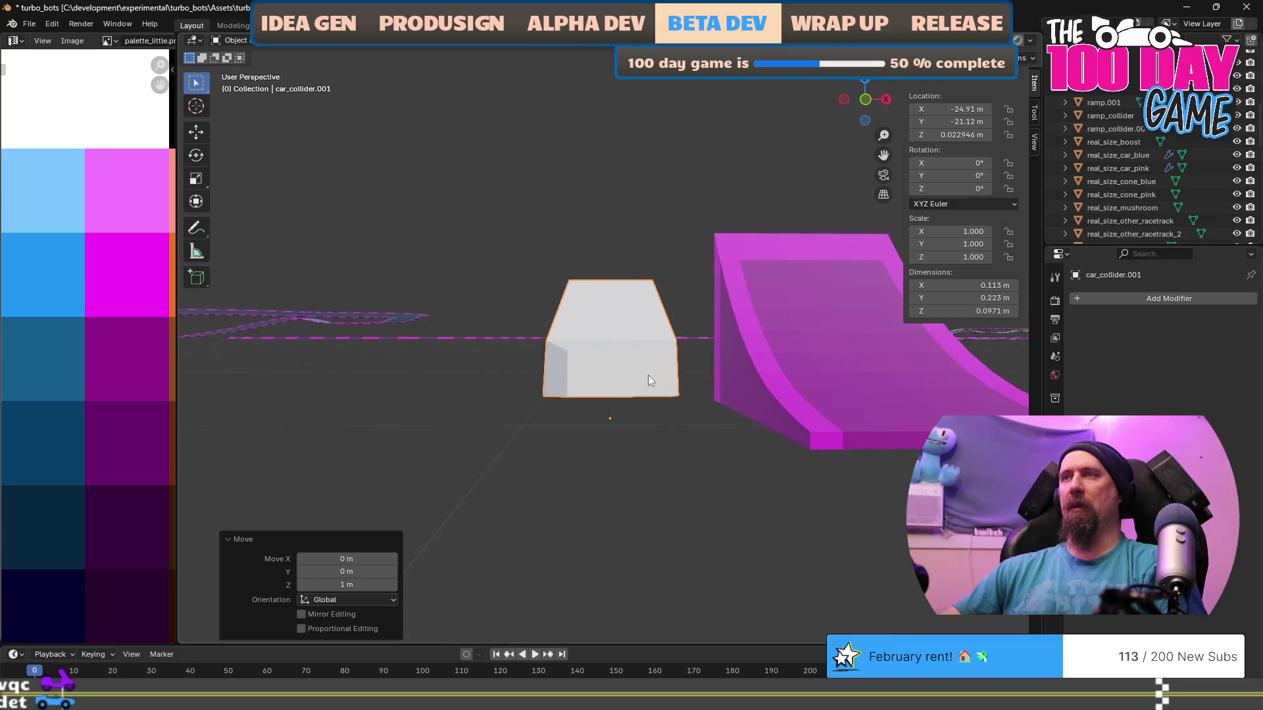
scroll(648, 375, "down", 2)
Snap the 3D cursor to the collider, then try zeroing its Z location and height, undoing both.
key("shift+s")
left_click(658, 449)
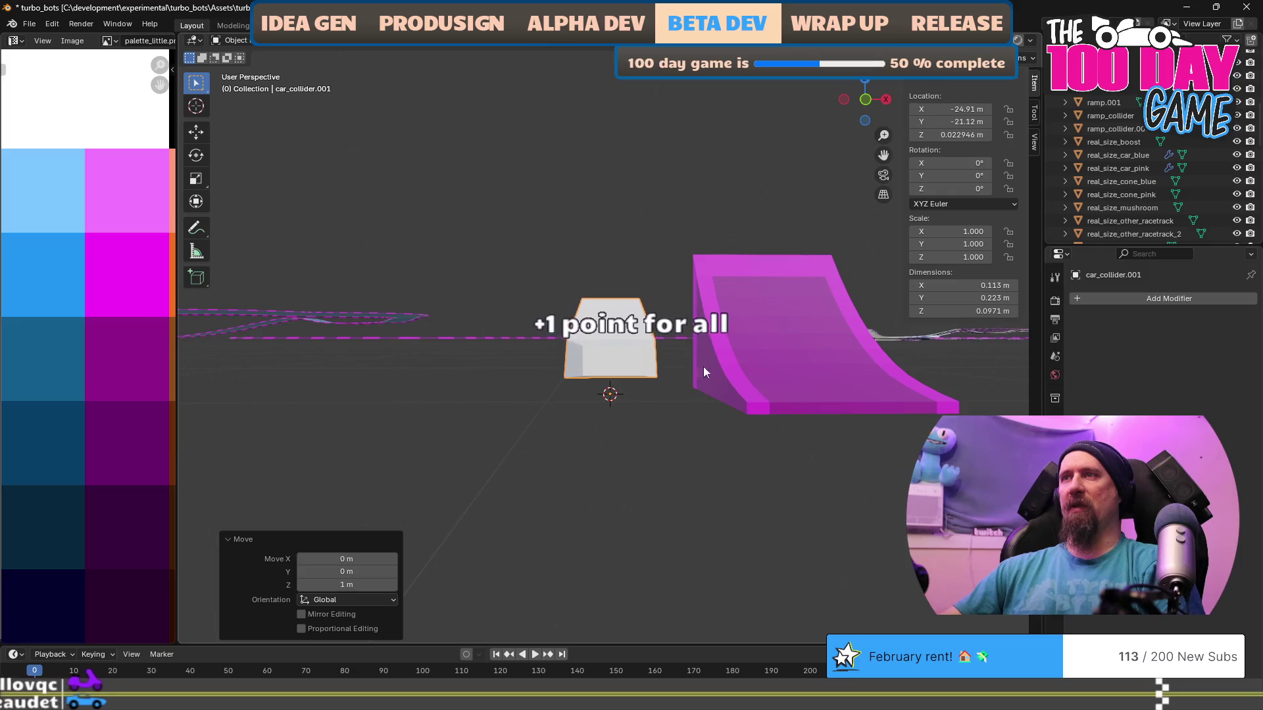
left_click(951, 133)
type("0")
key("Return")
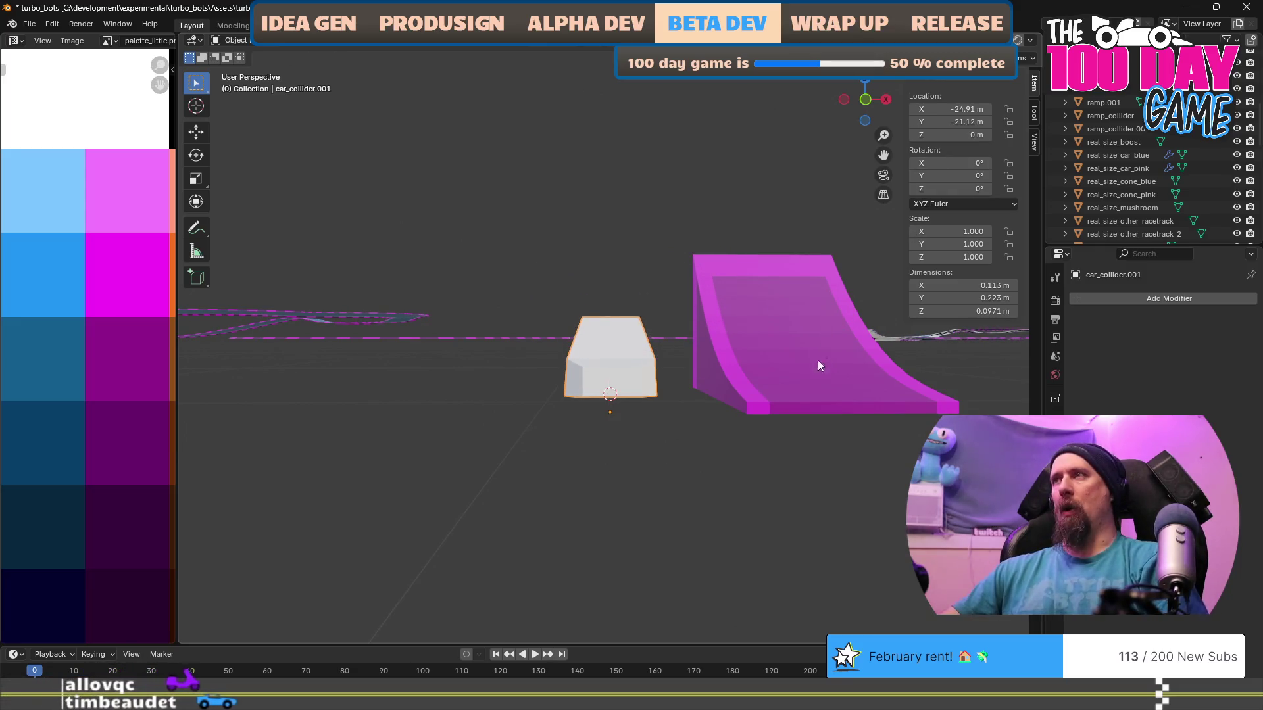
key("ctrl+z")
left_click(947, 310)
type("0")
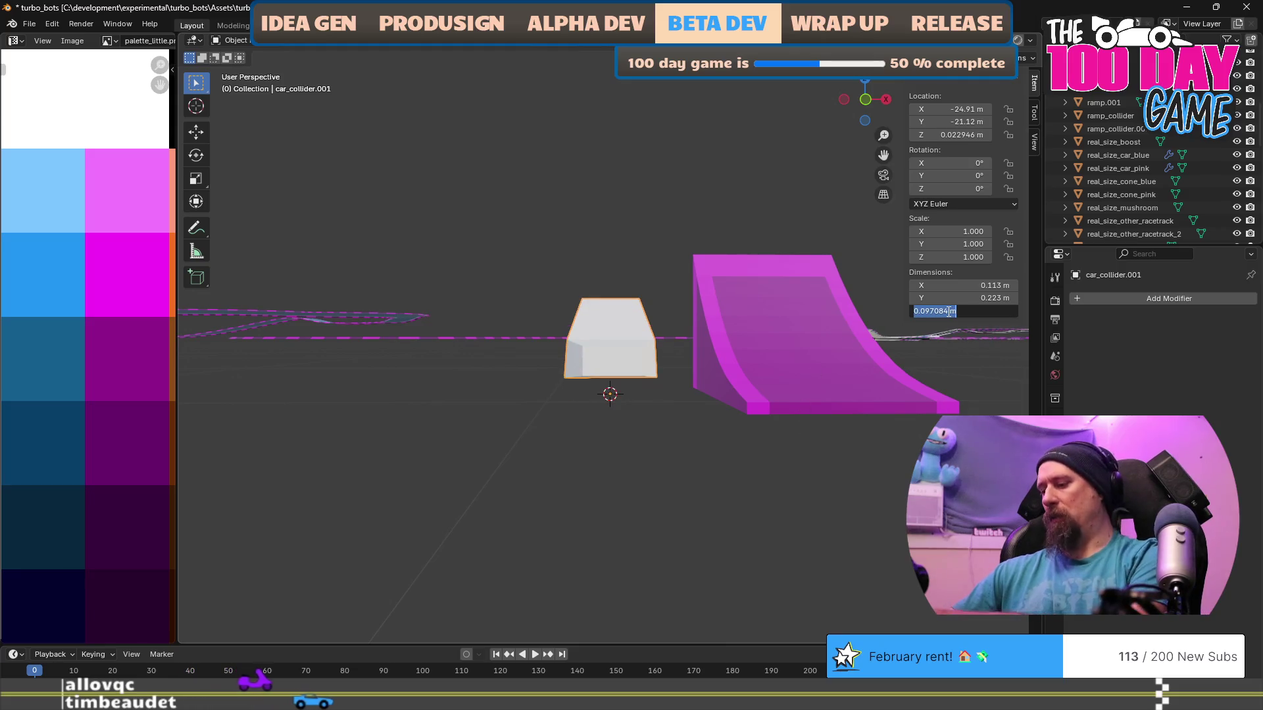
key("Return")
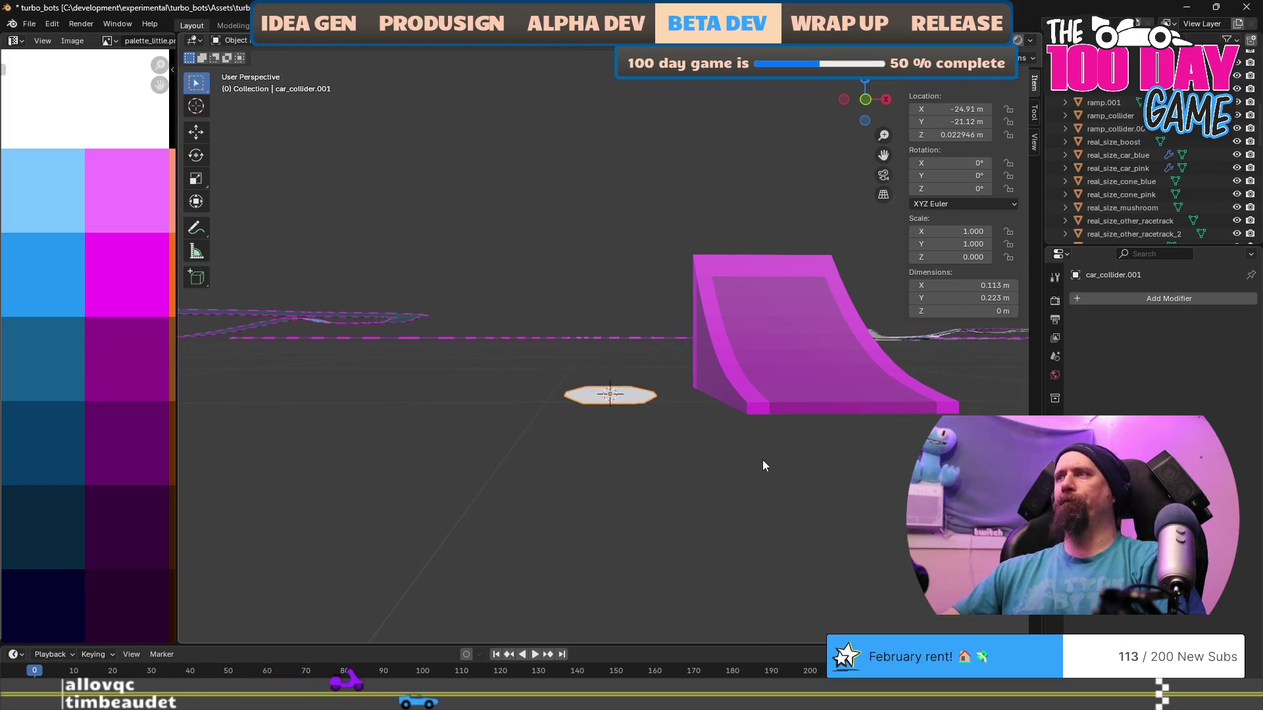
key("ctrl+z")
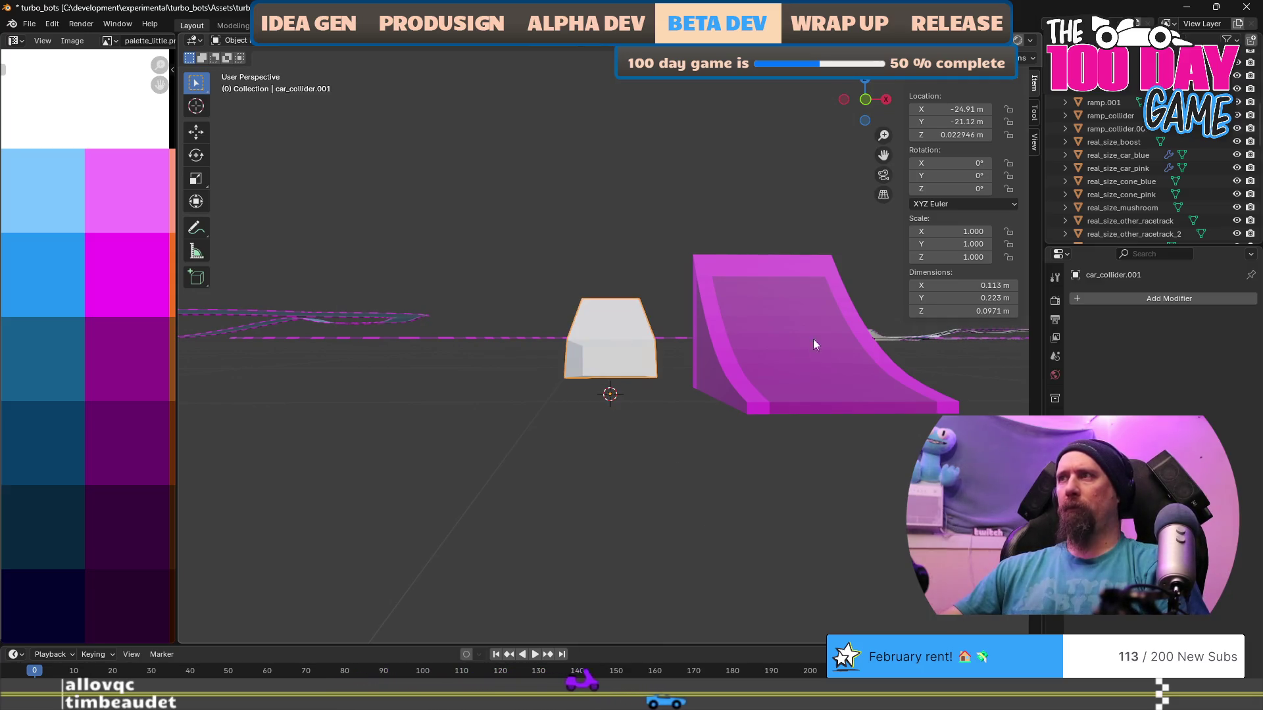
Set the 3D cursor's Z location to 0 in the View sidebar.
left_click(1035, 142)
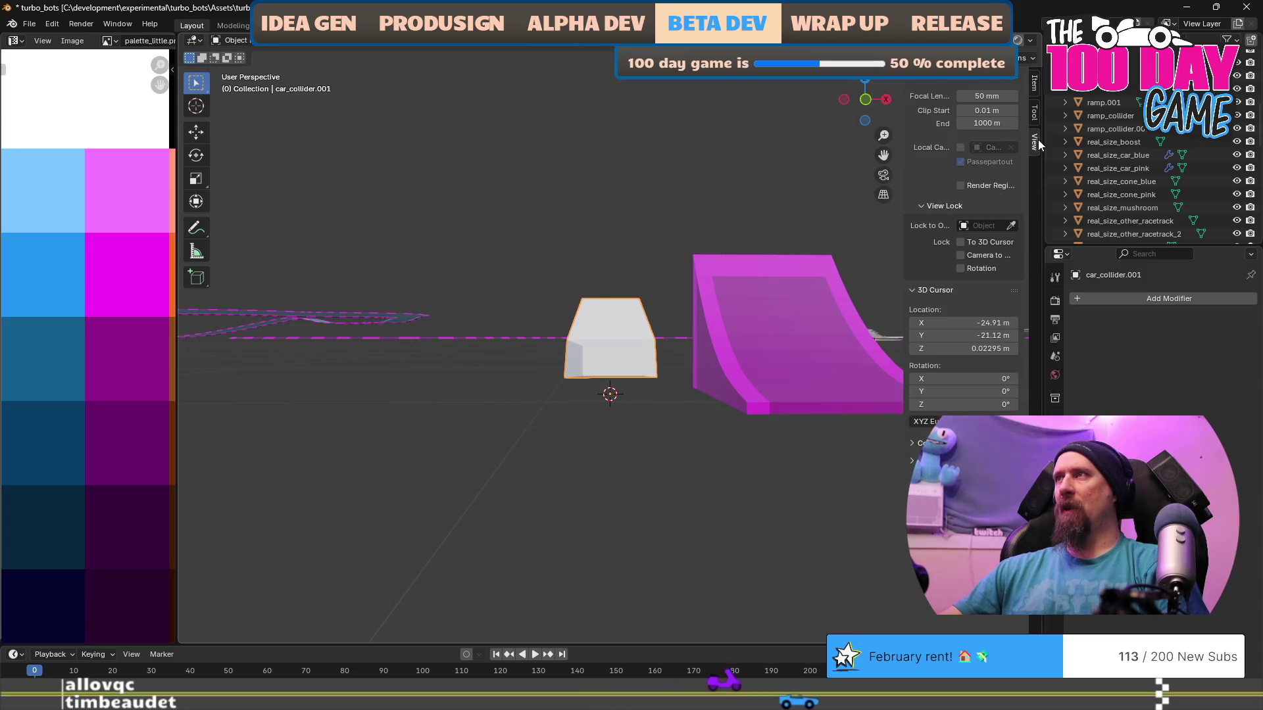
double_click(987, 348)
type("0")
key("Return")
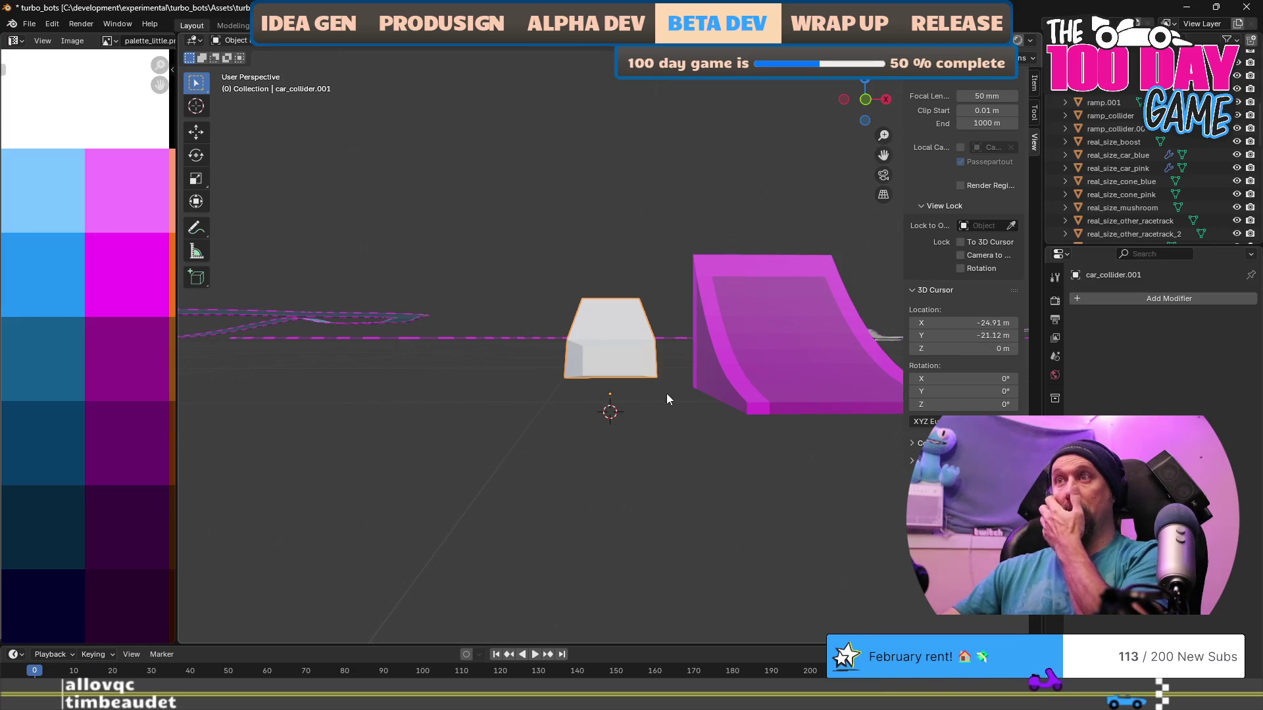
Scale the collider mesh 12.5 times in Edit Mode, then return to Object Mode.
key("Tab")
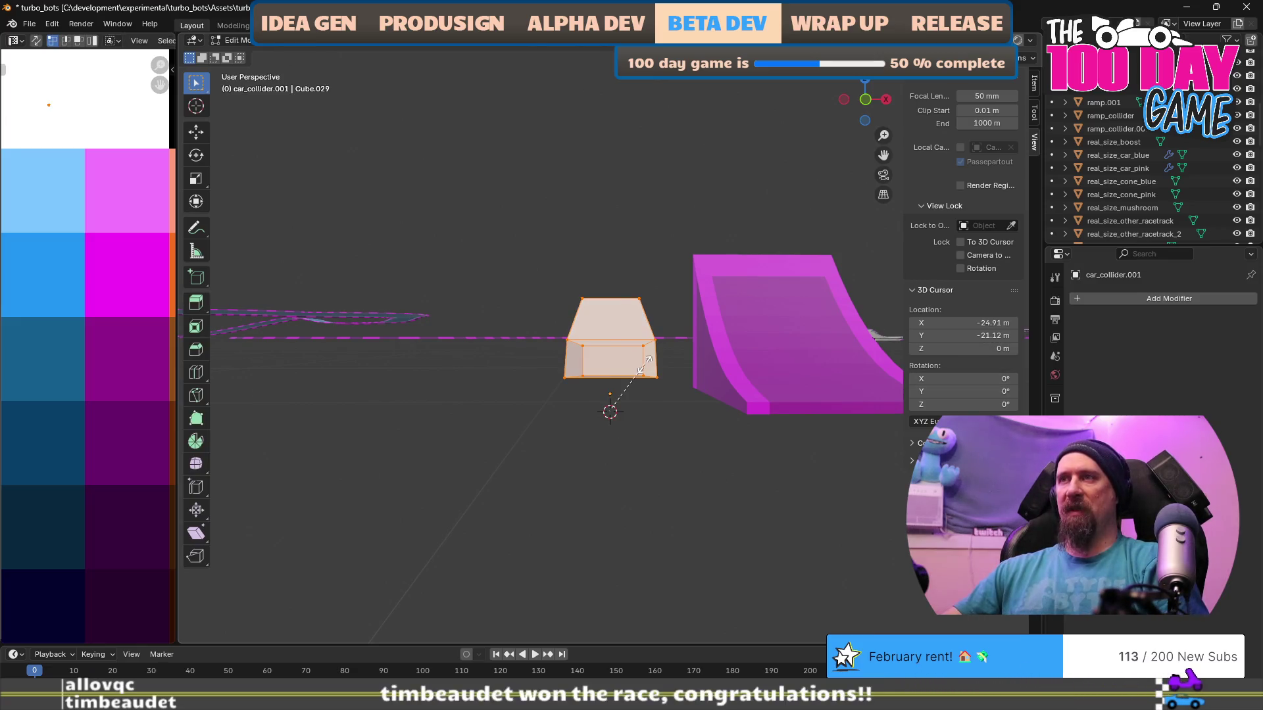
type("s2.5")
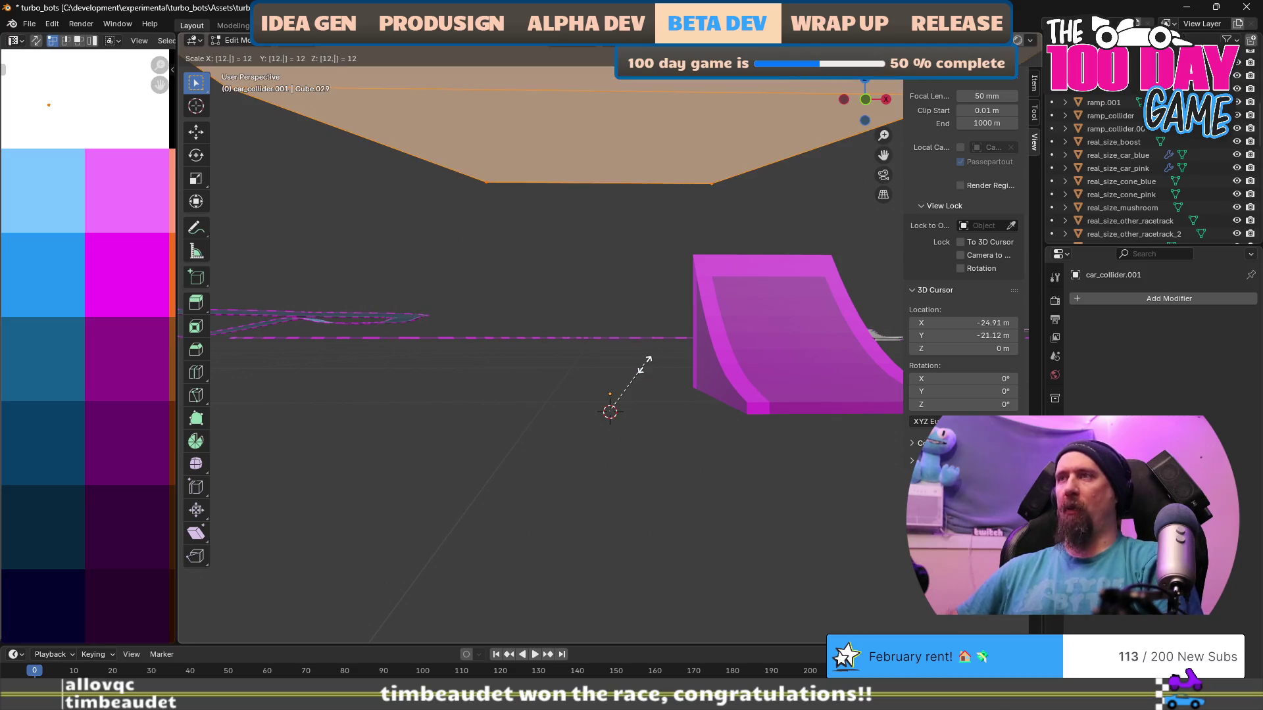
key("Return")
scroll(645, 365, "down", 10)
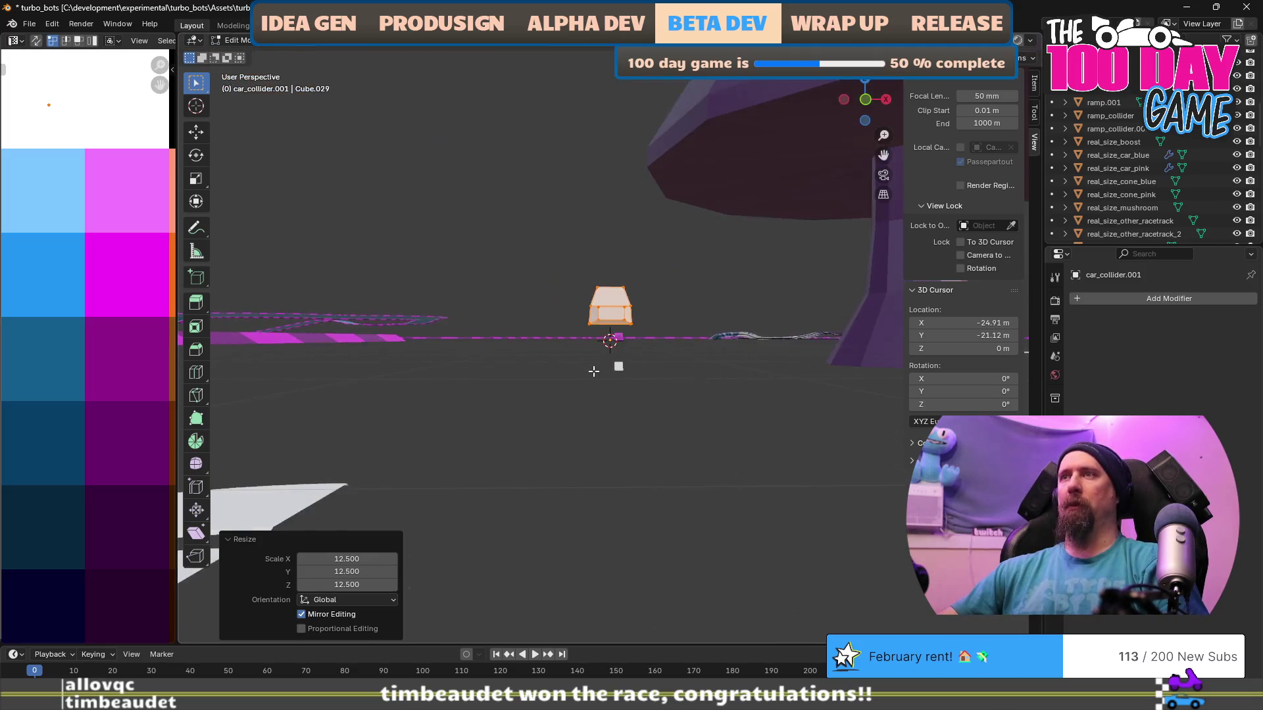
key("Tab")
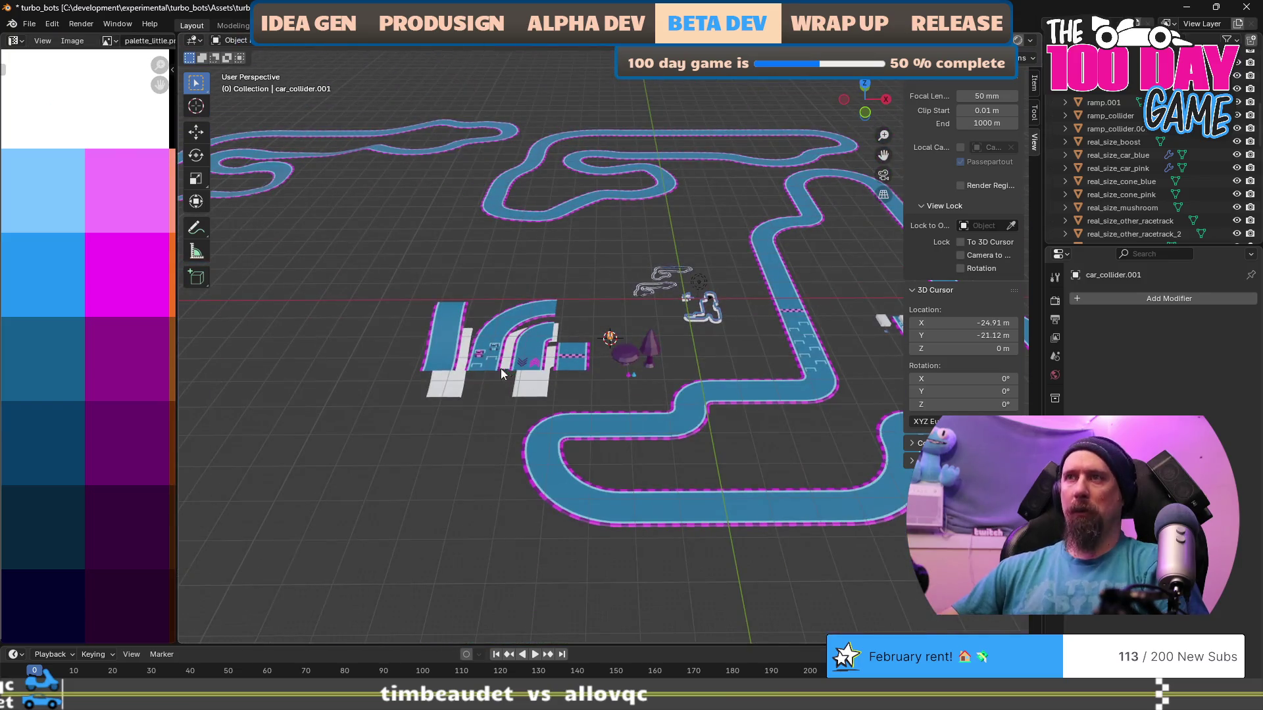
Snap the enlarged car collider onto the blue race car's position via the 3D cursor.
left_click(363, 358)
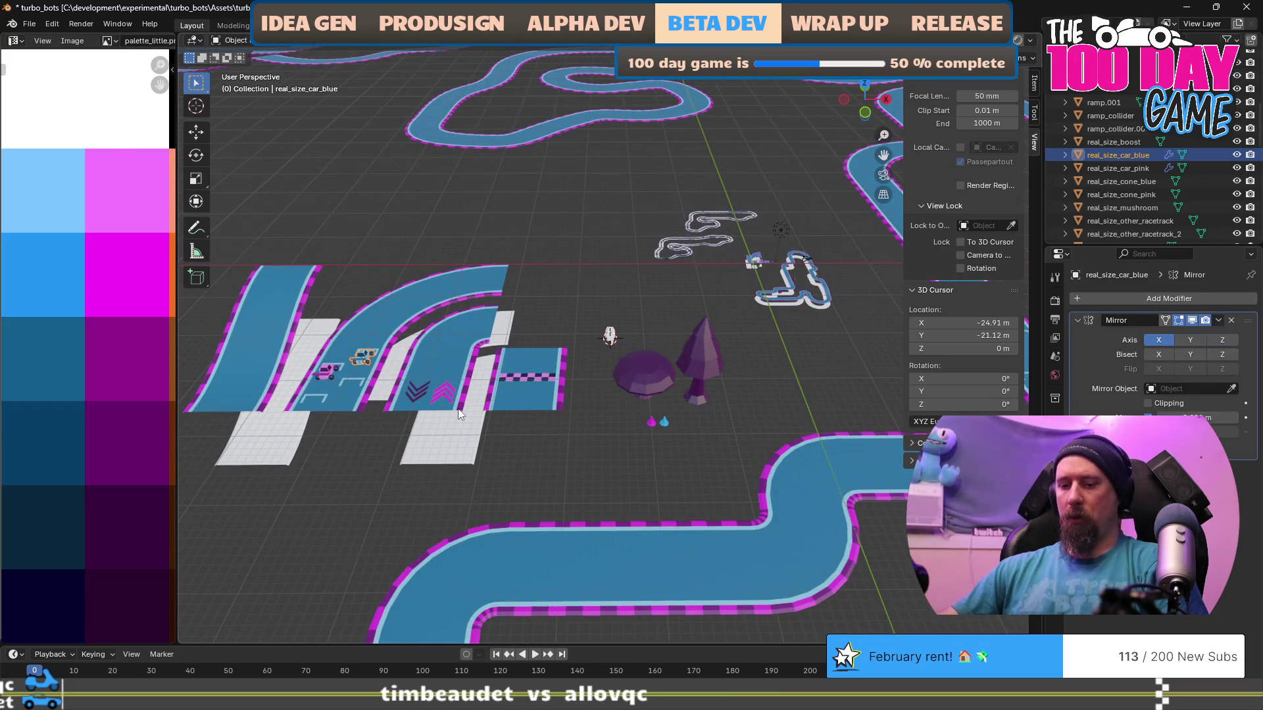
key("shift+s")
left_click(480, 485)
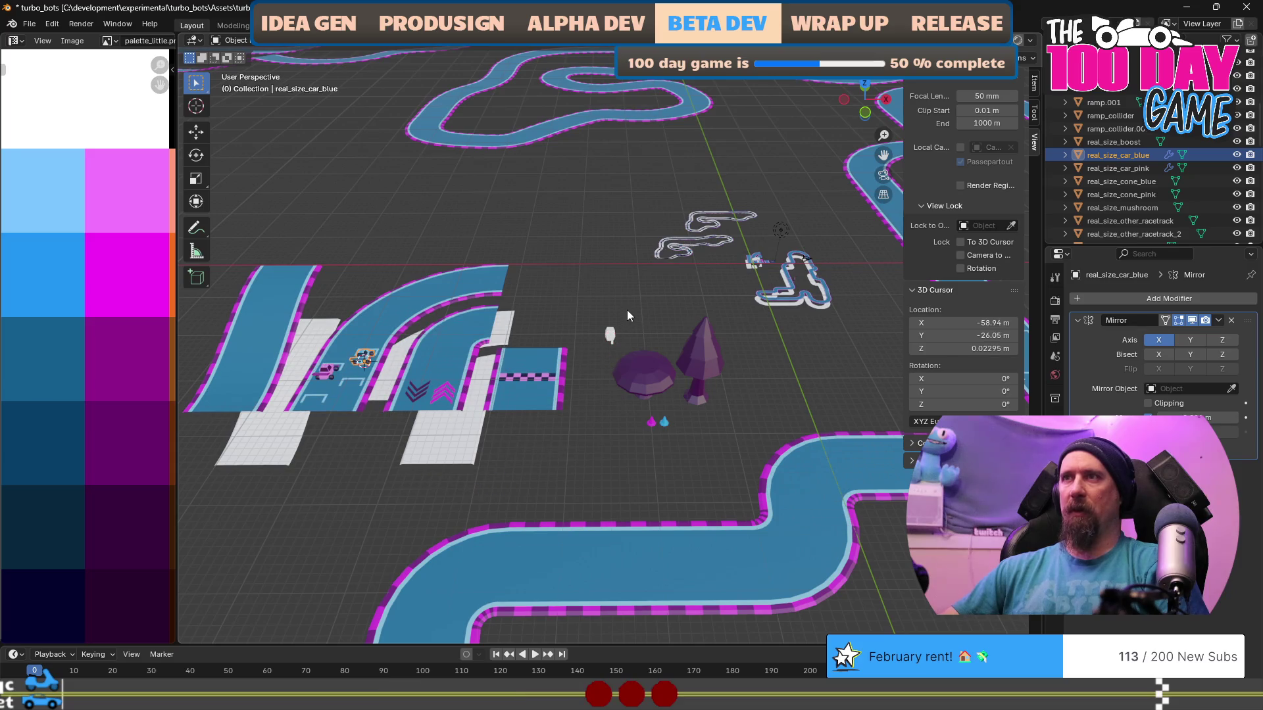
left_click(610, 334)
key("shift+s")
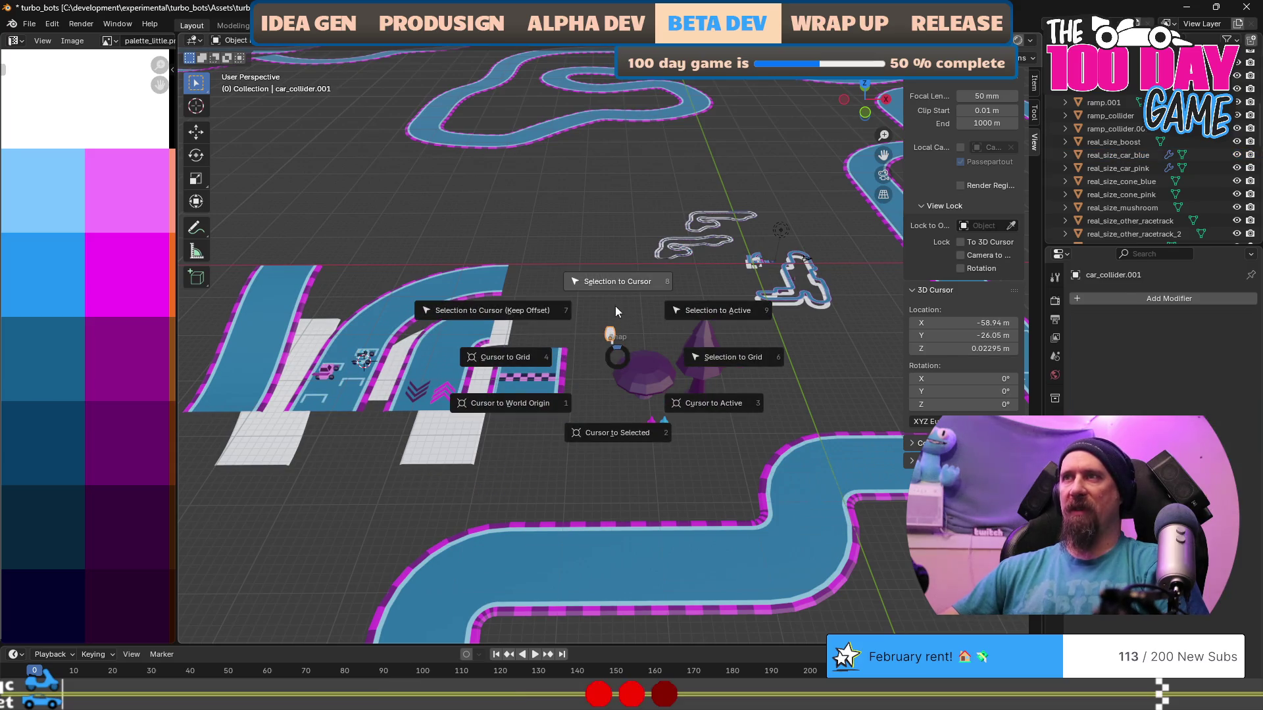
left_click(613, 276)
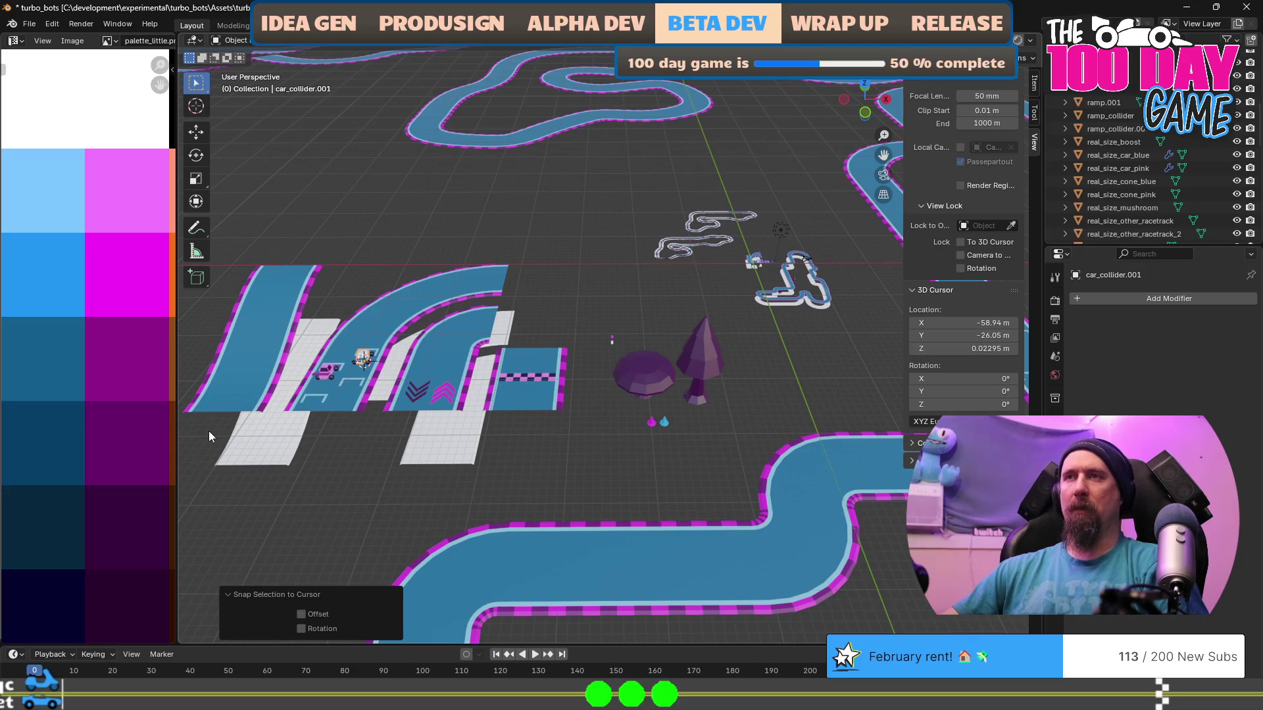
key("KP_Decimal")
mouse_move(626, 486)
left_mouse_down()
mouse_move(514, 391)
mouse_move(645, 531)
mouse_move(692, 471)
mouse_move(649, 448)
left_mouse_up()
scroll(649, 448, "down", 3)
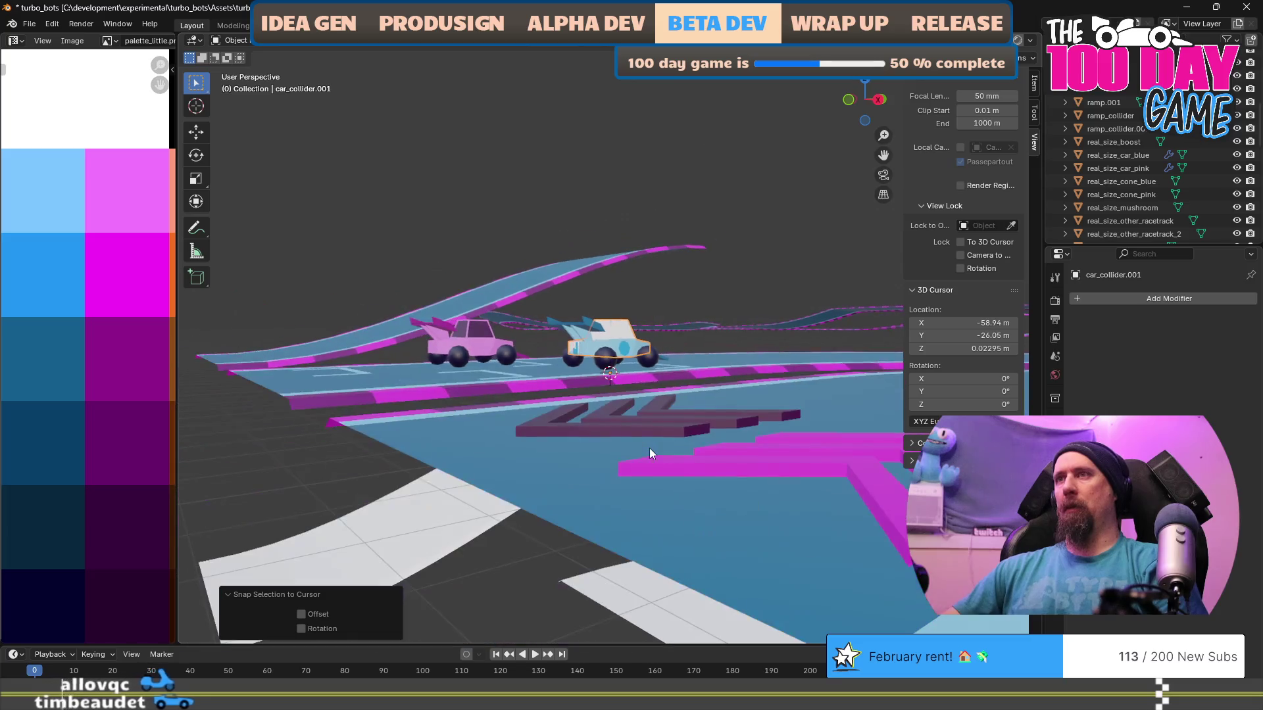
Lower the car collider 10 m along Z.
key("g")
key("z")
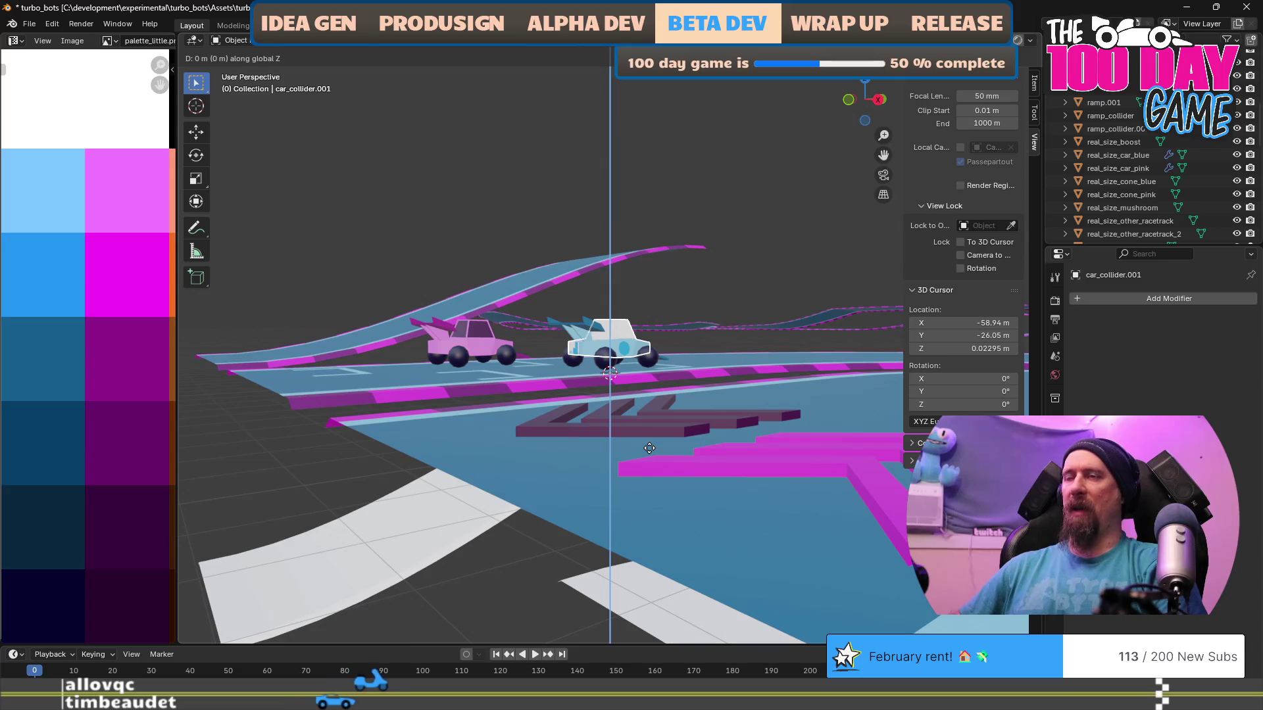
type("-10")
key("Return")
scroll(649, 454, "down", 3)
Rename the collider to real_size_car_collider.
key("F2")
key("Home")
type("real_size_")
key("Return")
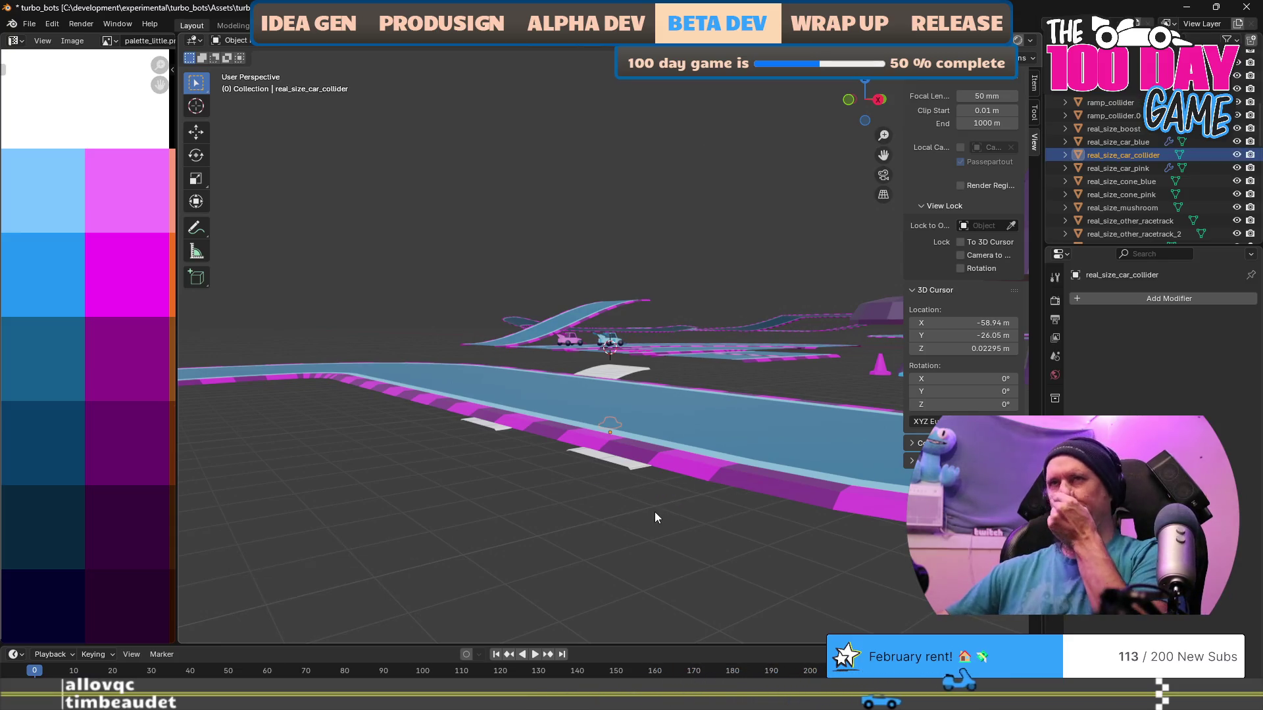
scroll(714, 329, "down", 5)
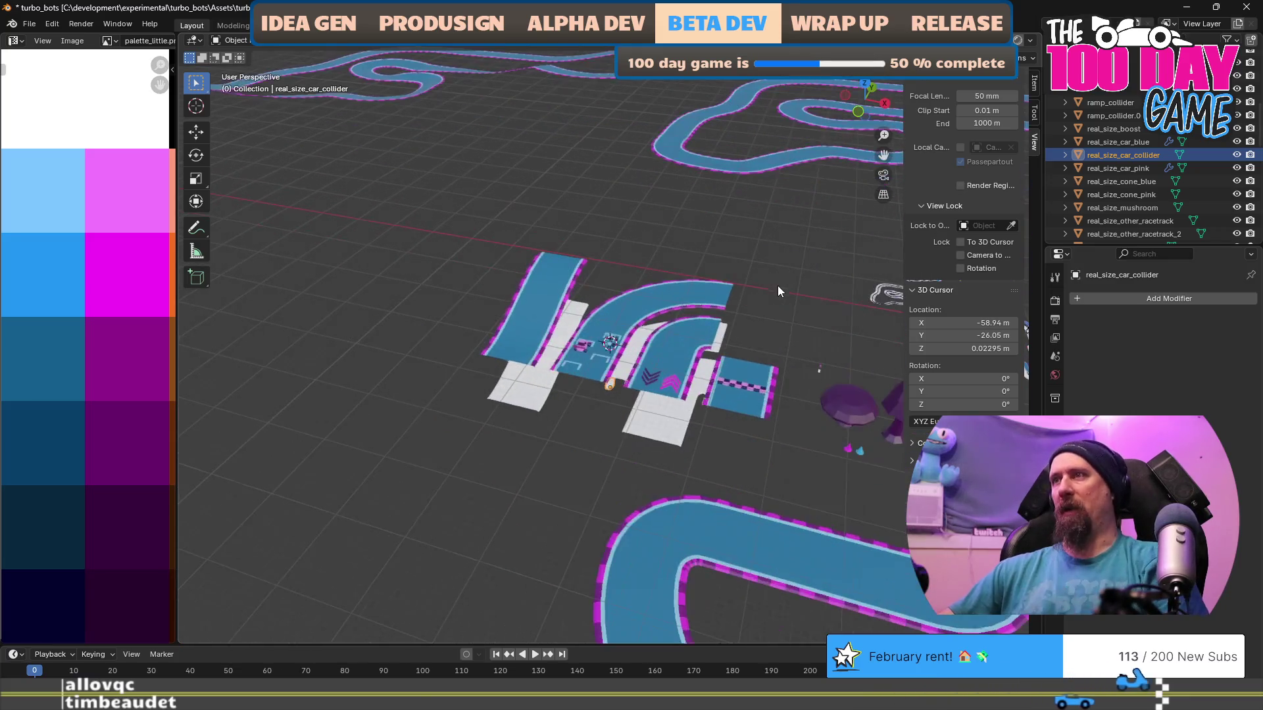
Select the magenta ramp.001, frame it among the cars, and enter Edit Mode on its mesh.
scroll(770, 303, "up", 6)
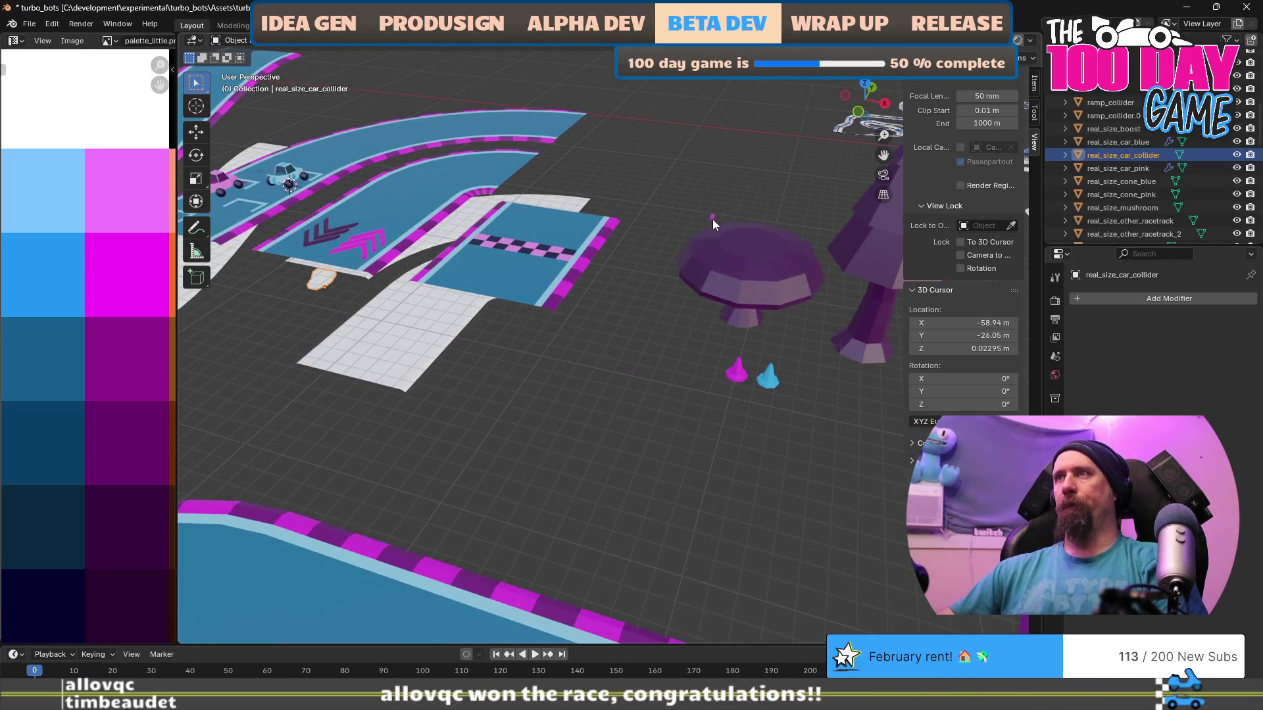
left_click(712, 218)
scroll(698, 238, "up", 5)
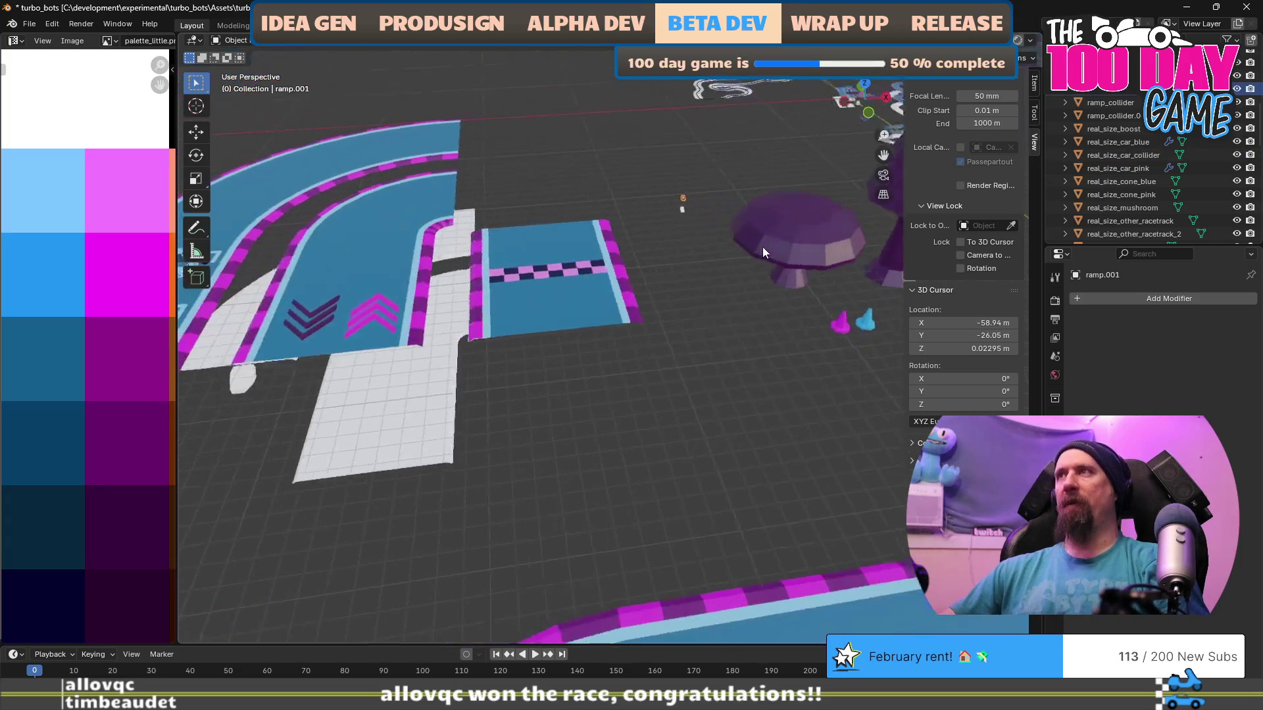
mouse_move(760, 137)
left_mouse_down()
mouse_move(601, 212)
mouse_move(567, 156)
mouse_move(575, 146)
left_mouse_up()
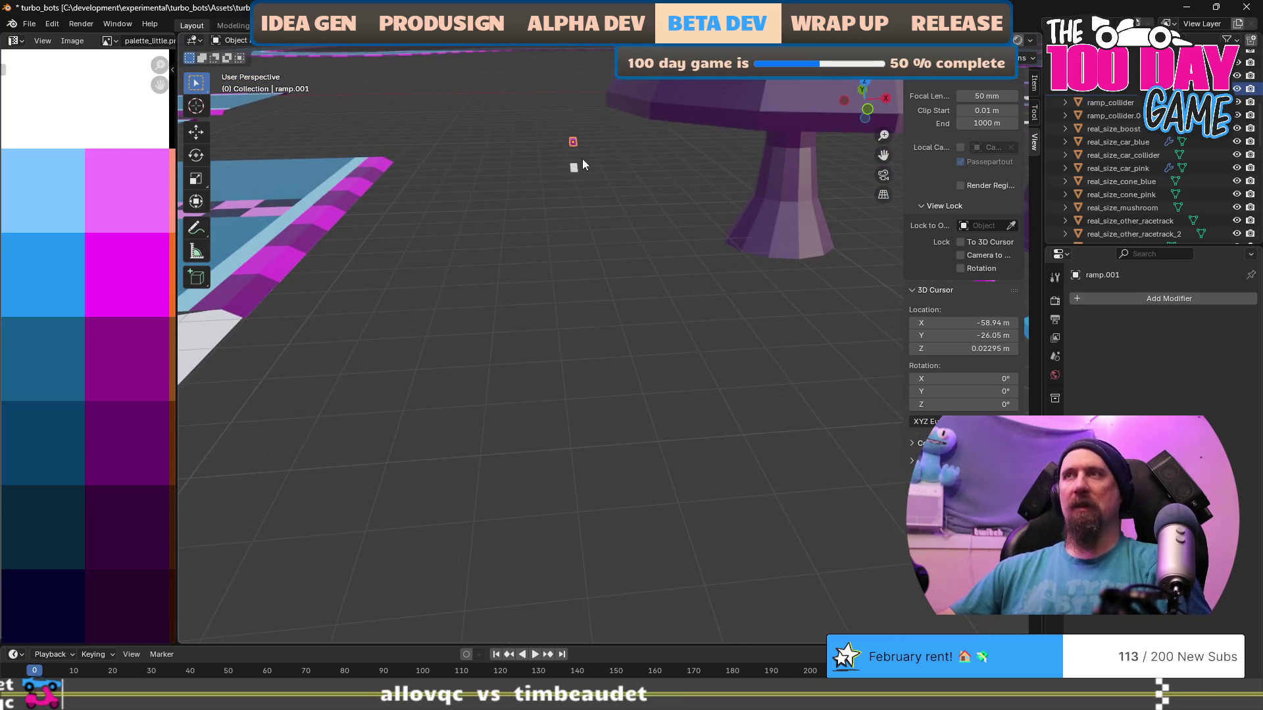
key("KP_Decimal")
mouse_move(622, 211)
left_mouse_down()
mouse_move(592, 237)
mouse_move(548, 221)
left_mouse_up()
scroll(704, 349, "down", 5)
mouse_move(704, 348)
left_mouse_down()
mouse_move(623, 345)
mouse_move(653, 366)
left_mouse_up()
scroll(653, 365, "down", 1)
key("shift+s")
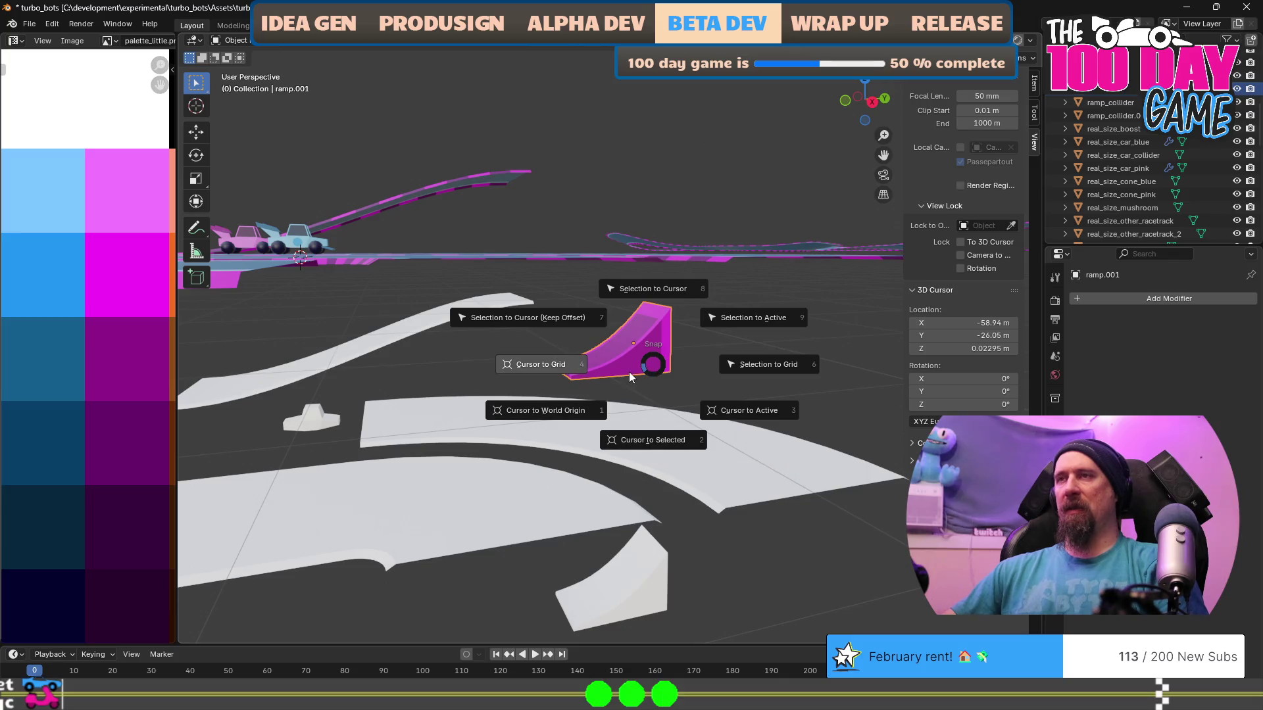
key("Escape")
scroll(619, 380, "up", 3)
key("Tab")
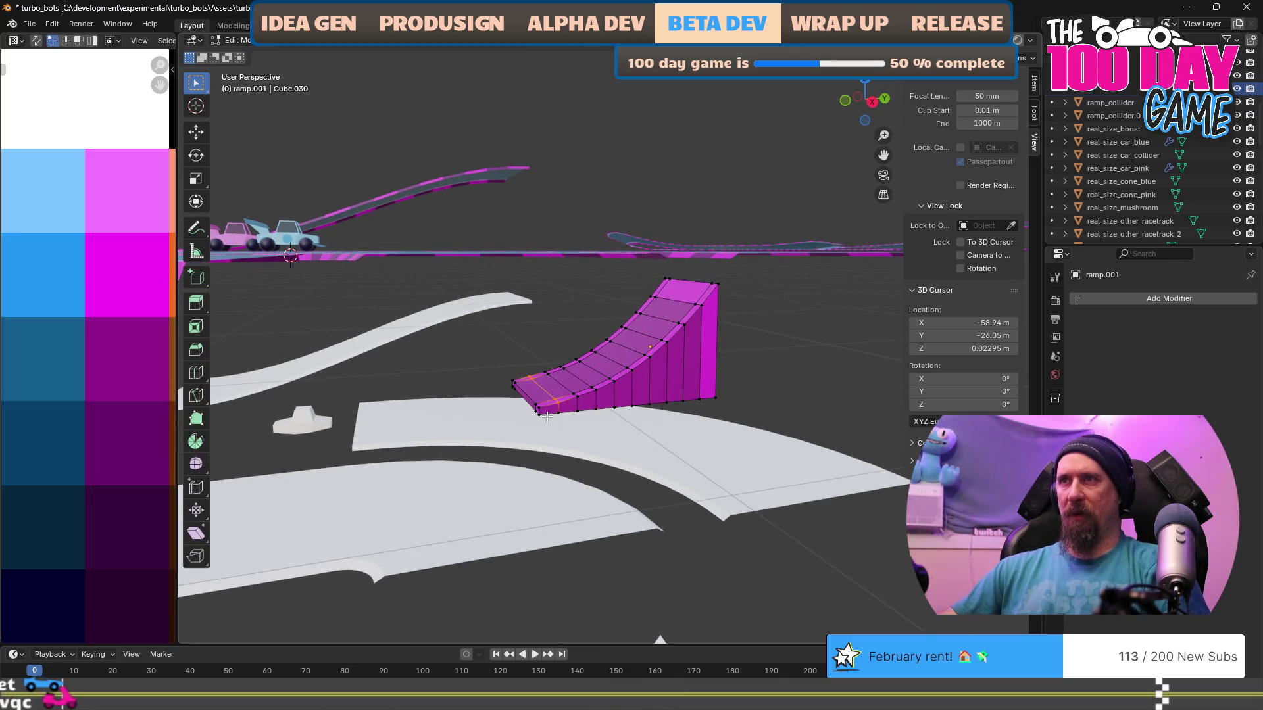
Insert new loop cuts across ramp.001's curved surface and orbit to inspect them.
scroll(546, 417, "up", 1)
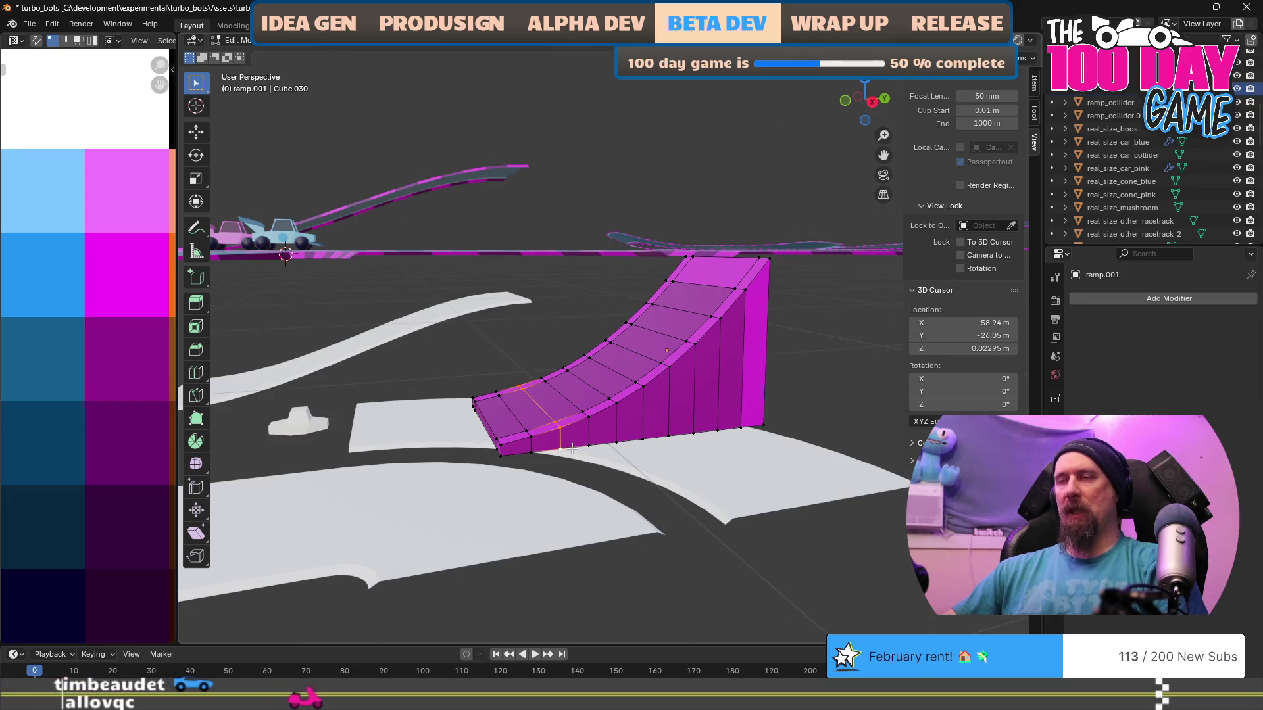
left_click(494, 433)
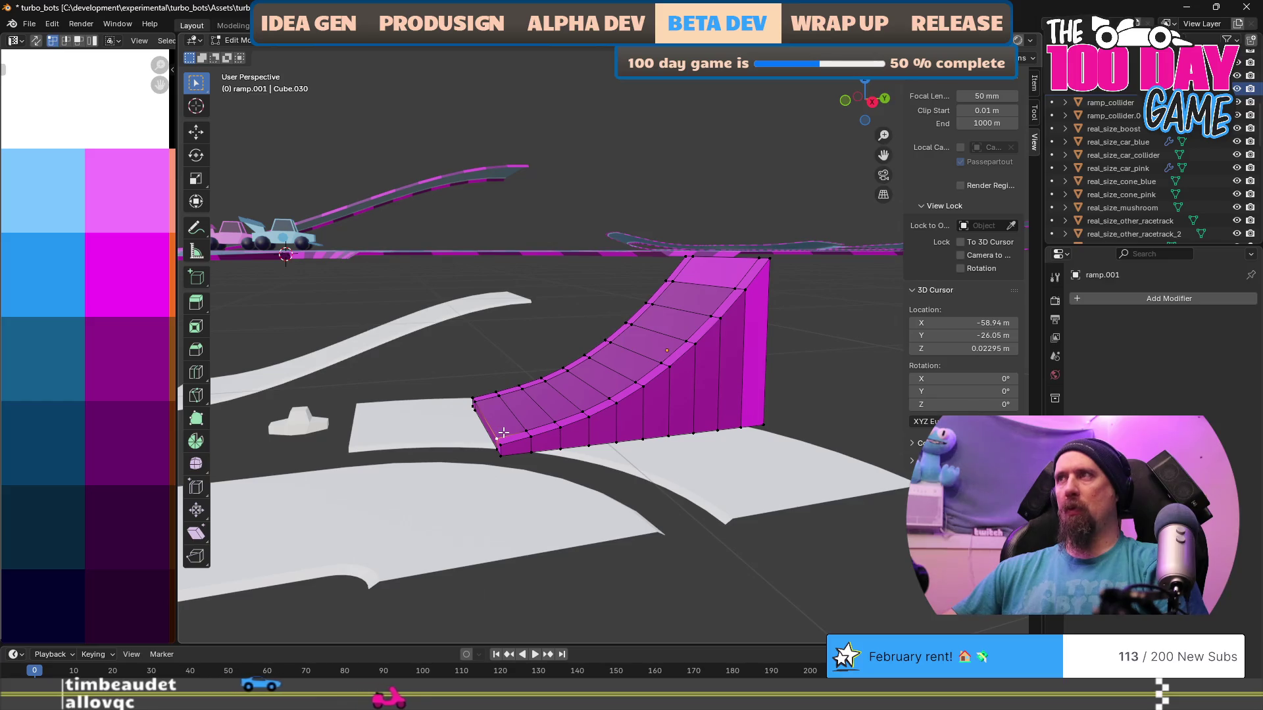
left_click(1033, 83)
mouse_move(917, 268)
left_mouse_down()
mouse_move(738, 387)
mouse_move(781, 390)
left_mouse_up()
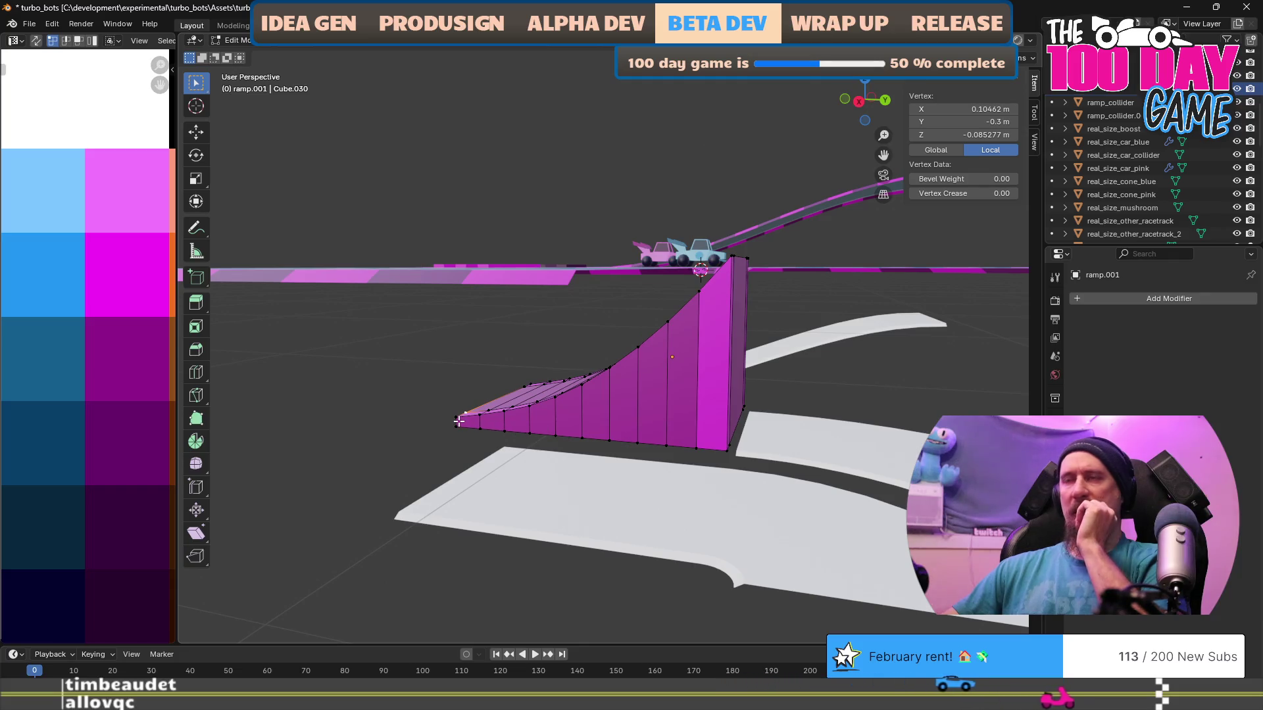
mouse_move(562, 436)
left_mouse_down()
mouse_move(586, 428)
mouse_move(477, 427)
mouse_move(537, 415)
left_mouse_up()
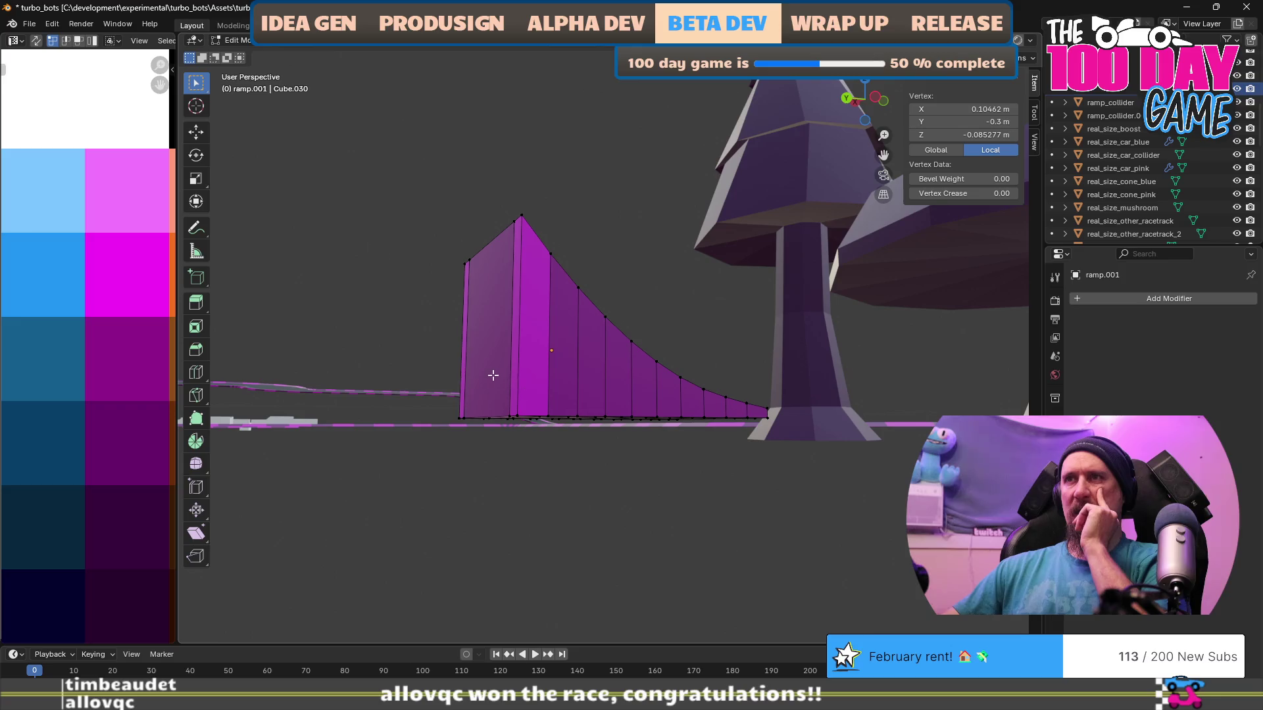
key("ctrl+r")
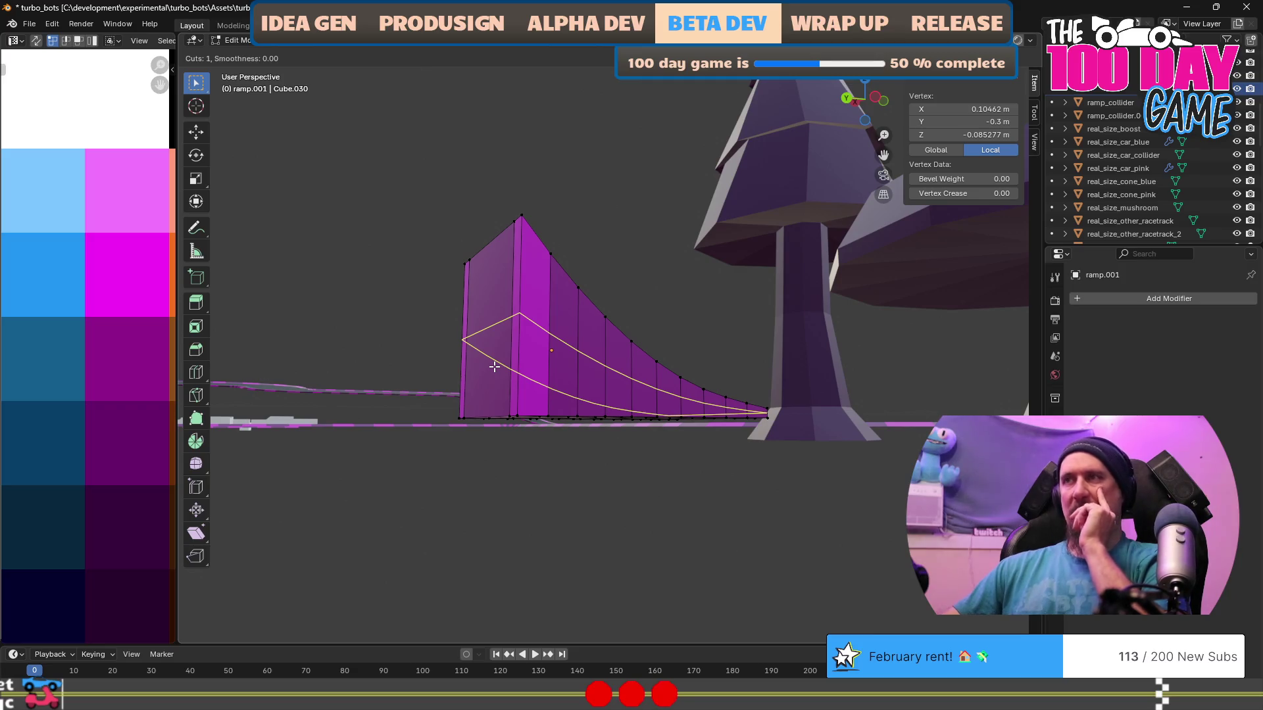
left_click(495, 367)
mouse_move(495, 366)
left_mouse_down()
mouse_move(603, 423)
mouse_move(664, 482)
left_mouse_up()
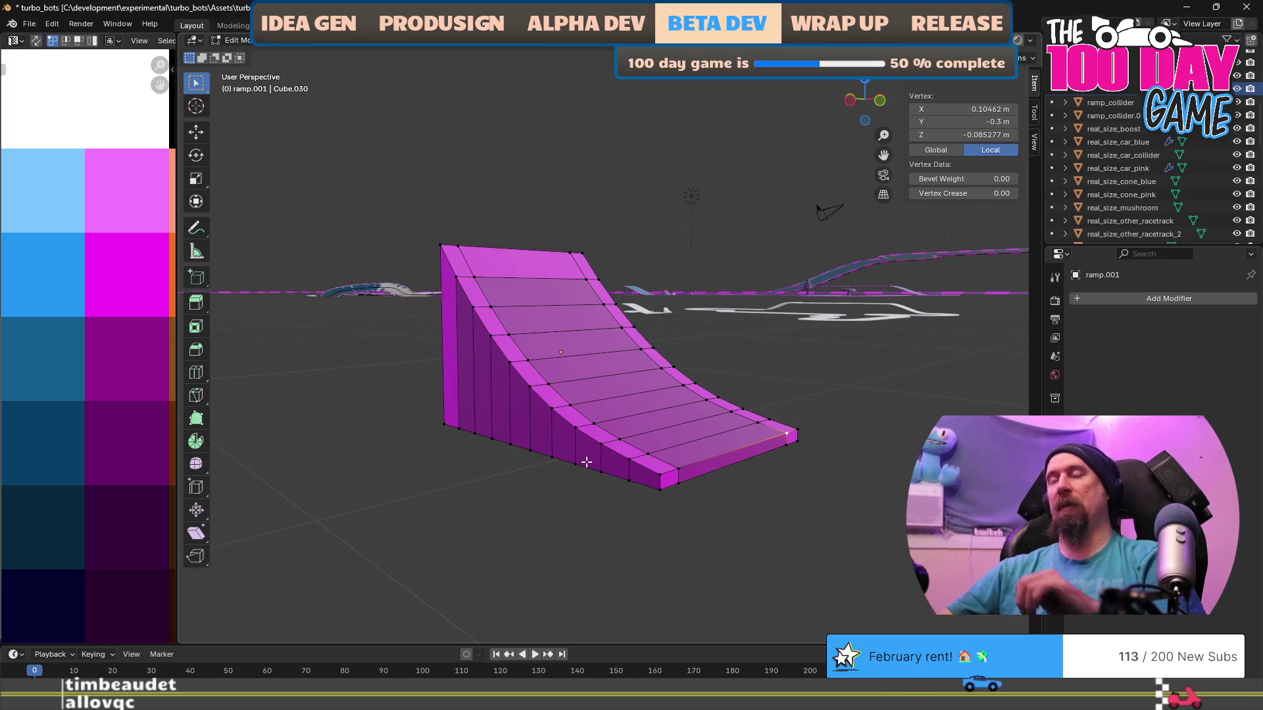
scroll(692, 462, "down", 5)
key("Tab")
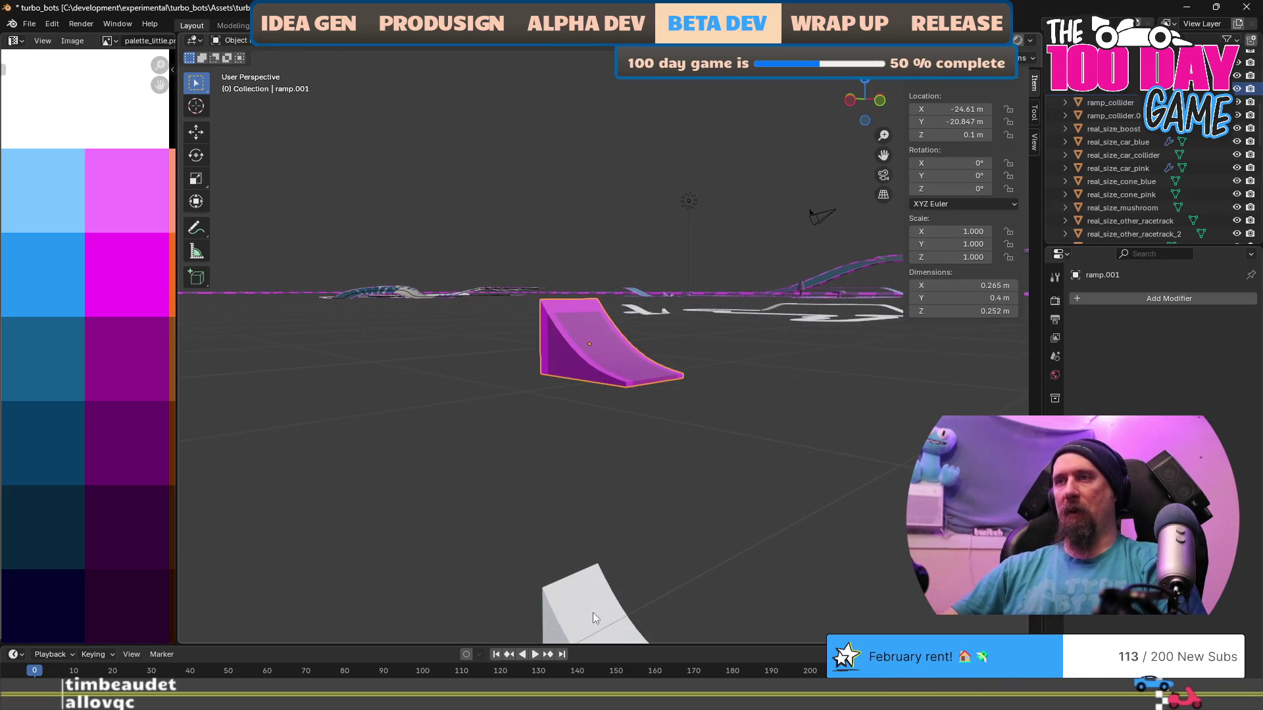
left_click(594, 613)
key("Tab")
left_click_drag(593, 613, 613, 458)
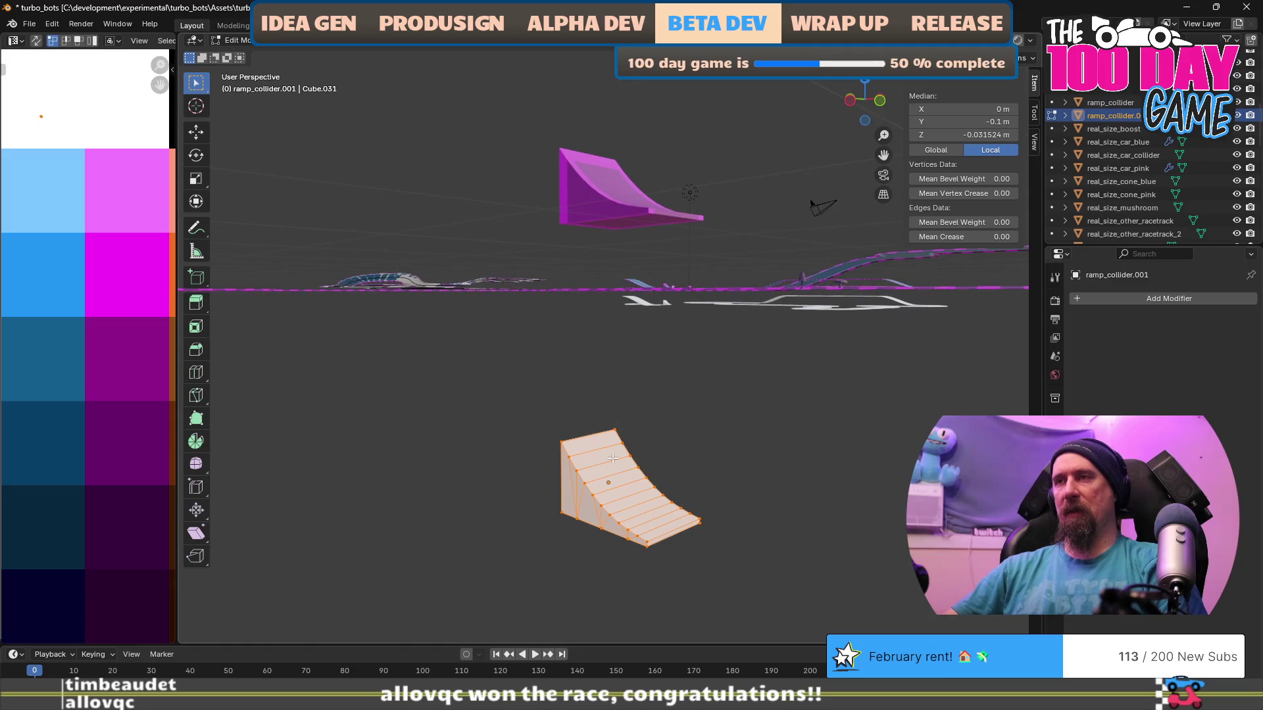
scroll(613, 457, "up", 1)
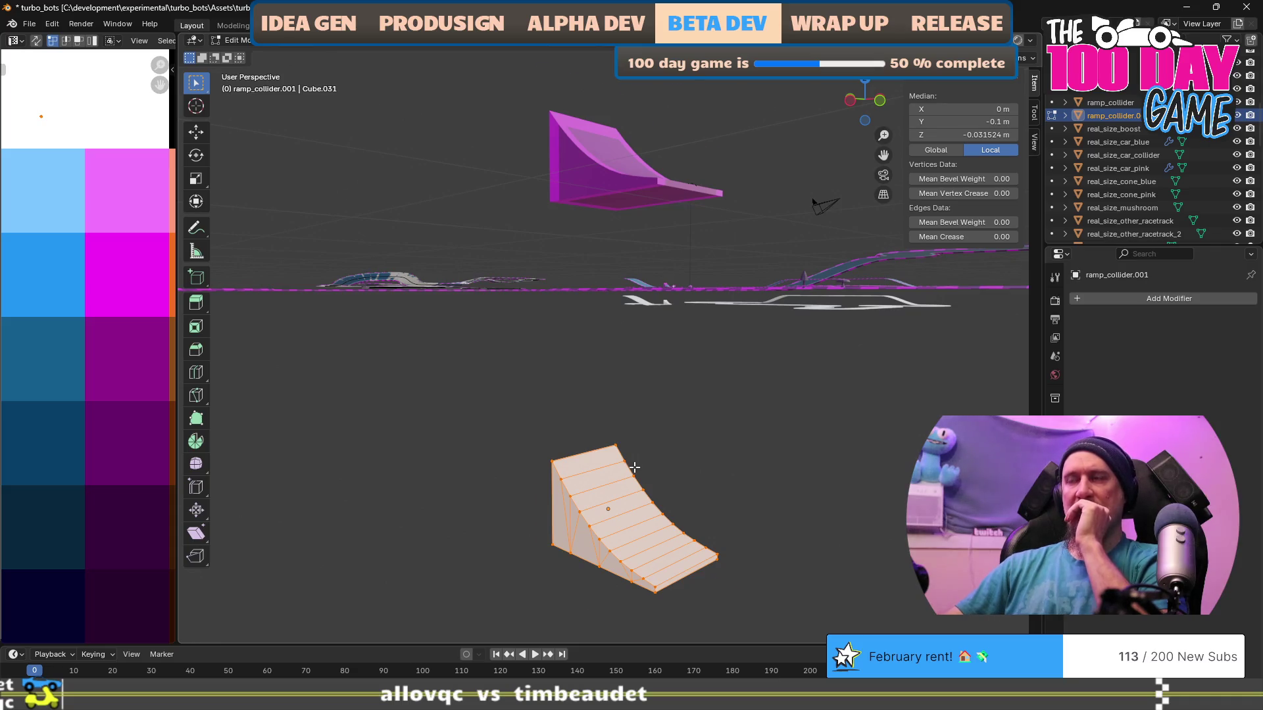
left_click_drag(634, 467, 657, 241)
key("Tab")
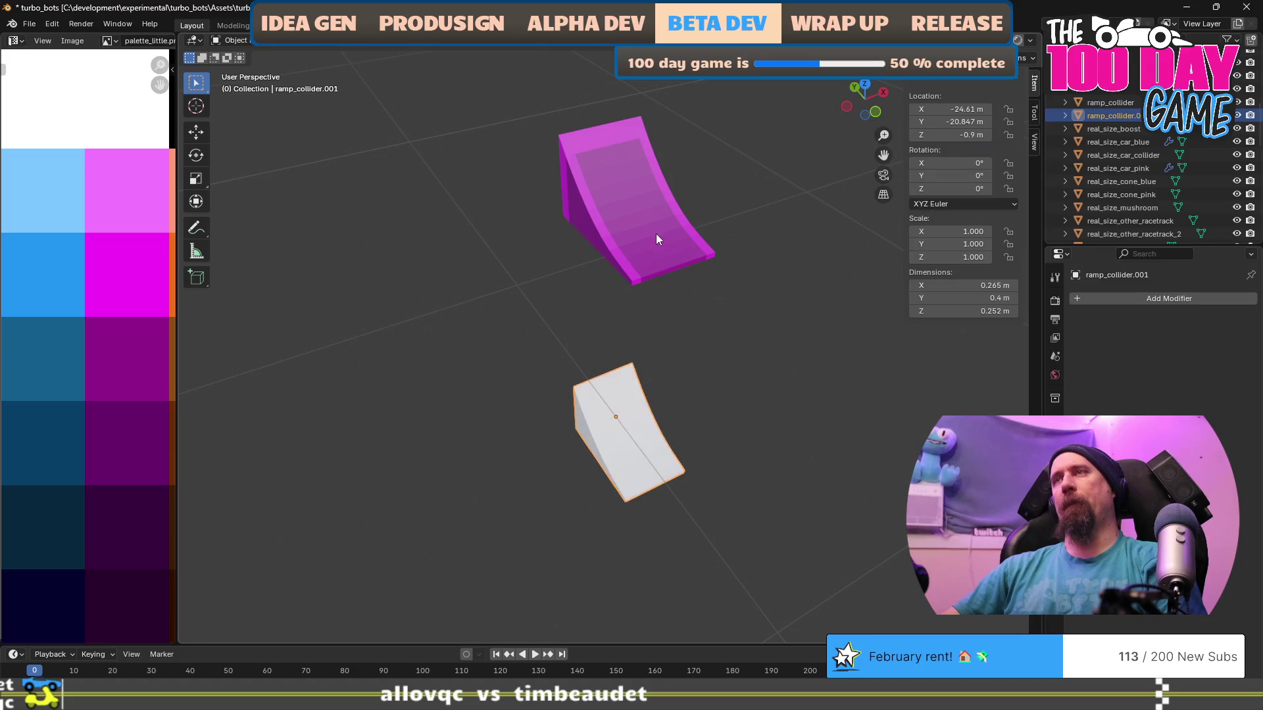
left_click(656, 241)
key("Tab")
mouse_move(691, 384)
left_mouse_down()
mouse_move(595, 398)
mouse_move(649, 423)
mouse_move(684, 421)
left_mouse_up()
key("Tab")
left_click(621, 471)
key("Tab")
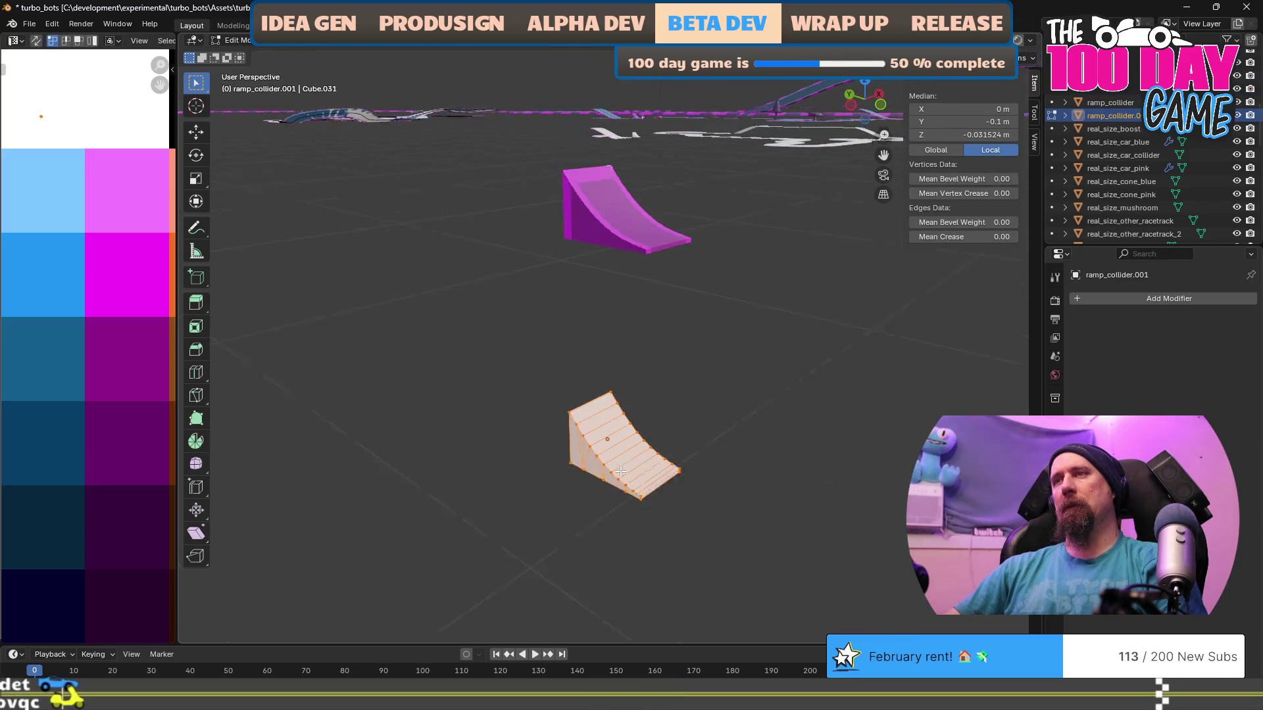
left_click_drag(668, 445, 622, 447)
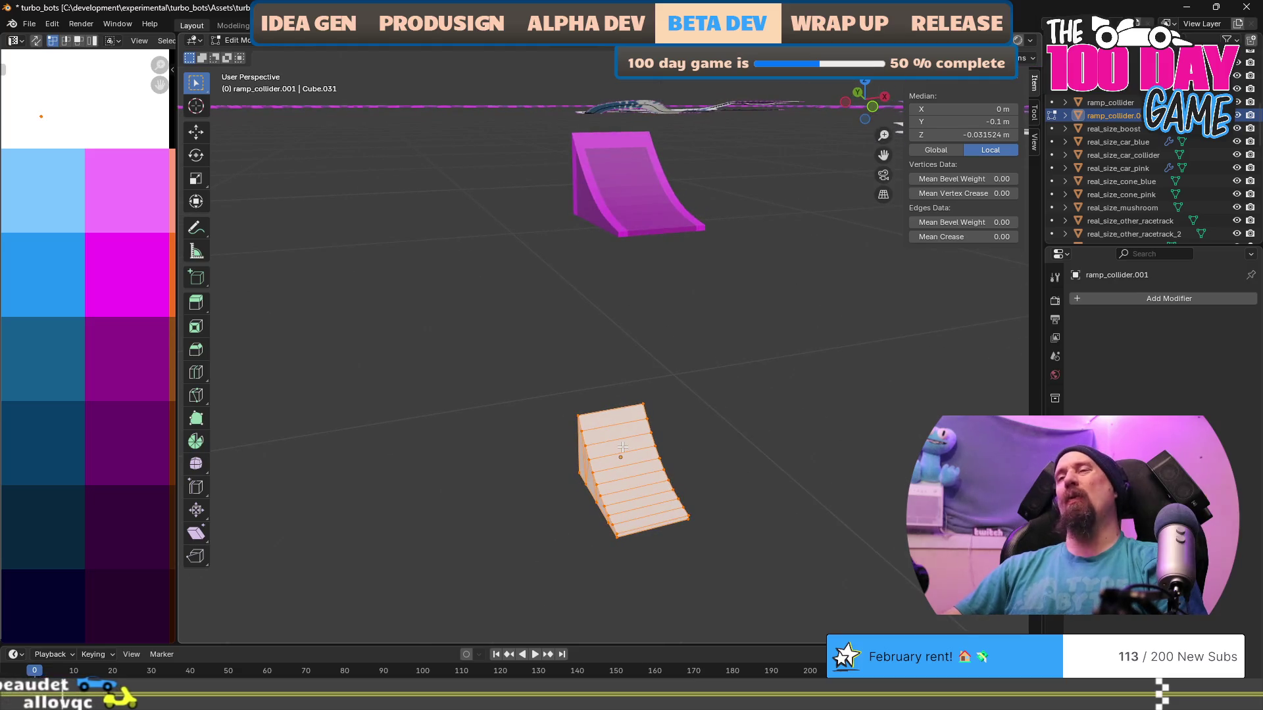
scroll(649, 443, "down", 3)
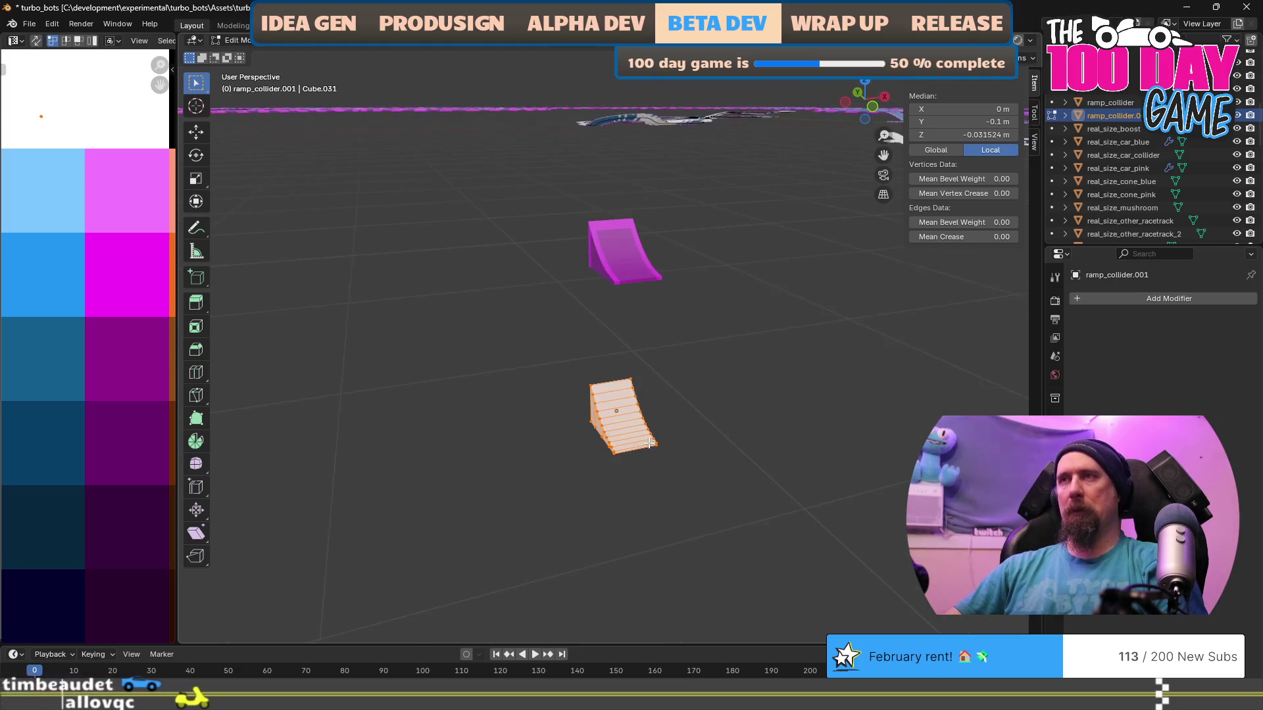
key("Tab")
left_click(640, 258)
scroll(661, 279, "down", 4)
key("ctrl+Tab")
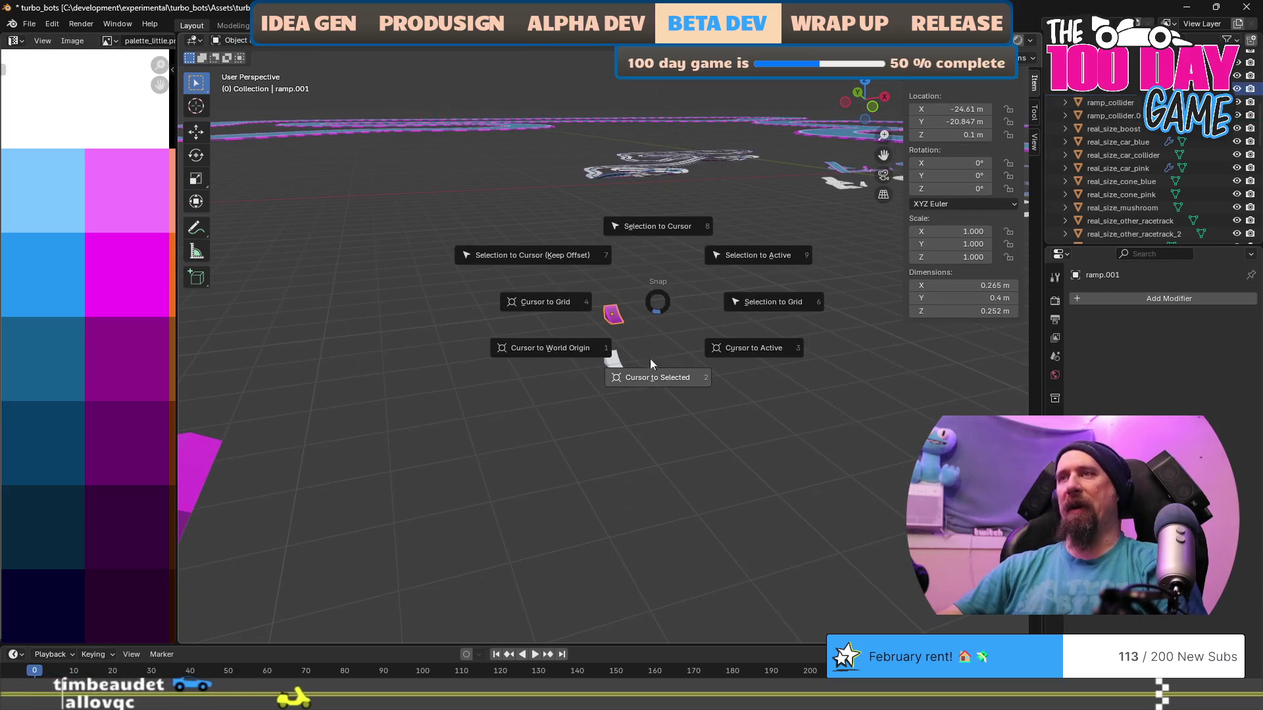
Scale the pink ramp mesh 12.5 times in Edit Mode.
left_click(646, 388)
type("s12.5")
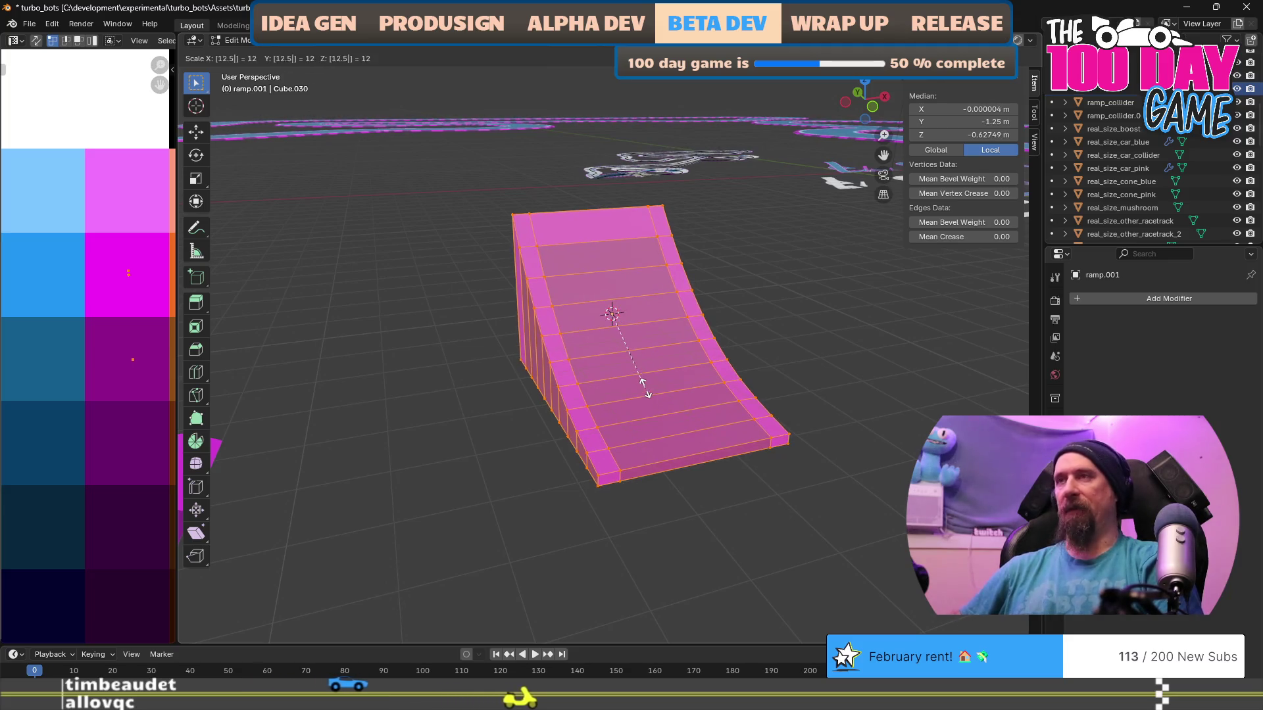
key("Return")
scroll(674, 363, "down", 5)
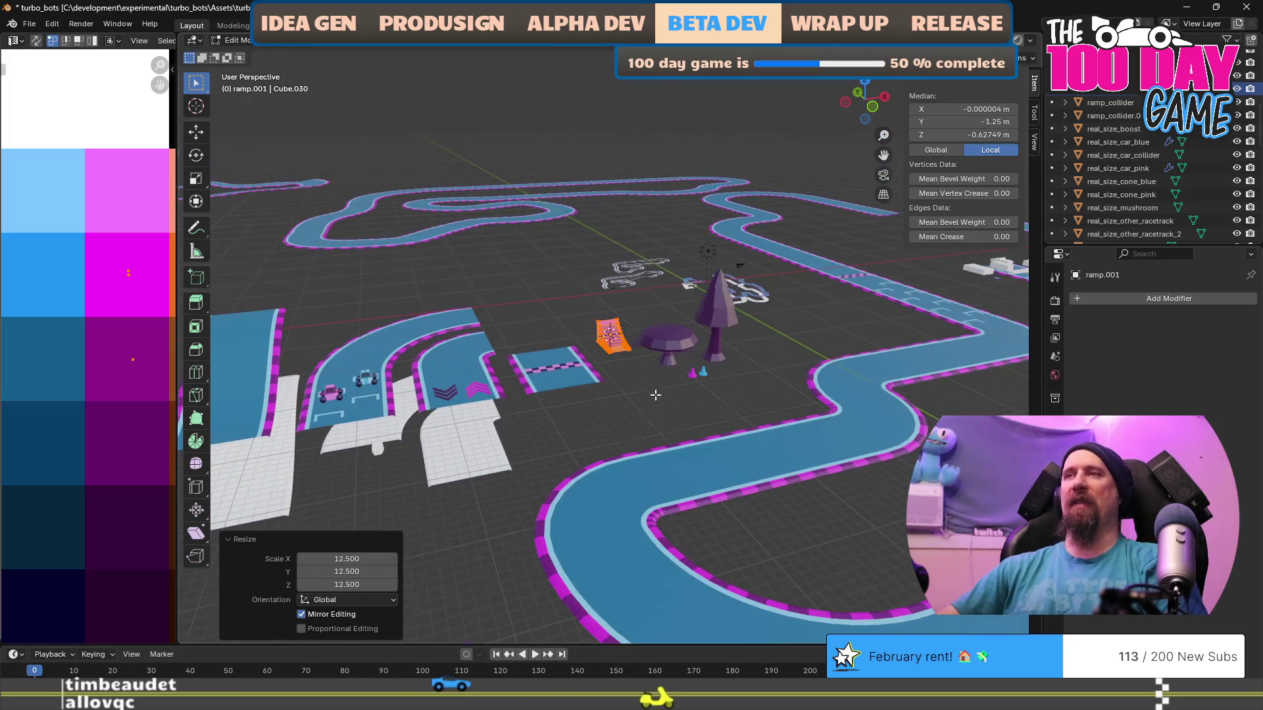
key("KP_Decimal")
Shift the enlarged ramp mesh sideways to a new spot and leave Edit Mode.
key("g")
key("shift+z")
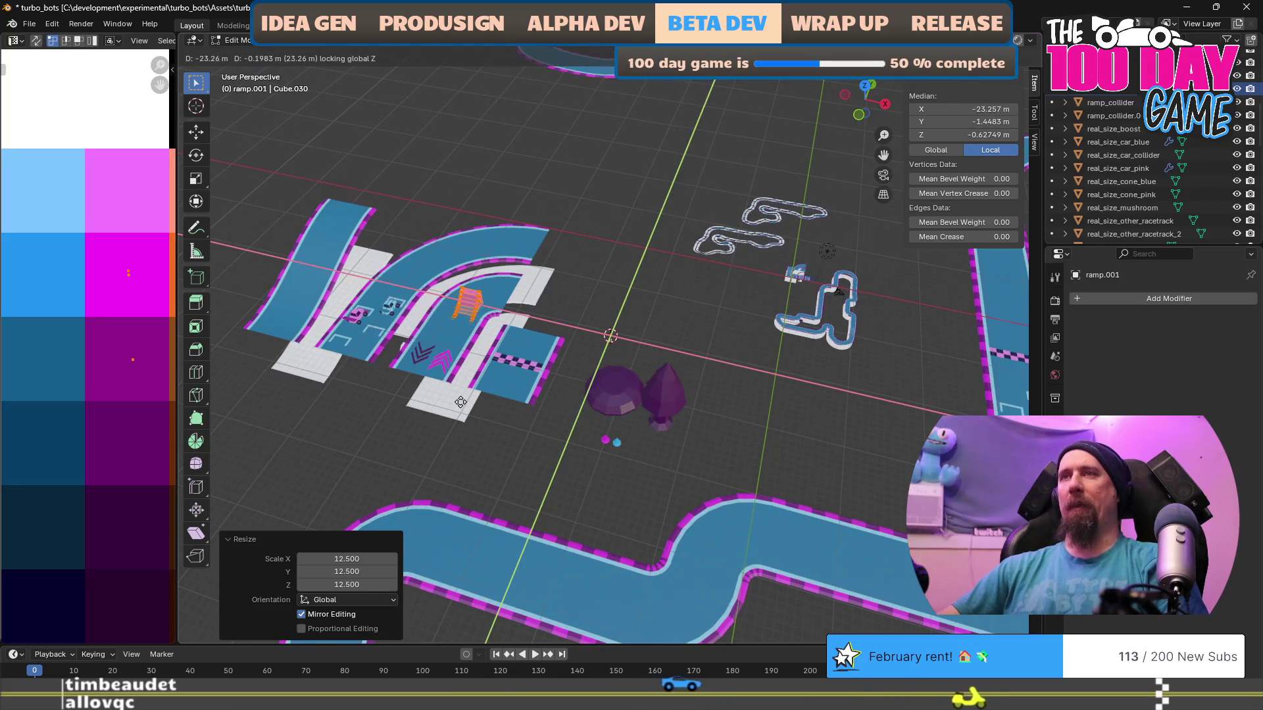
right_click(567, 406)
mouse_move(567, 407)
left_mouse_down()
mouse_move(606, 415)
mouse_move(643, 358)
mouse_move(612, 368)
left_mouse_up()
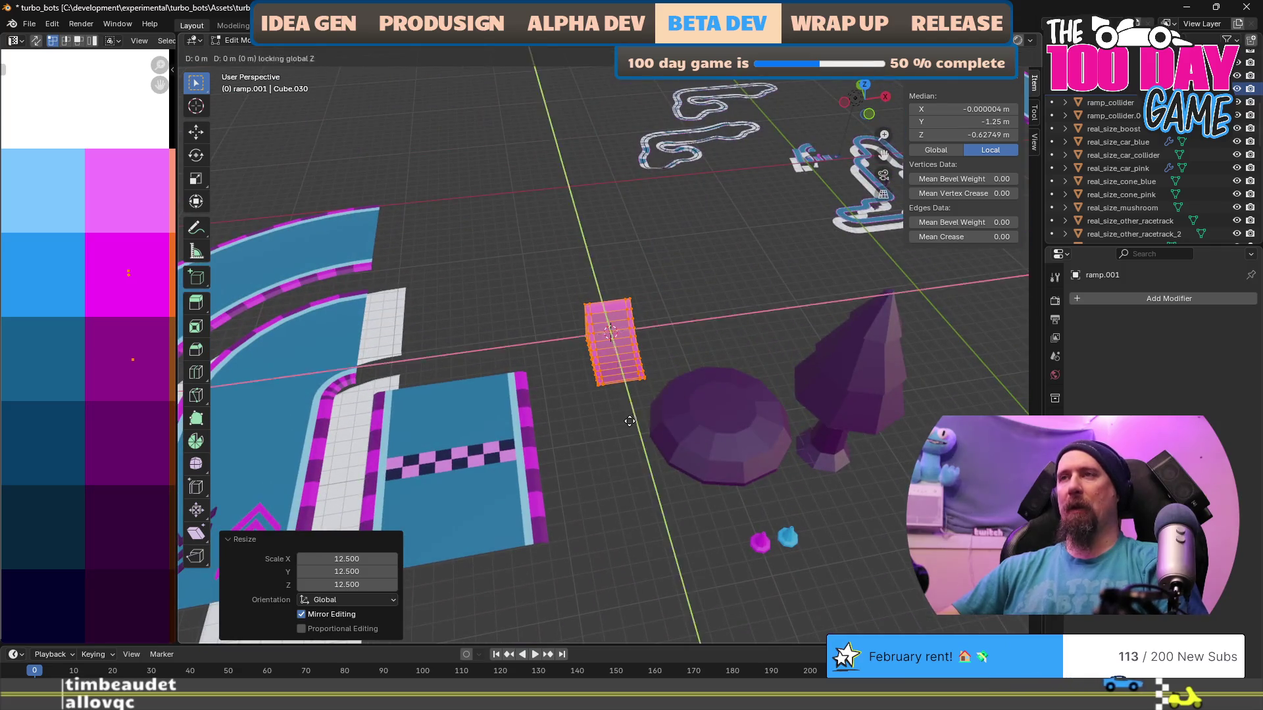
key("g")
left_click(714, 413)
mouse_move(714, 413)
left_mouse_down()
mouse_move(649, 437)
mouse_move(679, 394)
left_mouse_up()
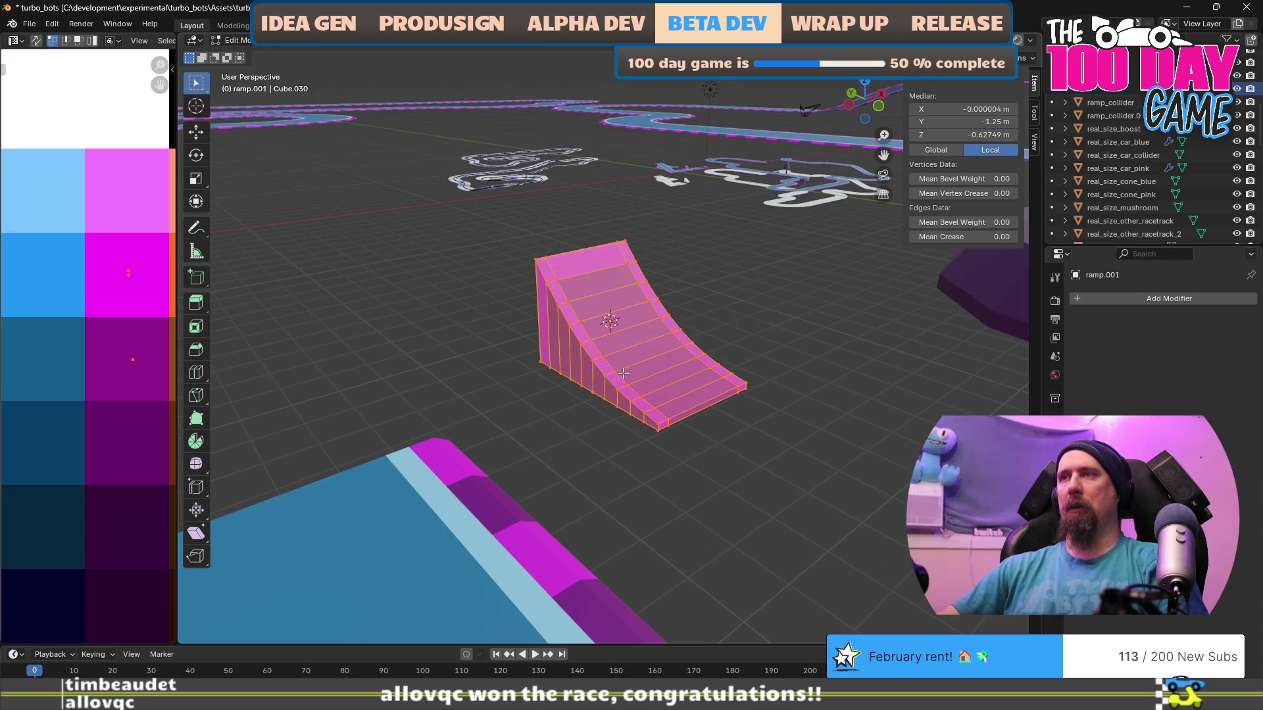
key("Tab")
Move the ramp along the ground plane beside the small white ramp collider, then select that collider.
key("g")
key("shift+z")
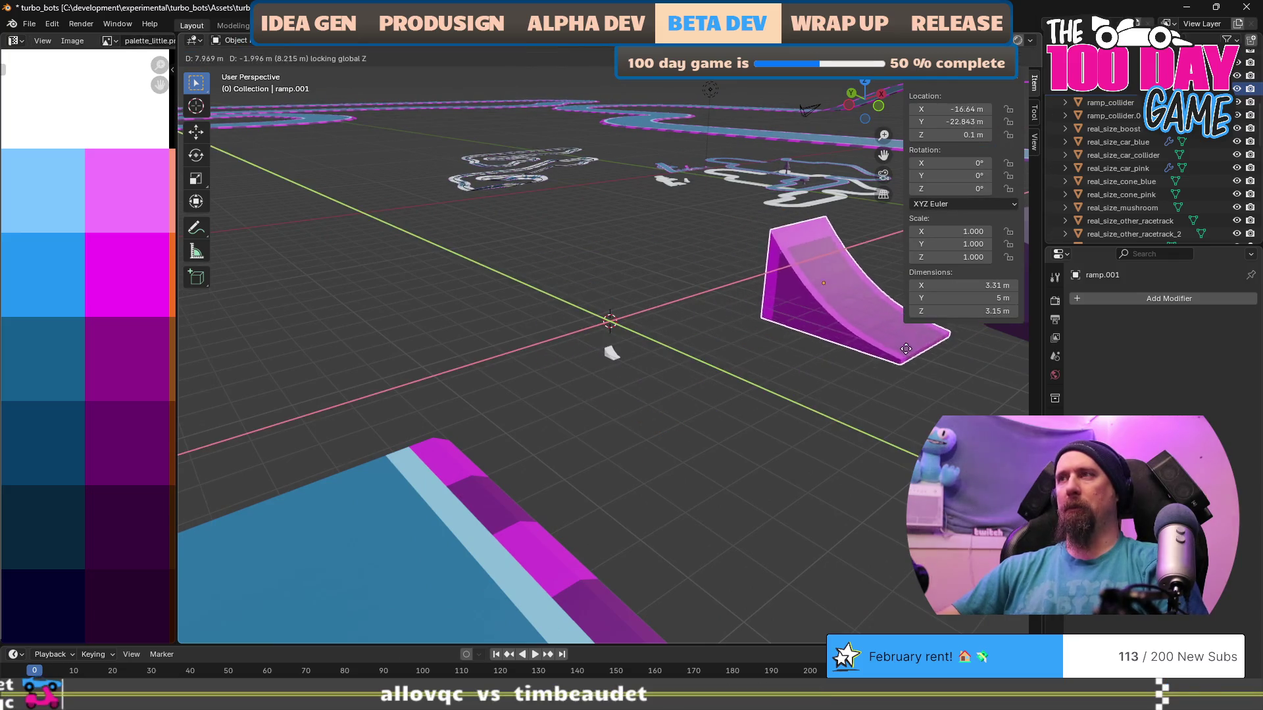
left_click(928, 335)
left_click(615, 356)
key("Tab")
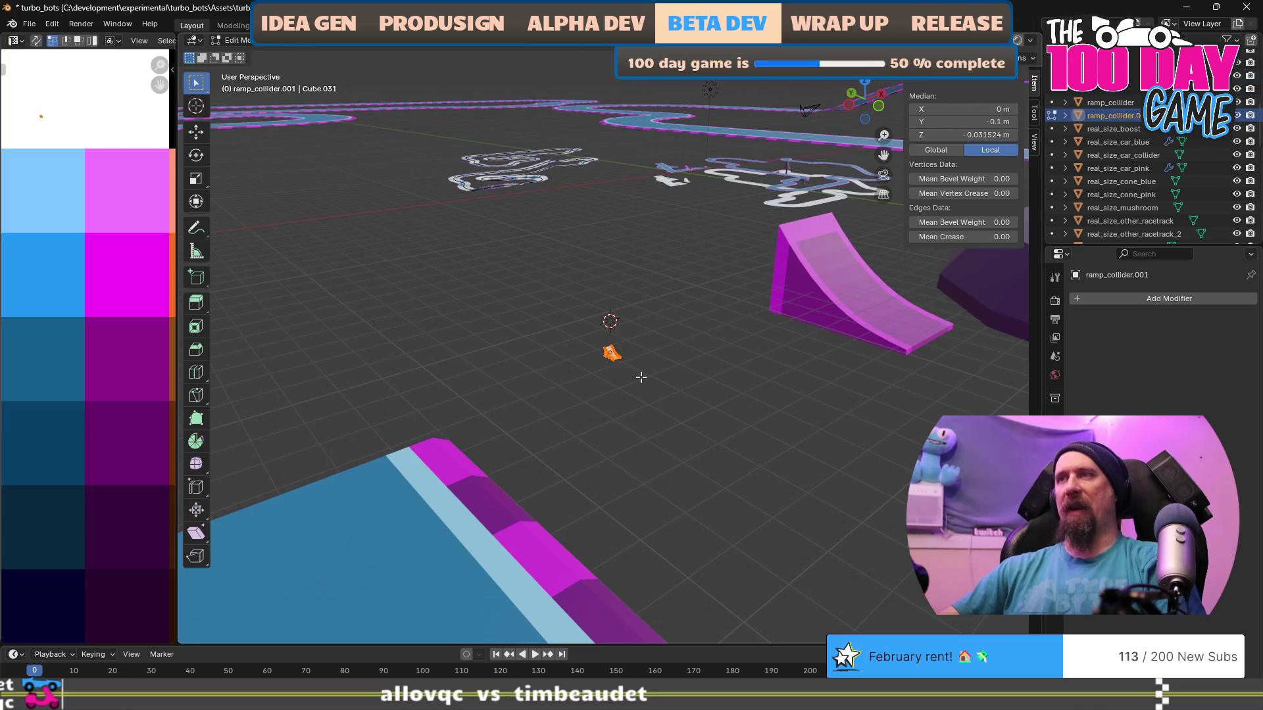
key("Tab")
key("shift+s")
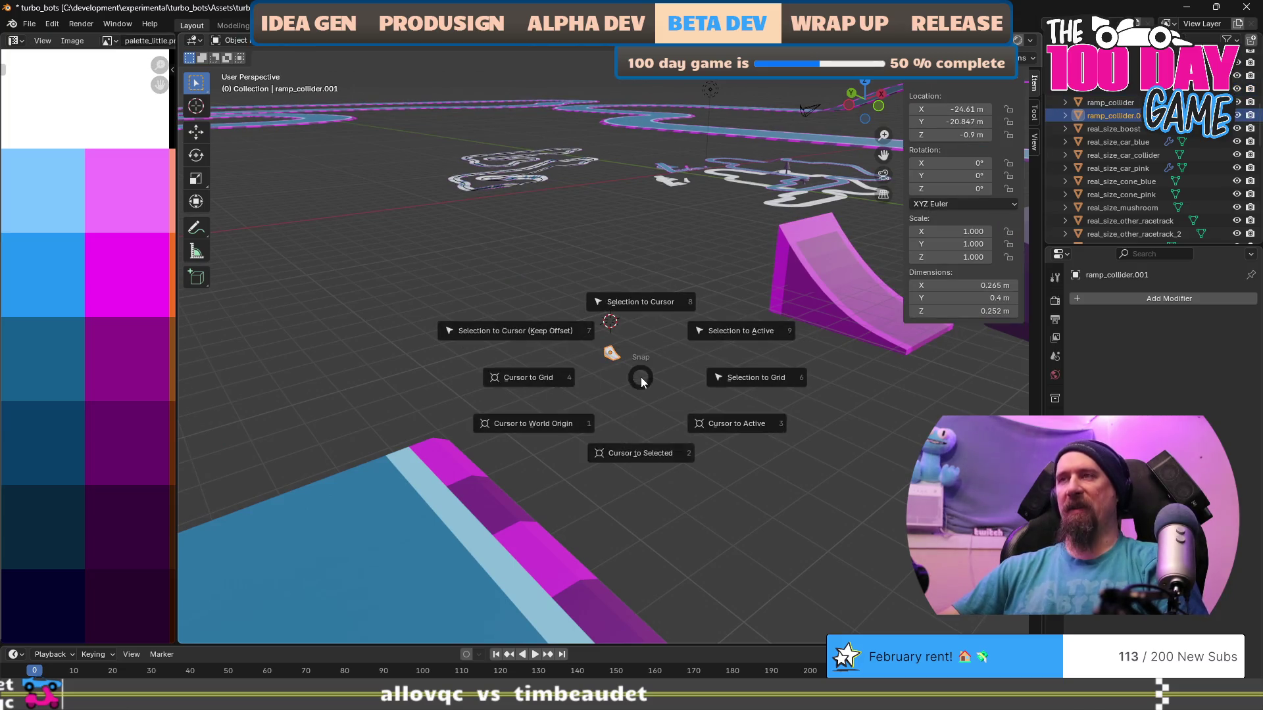
Scale the white ramp collider mesh 12.5 times about the 3D cursor.
left_click(642, 450)
key("Tab")
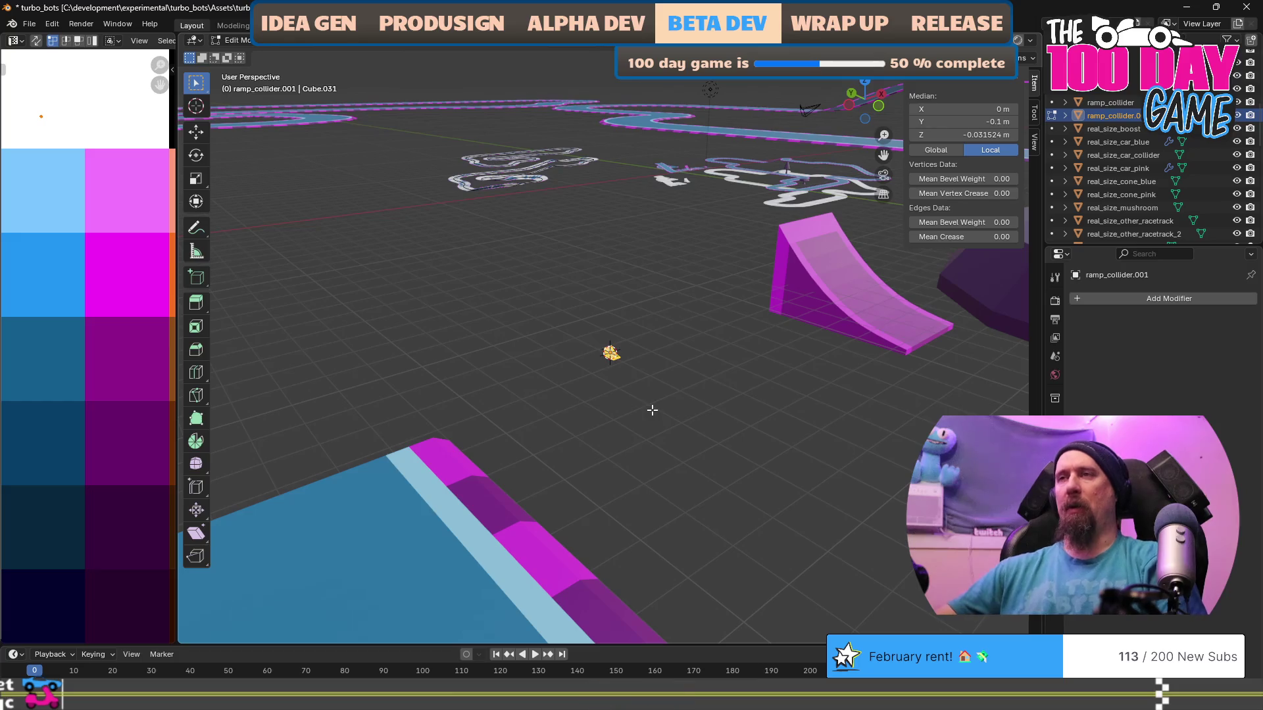
key("KP_Decimal")
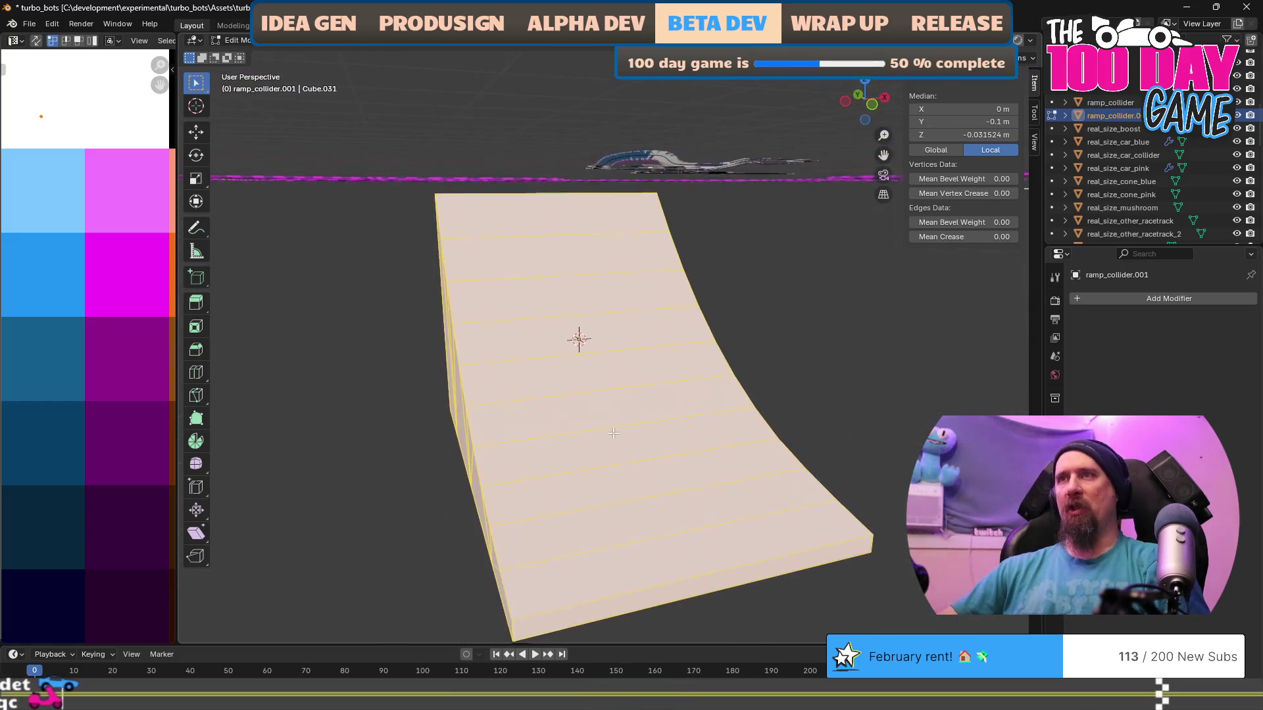
scroll(615, 436, "down", 2)
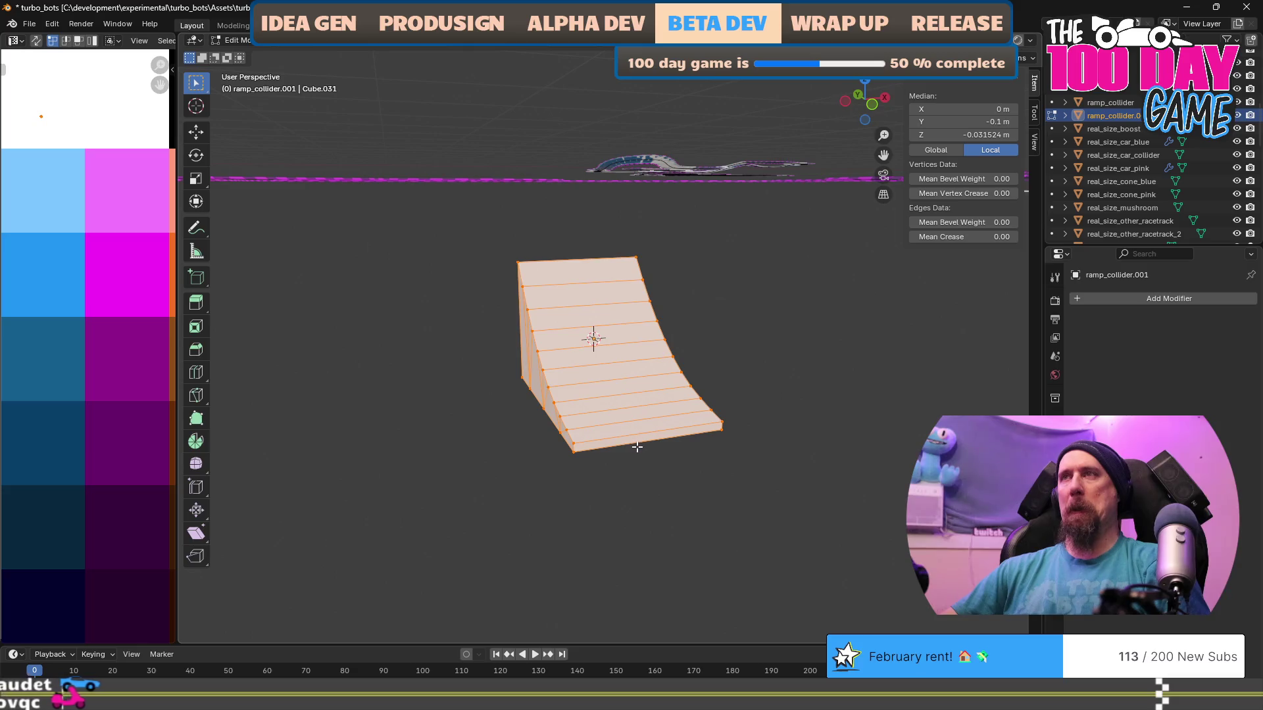
scroll(635, 446, "down", 2)
type("s")
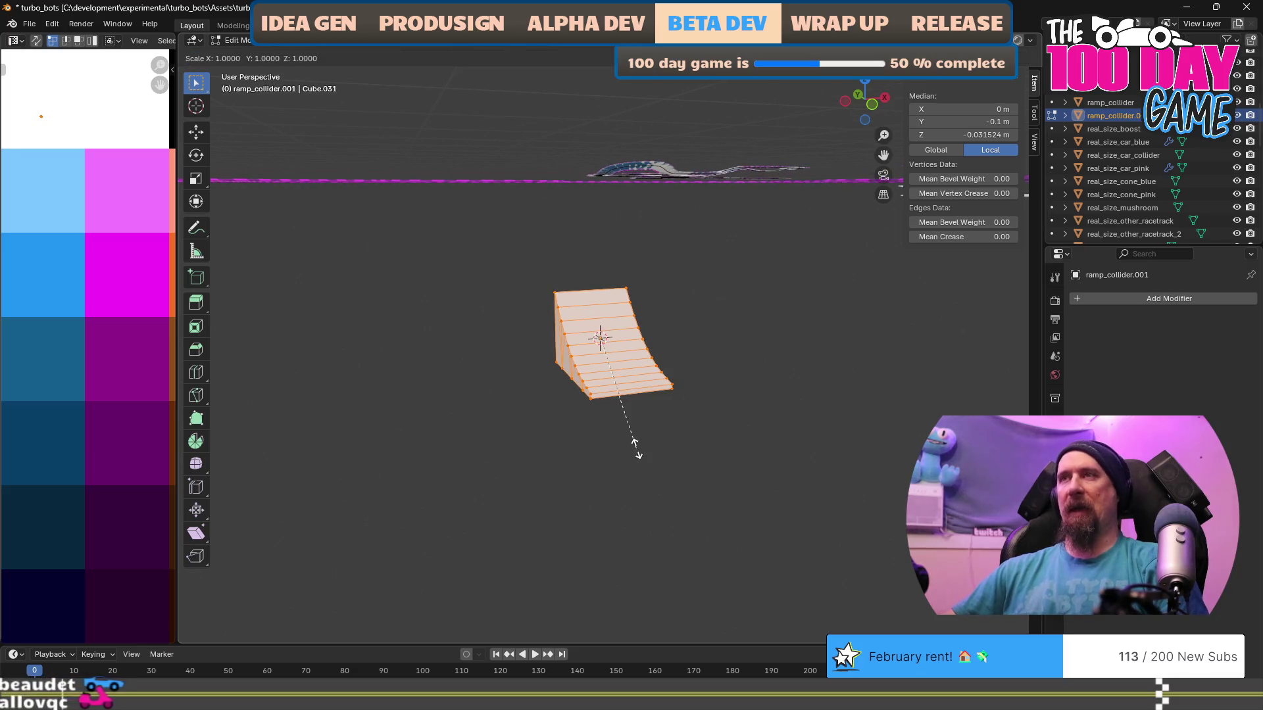
type("12.5")
key("Return")
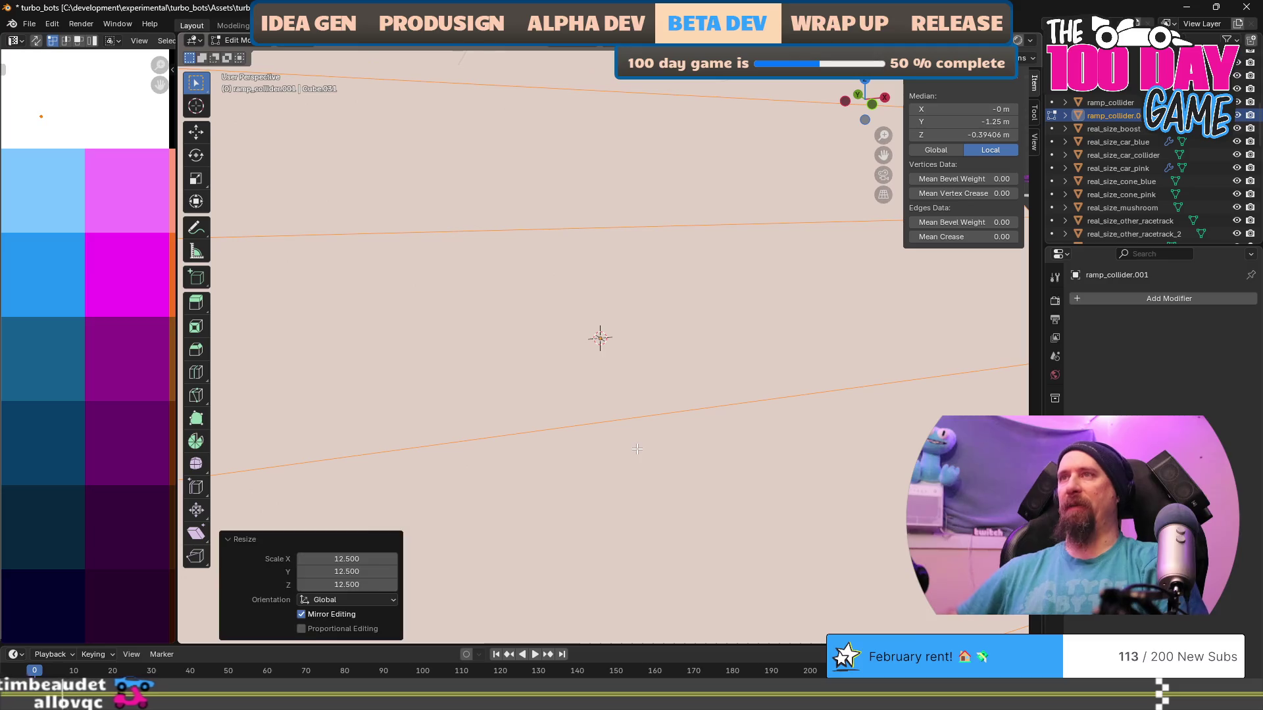
scroll(653, 432, "down", 5)
scroll(652, 433, "down", 3)
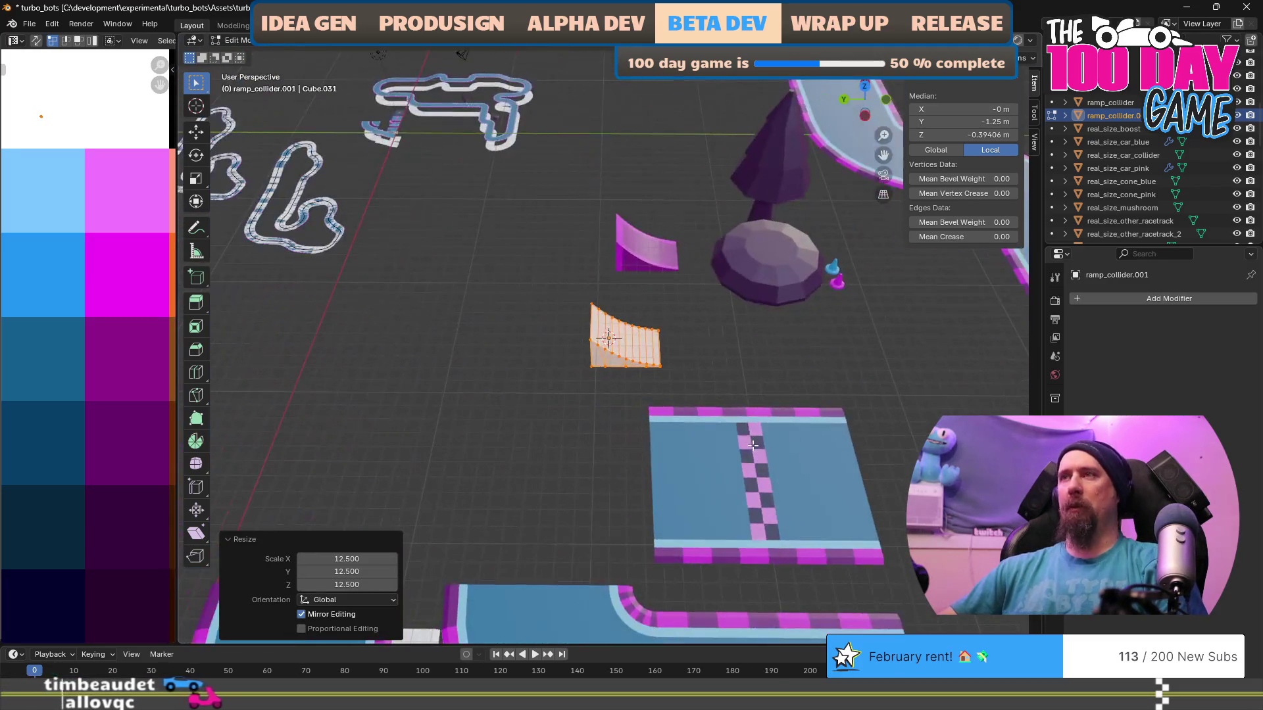
key("Tab")
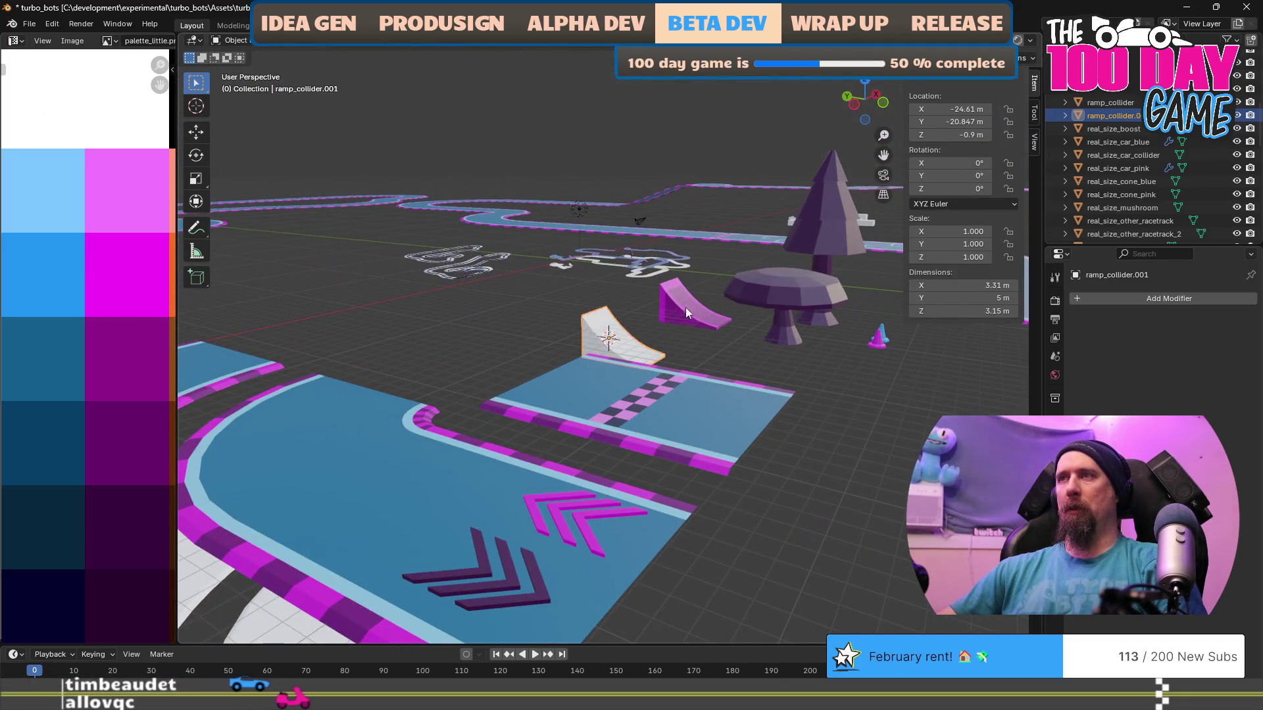
Snap the ramp collider onto the pink ramp and lower it 10 m along Z.
left_click(686, 316)
key("shift+s")
left_click(688, 407)
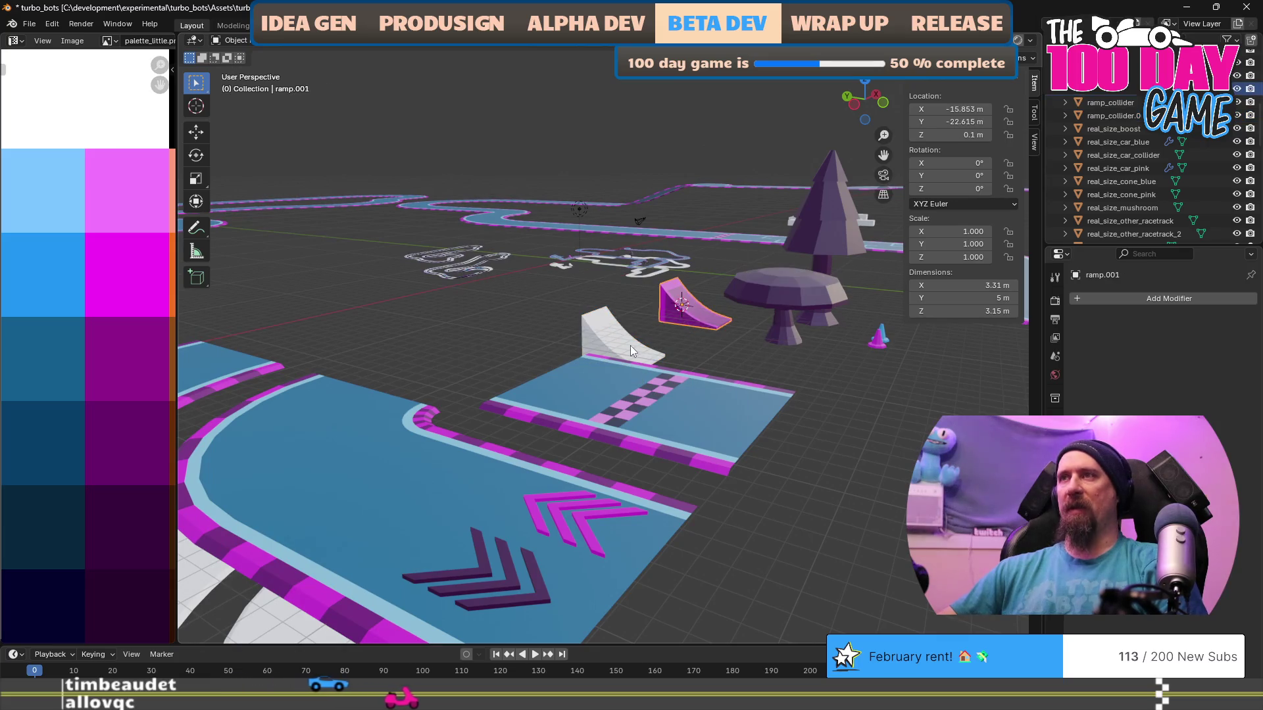
left_click(628, 339)
key("shift+s")
left_click(641, 289)
type("gz")
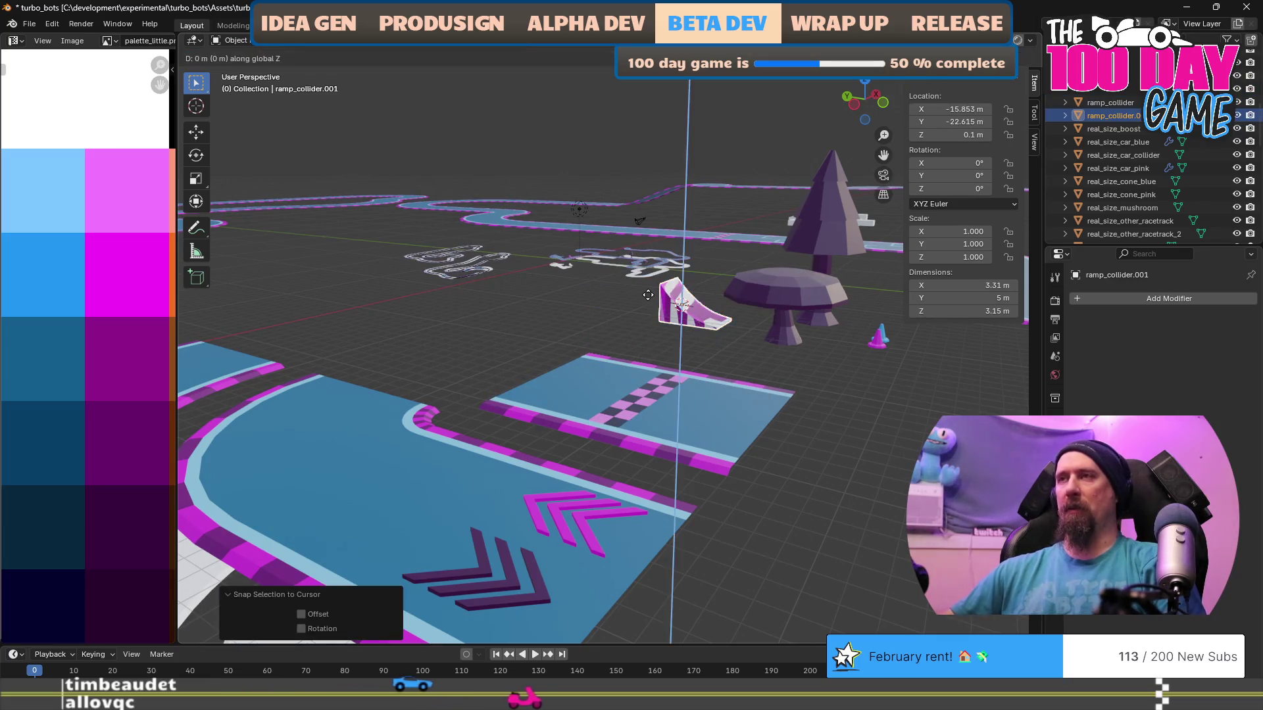
type("-10")
key("Return")
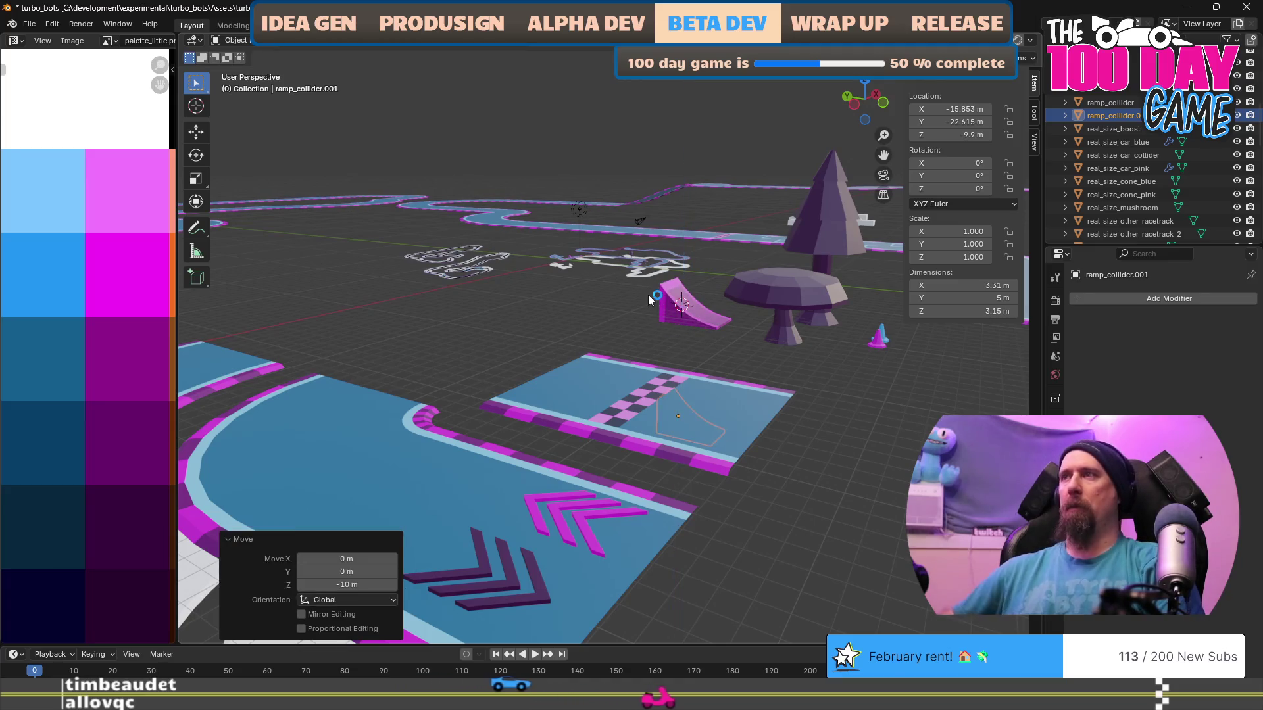
scroll(724, 413, "down", 3)
mouse_move(724, 413)
left_mouse_down()
mouse_move(673, 425)
mouse_move(654, 452)
left_mouse_up()
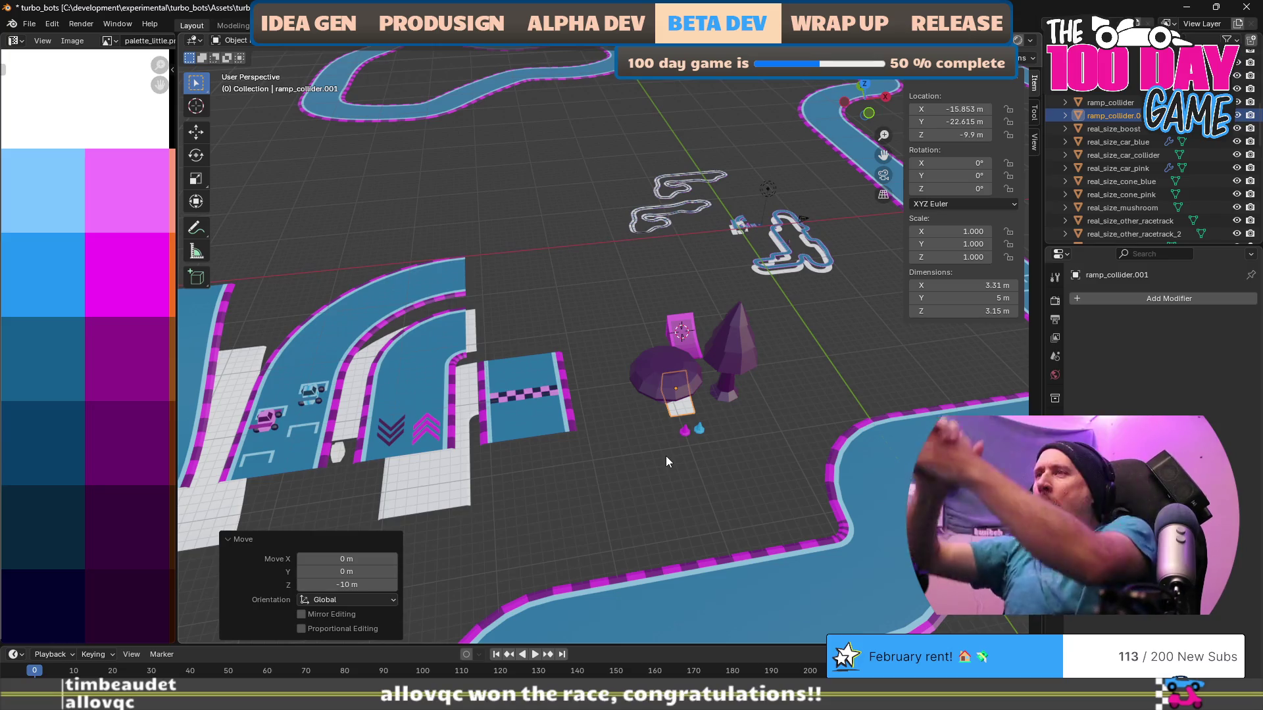
Rename the ramp collider to realramp_collider.
key("F2")
key("End")
key("BackSpace")
key("BackSpace")
type("l")
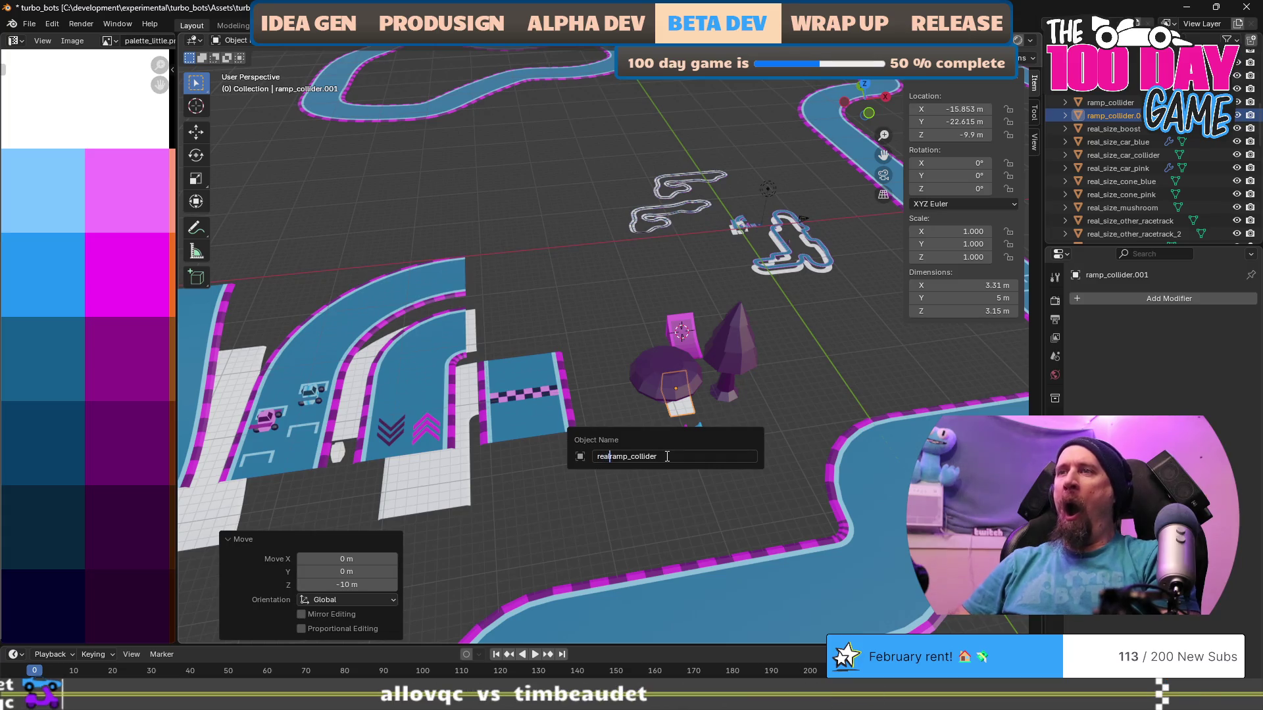
key("Return")
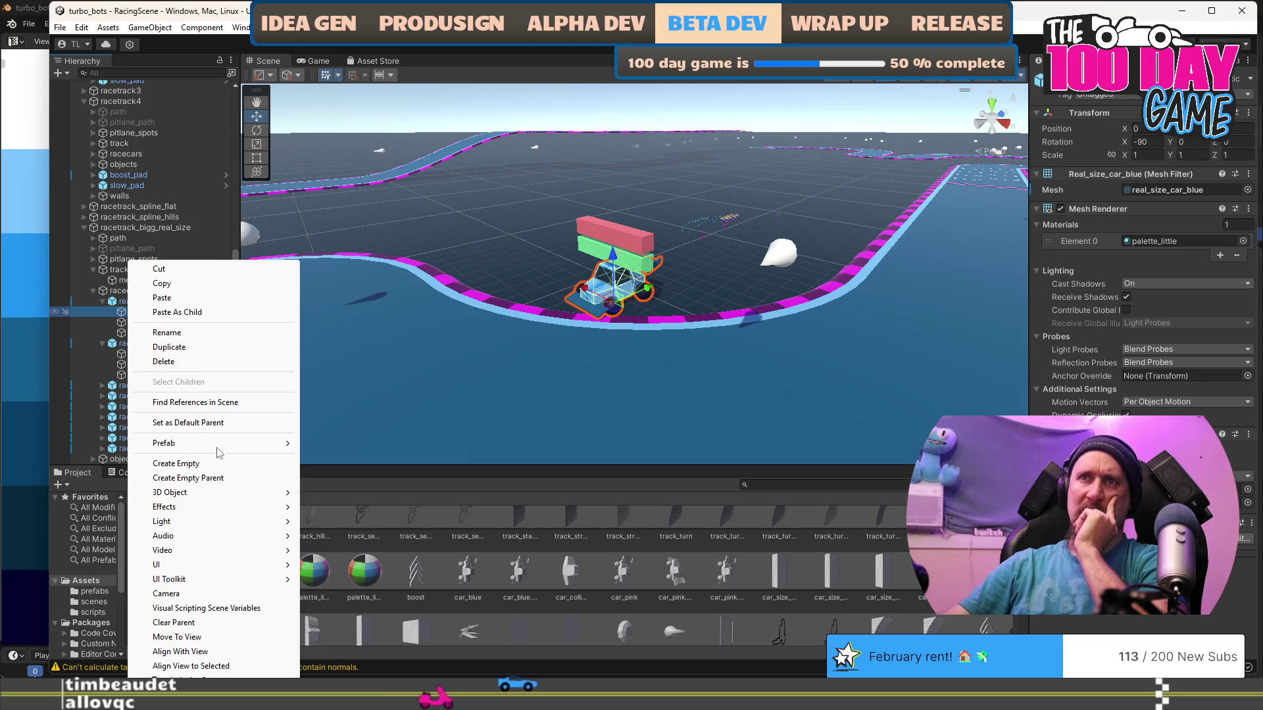
mouse_move(219, 450)
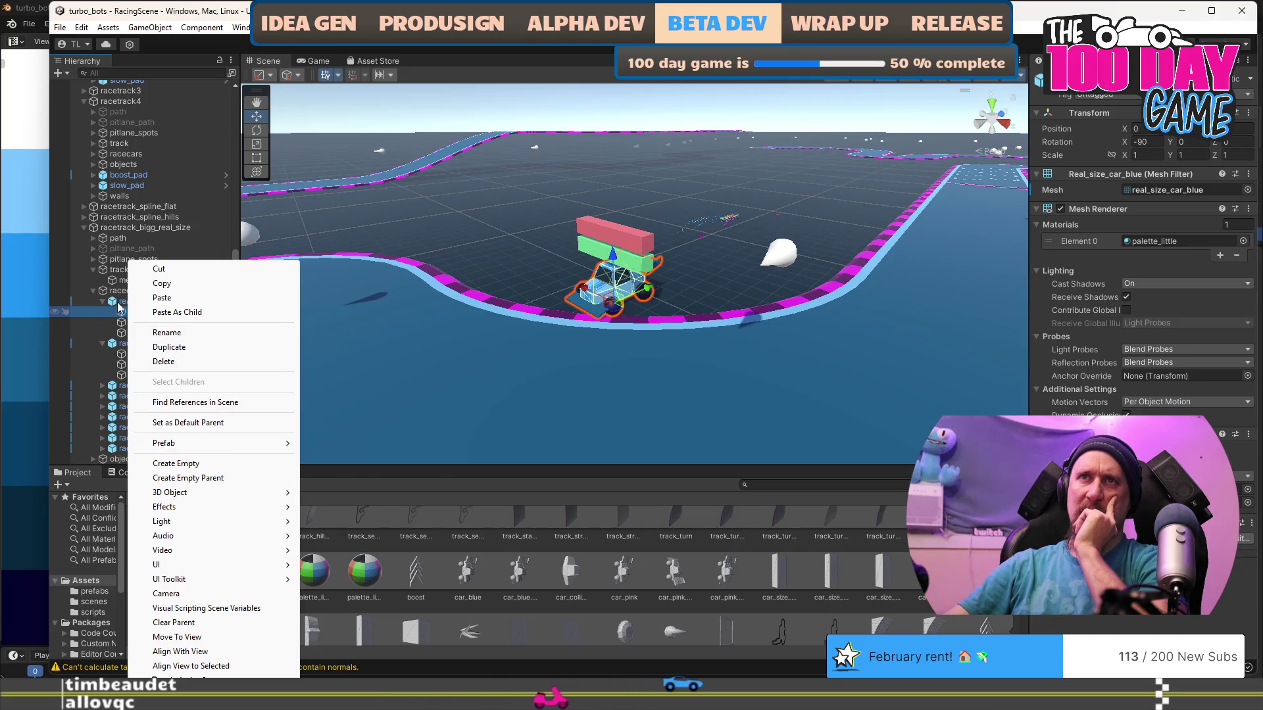
left_click(144, 303)
right_click(144, 305)
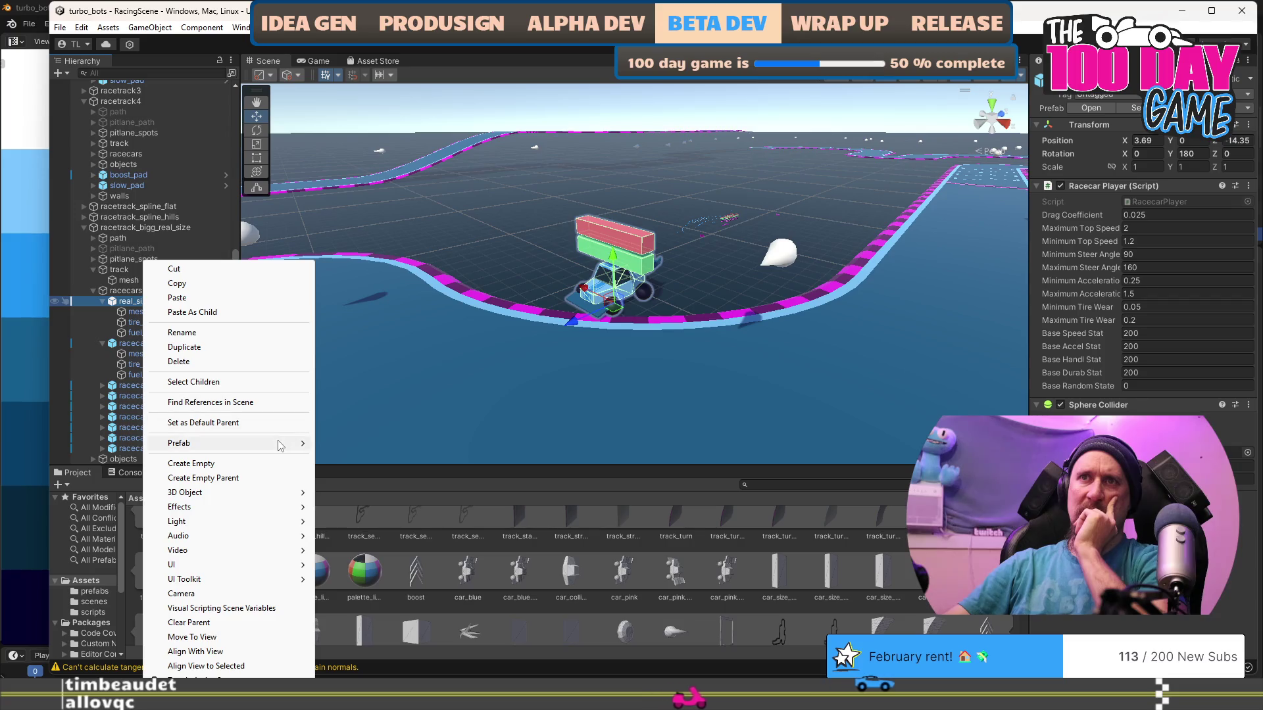
mouse_move(281, 446)
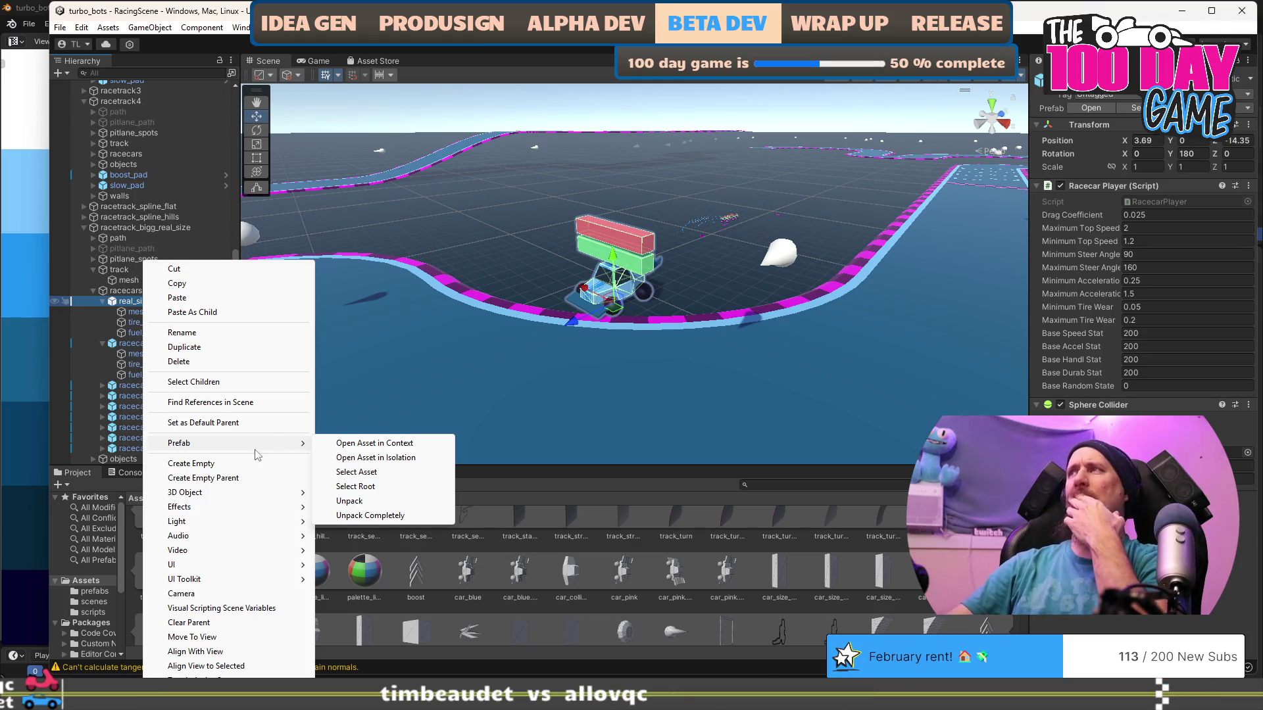
left_click(132, 343)
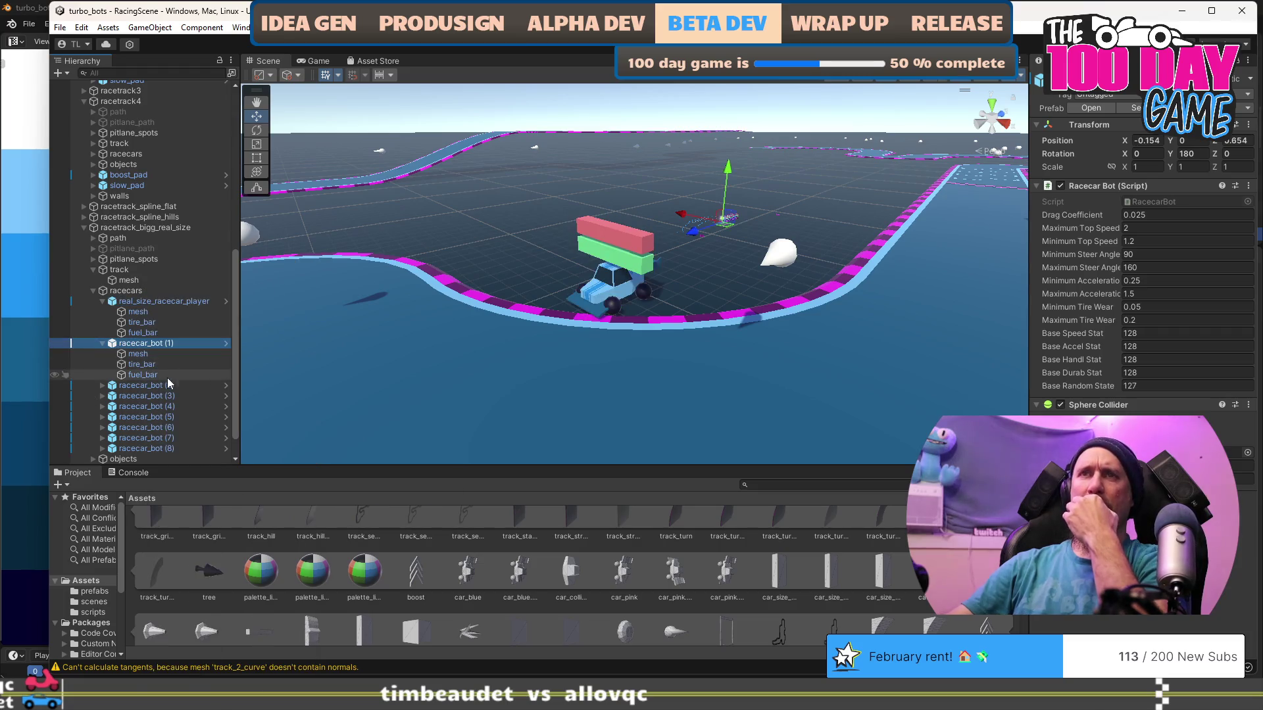
scroll(166, 373, "down", 1)
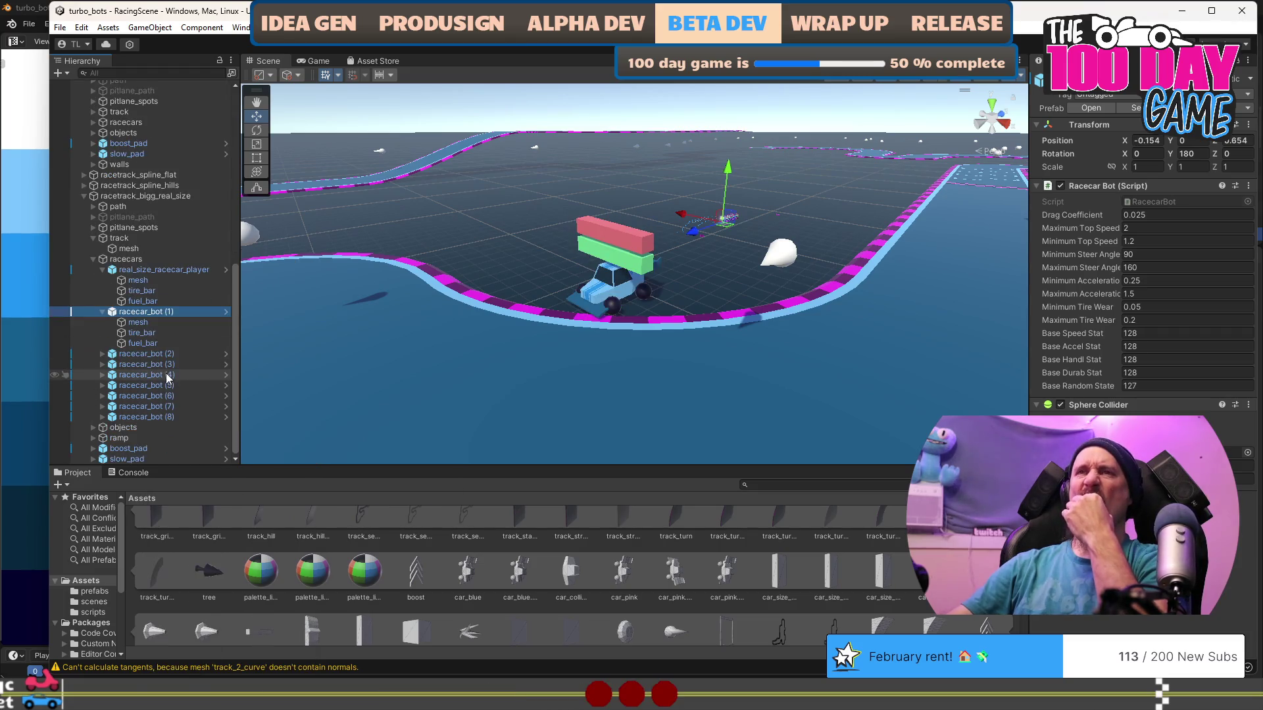
left_click(128, 375)
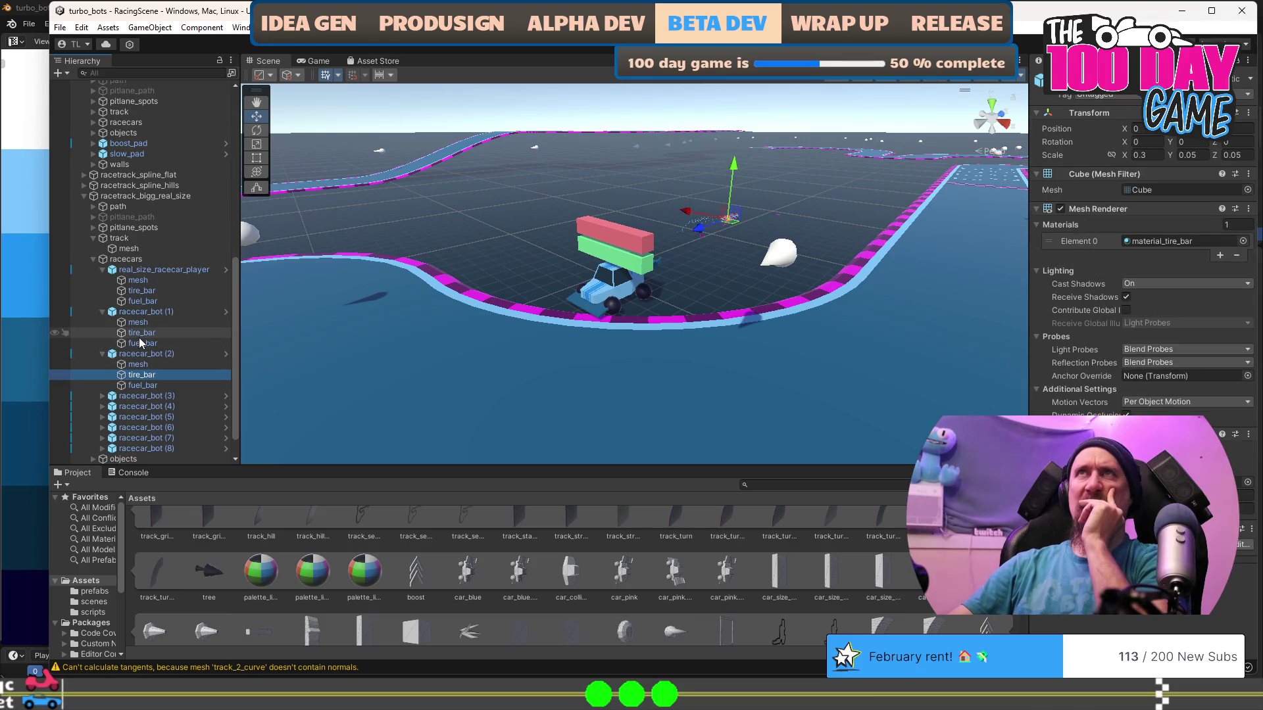
left_click(145, 272)
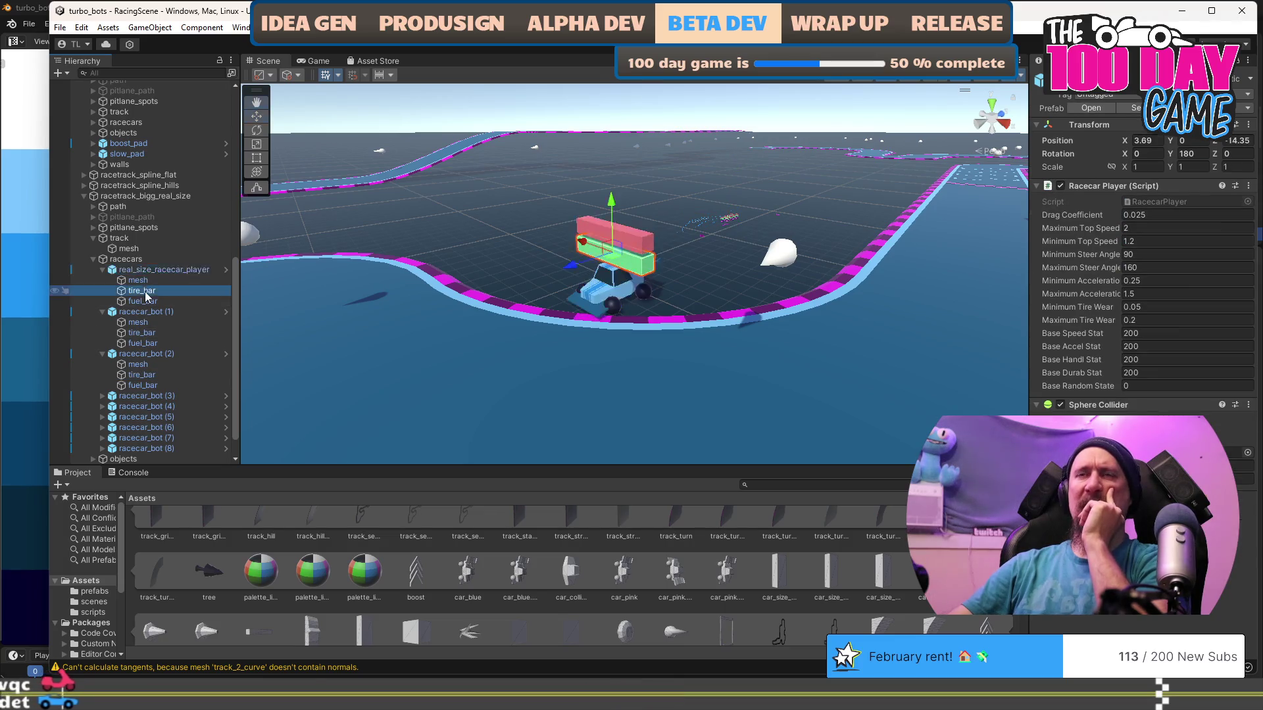
right_click(146, 291)
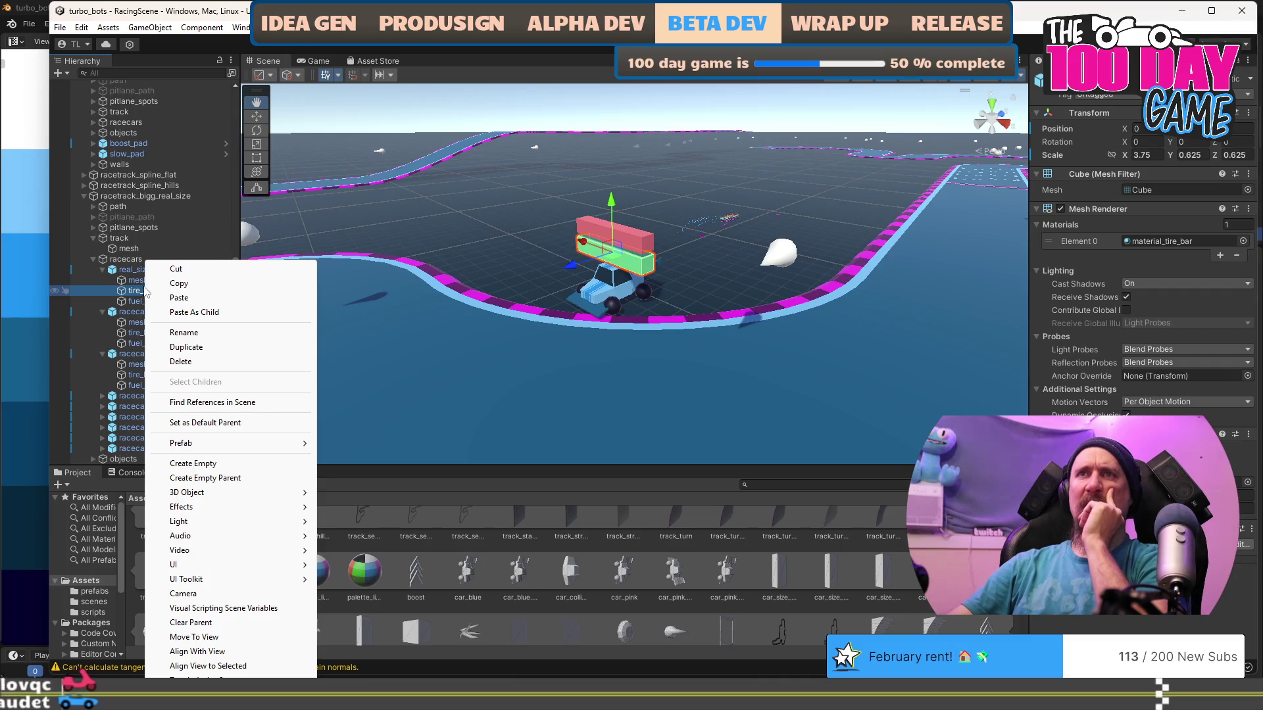
left_click(131, 270)
right_click(131, 270)
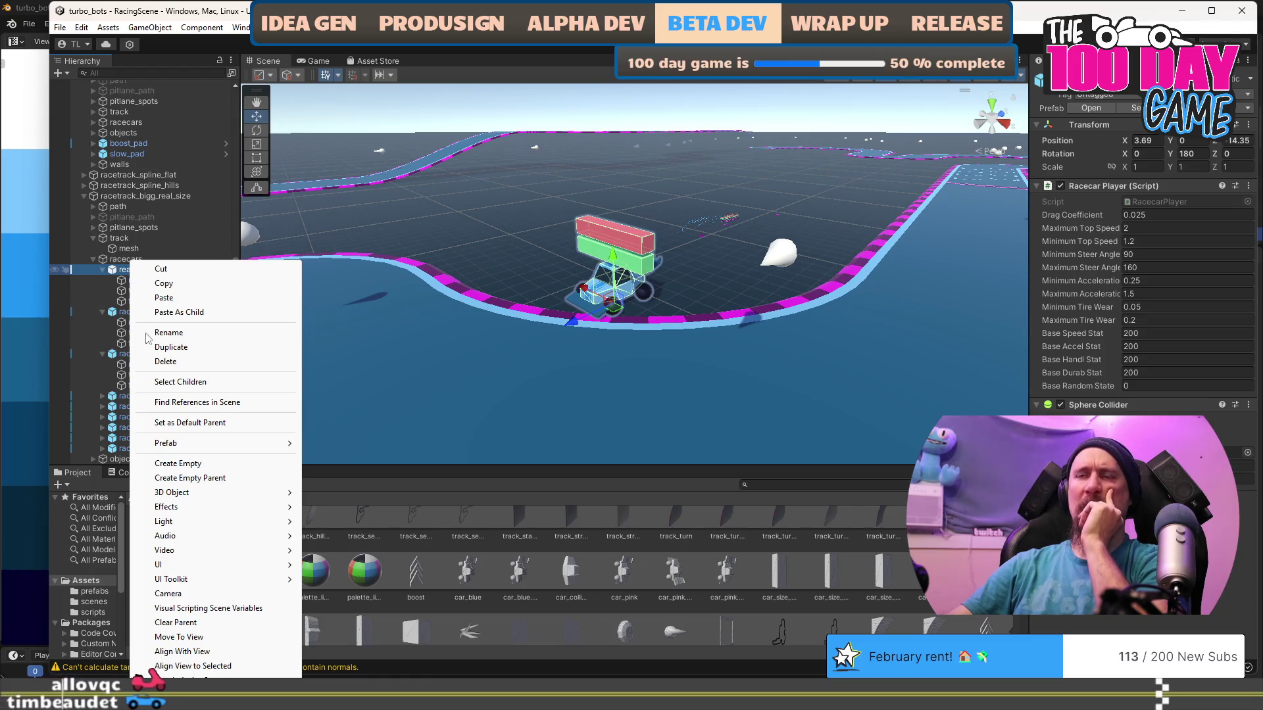
mouse_move(199, 444)
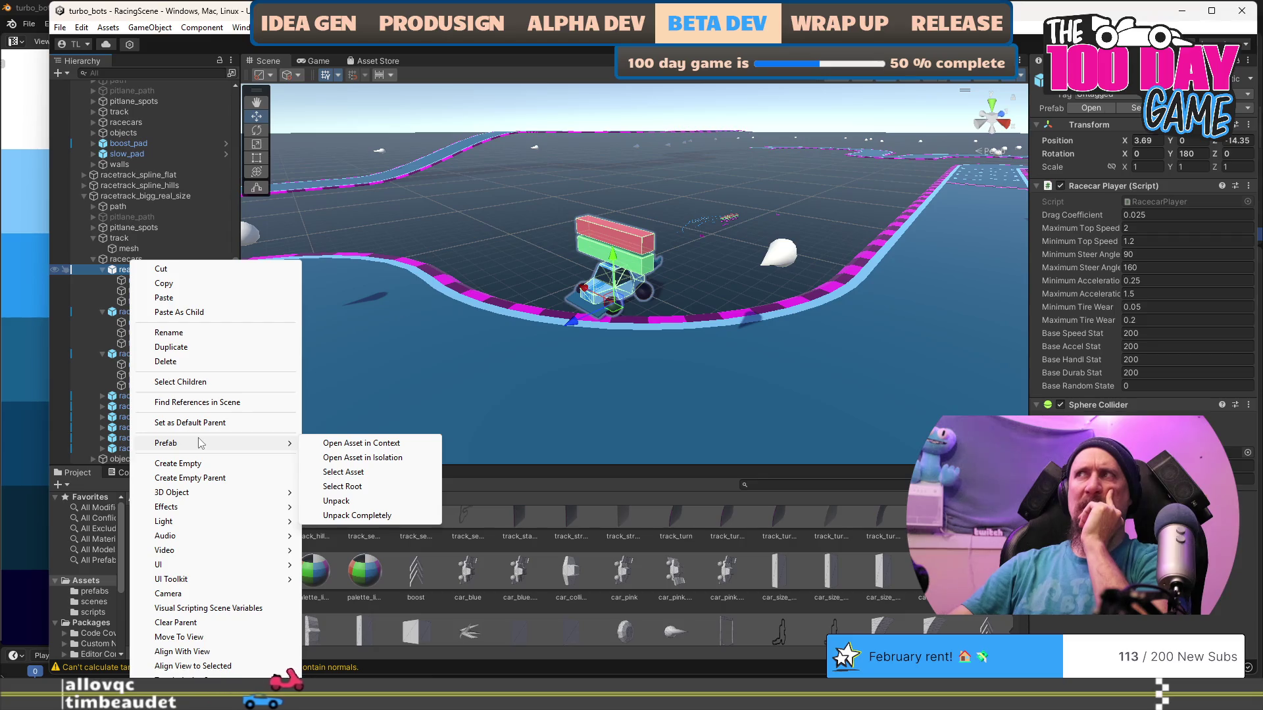
left_click(144, 283)
left_click(144, 284)
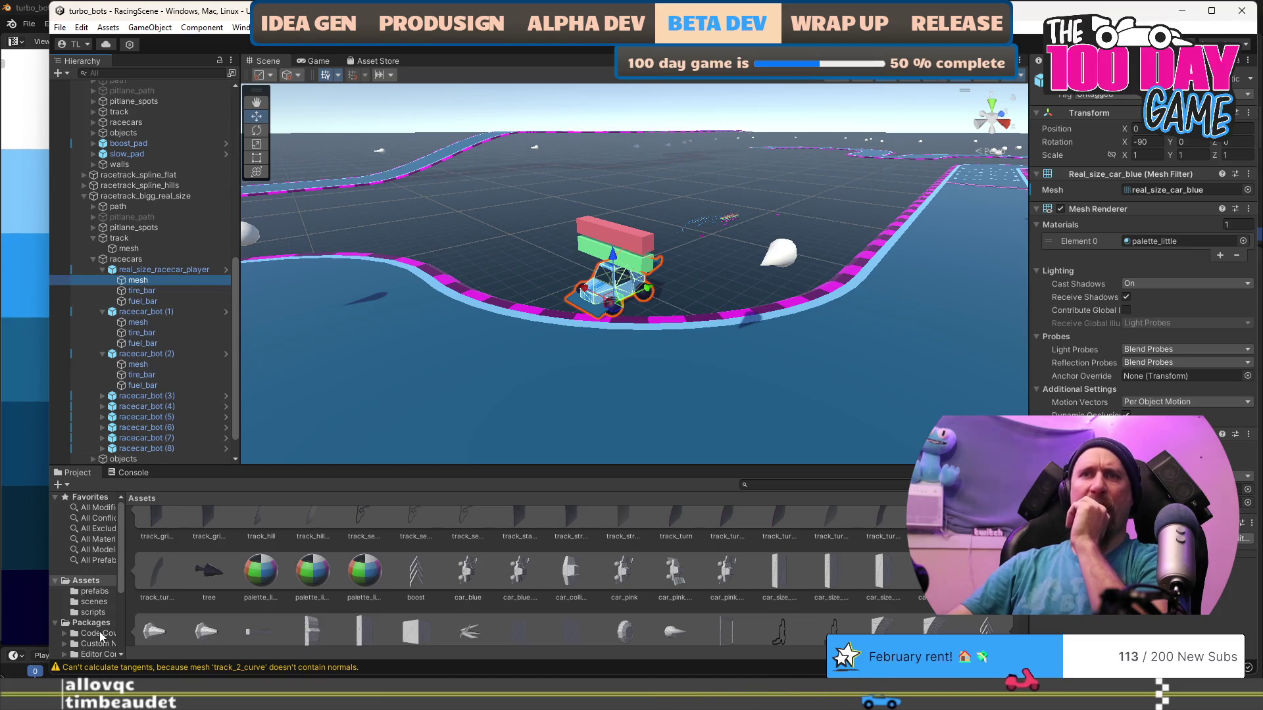
From Assets/prefabs, test-place a racecar_bot in the Scene, frame it, then delete it.
left_click(92, 592)
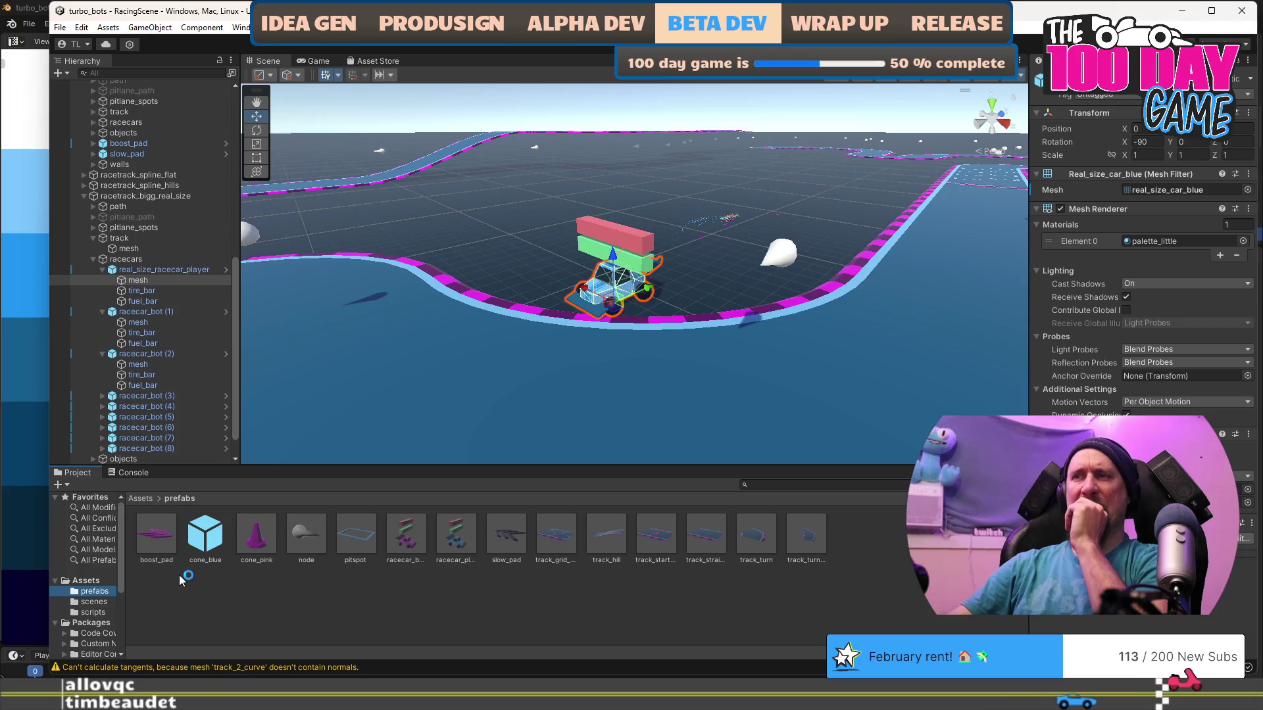
left_click(406, 536)
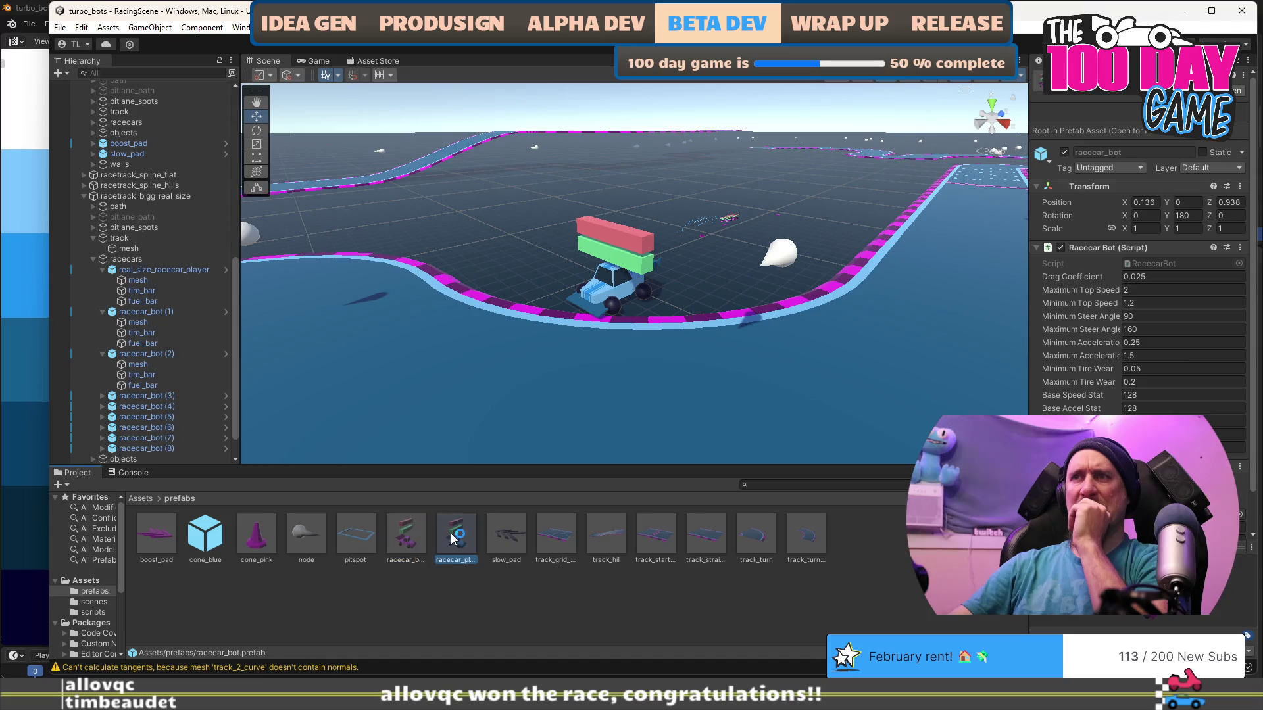
left_click(422, 535)
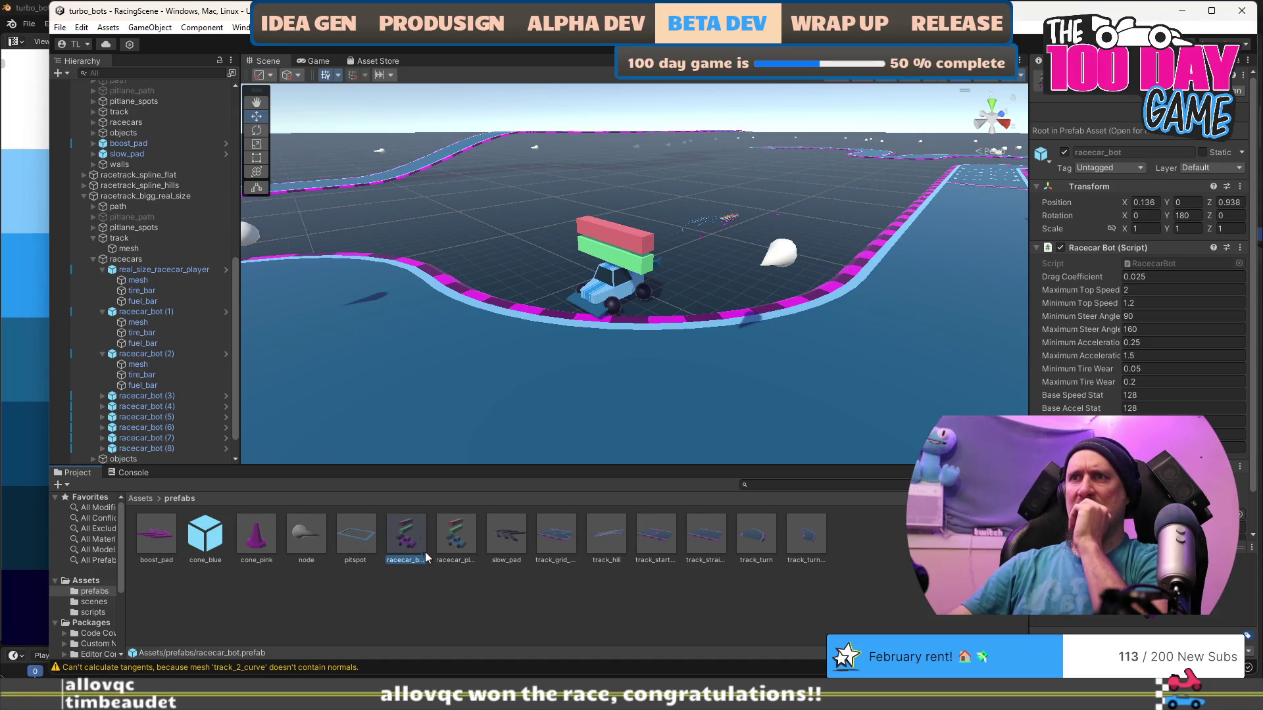
left_click_drag(412, 532, 514, 235)
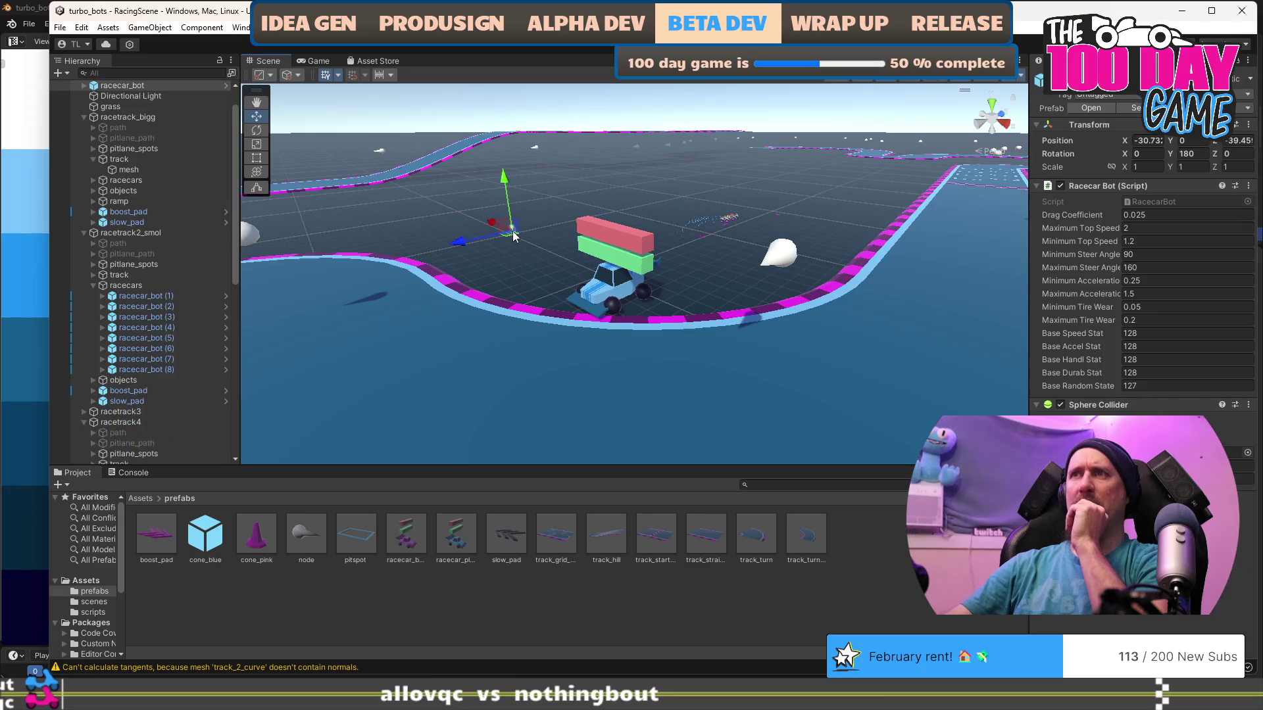
scroll(500, 274, "up", 1)
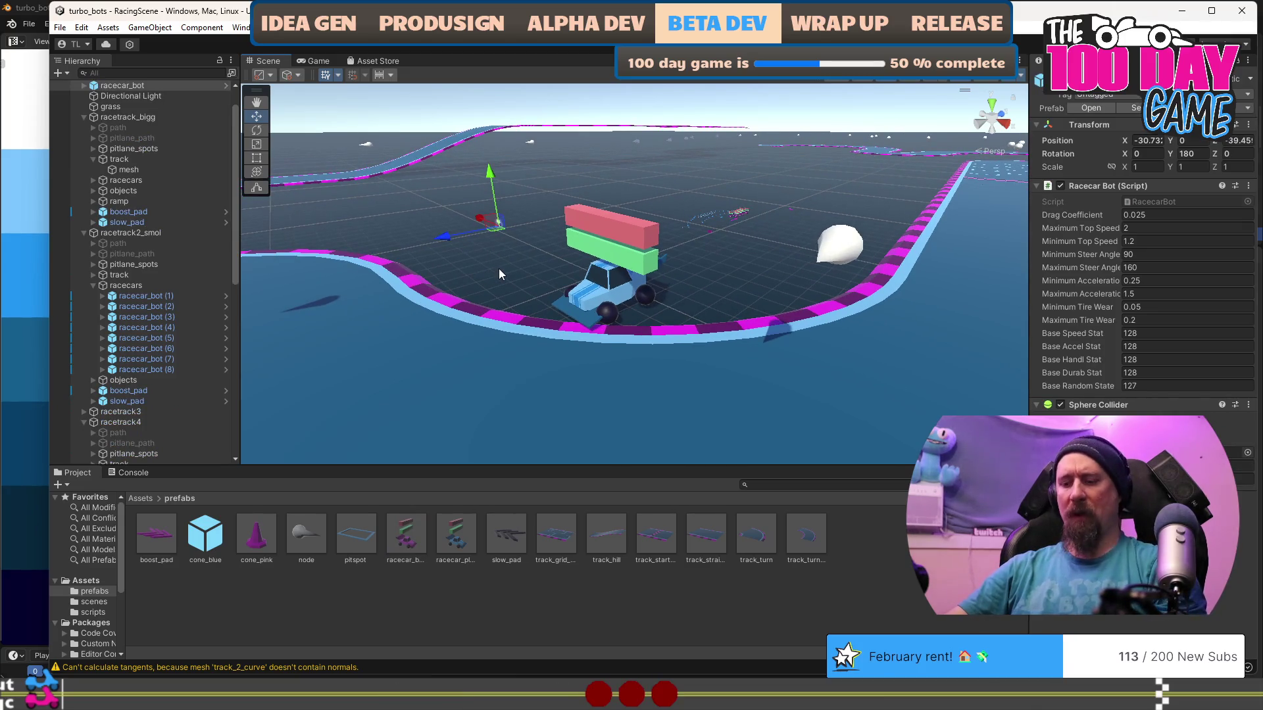
key("f")
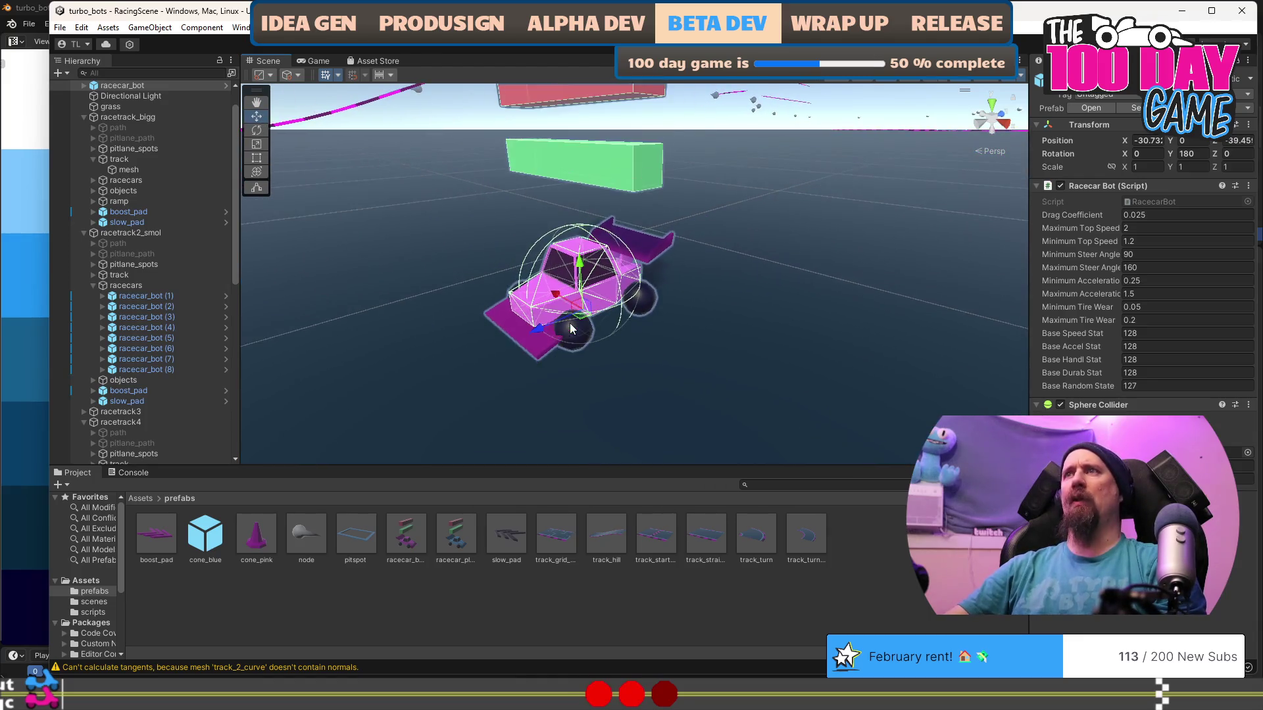
scroll(574, 320, "down", 5)
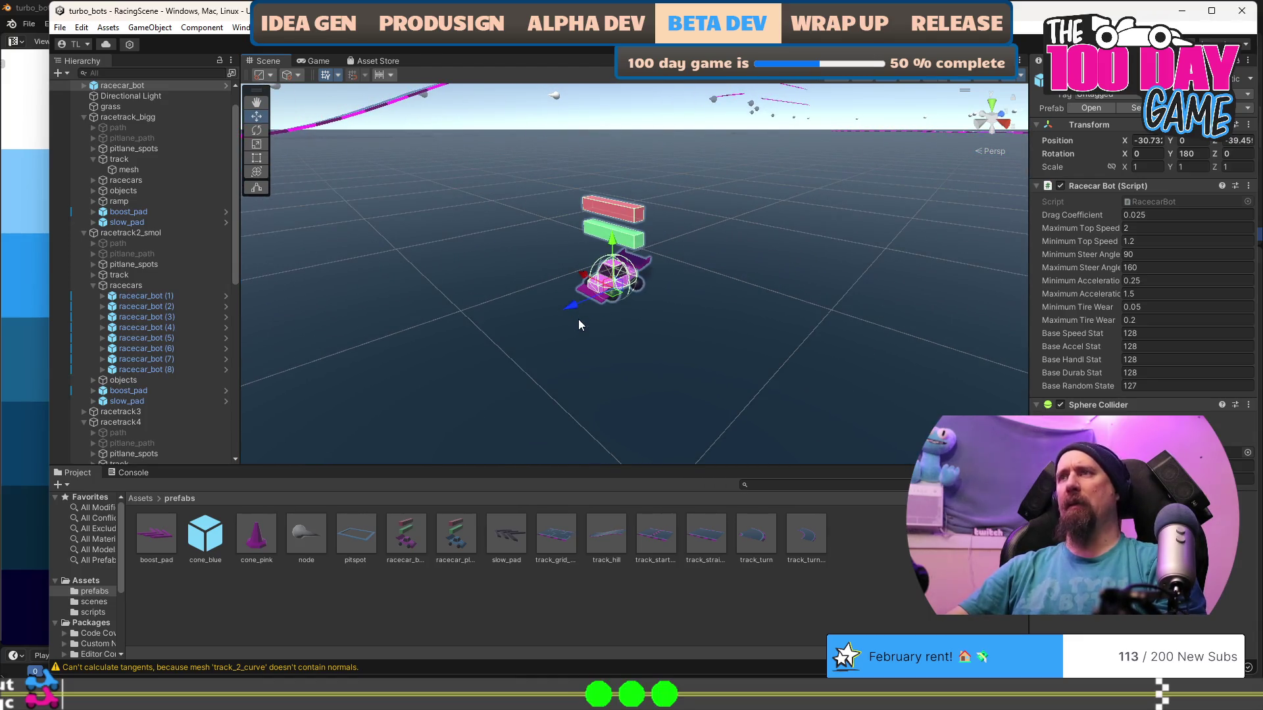
key("Delete")
Select real_size_racecar_player and bring up its rotation and Position override context menus.
scroll(596, 317, "down", 2)
scroll(602, 314, "down", 5)
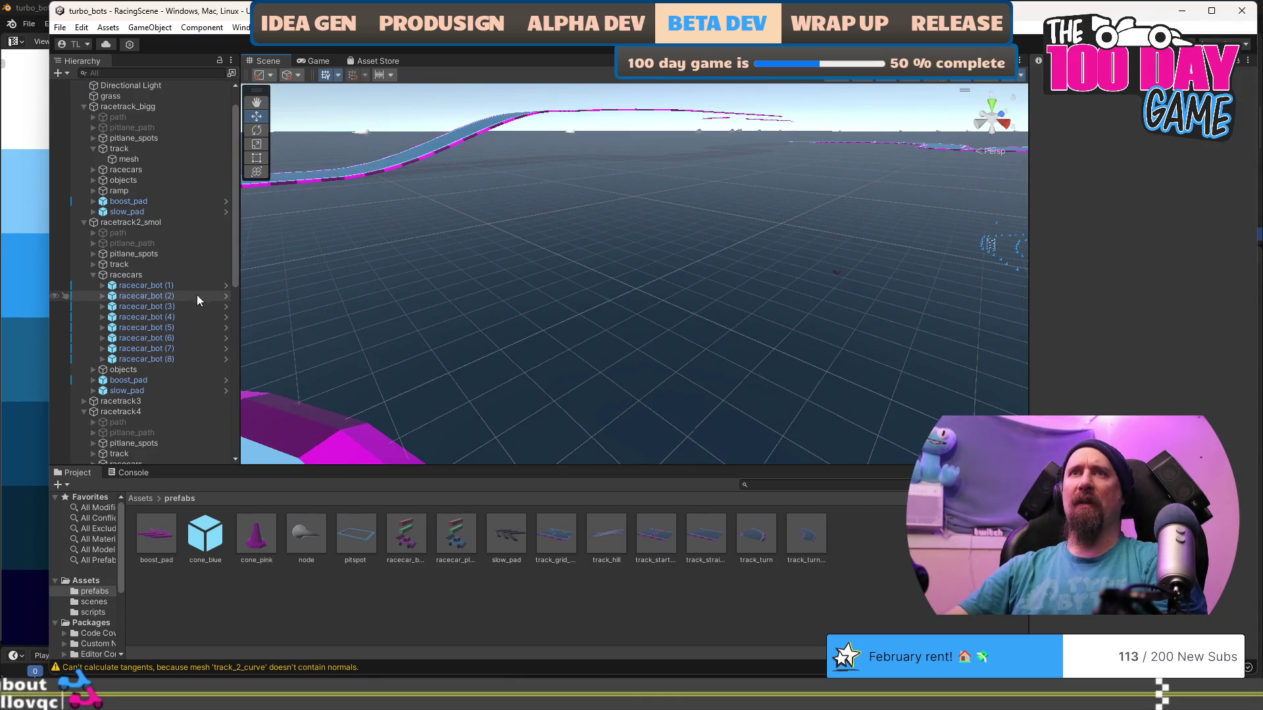
scroll(144, 276, "down", 10)
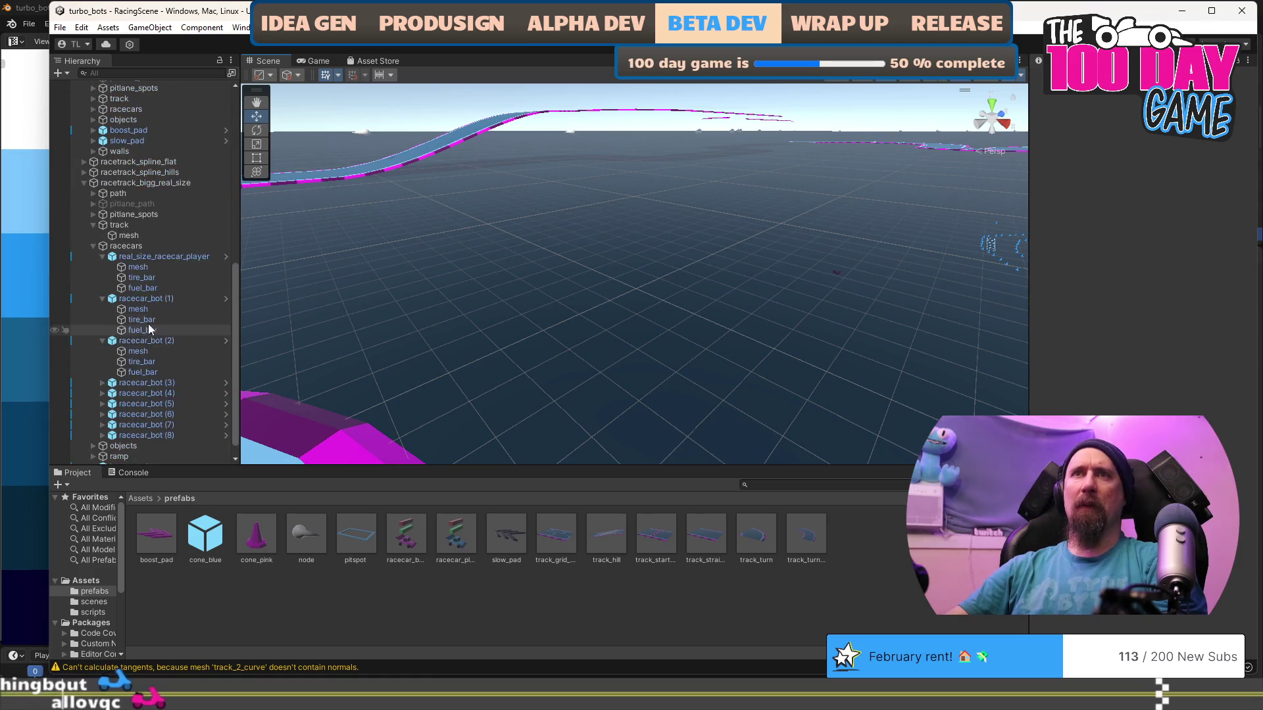
left_click(156, 257)
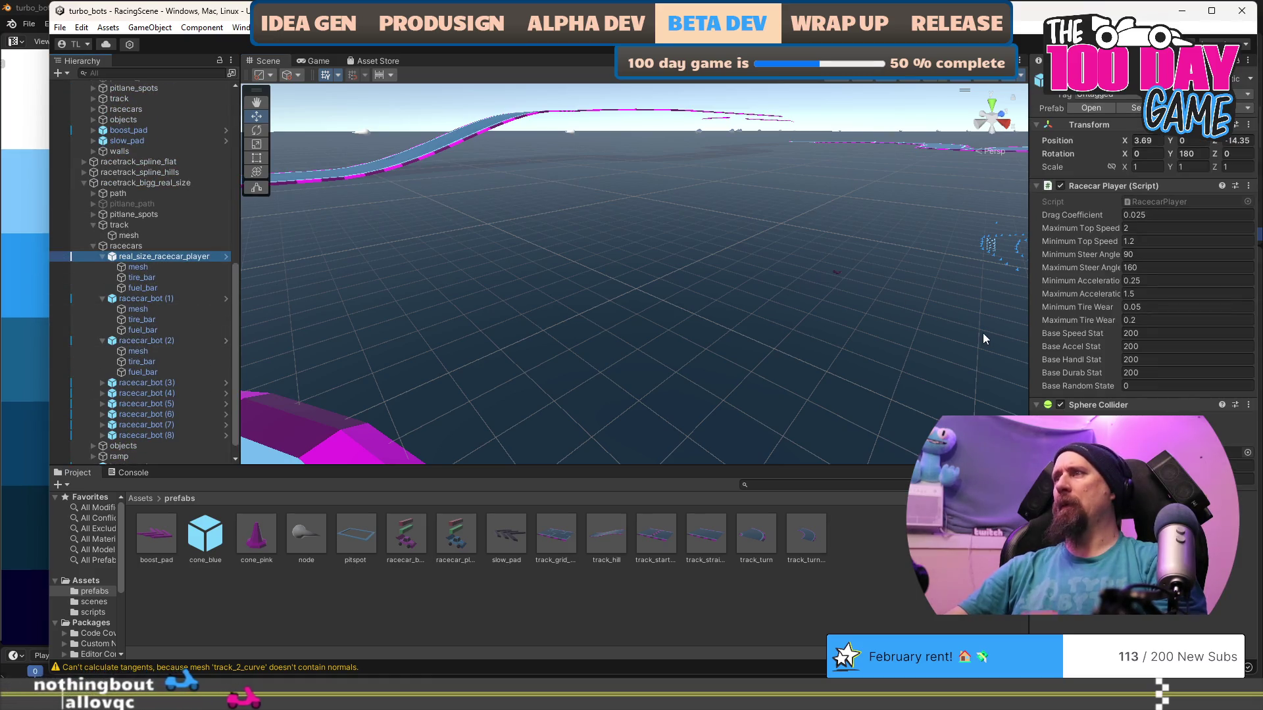
left_click(1137, 153)
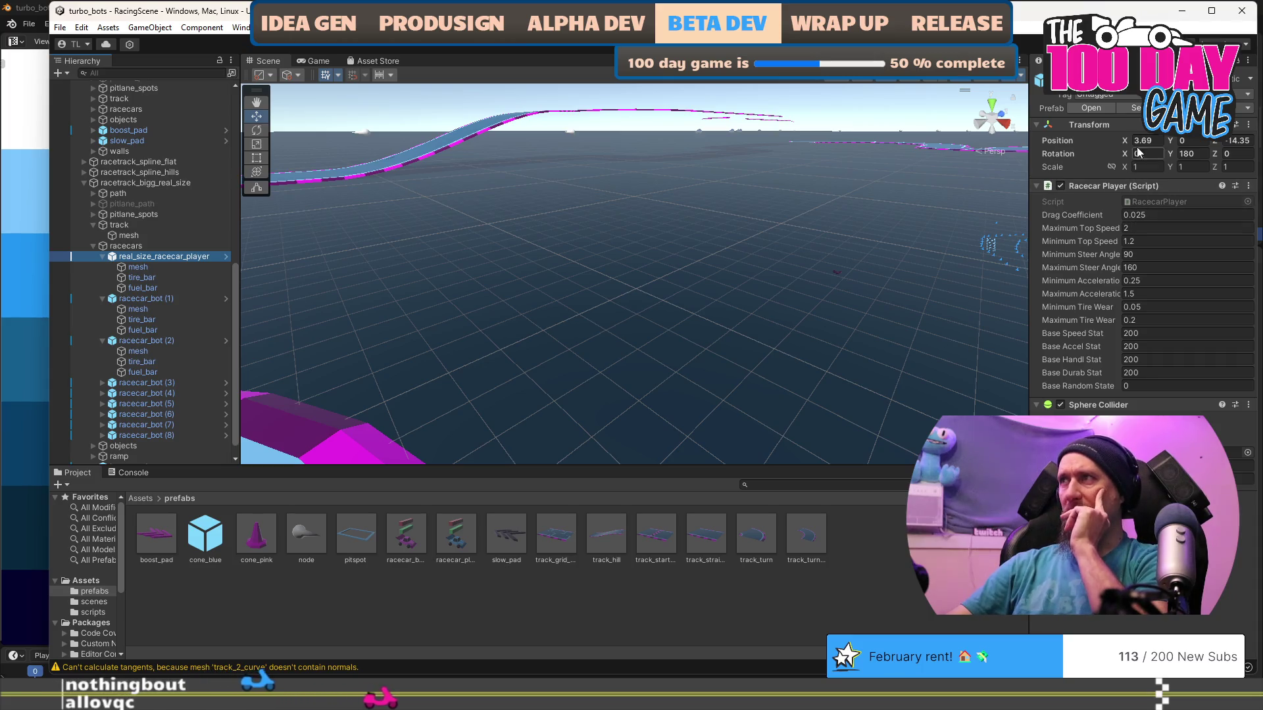
right_click(1144, 151)
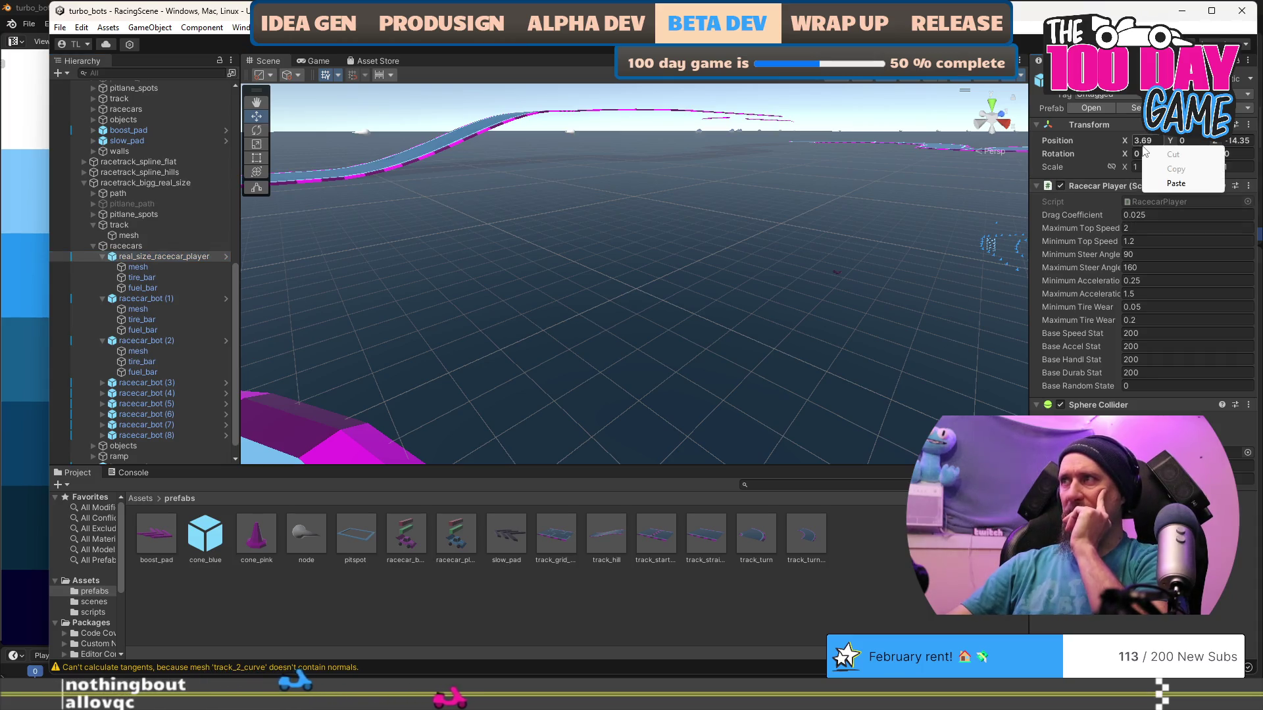
right_click(1072, 142)
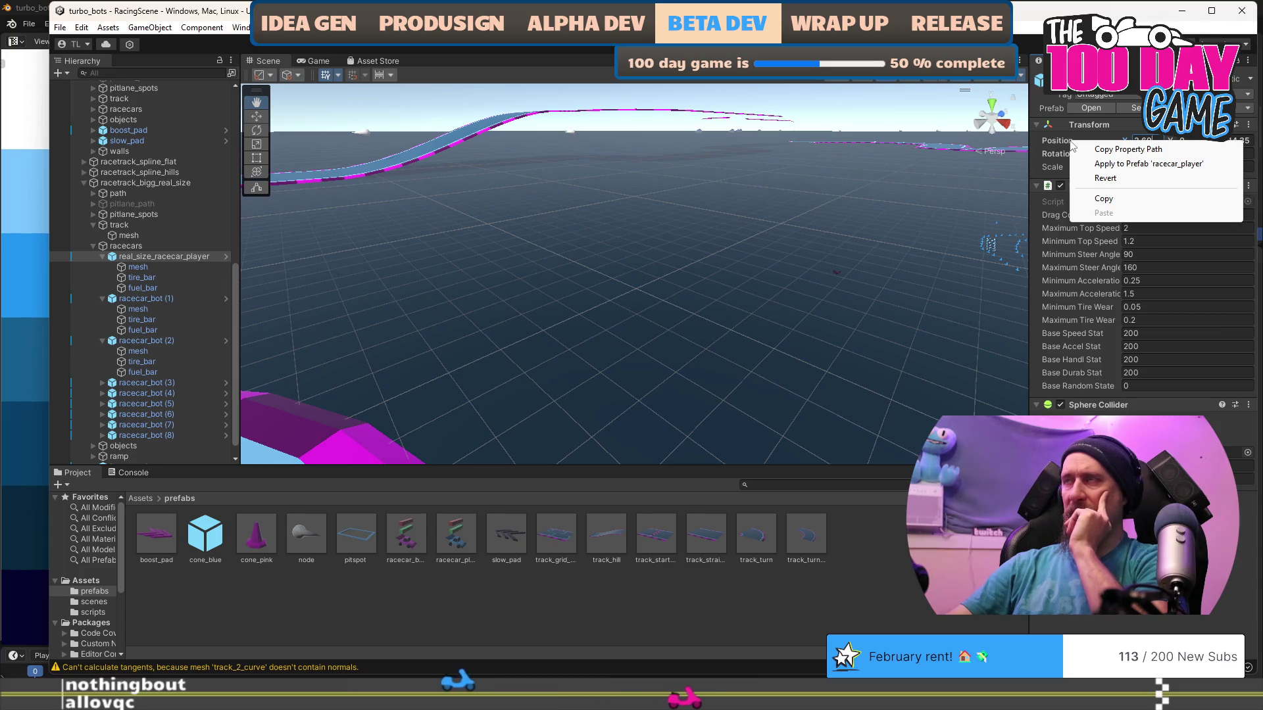
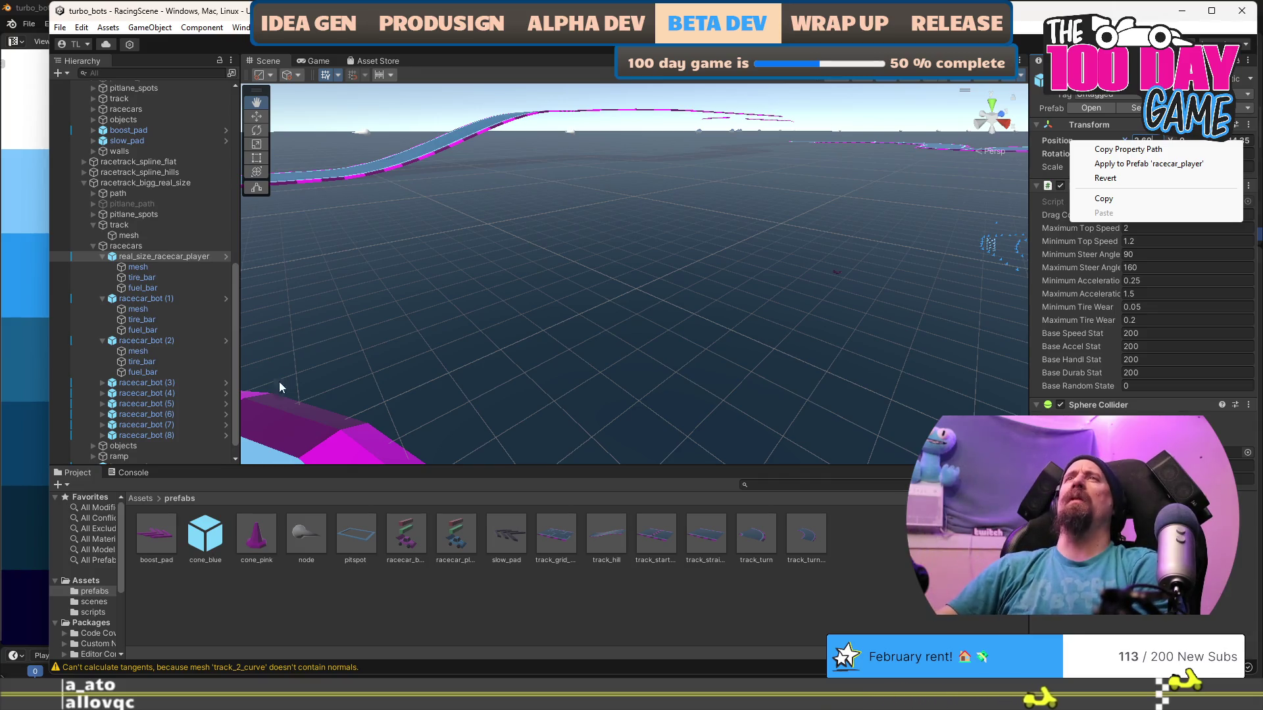
Back in Unity, select racecar_bot (1) and frame it close in the Scene view.
key("Escape")
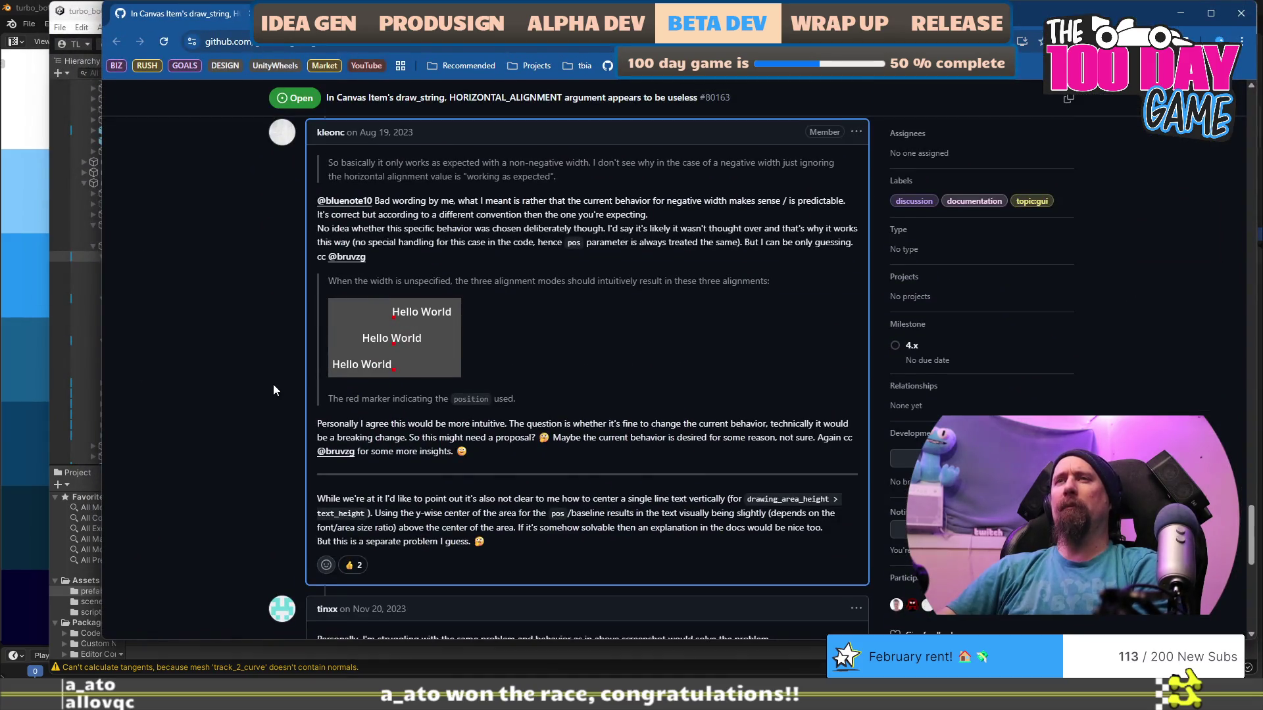
scroll(273, 385, "up", 1)
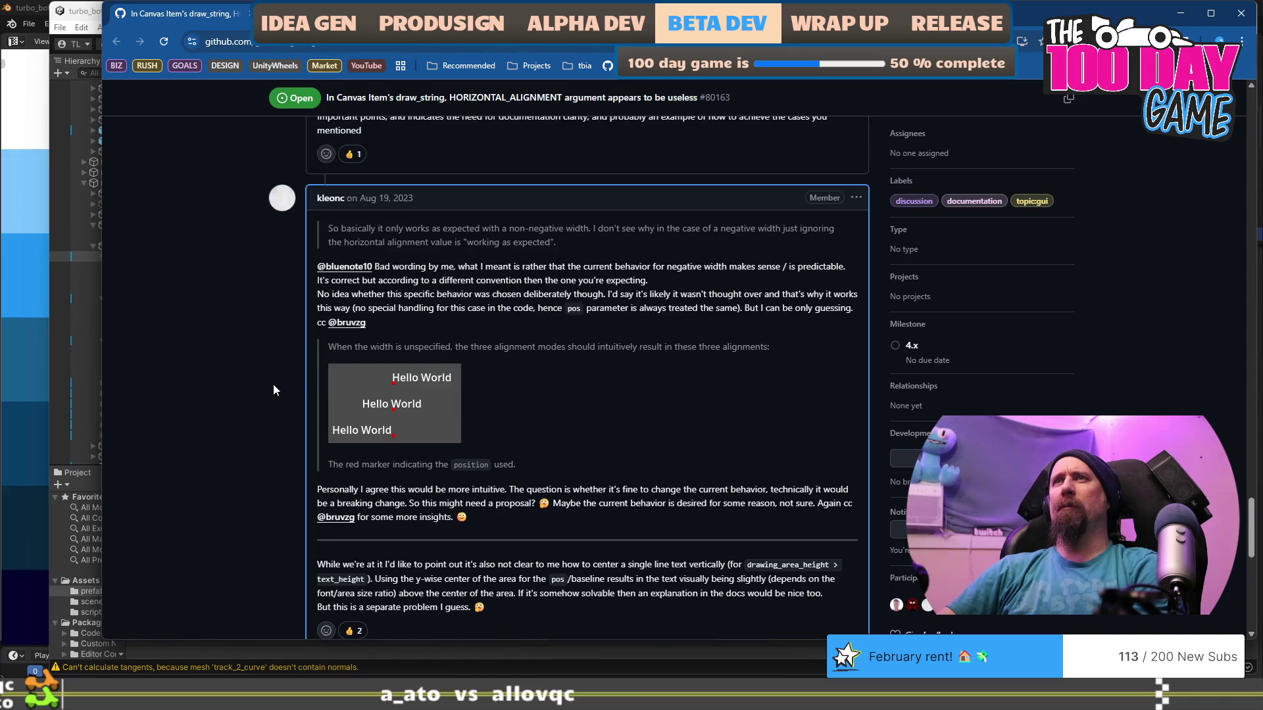
scroll(274, 384, "up", 1)
scroll(274, 384, "down", 4)
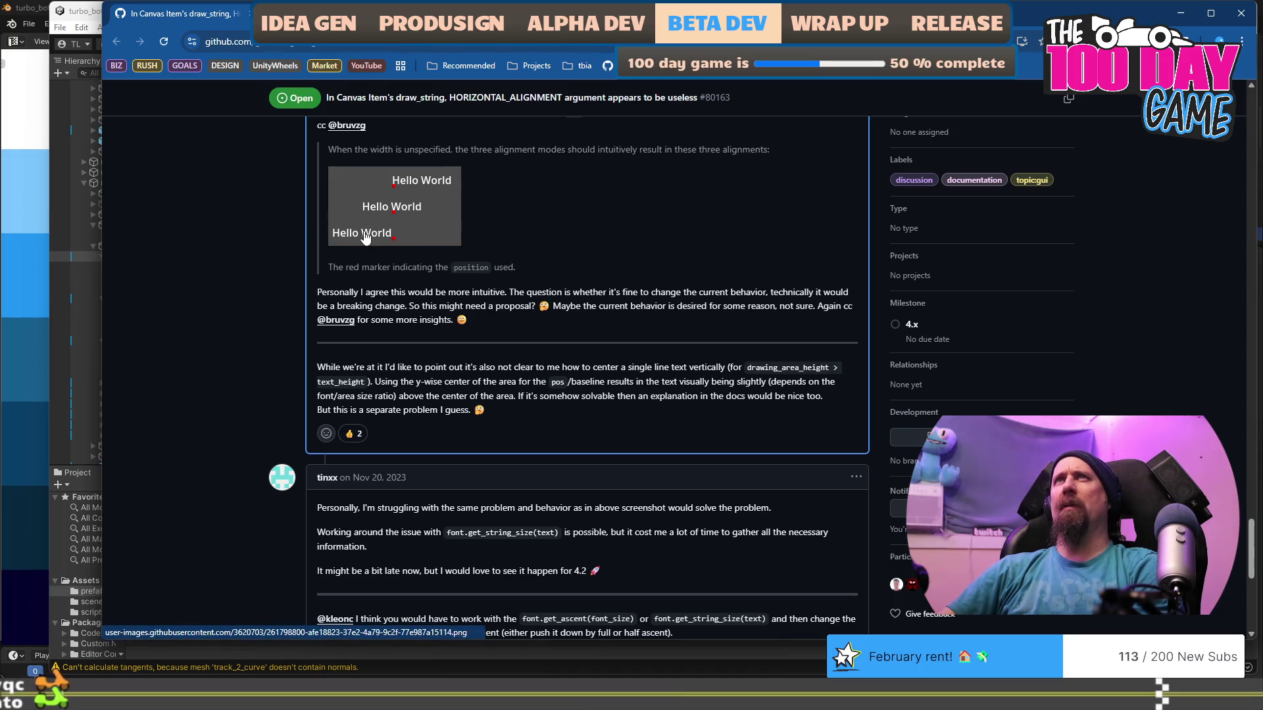
scroll(365, 238, "down", 5)
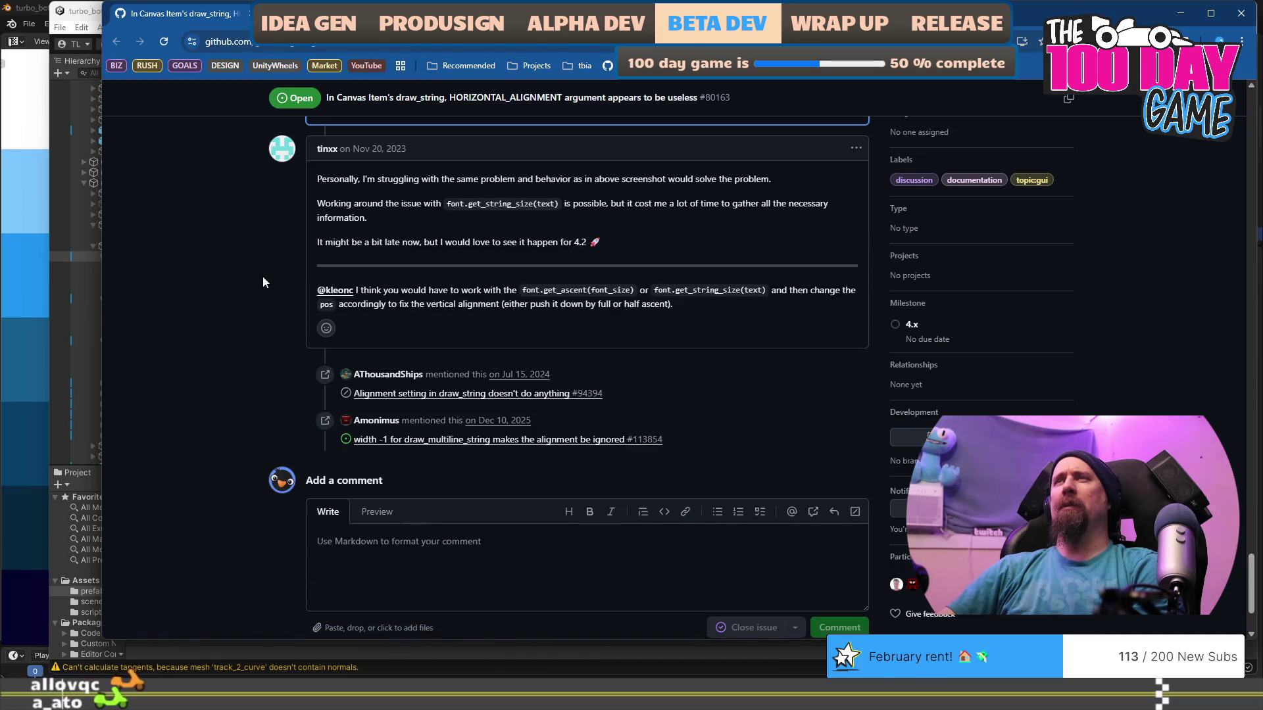
scroll(263, 277, "up", 4)
scroll(263, 277, "up", 1)
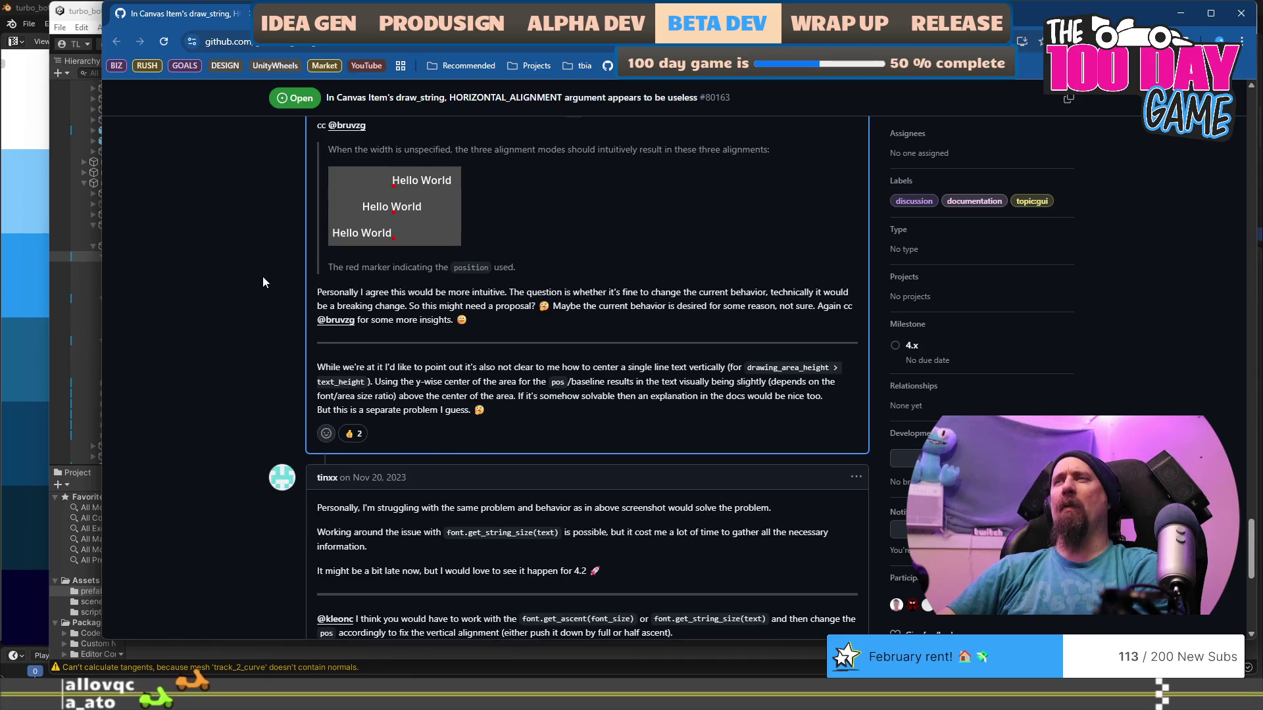
scroll(264, 277, "up", 2)
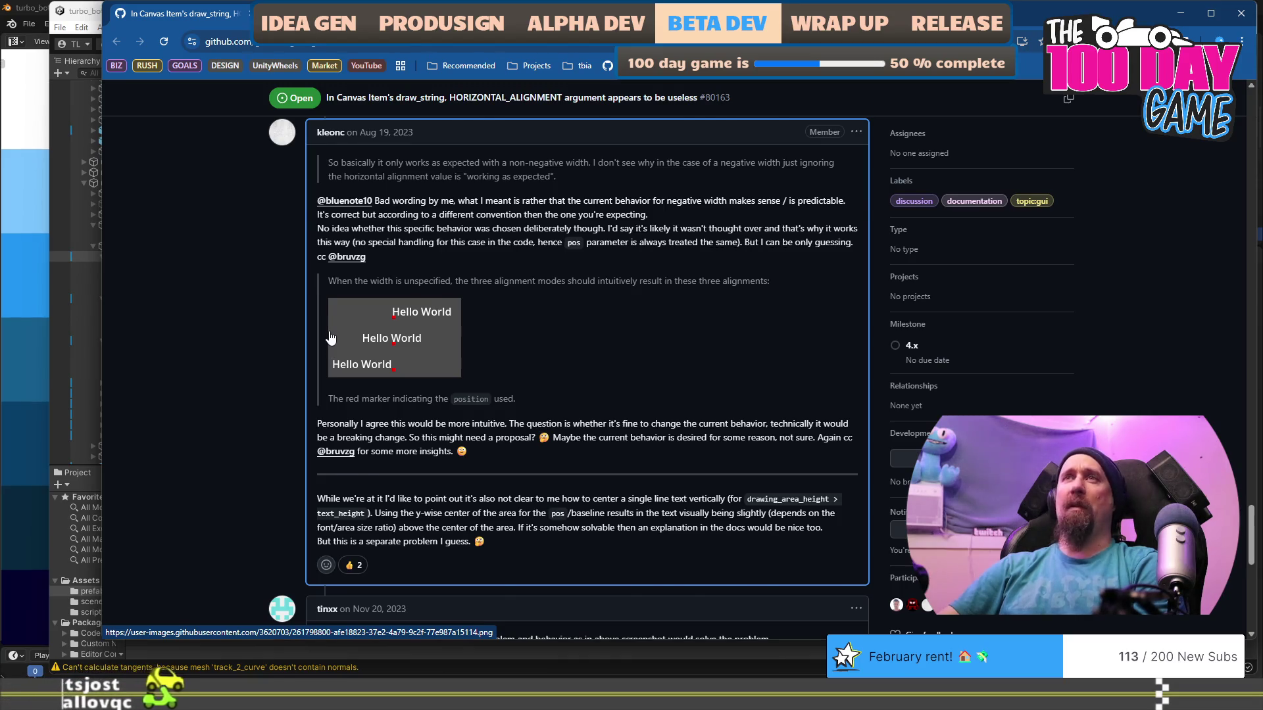
scroll(330, 338, "up", 10)
scroll(331, 337, "down", 4)
scroll(330, 332, "down", 15)
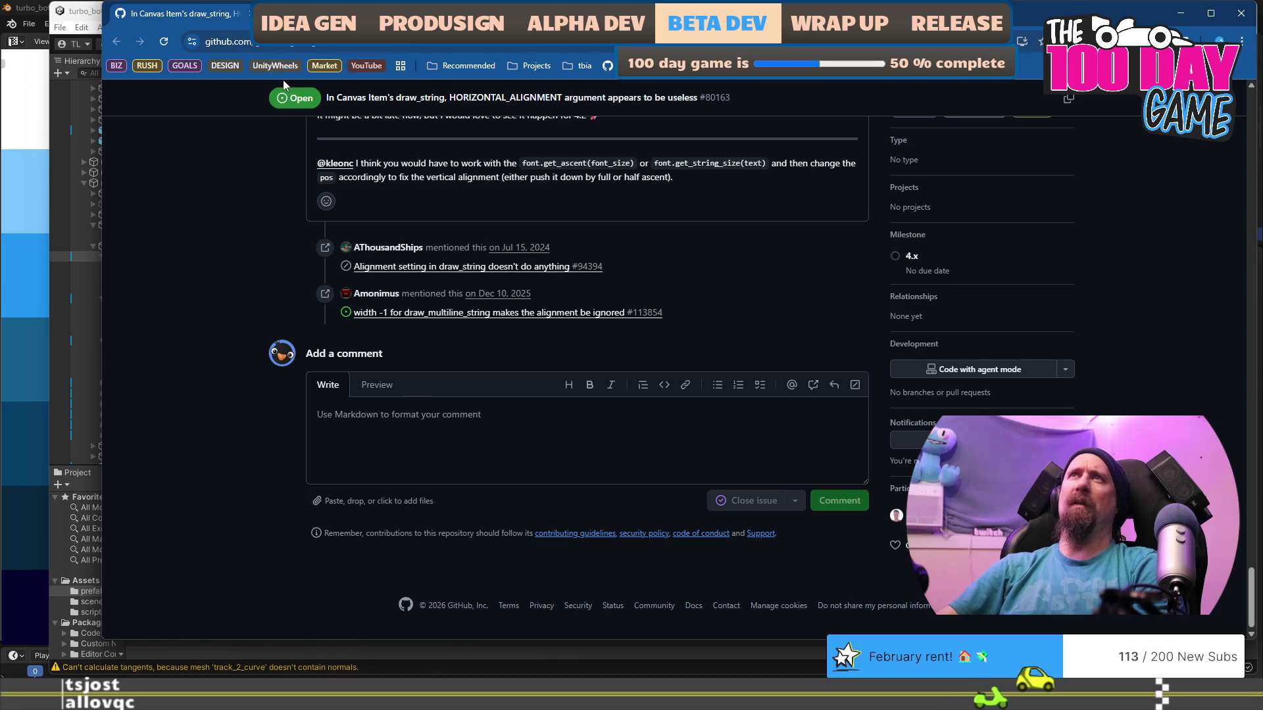
key("alt+Tab")
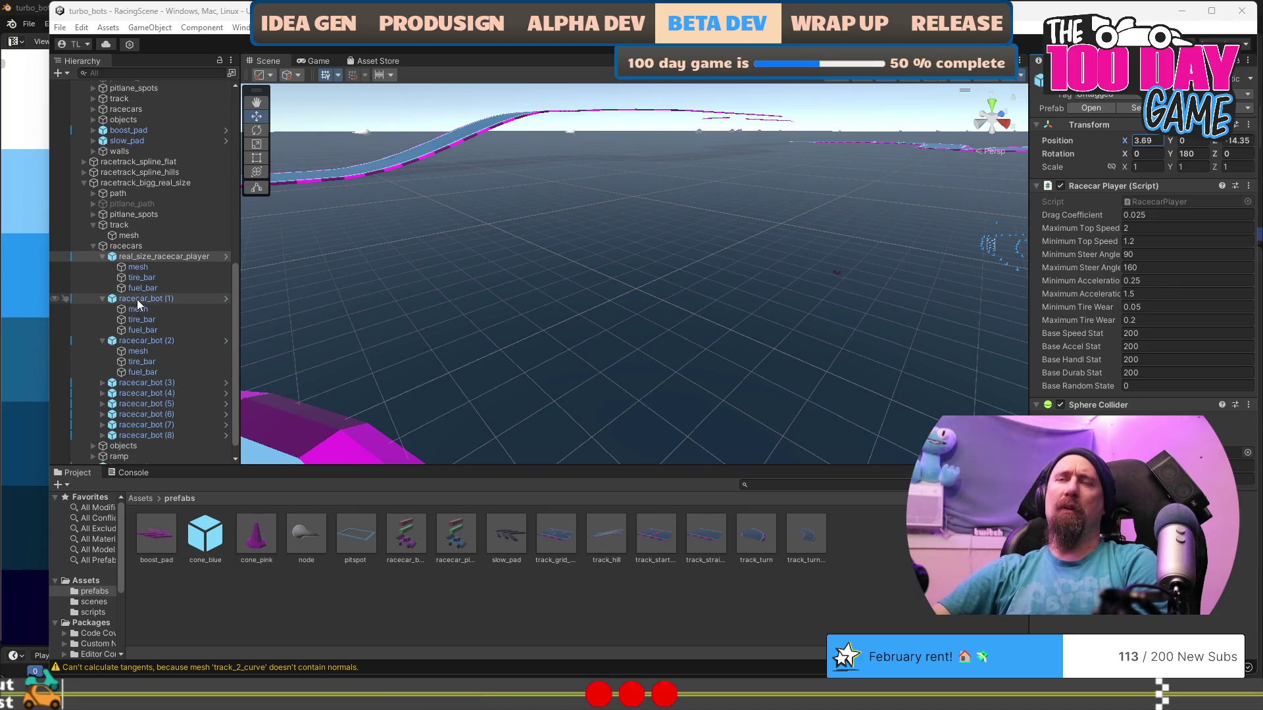
left_click(137, 298)
key("f")
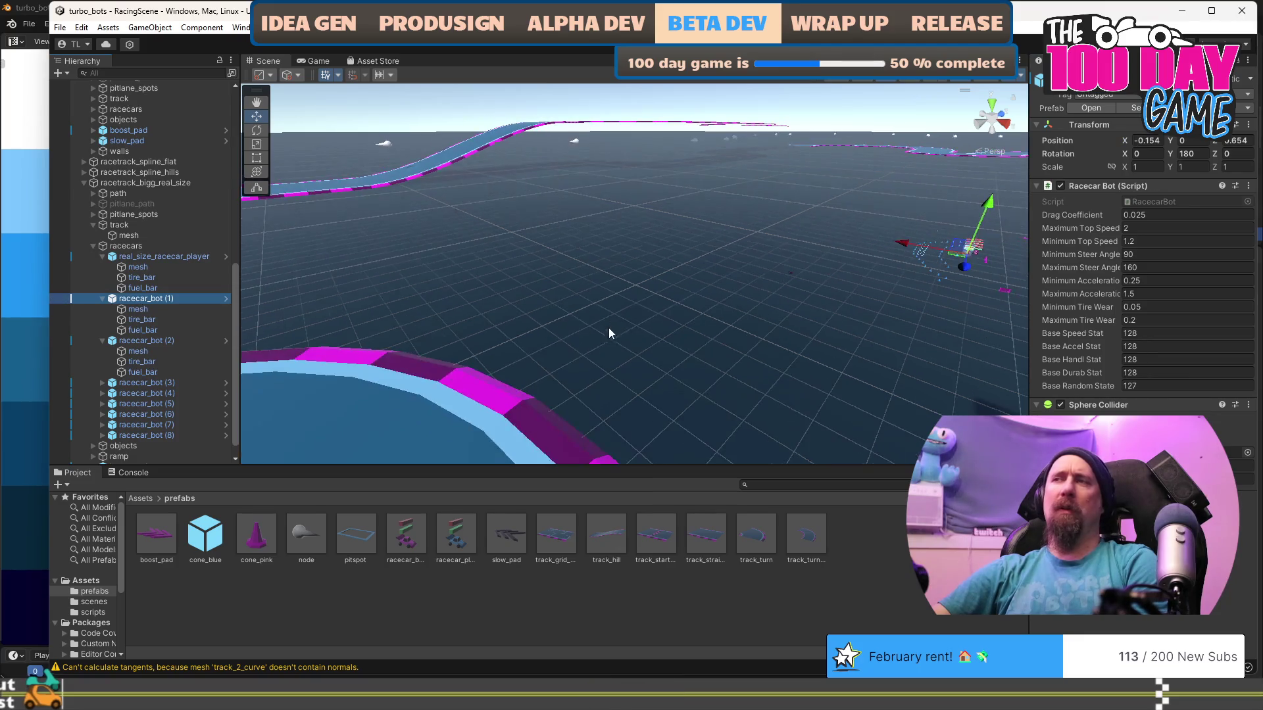
key("f")
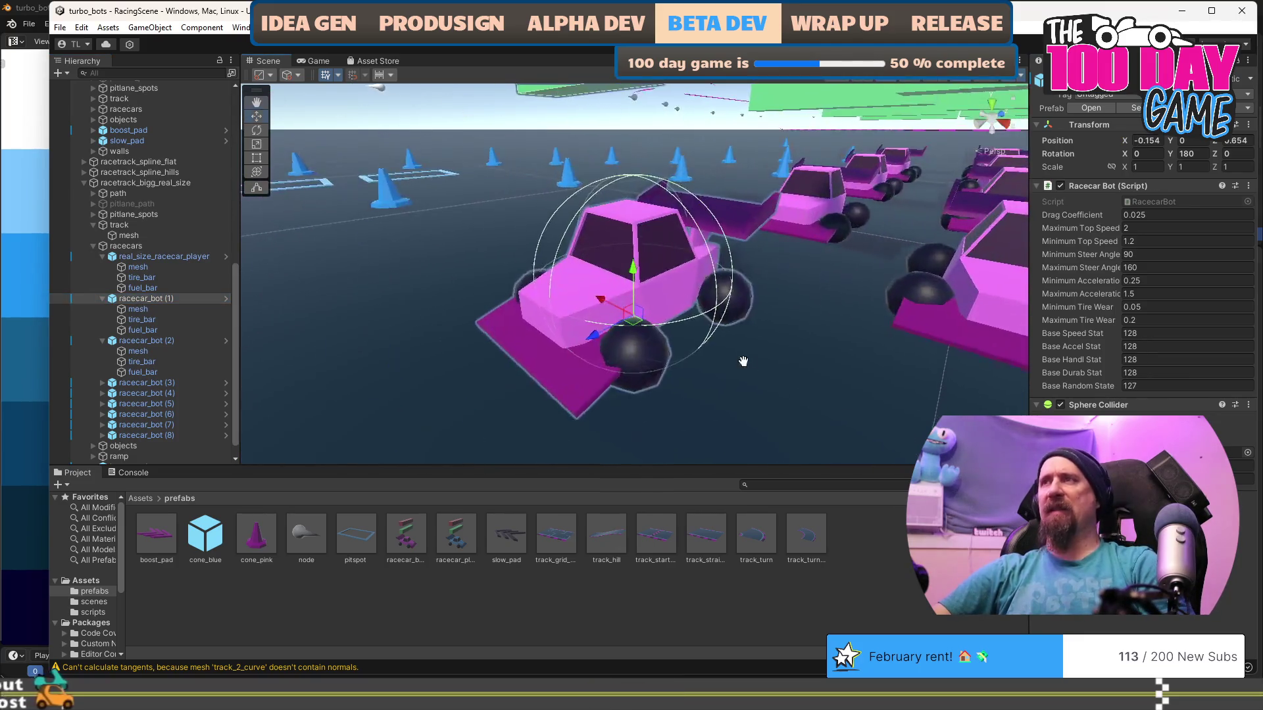
scroll(630, 373, "down", 4)
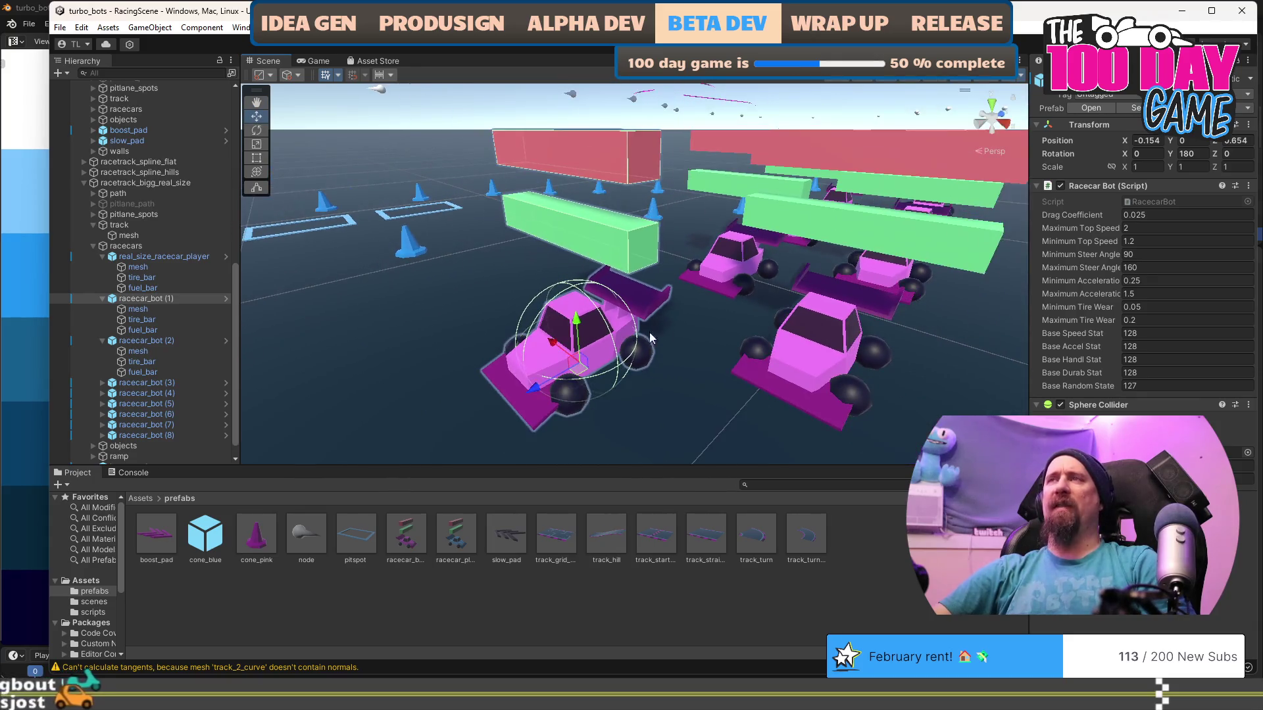
scroll(677, 358, "down", 3)
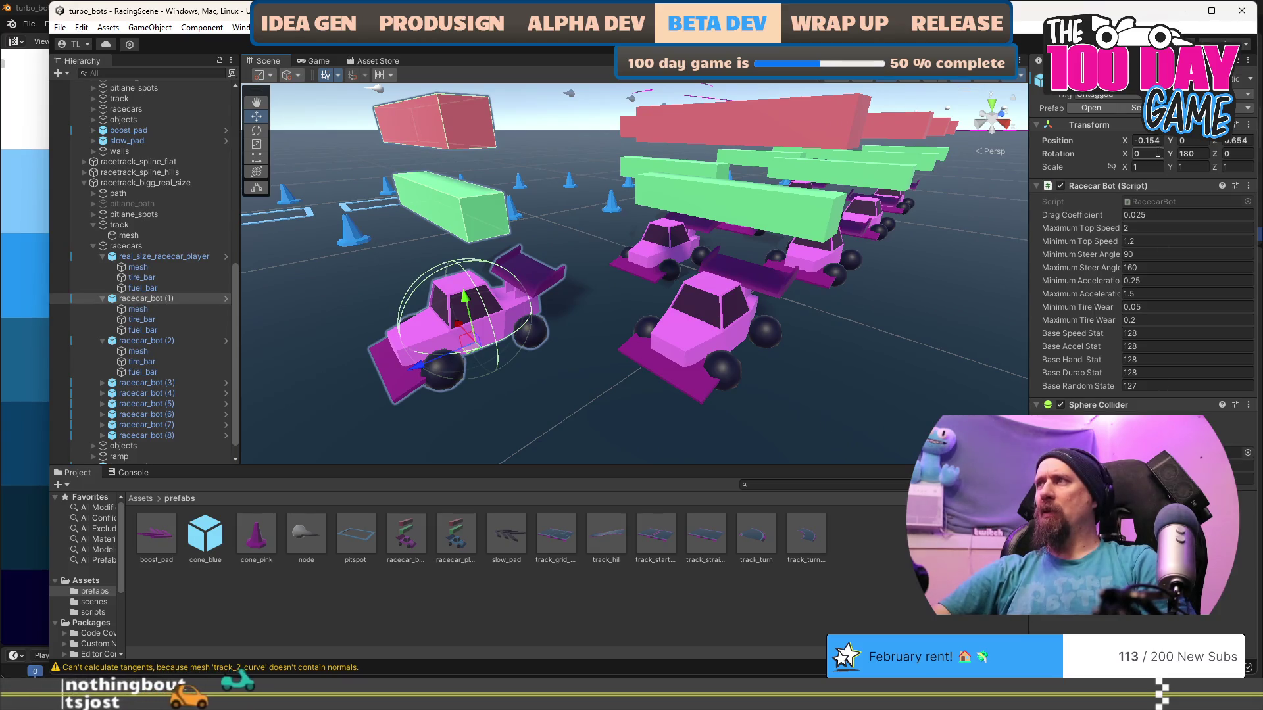
Replace the bot mesh's car_pink mesh with real_size_car_pink in its Mesh Filter.
left_click(138, 308)
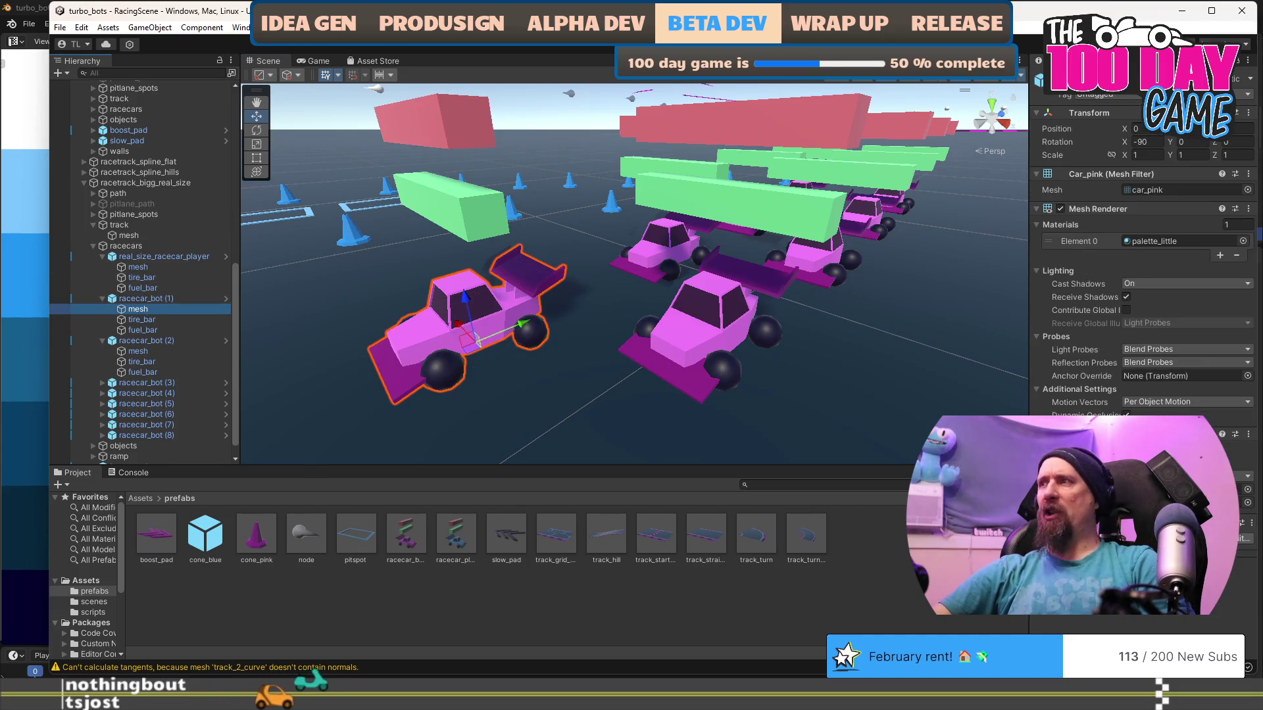
left_click(1247, 502)
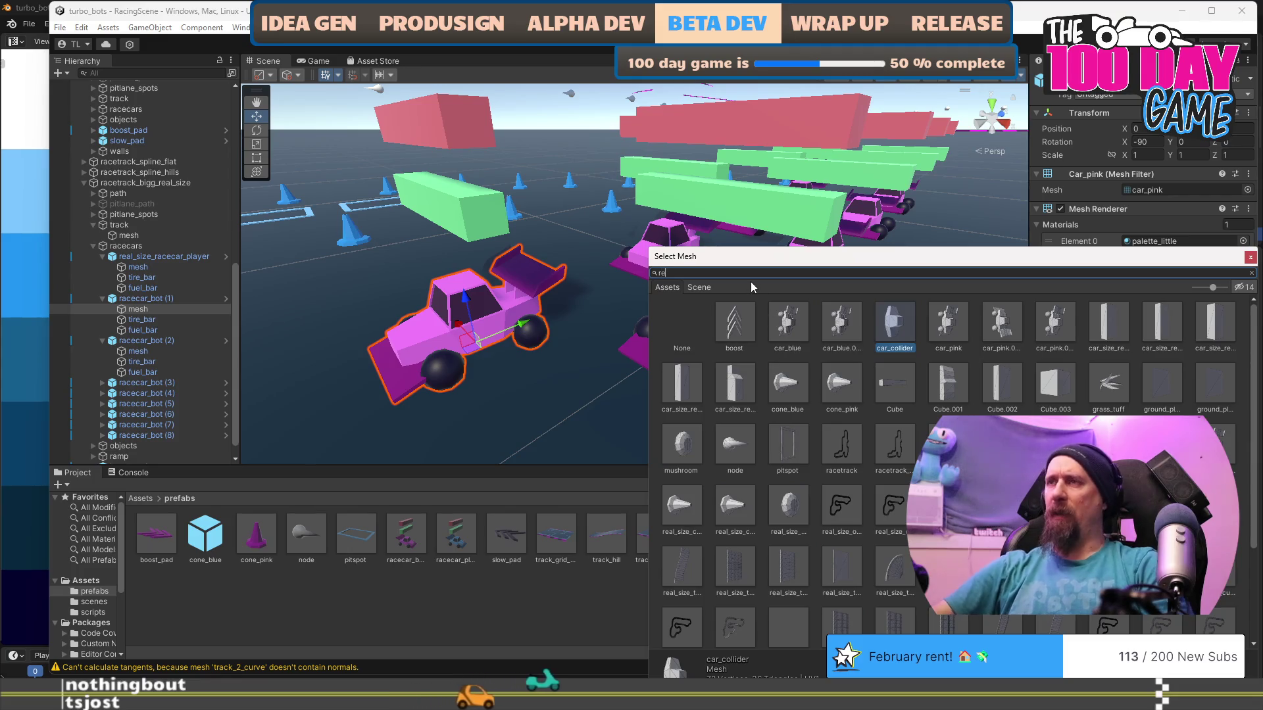
type("real")
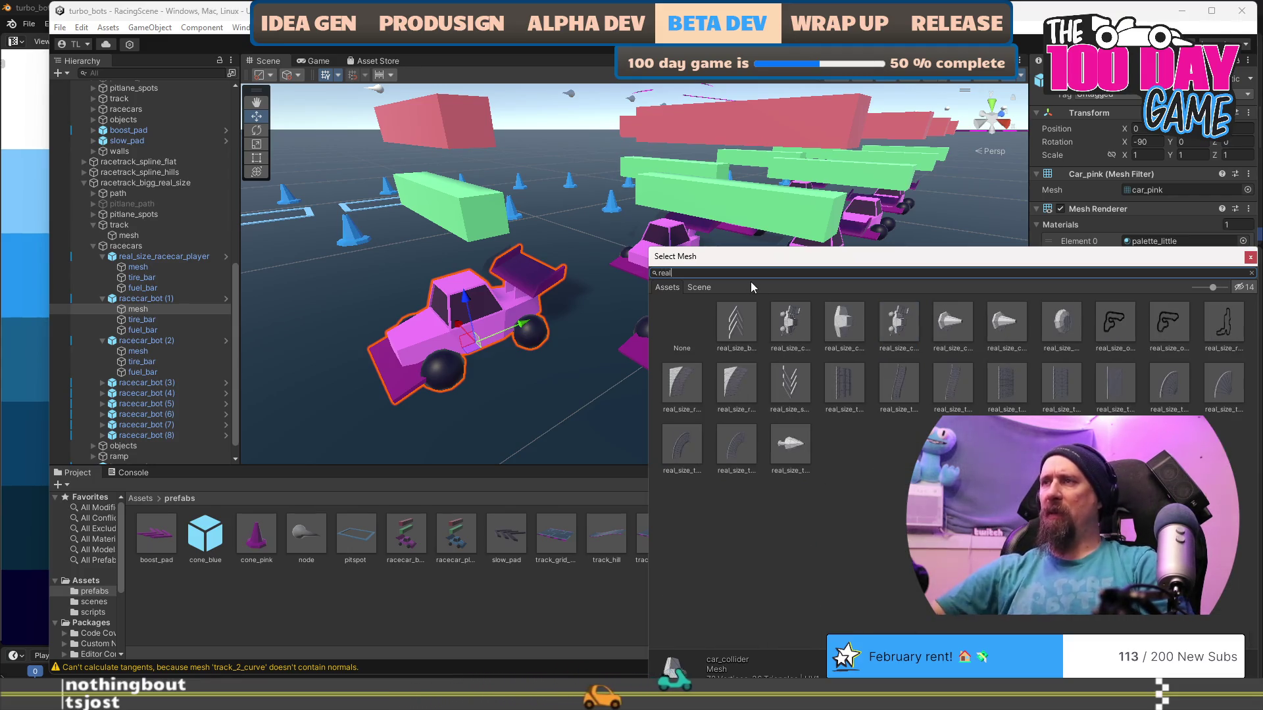
key("Escape")
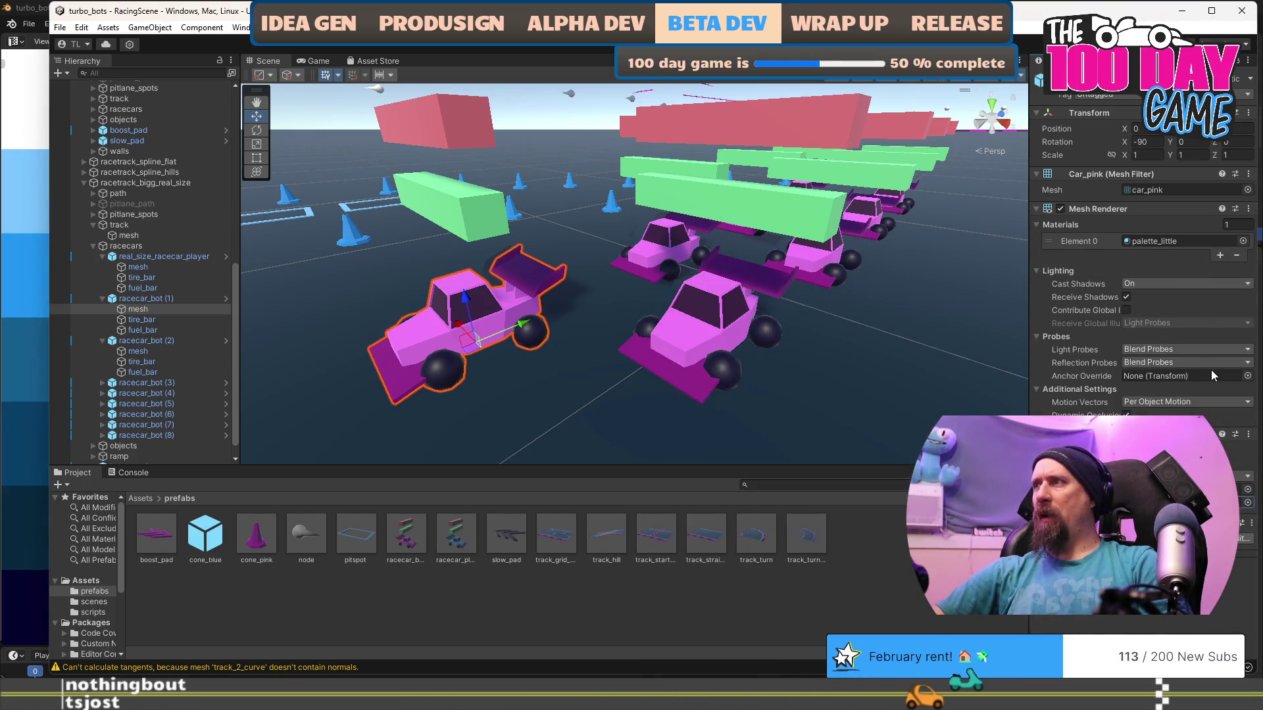
left_click(1214, 187)
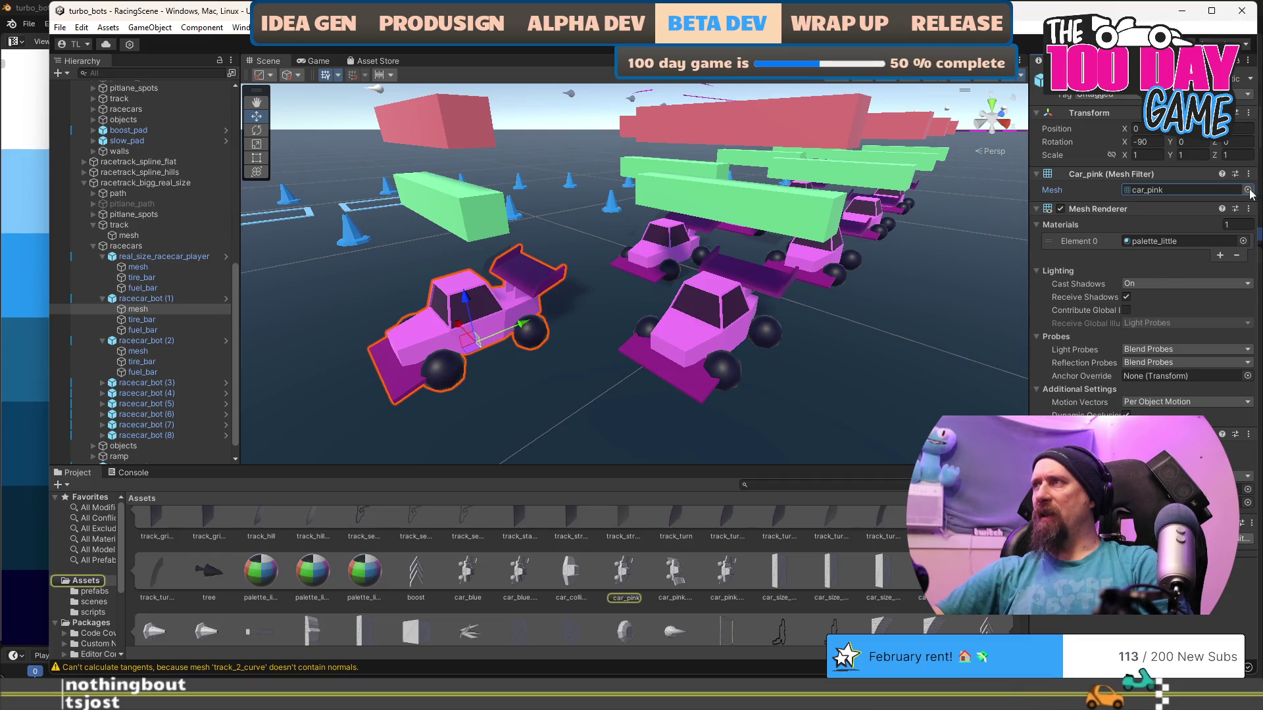
left_click(1247, 190)
type("real")
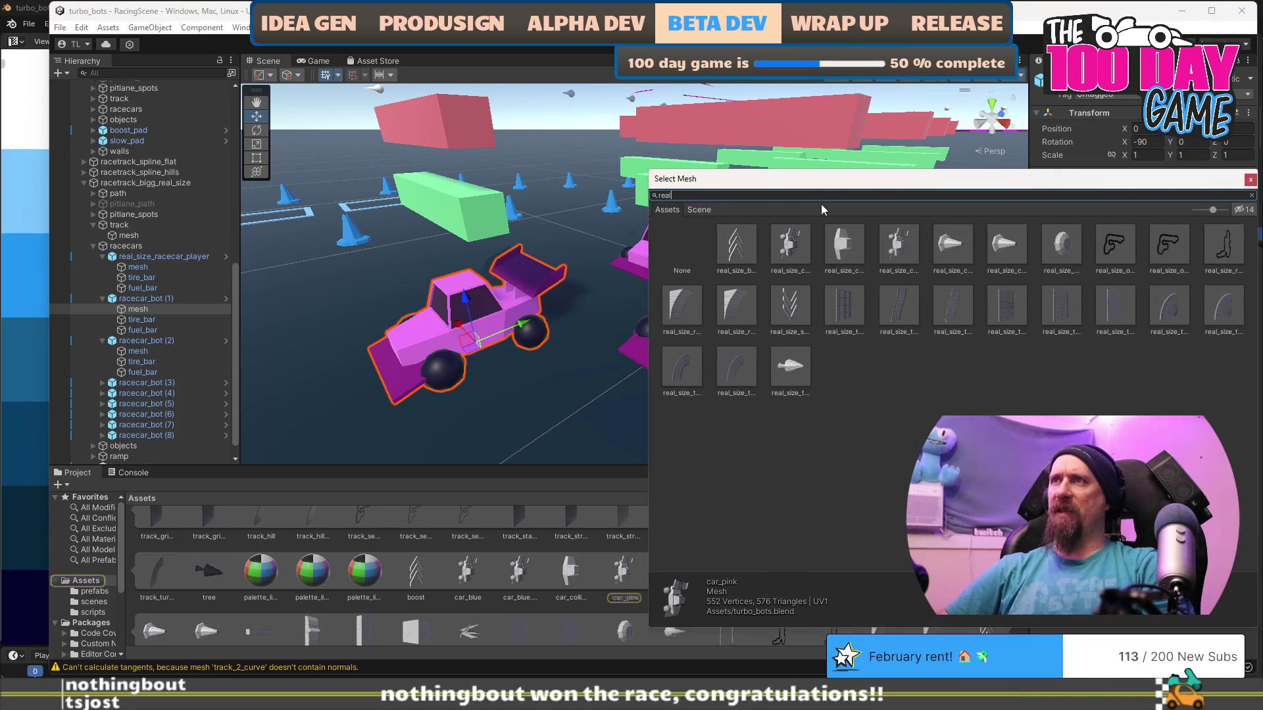
left_click(889, 243)
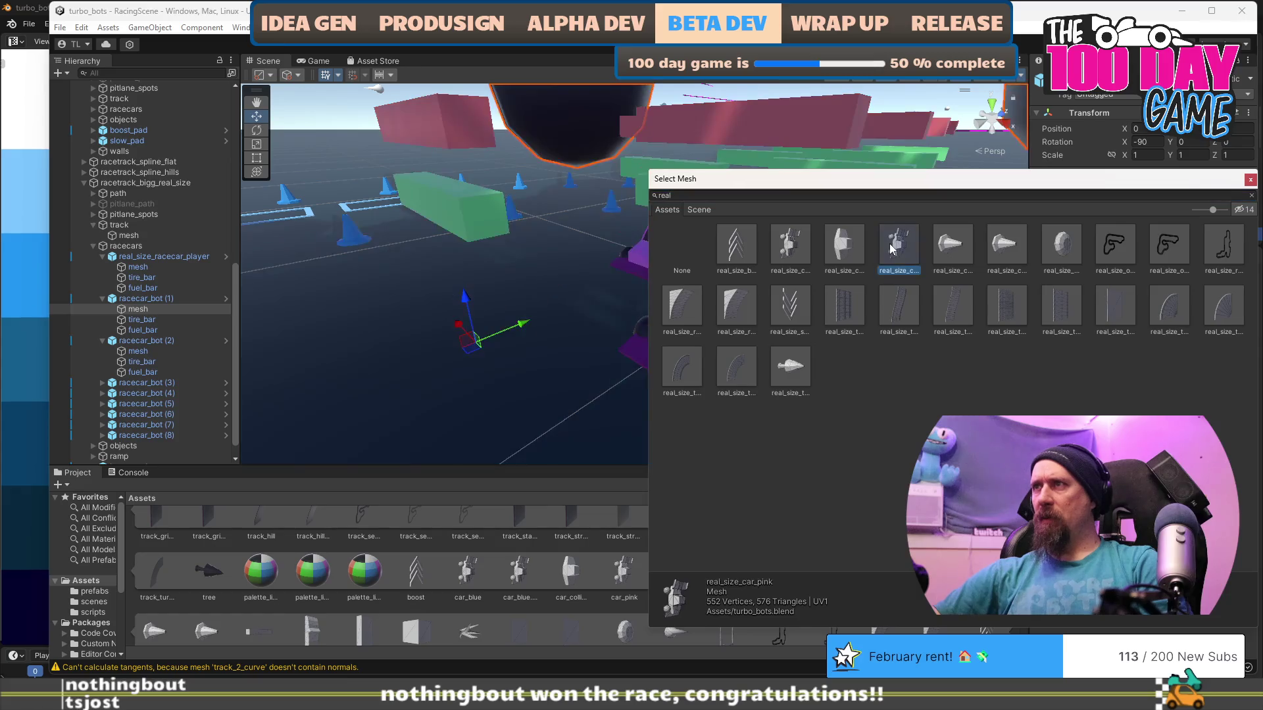
double_click(889, 244)
scroll(783, 246, "up", 5)
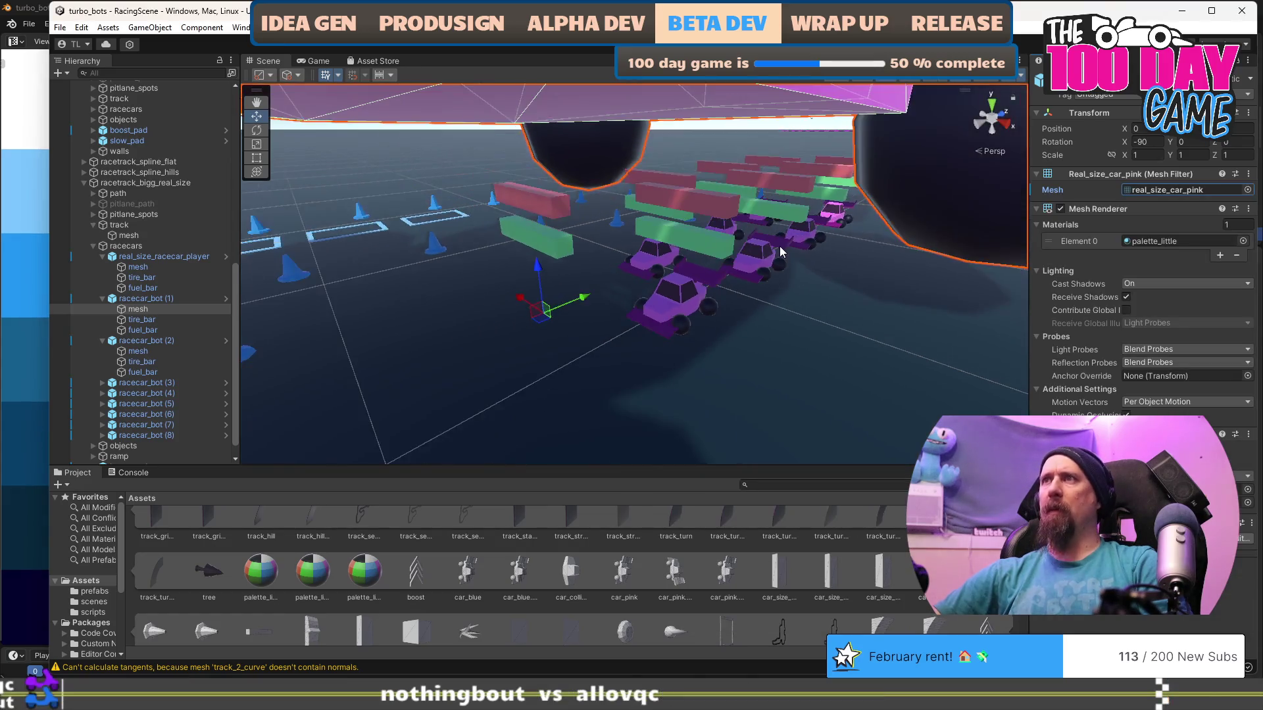
scroll(780, 246, "down", 3)
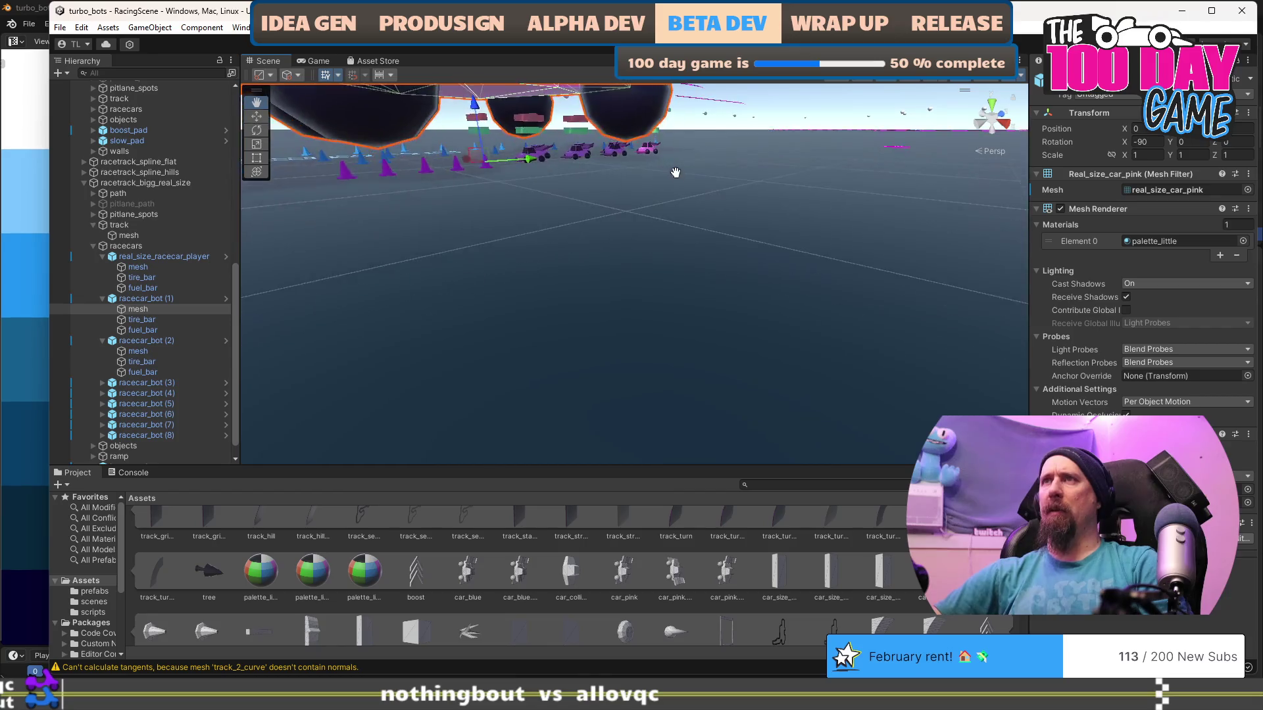
Raise the bot's tire_bar and fuel_bar together above the enlarged car.
left_click_drag(744, 279, 755, 342)
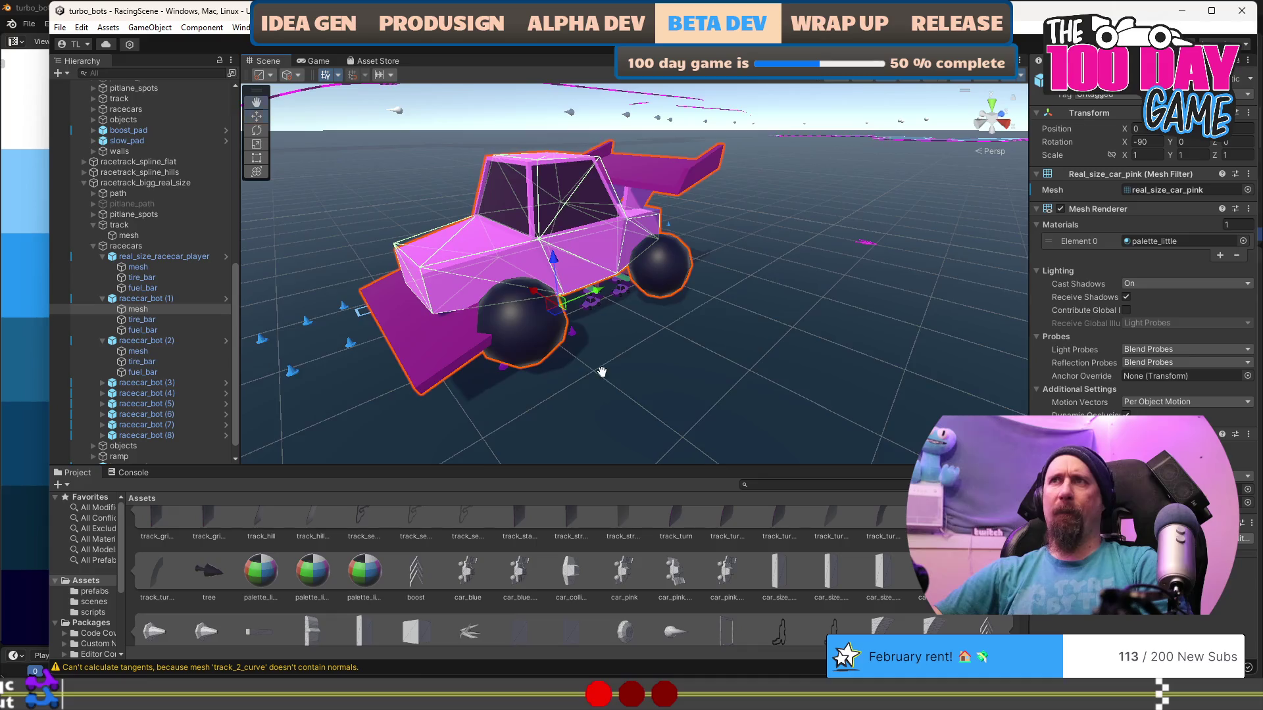
left_click_drag(597, 368, 583, 346)
left_click(159, 319)
left_click_drag(394, 302, 427, 317)
left_click(181, 329, "ctrl")
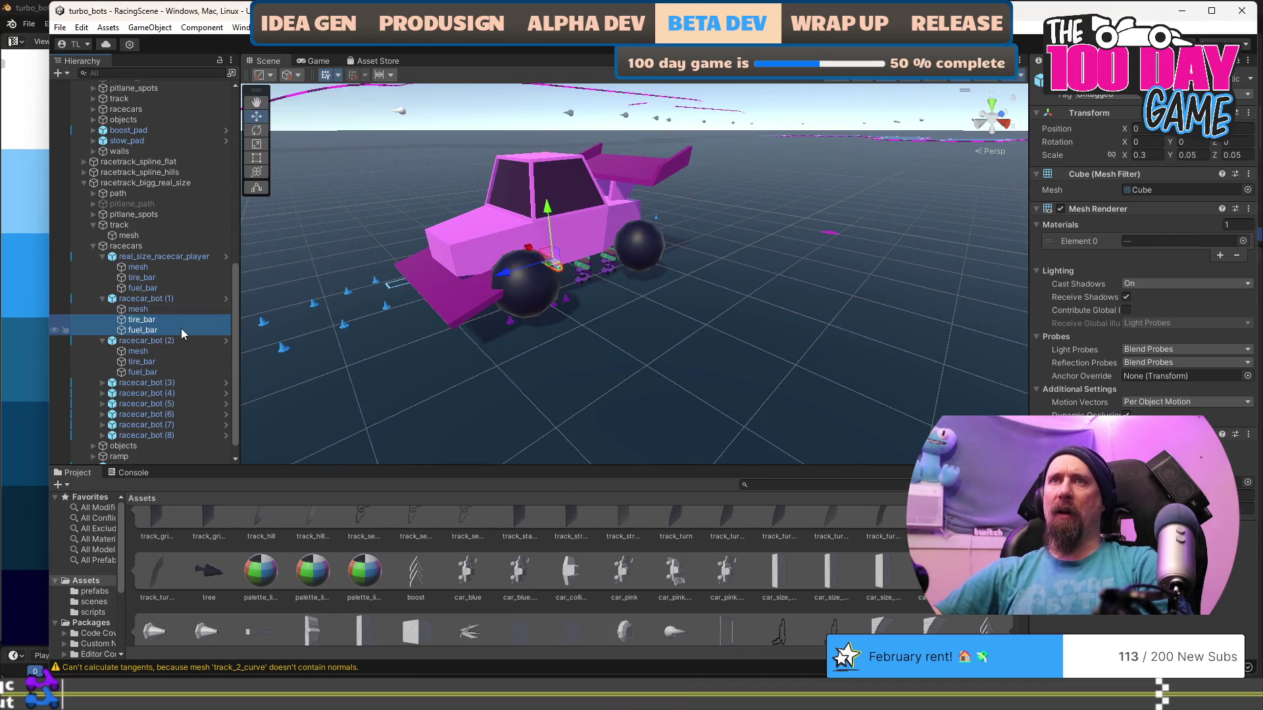
left_click_drag(550, 220, 506, 63)
Scale the tire_bar to 3.75, 0.625, 0.625 and lift it above the car.
left_click(160, 319)
left_click(1156, 155)
type("0")
key("Tab")
left_click(1156, 155)
type("0.3")
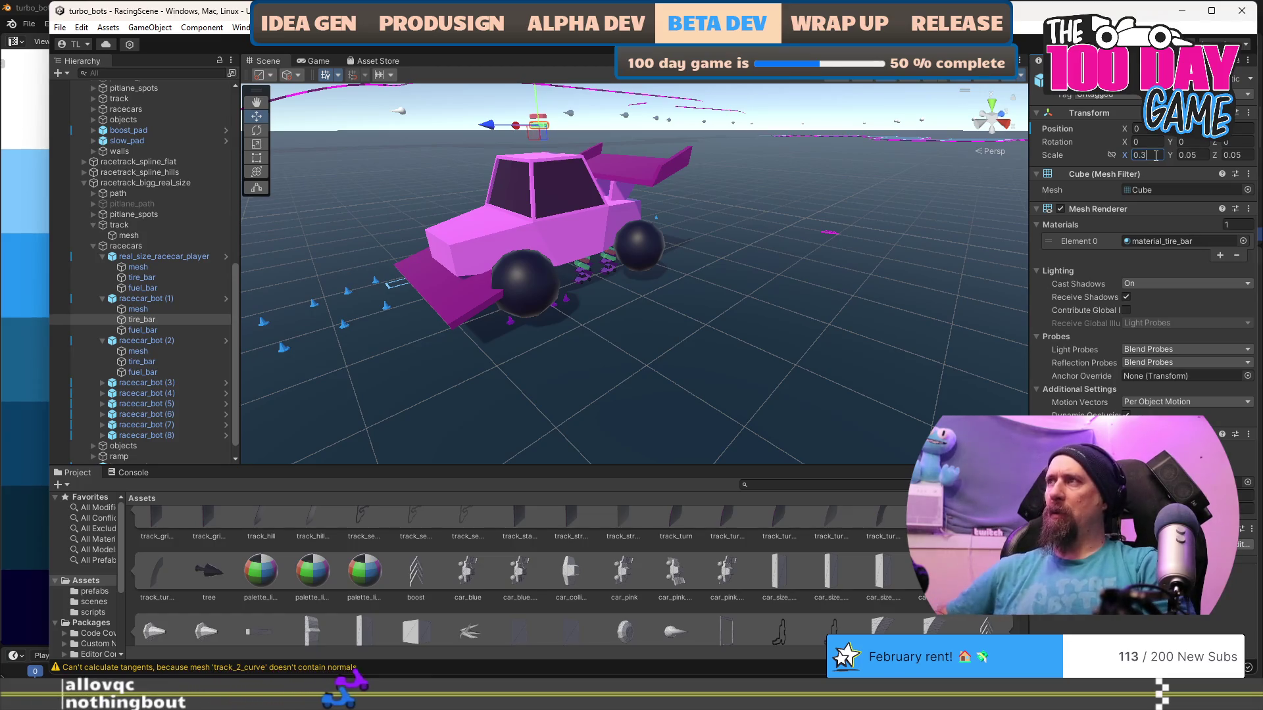
type("*12.5")
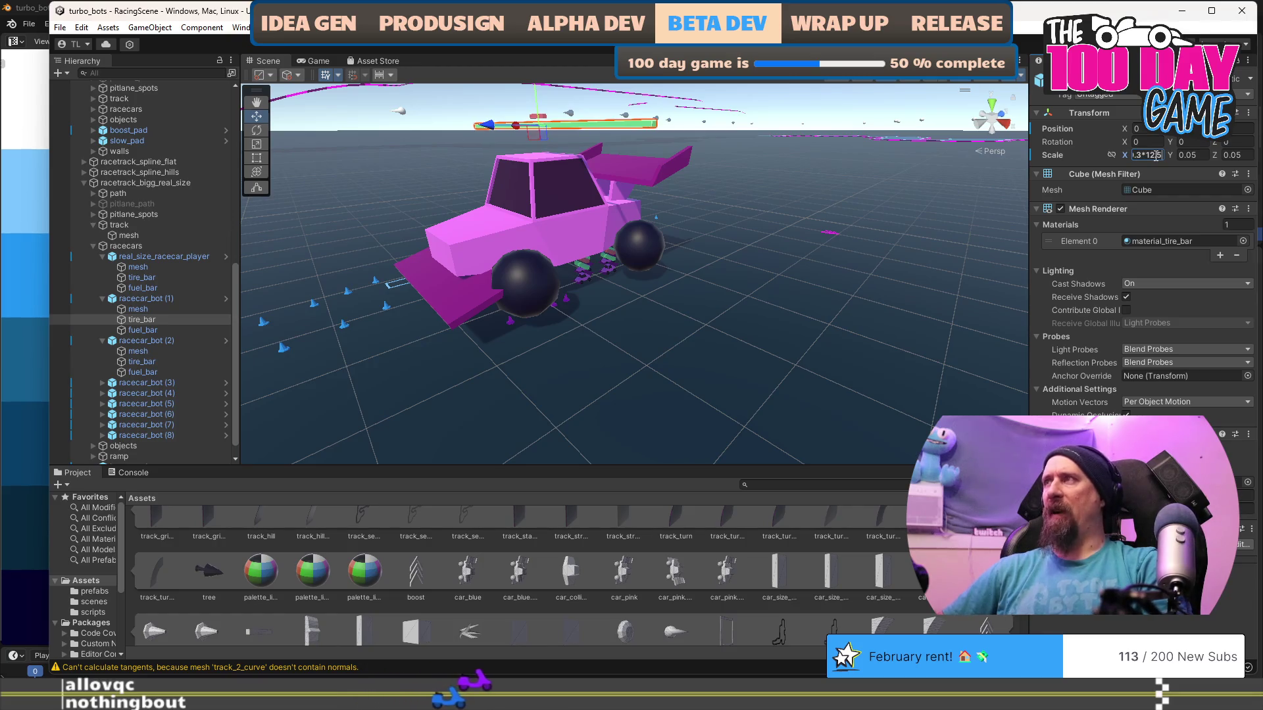
key("Tab")
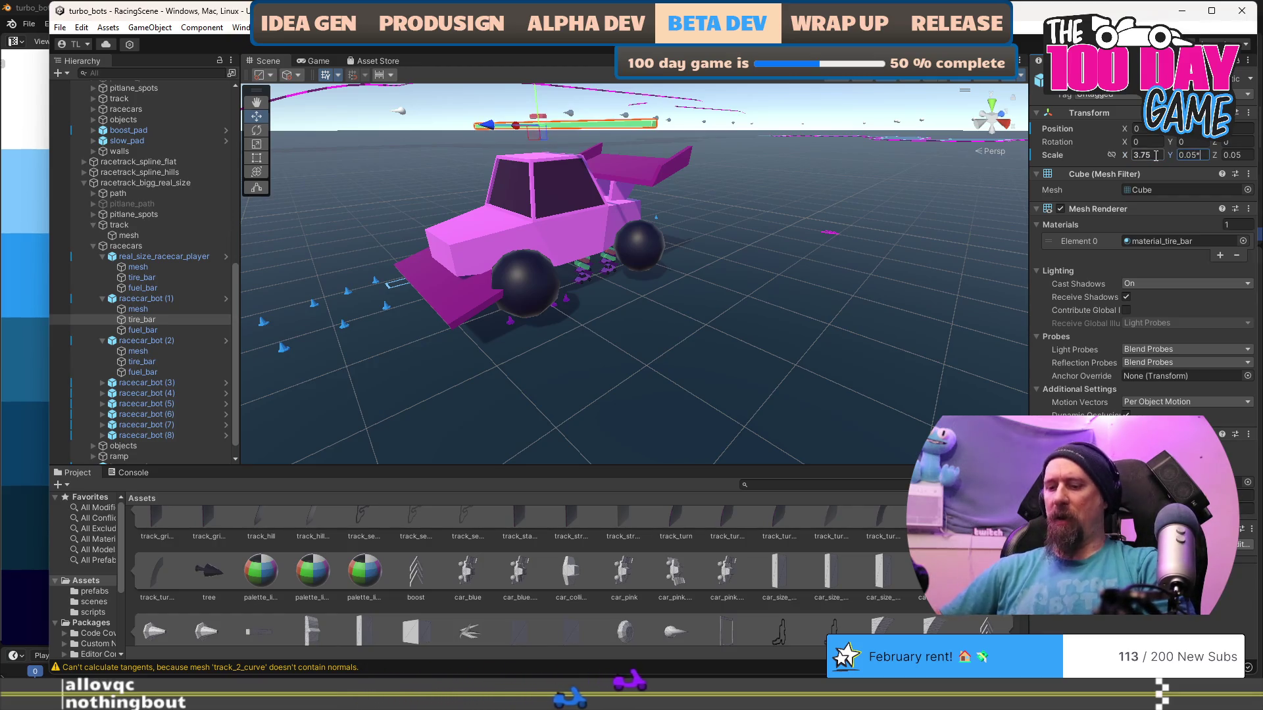
type("12.5")
key("Tab")
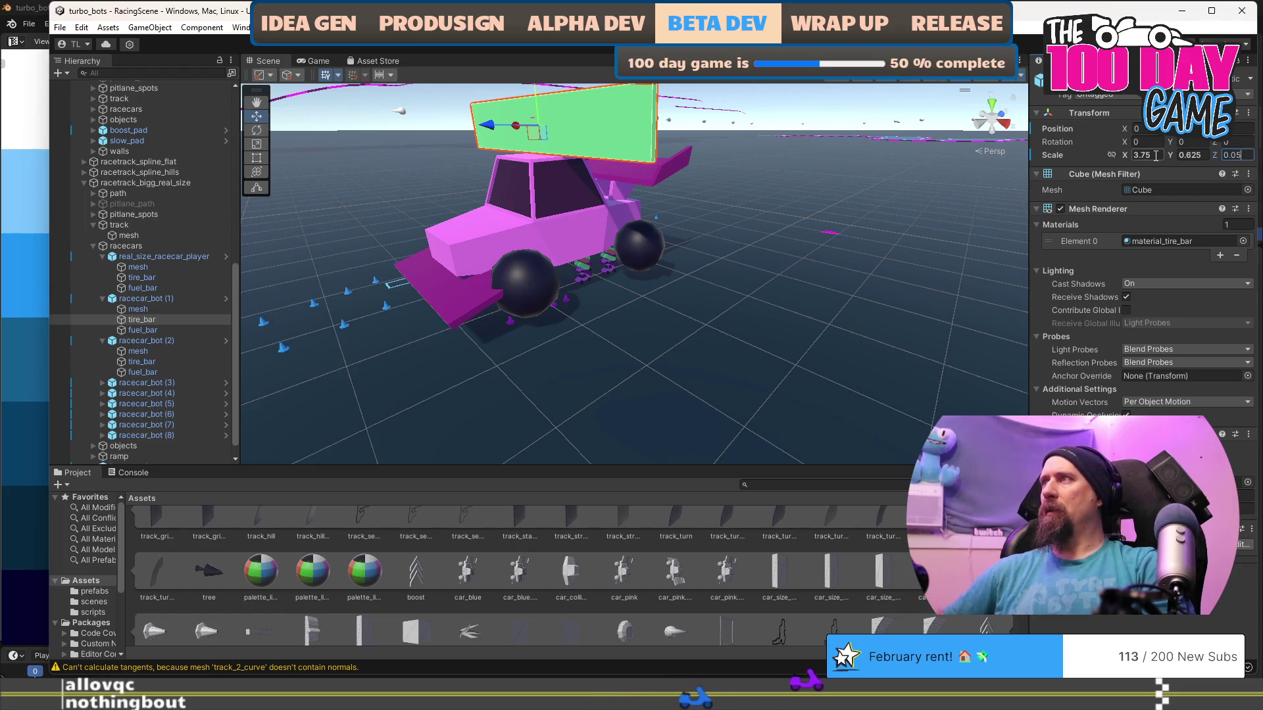
type("*1")
type("5")
key("Return")
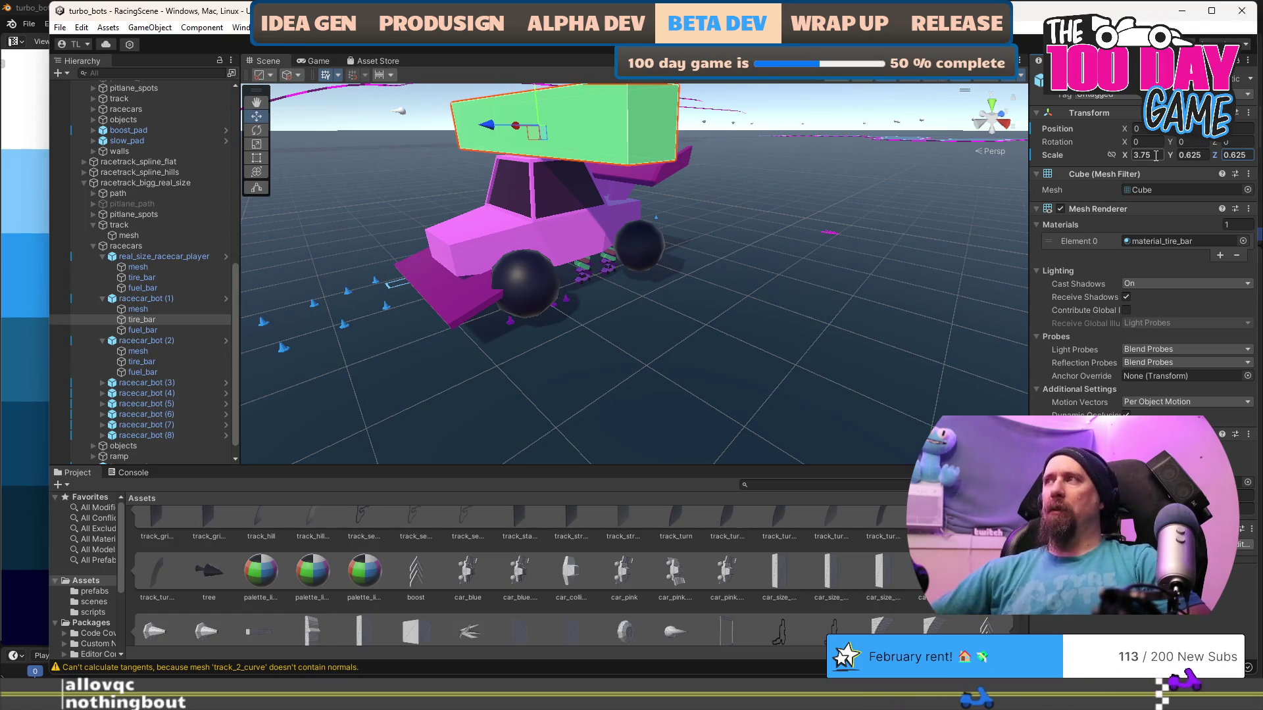
scroll(642, 267, "down", 5)
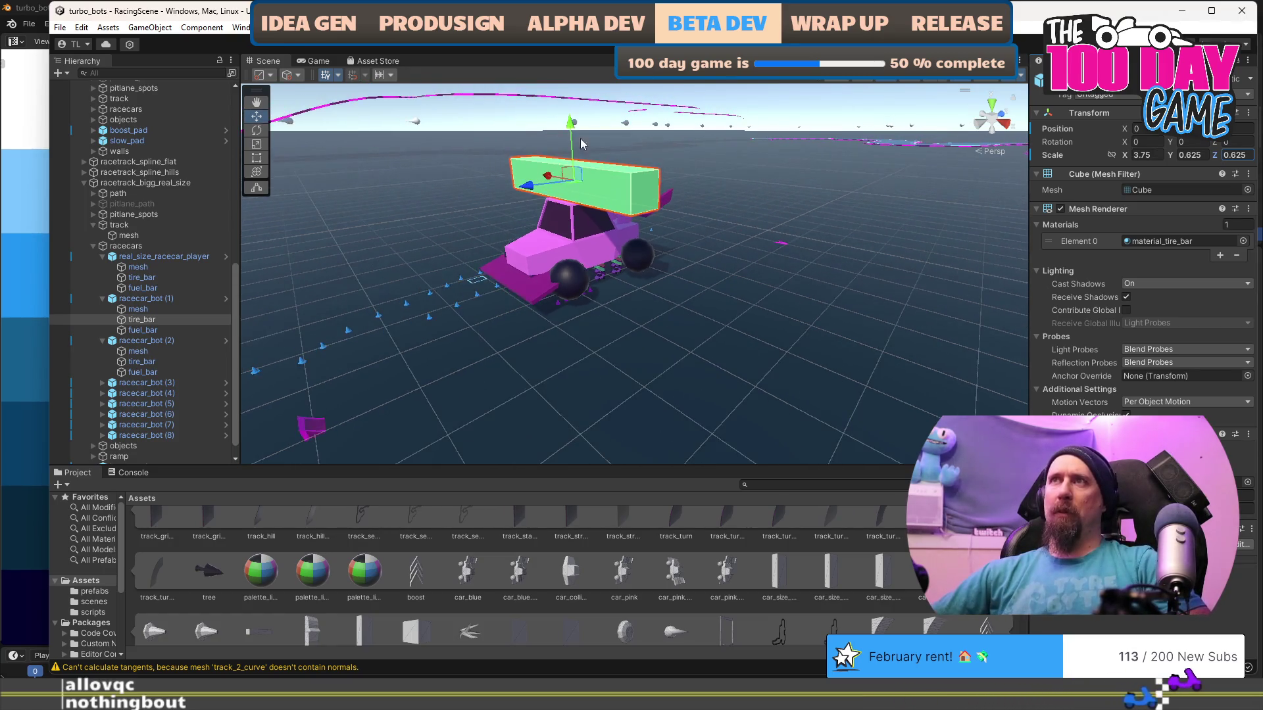
left_click_drag(571, 121, 570, 100)
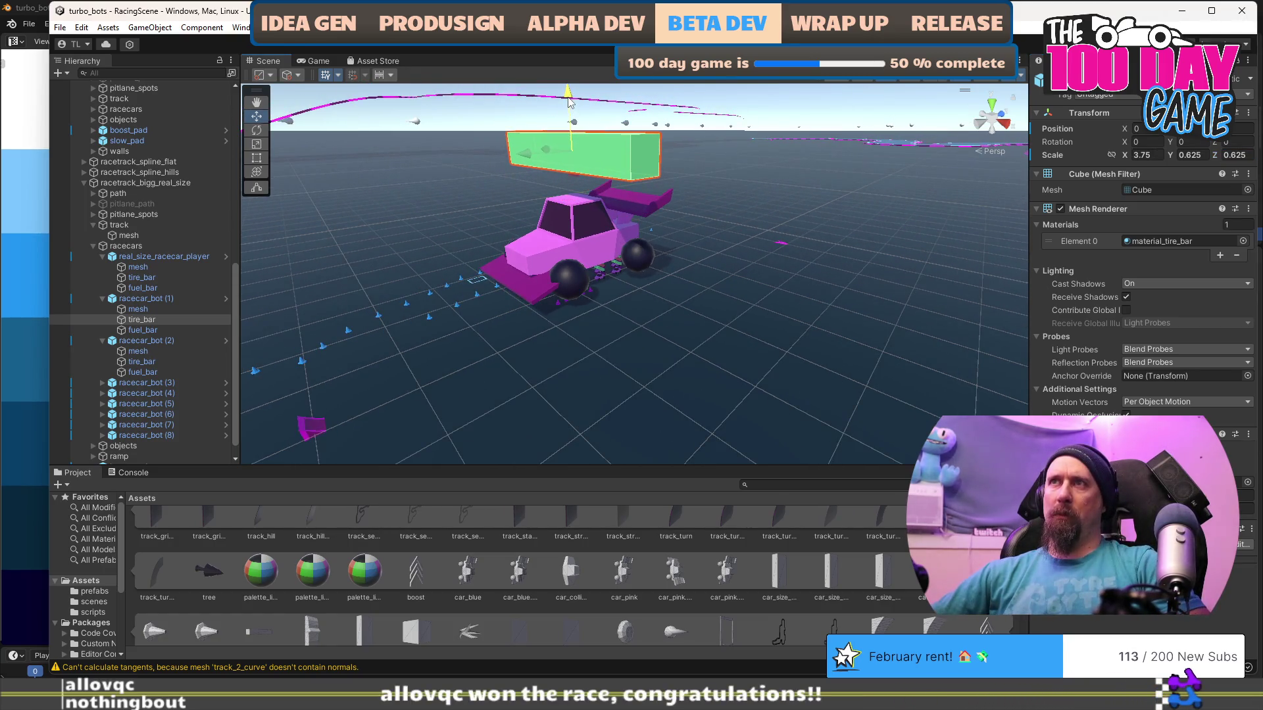
Multiply the fuel_bar's Y and Z scale by 12.5 to match the real-size car.
left_click(164, 329)
scroll(604, 283, "down", 2)
mouse_move(604, 283)
left_mouse_down()
mouse_move(779, 258)
mouse_move(750, 254)
left_mouse_up()
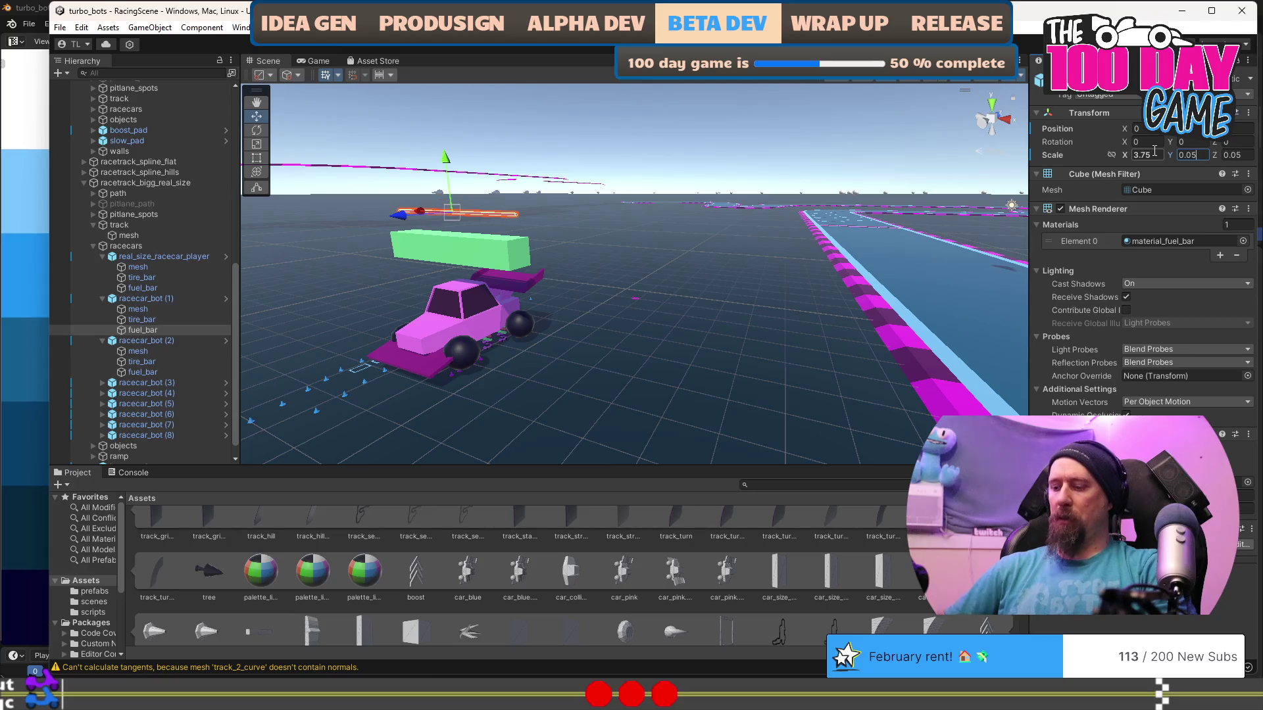
type("*12.5")
key("End")
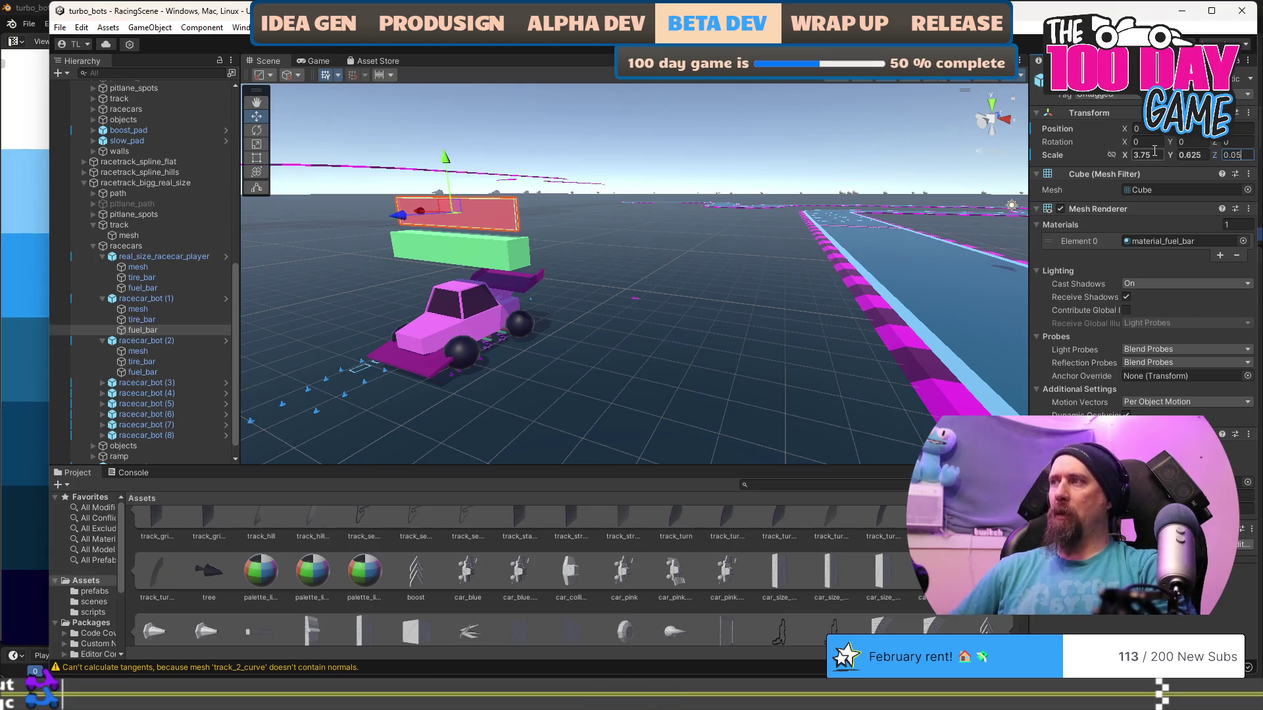
type("*12.5")
key("Return")
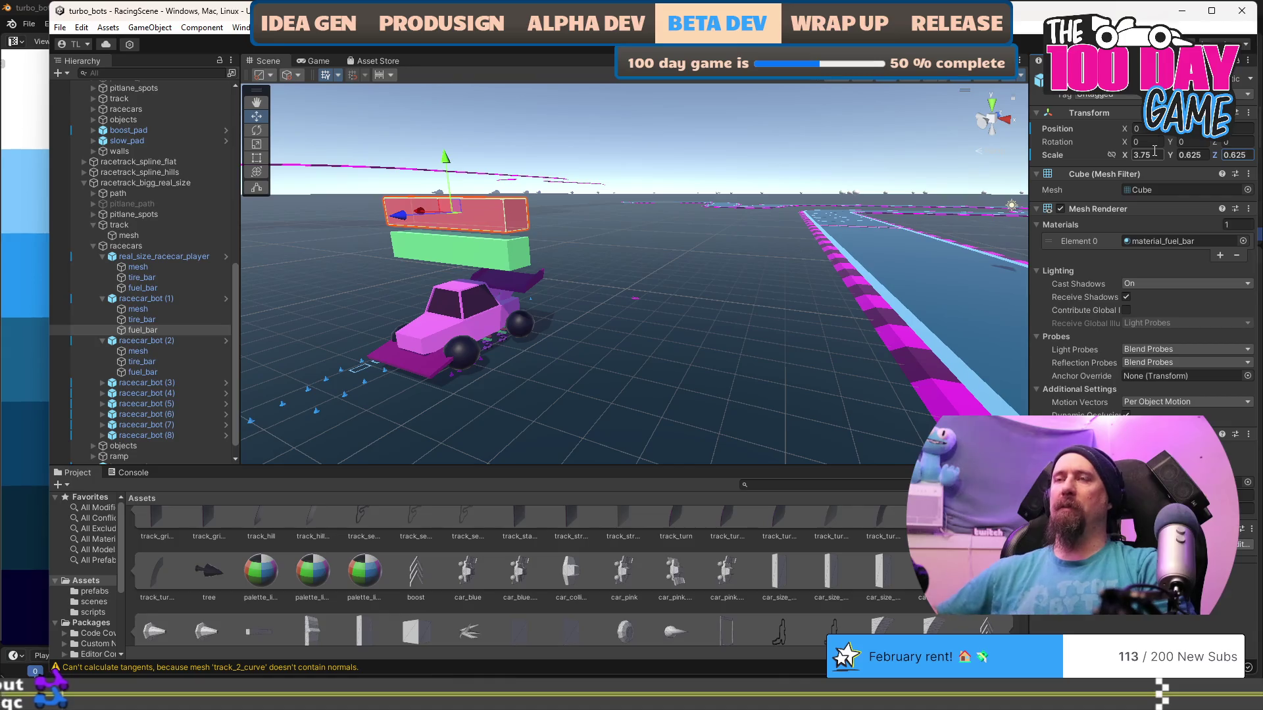
mouse_move(636, 290)
left_mouse_down()
mouse_move(670, 297)
mouse_move(500, 331)
left_mouse_up()
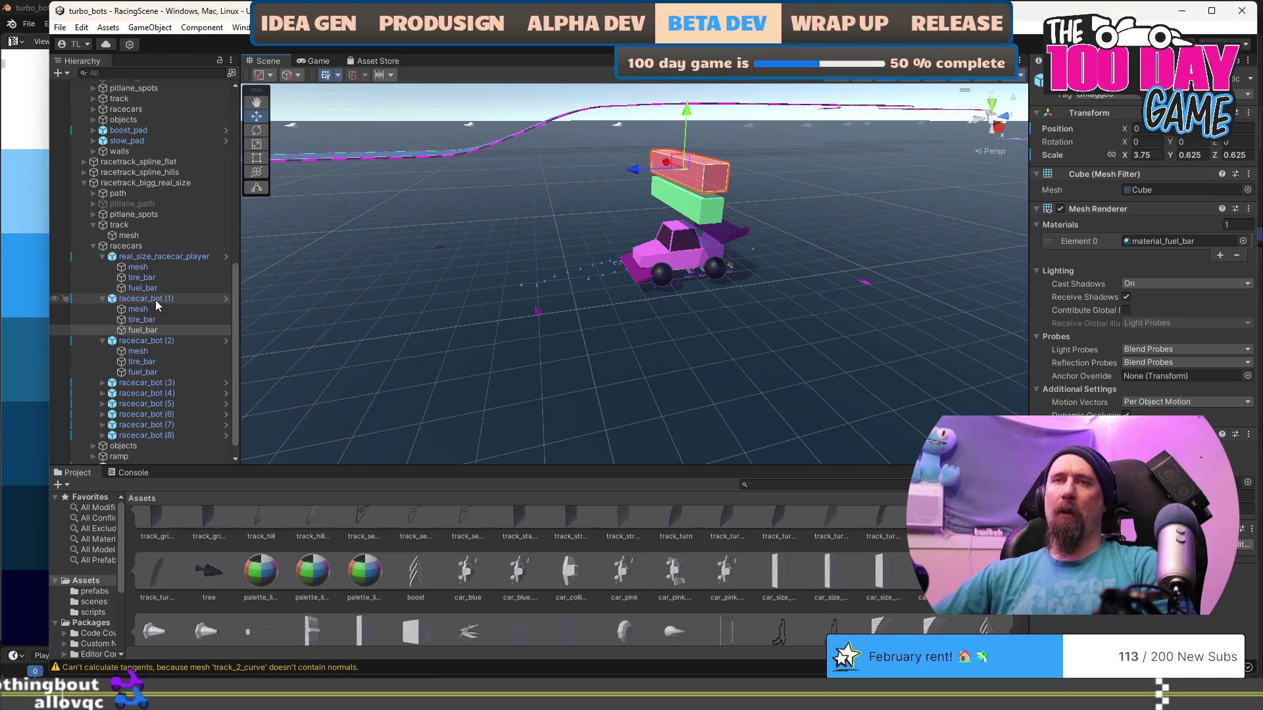
Show the prefabs folder and rename racecar_bot (1) to real_size_racecar_bot.
left_click_drag(122, 561, 170, 562)
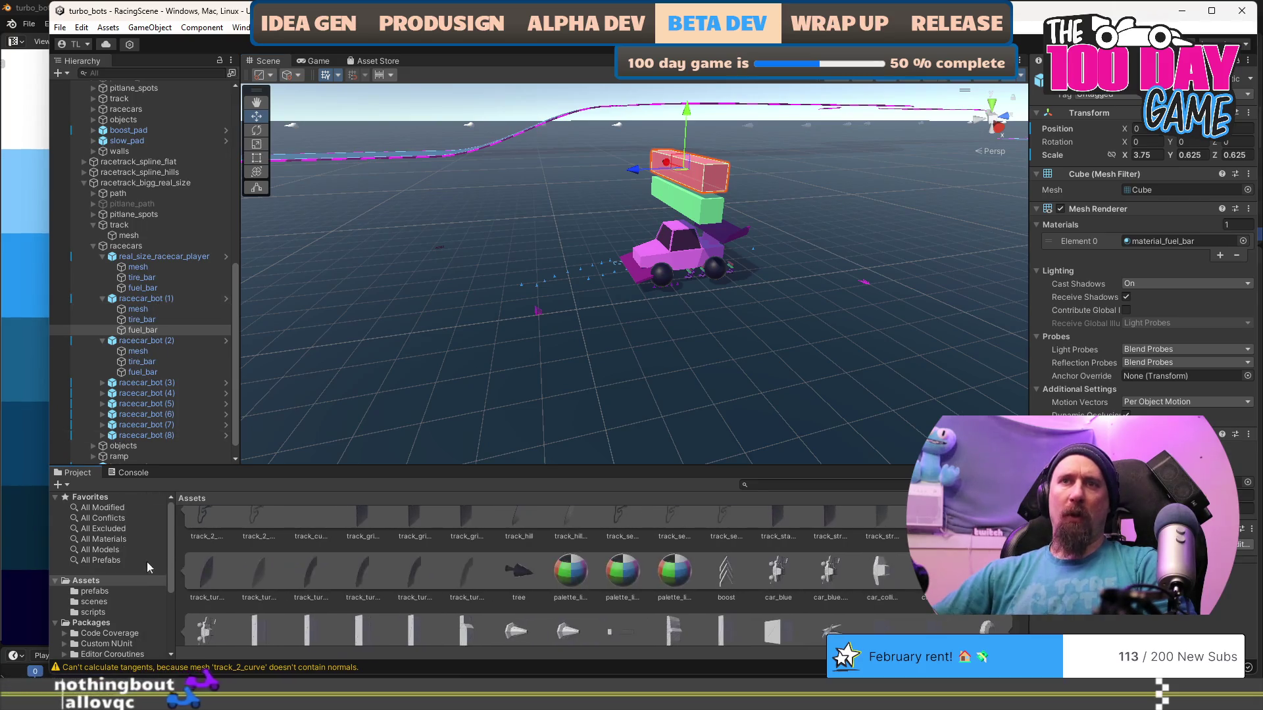
scroll(113, 578, "down", 2)
left_click(108, 554)
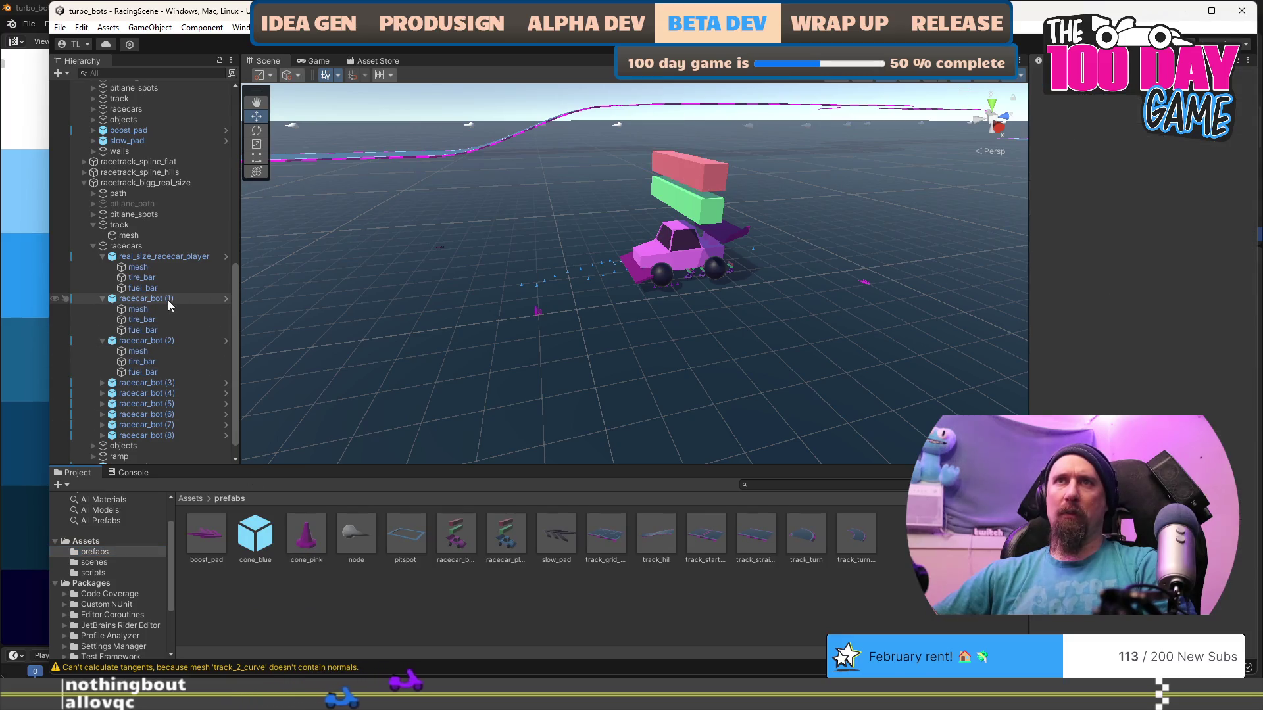
left_click(156, 299)
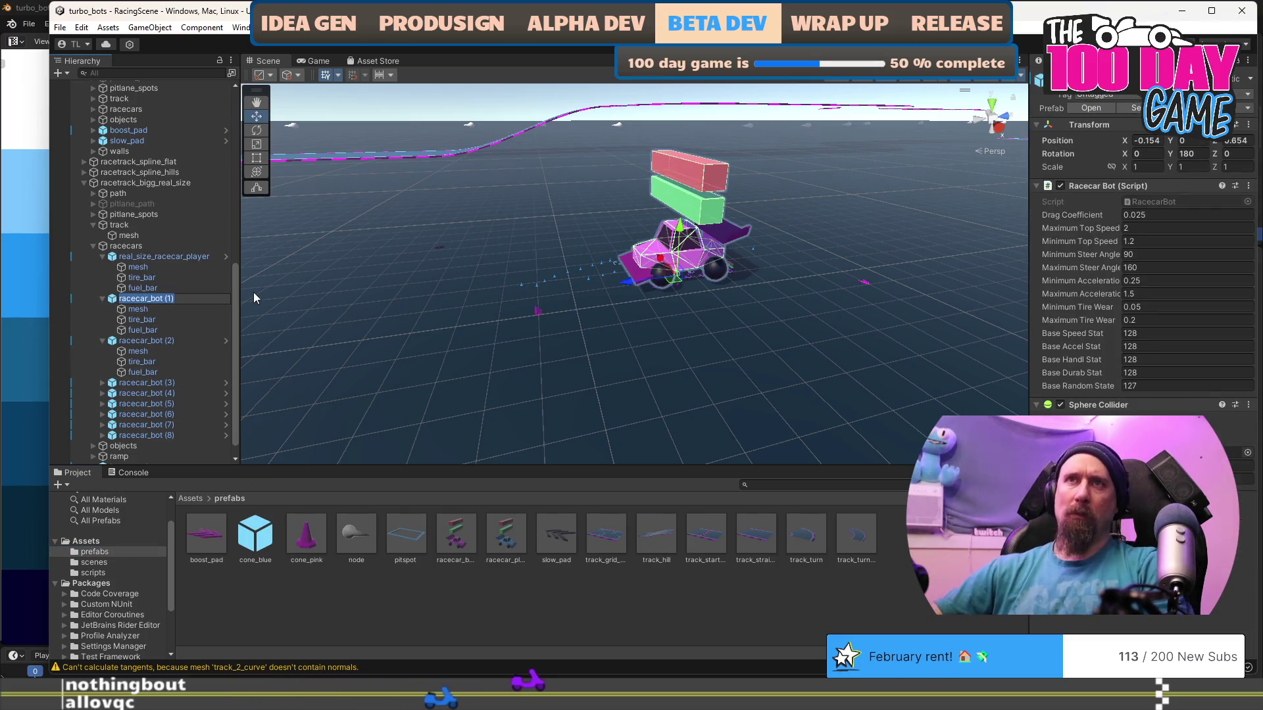
key("BackSpace")
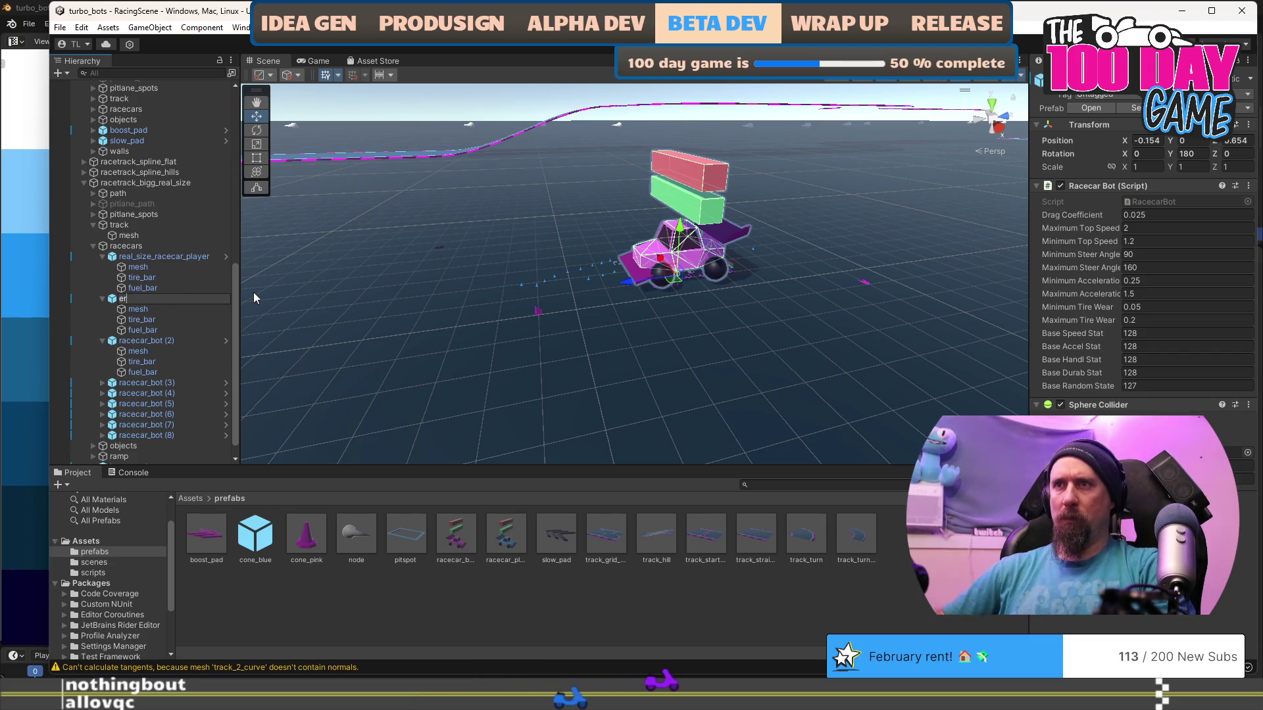
type("real_s")
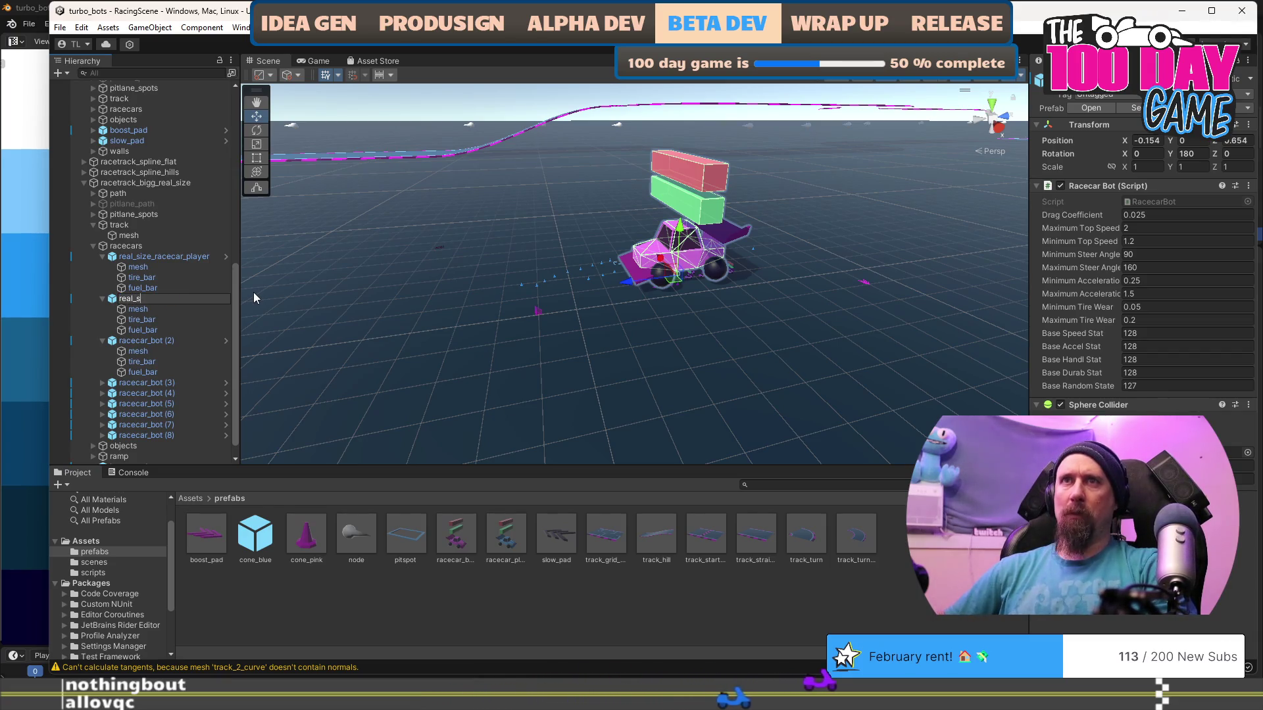
type("ize_")
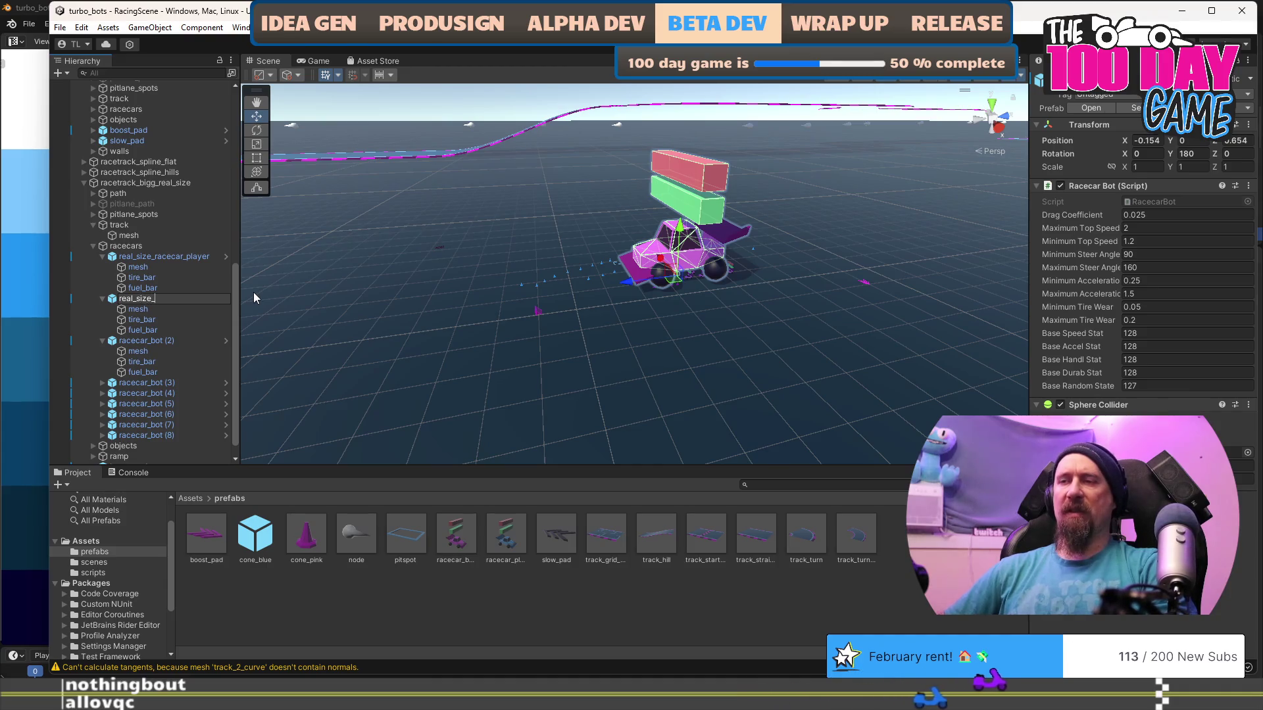
type("racecar")
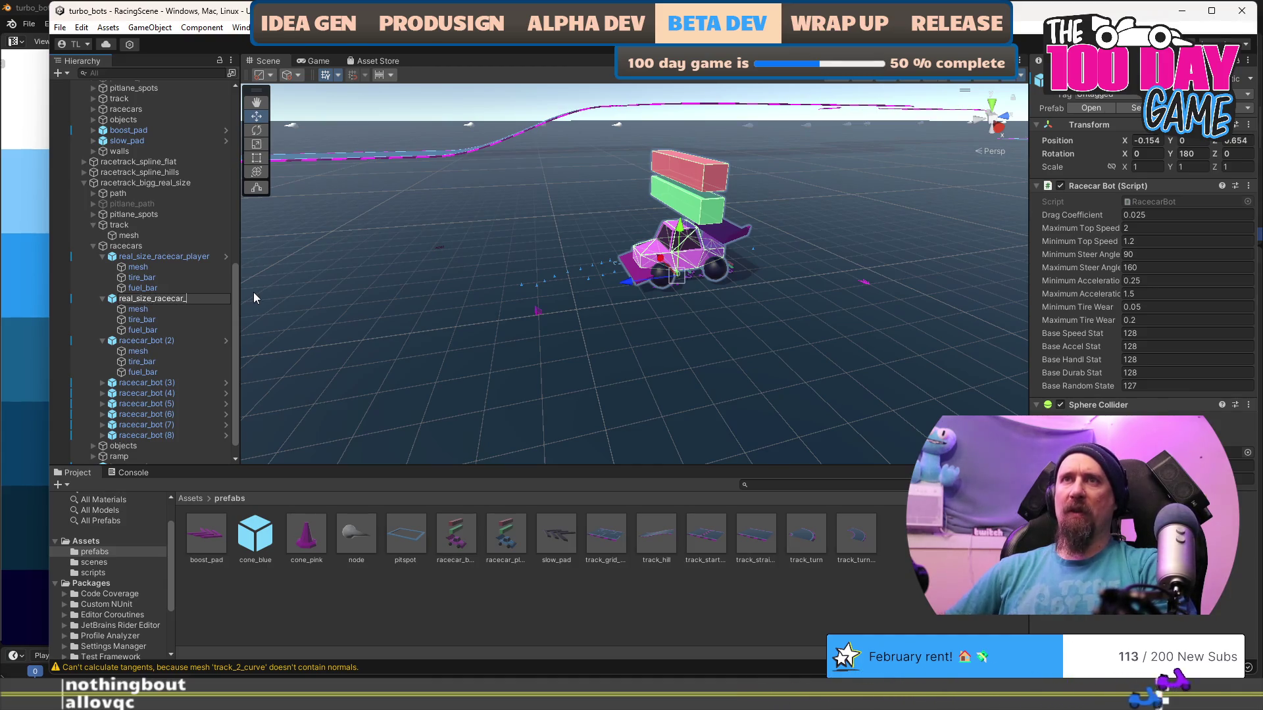
type("_bot")
key("Return")
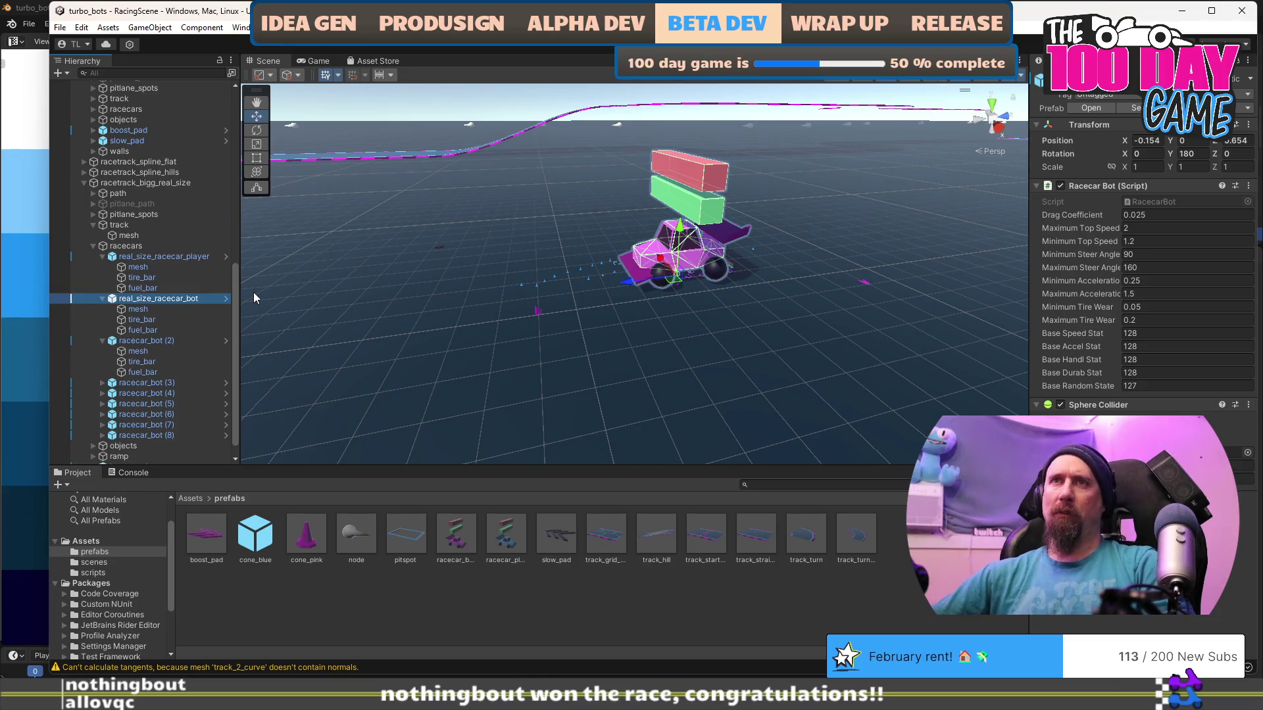
Drag real_size_racecar_bot into the prefabs folder and confirm creating its prefab variant.
left_click_drag(166, 302, 404, 593)
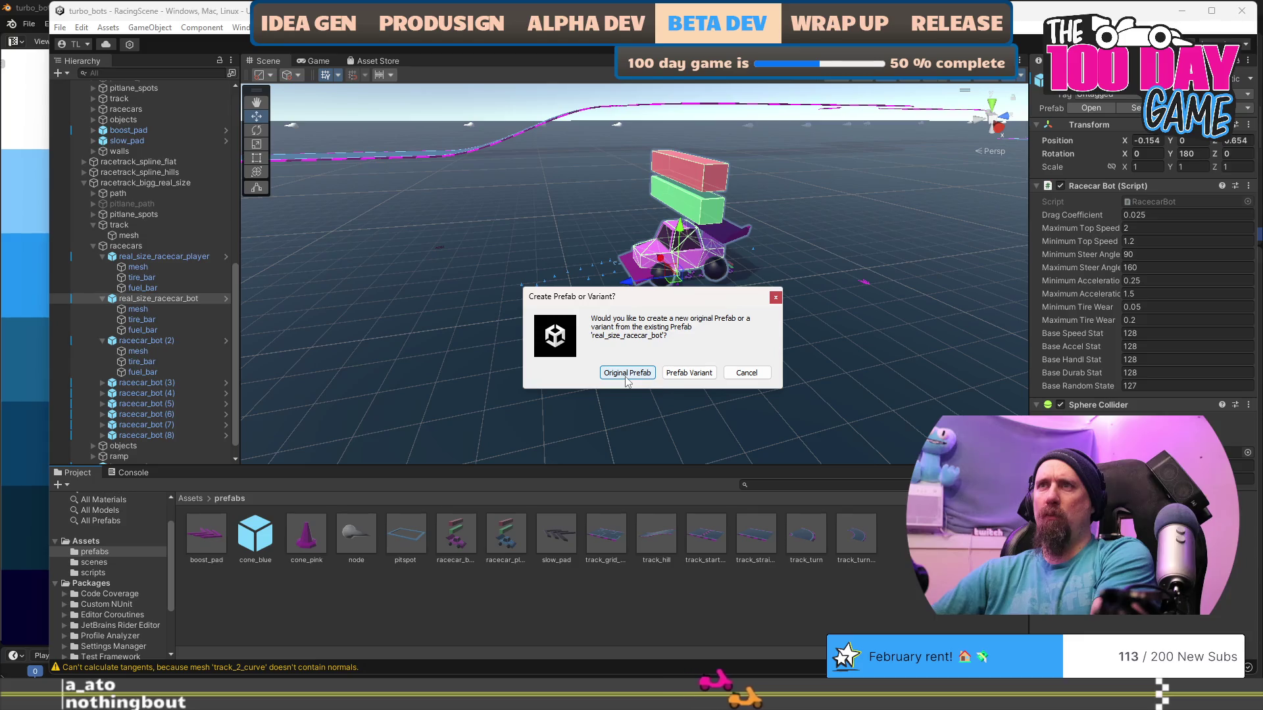
left_click(689, 373)
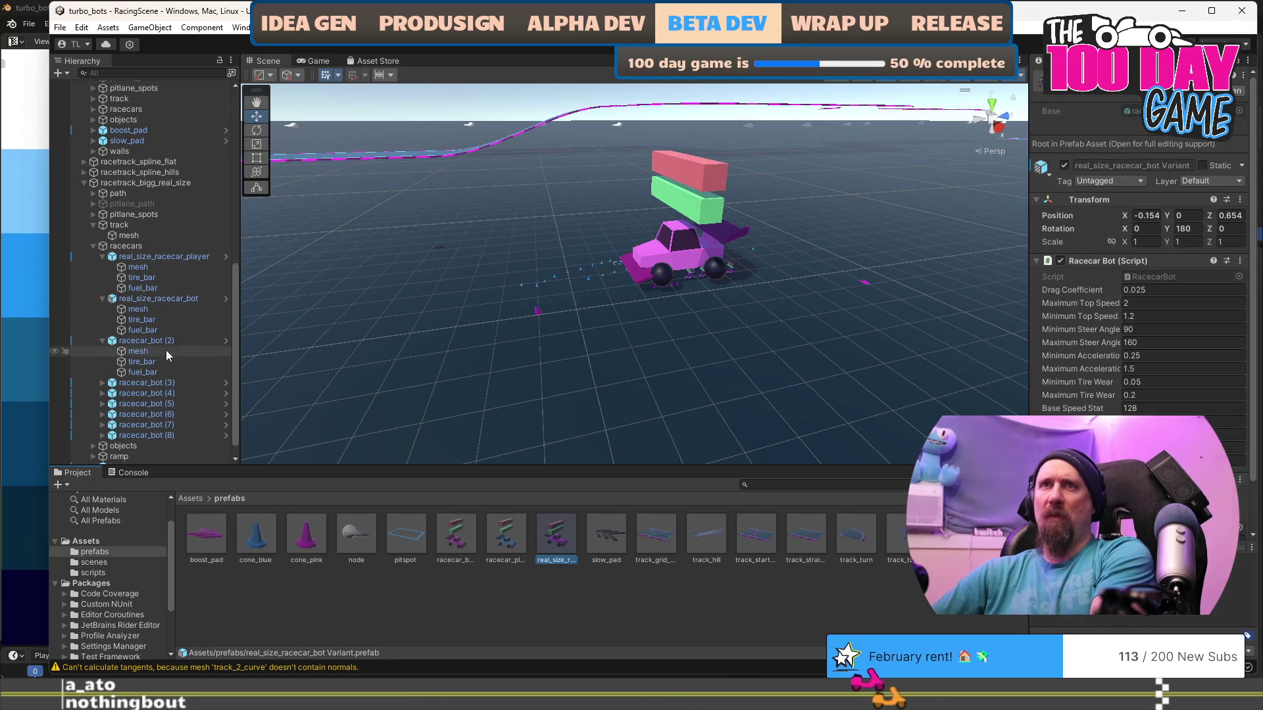
left_click(146, 341)
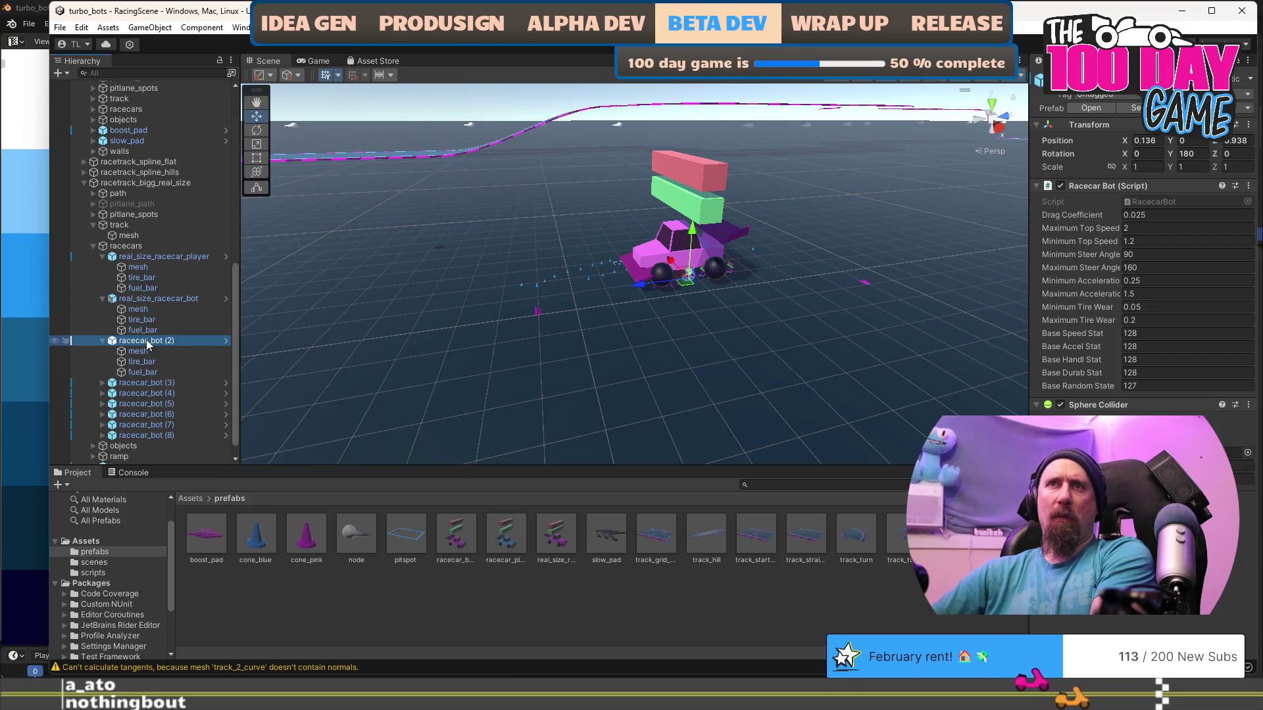
right_click(146, 342)
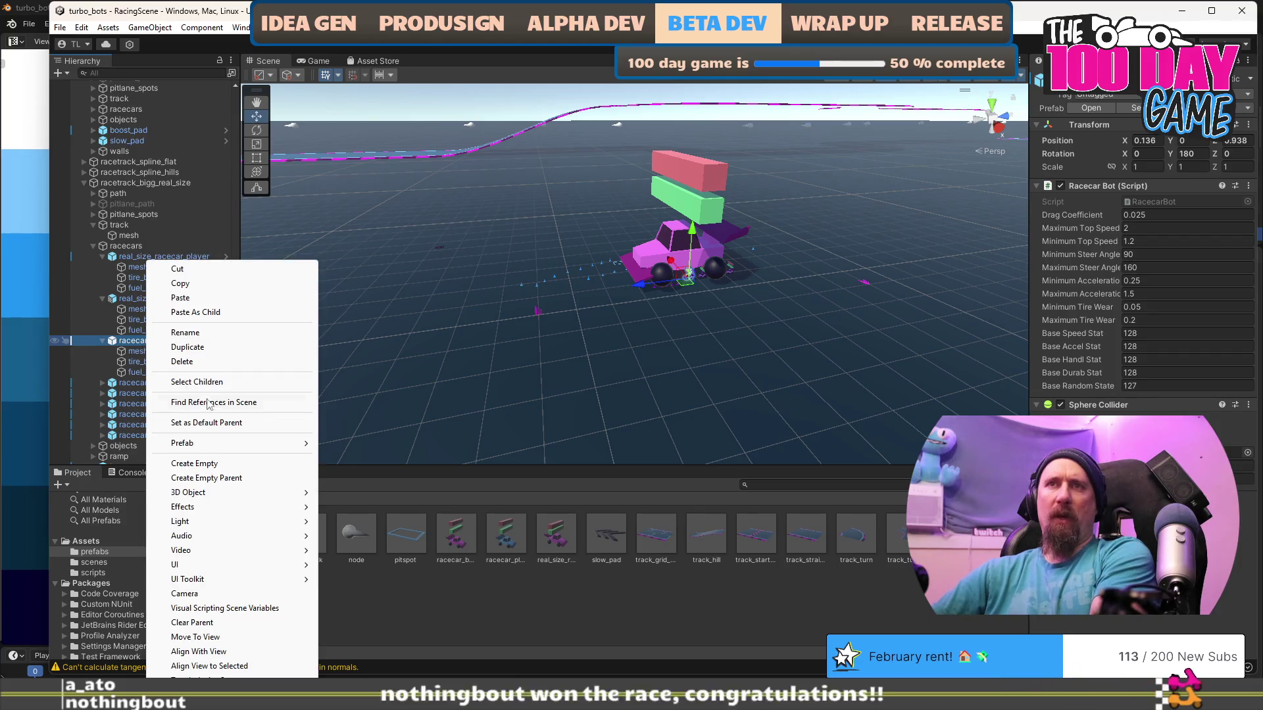
mouse_move(246, 453)
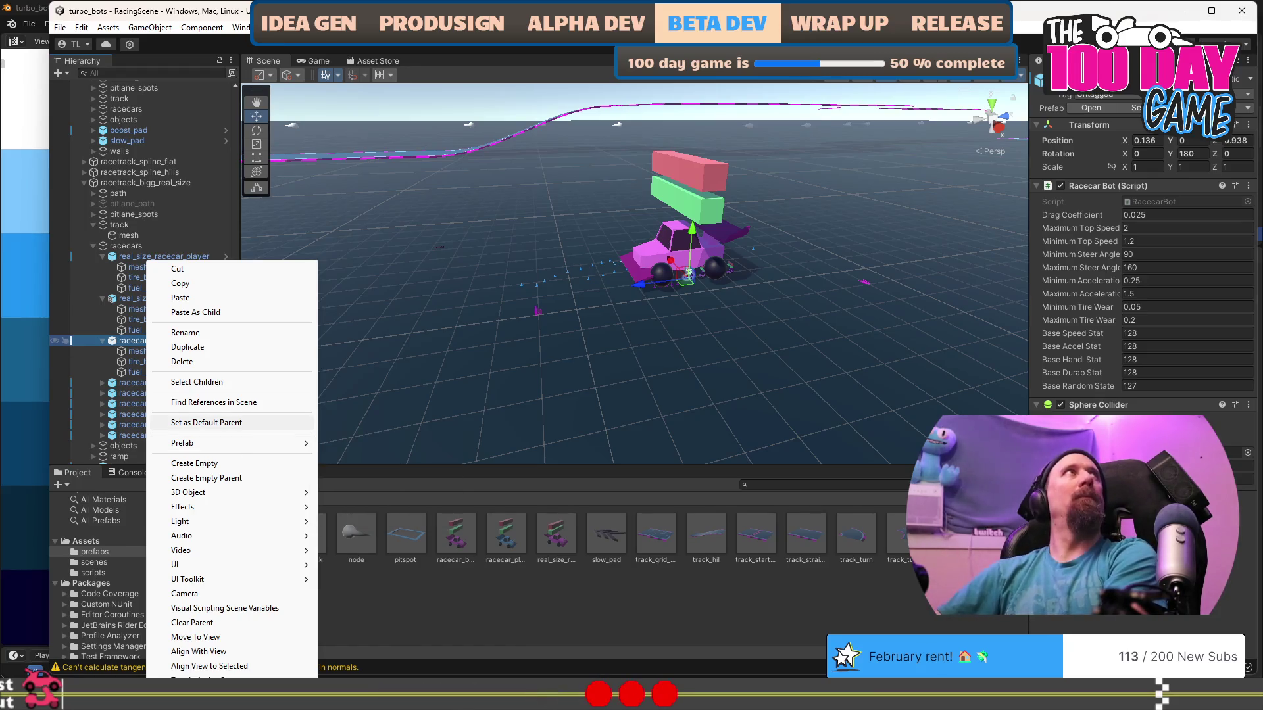
left_click(206, 422)
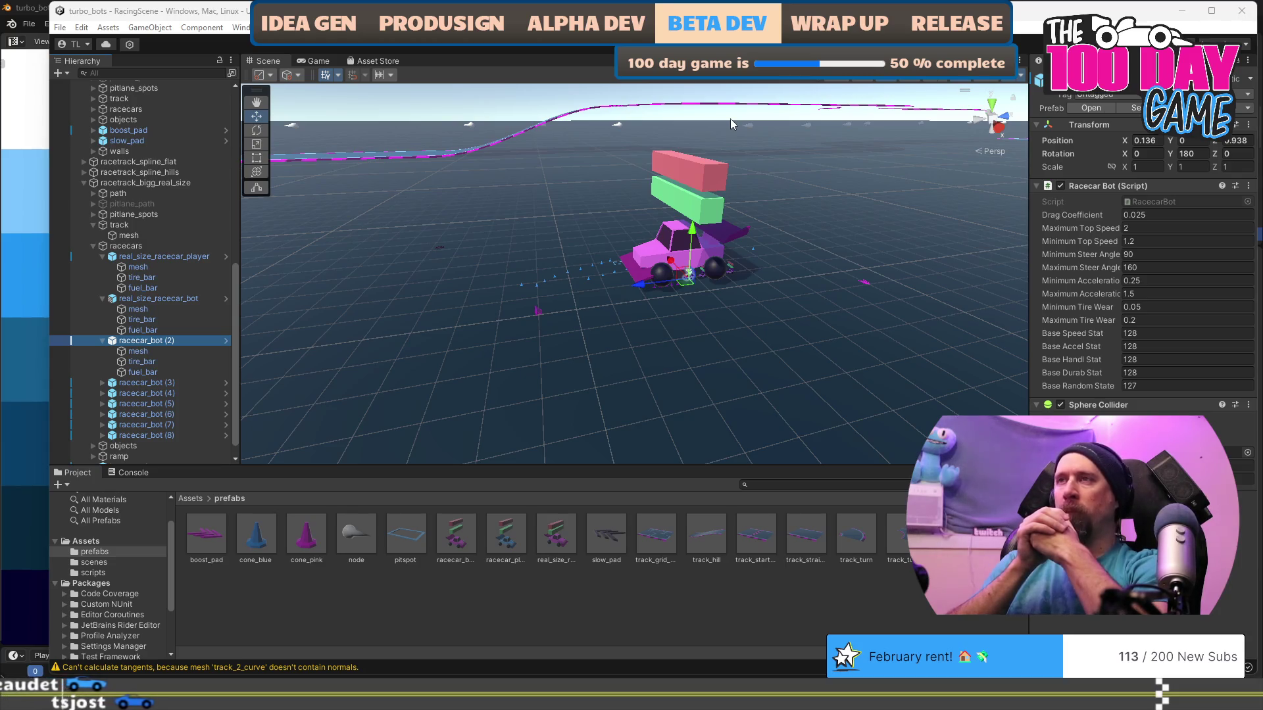
scroll(757, 315, "down", 5)
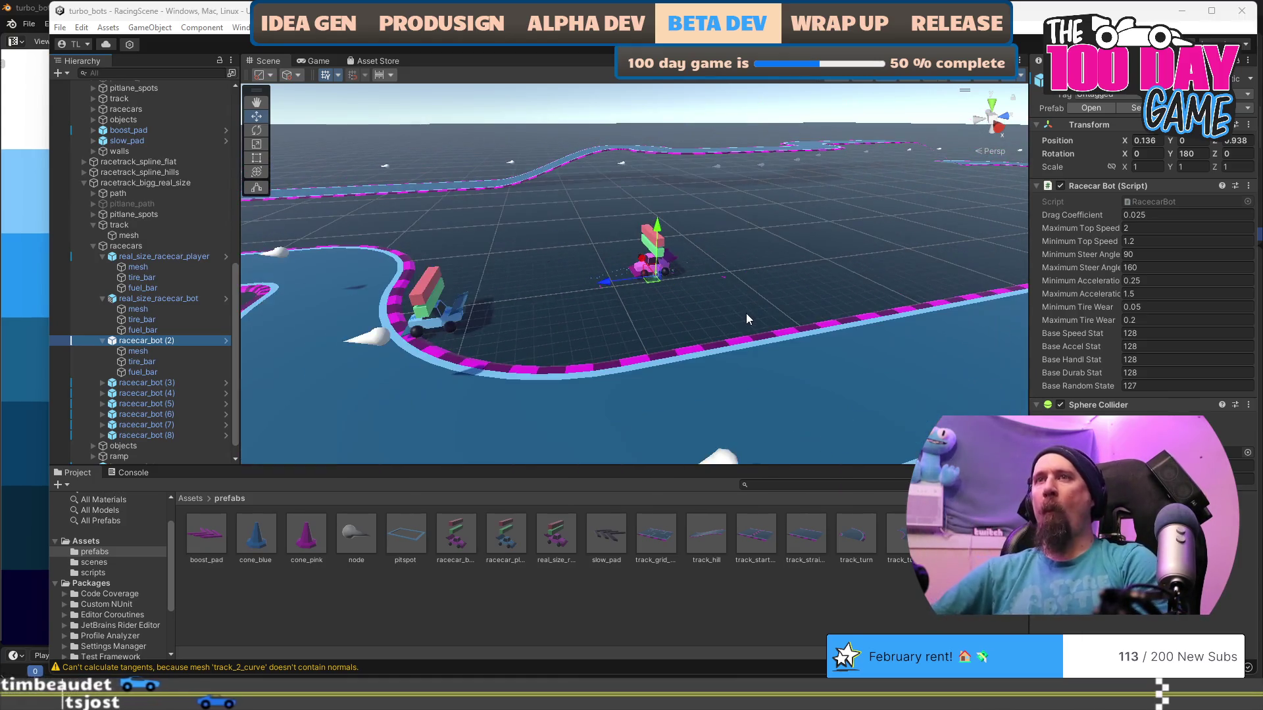
left_click_drag(746, 313, 706, 330)
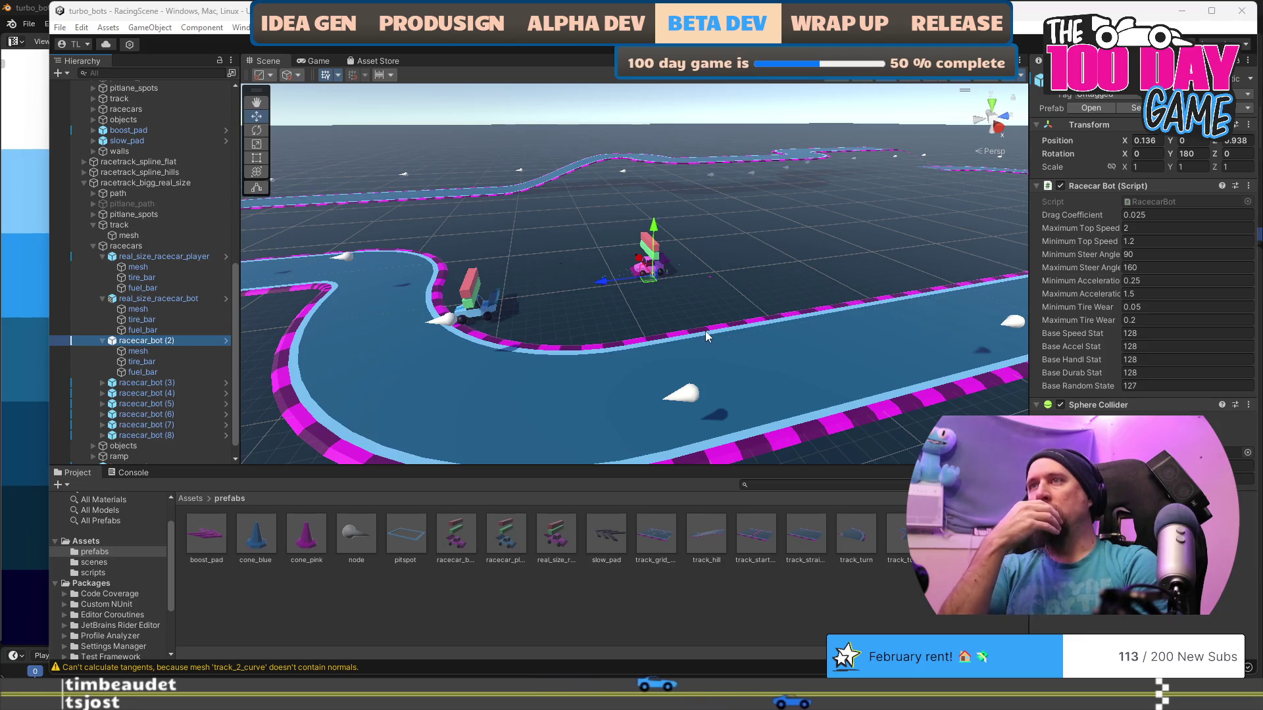
mouse_move(705, 331)
left_mouse_down()
mouse_move(684, 392)
mouse_move(599, 412)
mouse_move(753, 423)
left_mouse_up()
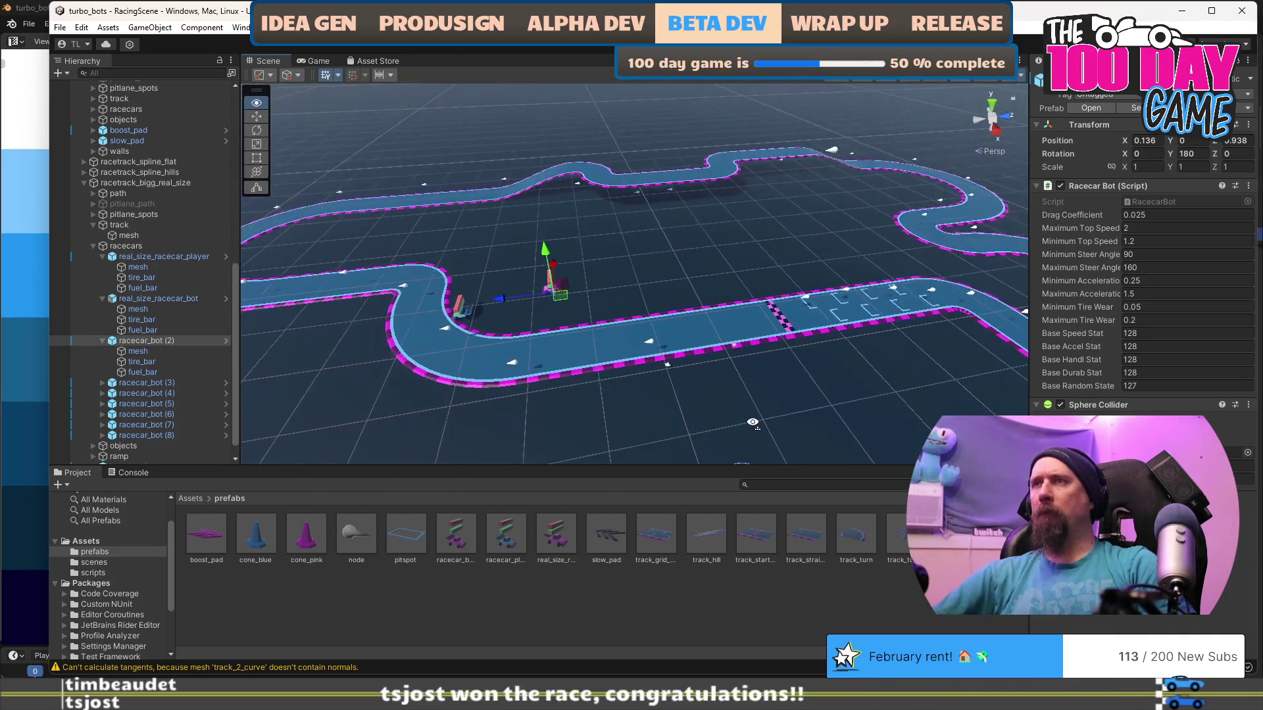
left_click_drag(563, 297, 819, 337)
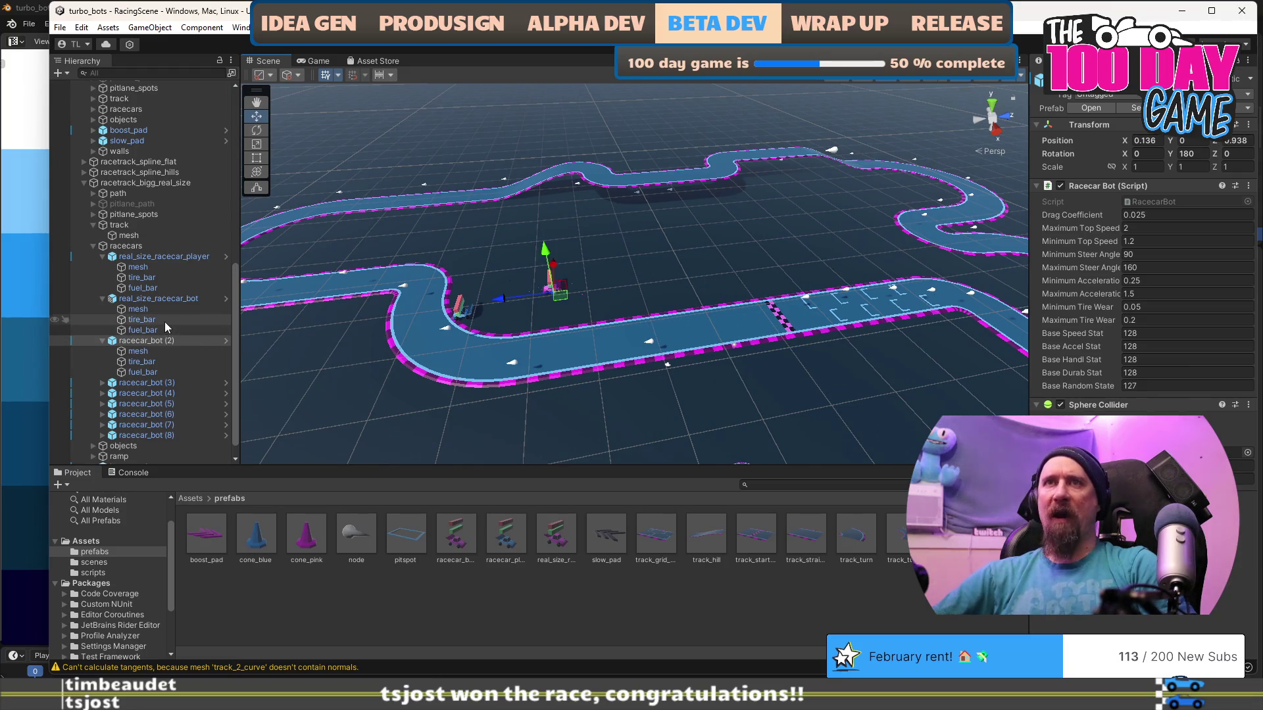
left_click(159, 300)
Move real_size_racecar_bot and the real-size player car onto the pit straight by the start line.
left_click_drag(555, 307, 582, 306)
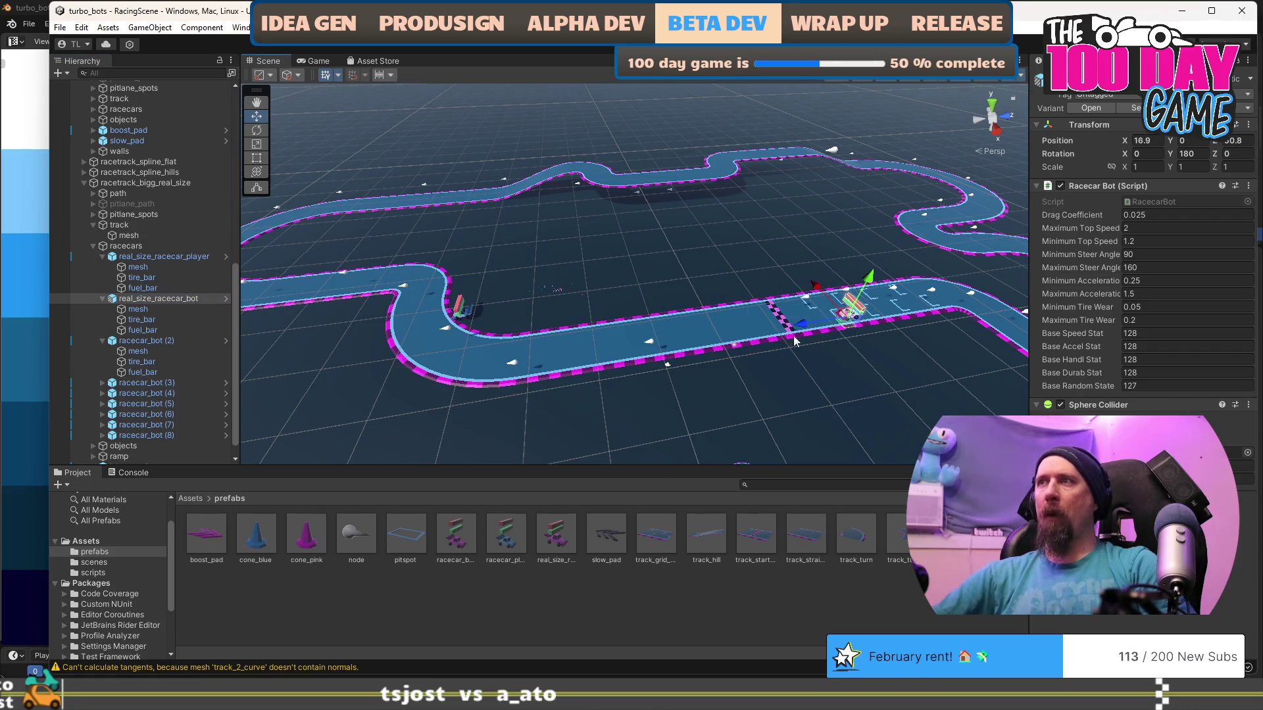
left_click(164, 258)
mouse_move(471, 327)
left_mouse_down()
mouse_move(828, 301)
mouse_move(854, 330)
mouse_move(757, 355)
mouse_move(688, 347)
mouse_move(638, 305)
mouse_move(787, 362)
mouse_move(661, 394)
mouse_move(661, 376)
left_mouse_up()
scroll(853, 330, "up", 10)
left_click(661, 393)
scroll(592, 369, "down", 8)
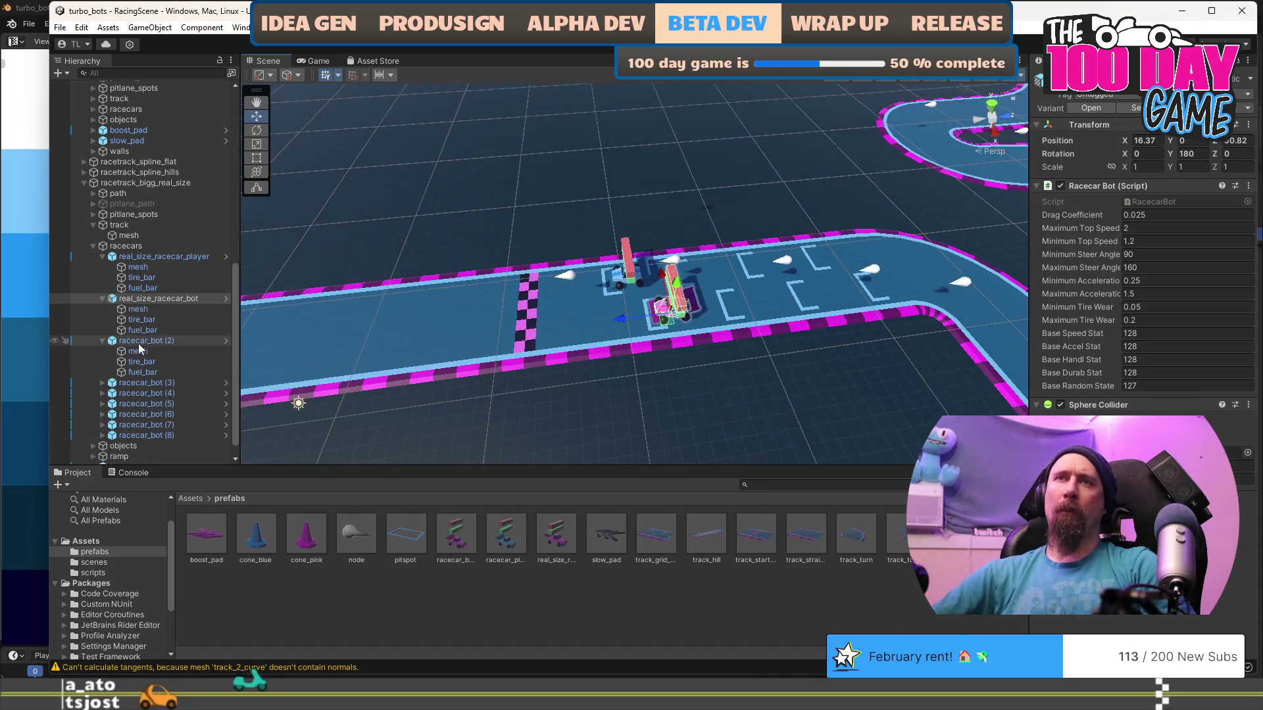
left_click(101, 341)
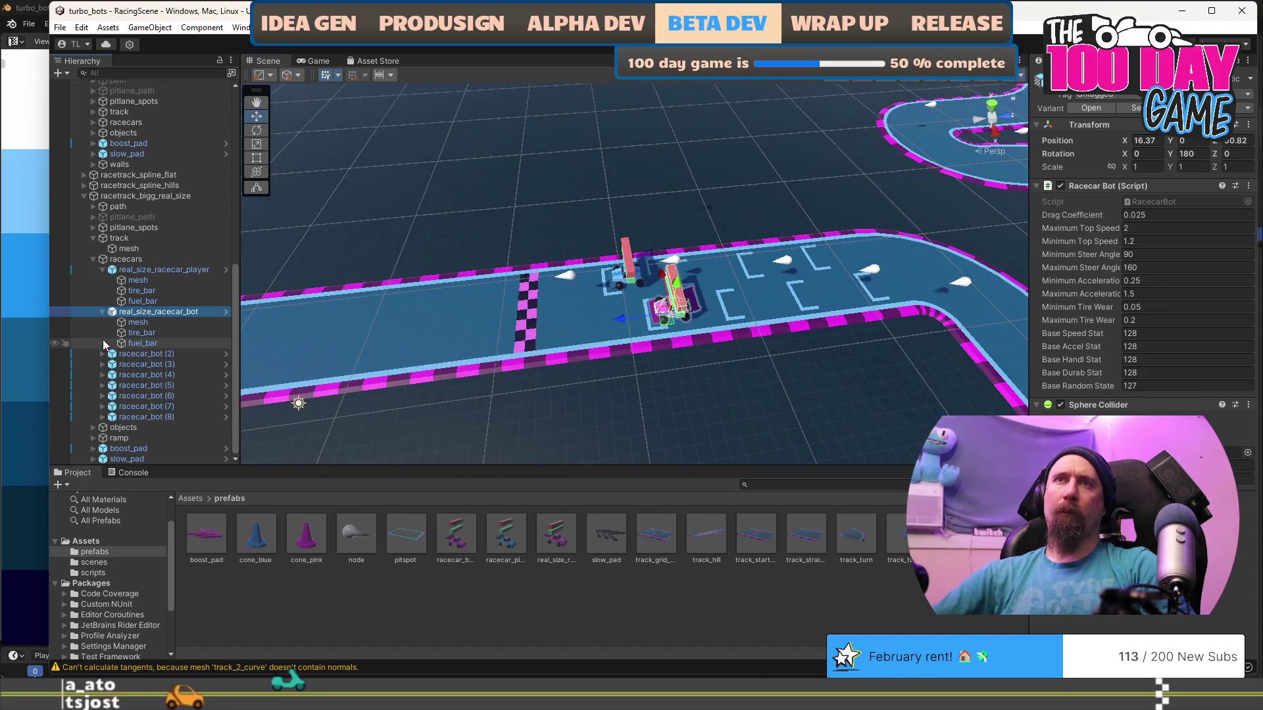
Delete the old bot cars racecar_bot (2) through racecar_bot (8).
left_click(151, 355)
key("Delete")
left_click(153, 358)
key("Delete")
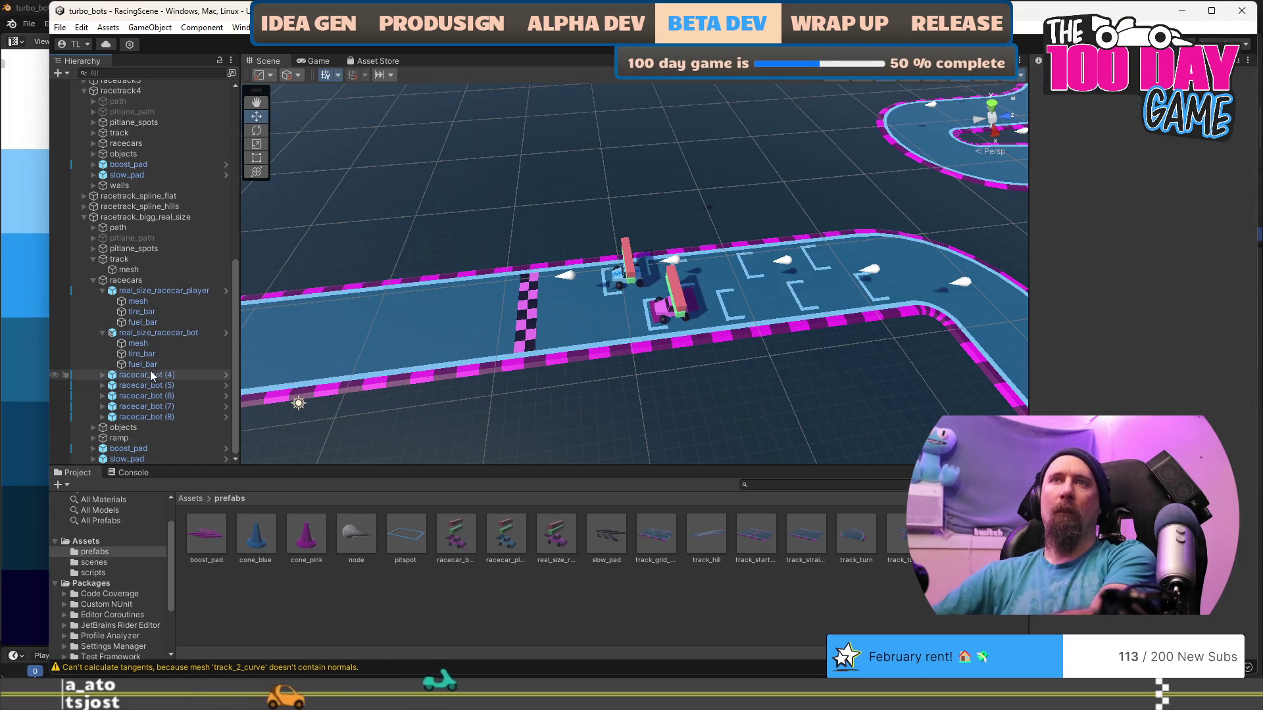
left_click(150, 376)
key("Delete")
left_click(151, 385)
key("Delete")
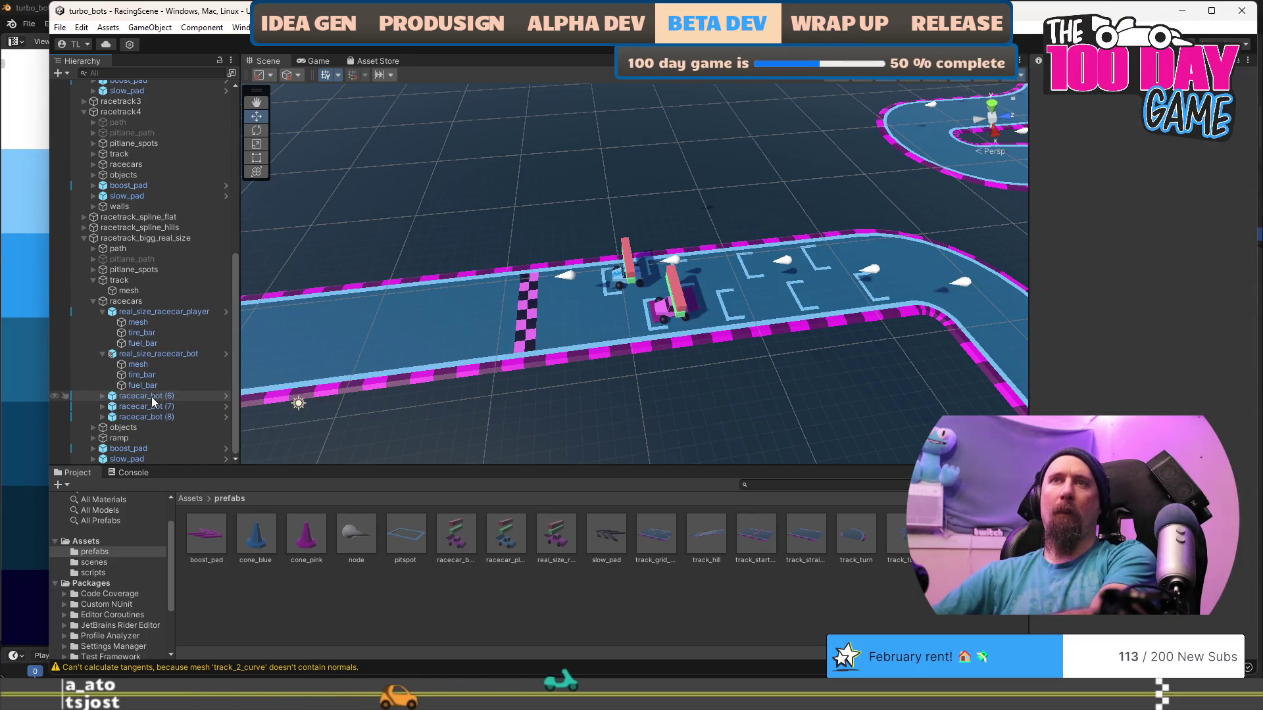
left_click(152, 397)
key("Delete")
left_click(153, 404)
key("Delete")
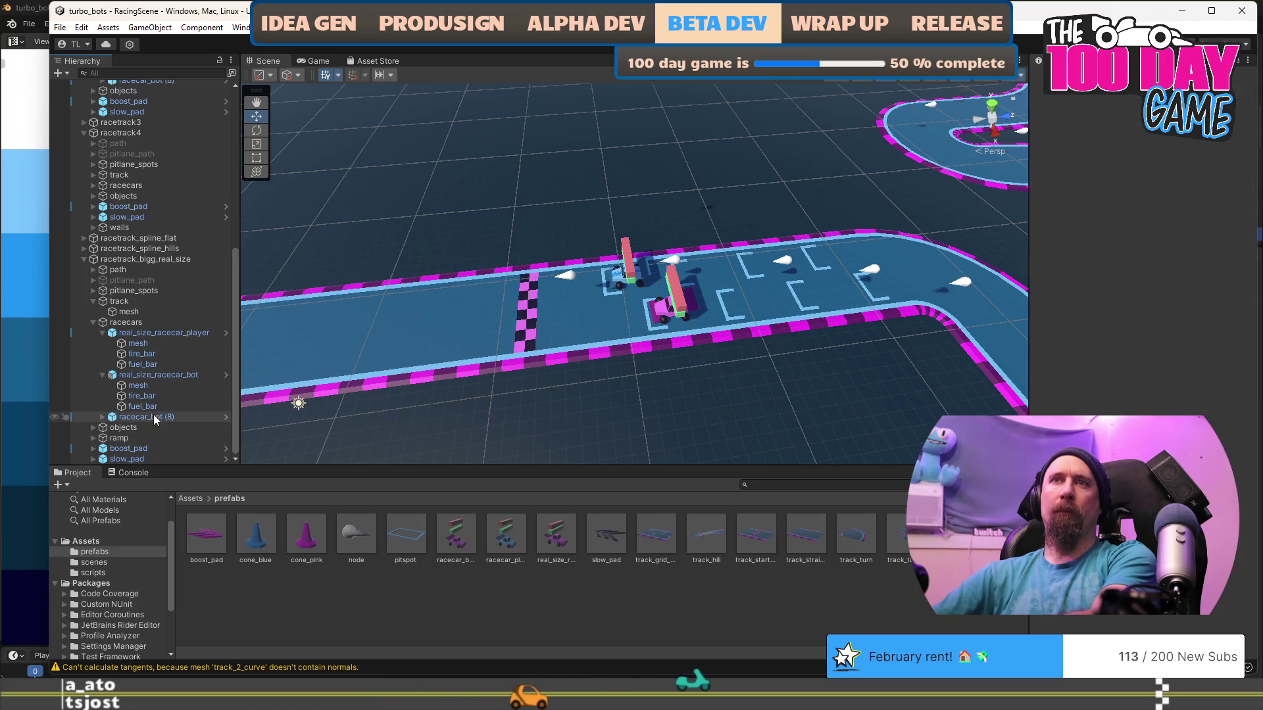
left_click(152, 417)
key("Delete")
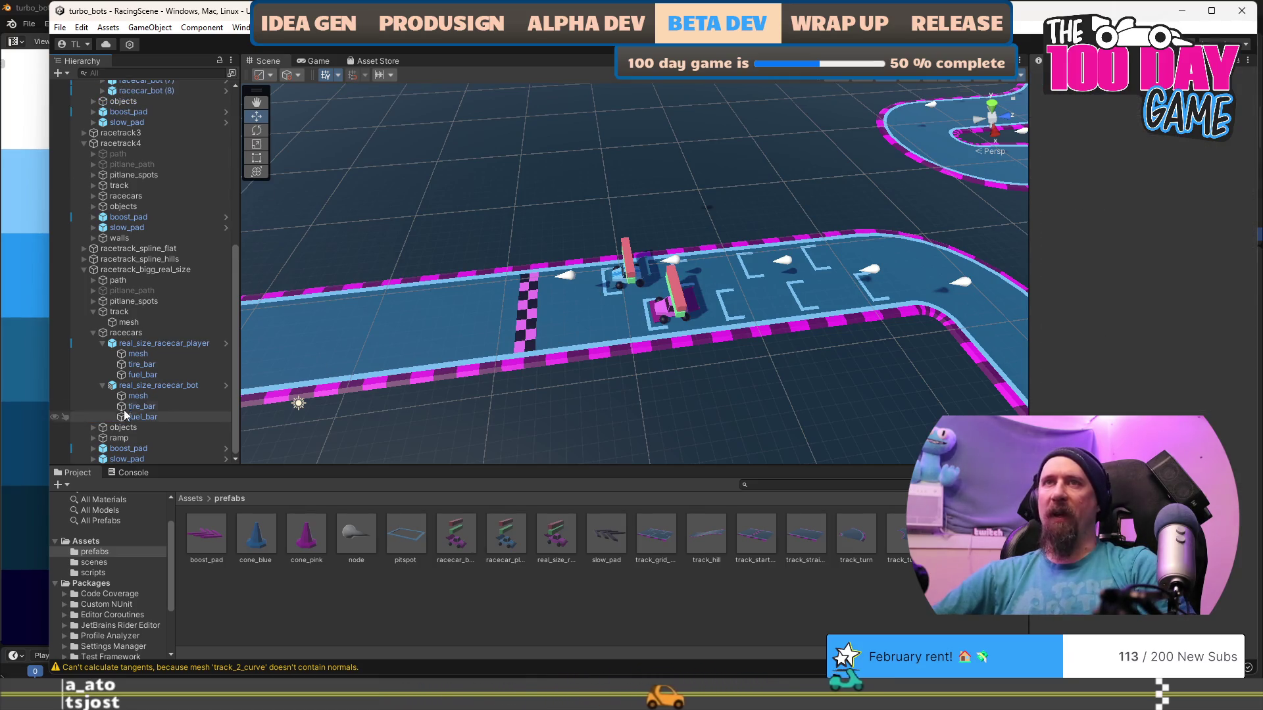
Park the player car at the checkered line, the bot in the first pit box, and copy it across.
left_click(155, 345)
left_click_drag(622, 292, 570, 339)
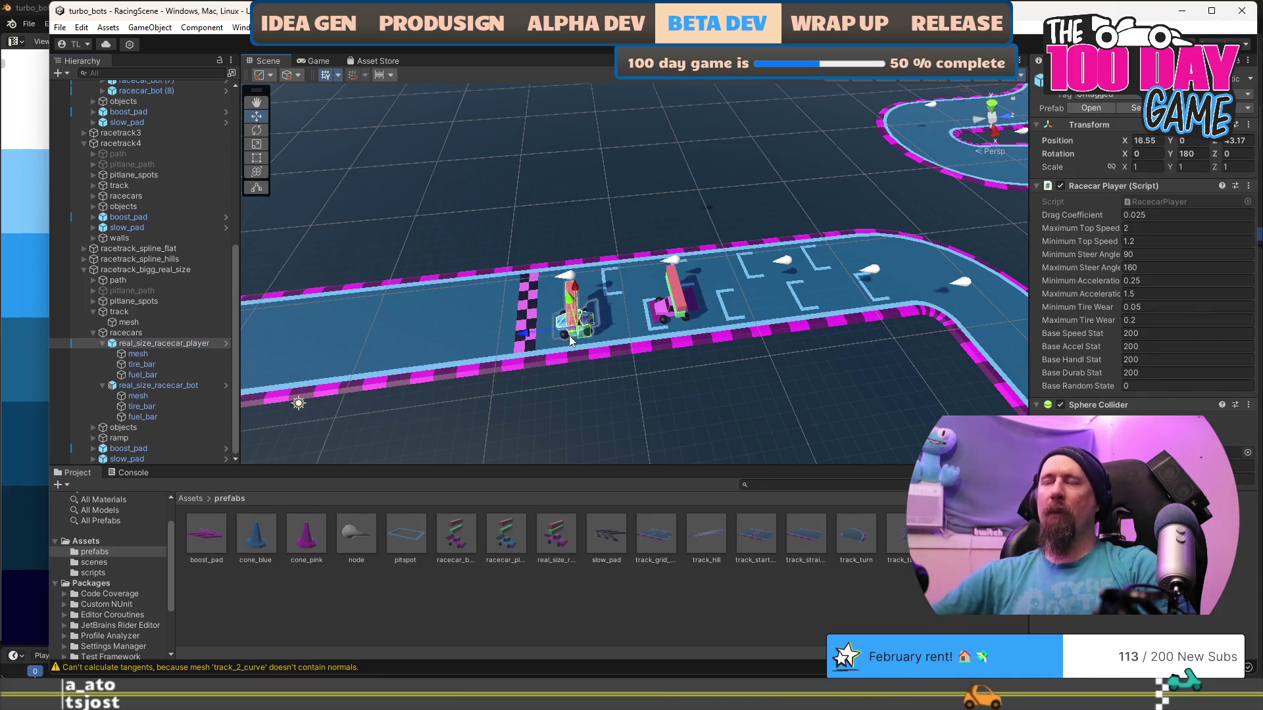
left_click(155, 386)
left_click_drag(674, 324, 623, 292)
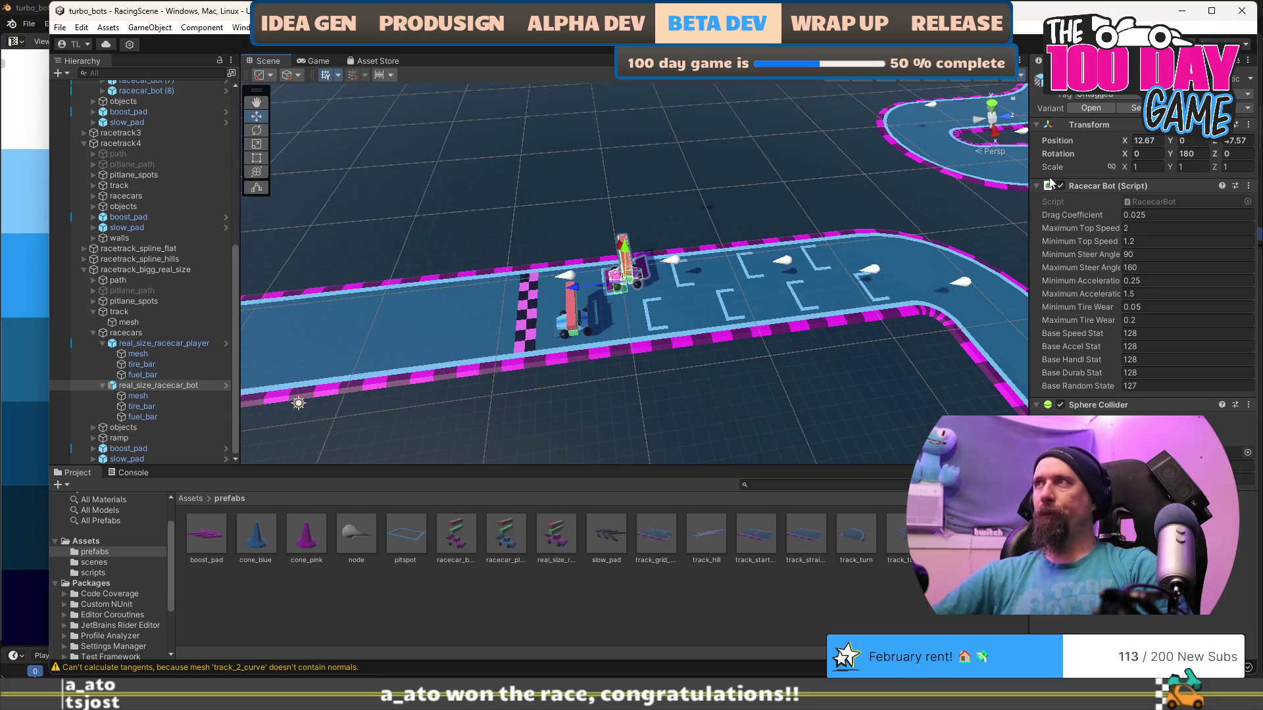
left_click(997, 134)
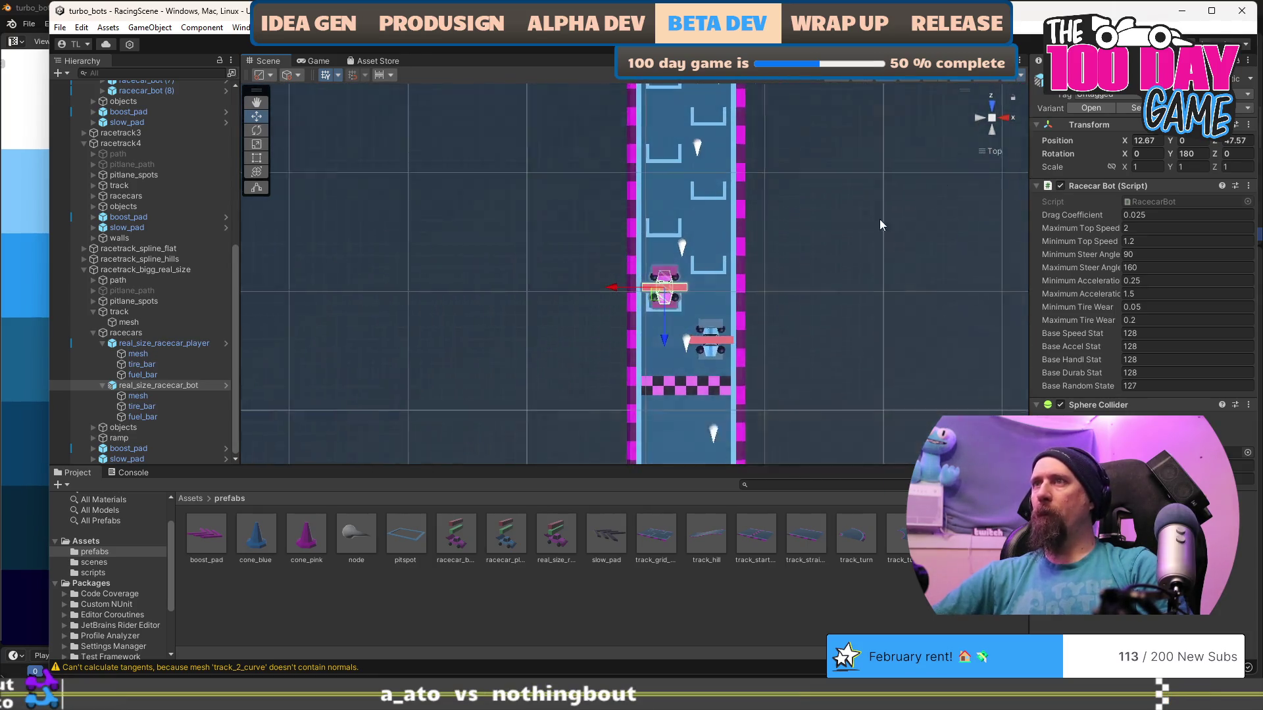
scroll(706, 251, "up", 5)
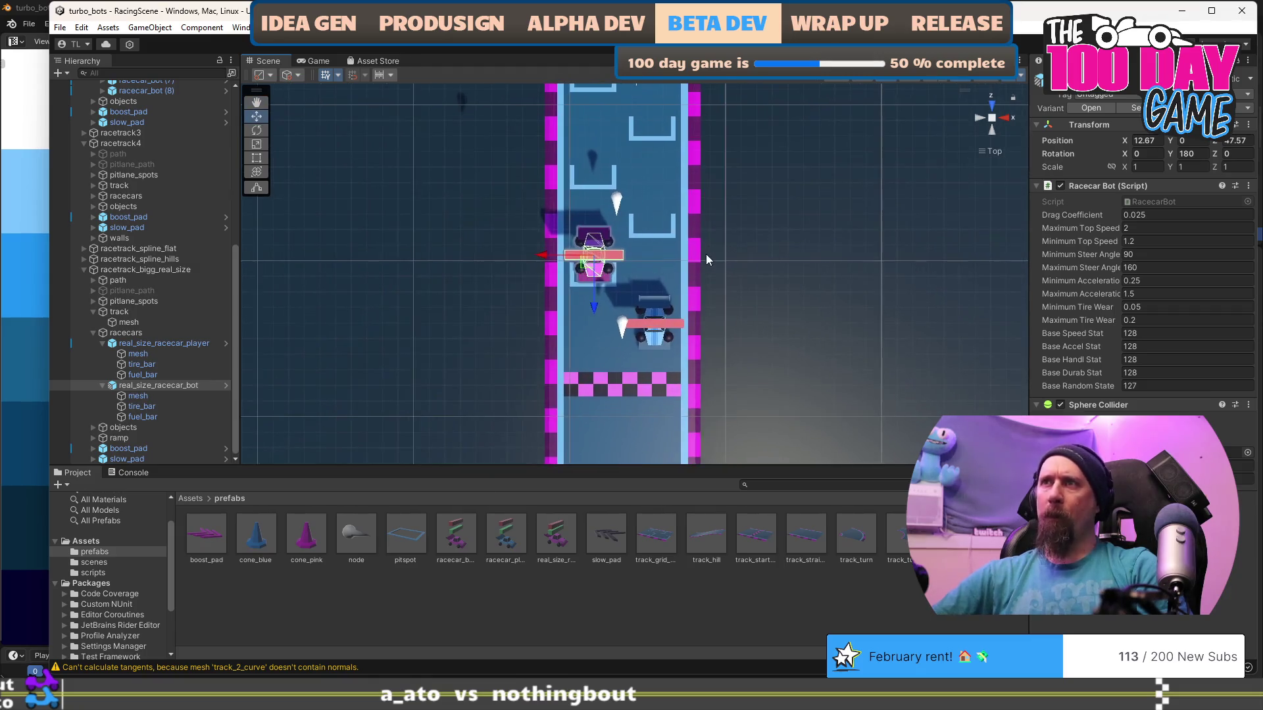
left_click_drag(579, 265, 577, 262)
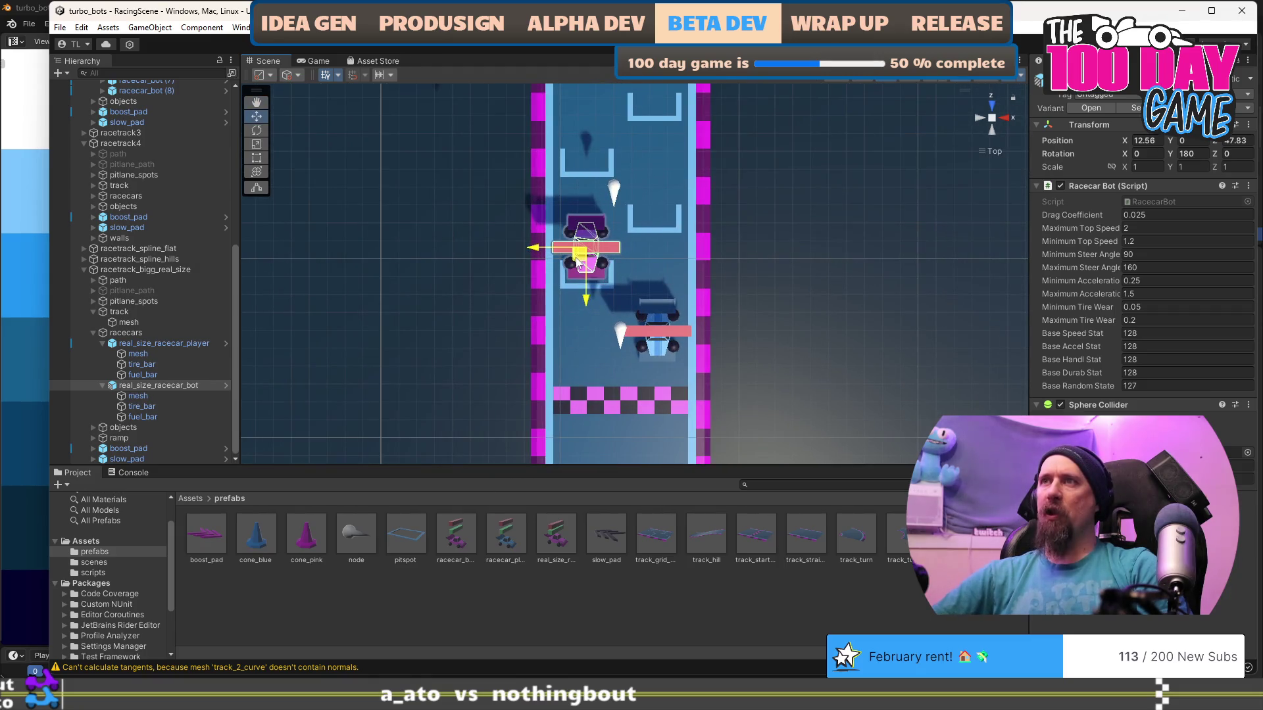
key("ctrl+d")
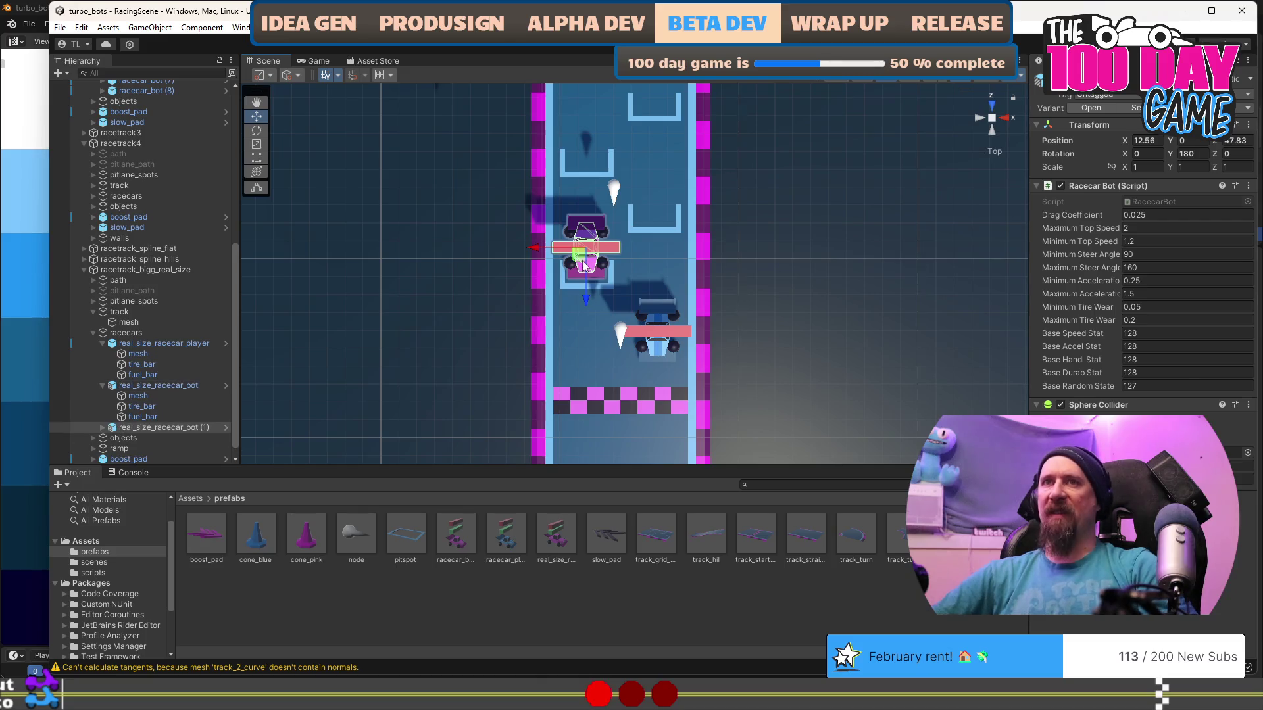
mouse_move(583, 265)
left_mouse_down()
mouse_move(654, 205)
mouse_move(580, 156)
mouse_move(697, 254)
mouse_move(704, 216)
left_mouse_up()
Duplicate the bot and place the copies in the next staggered pit boxes.
key("ctrl+d")
key("ctrl+d")
mouse_move(567, 424)
left_mouse_down()
mouse_move(643, 357)
mouse_move(574, 299)
mouse_move(630, 263)
mouse_move(596, 198)
mouse_move(566, 186)
mouse_move(644, 135)
left_mouse_up()
key("ctrl+d")
key("ctrl+d")
key("ctrl+d")
key("ctrl+d")
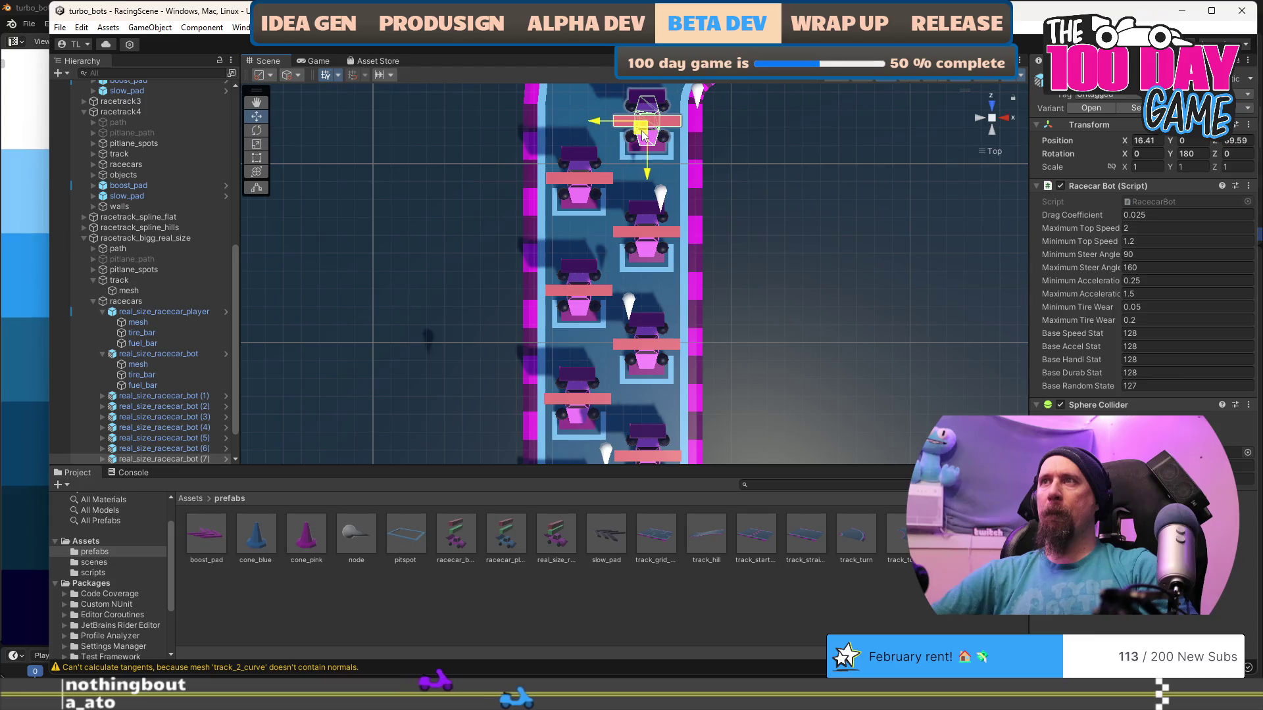
left_click_drag(842, 374, 814, 268)
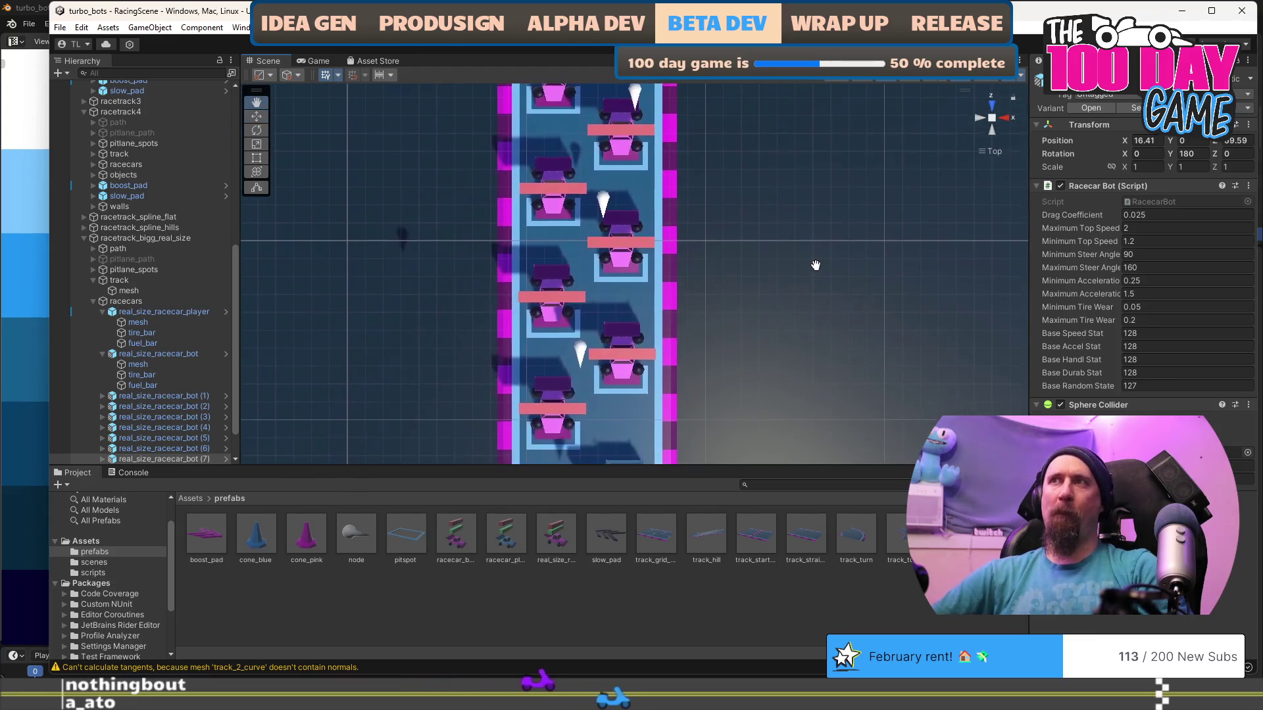
scroll(191, 394, "down", 2)
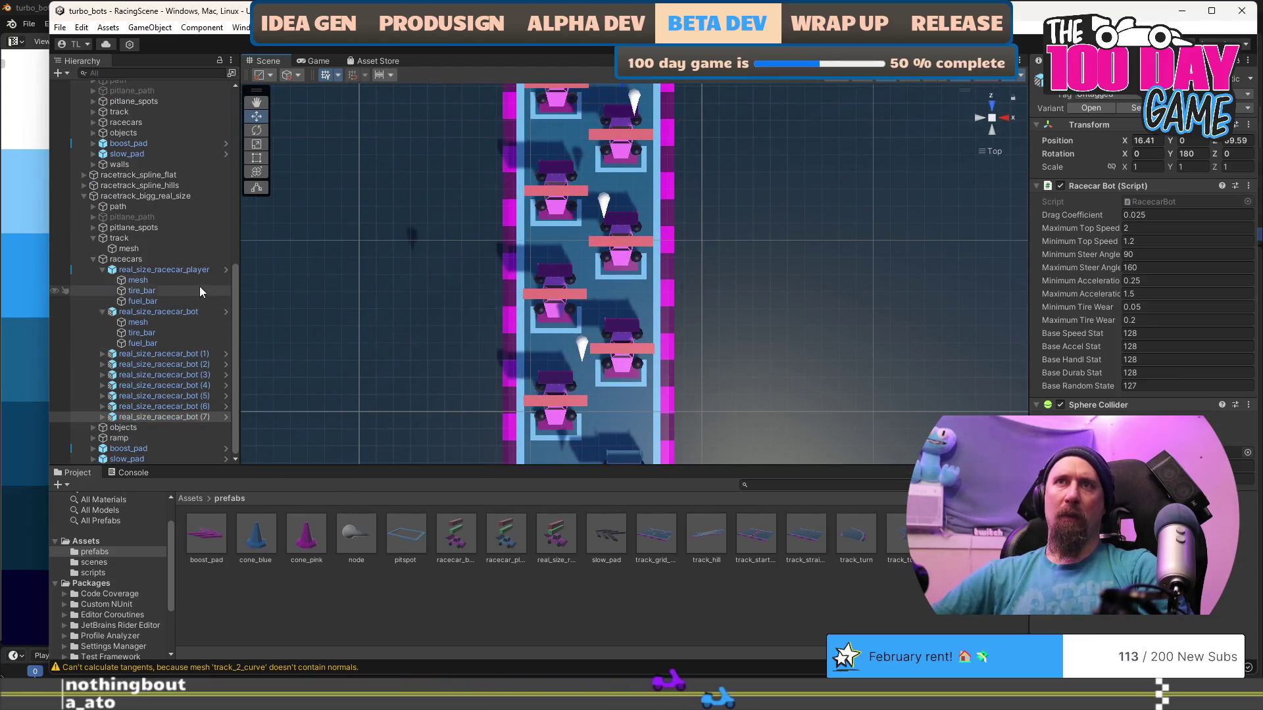
Rename the original bot to real_size_racecar_bot (8) and view the parked cars at an angle.
left_click(194, 311)
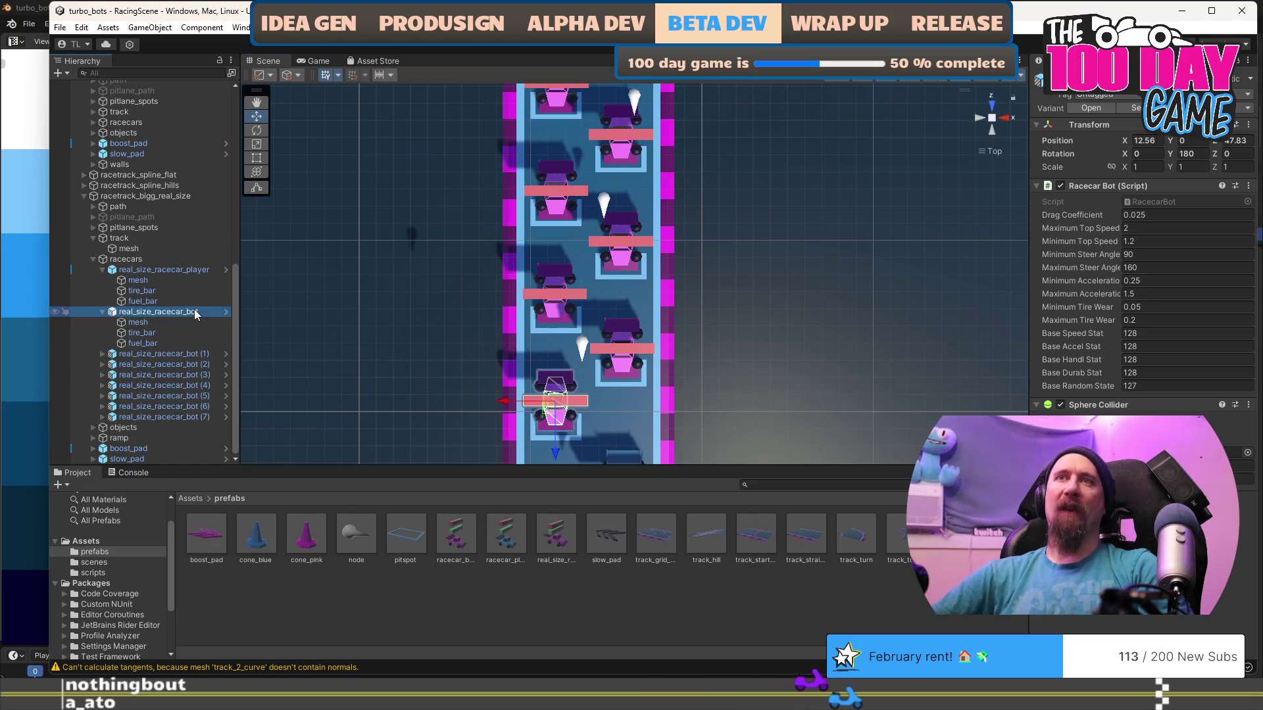
key("F2")
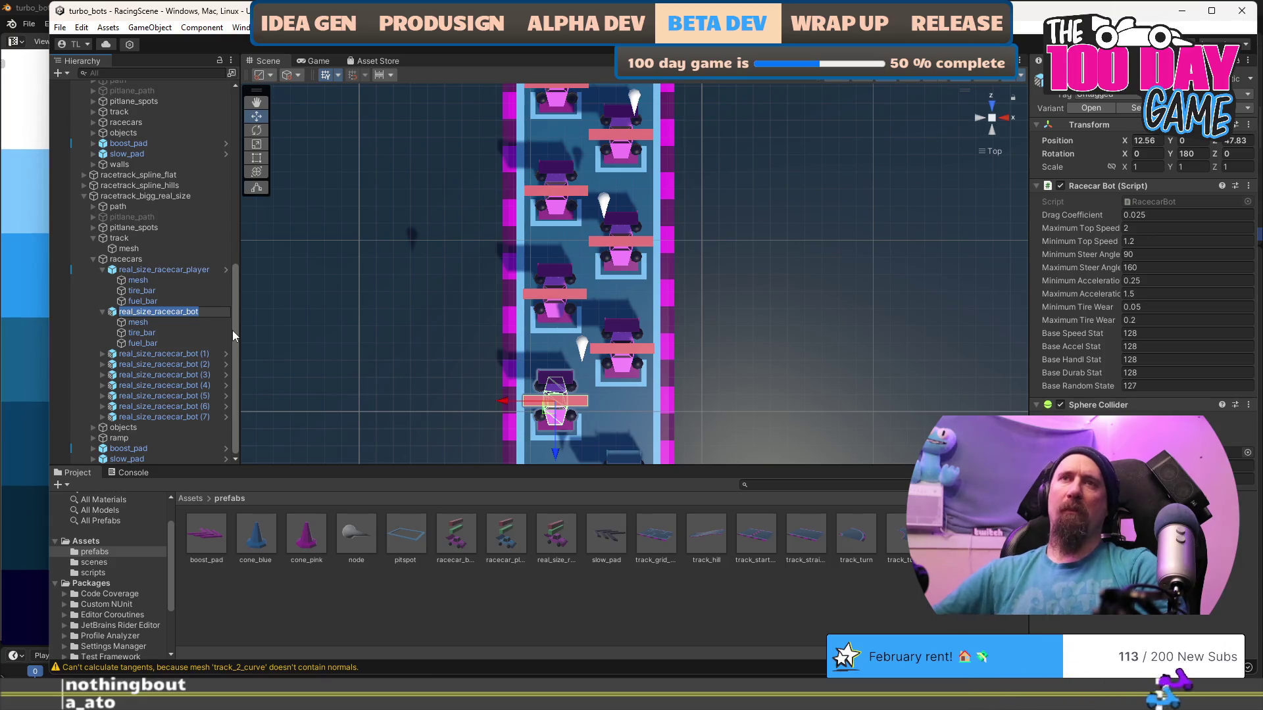
key("End")
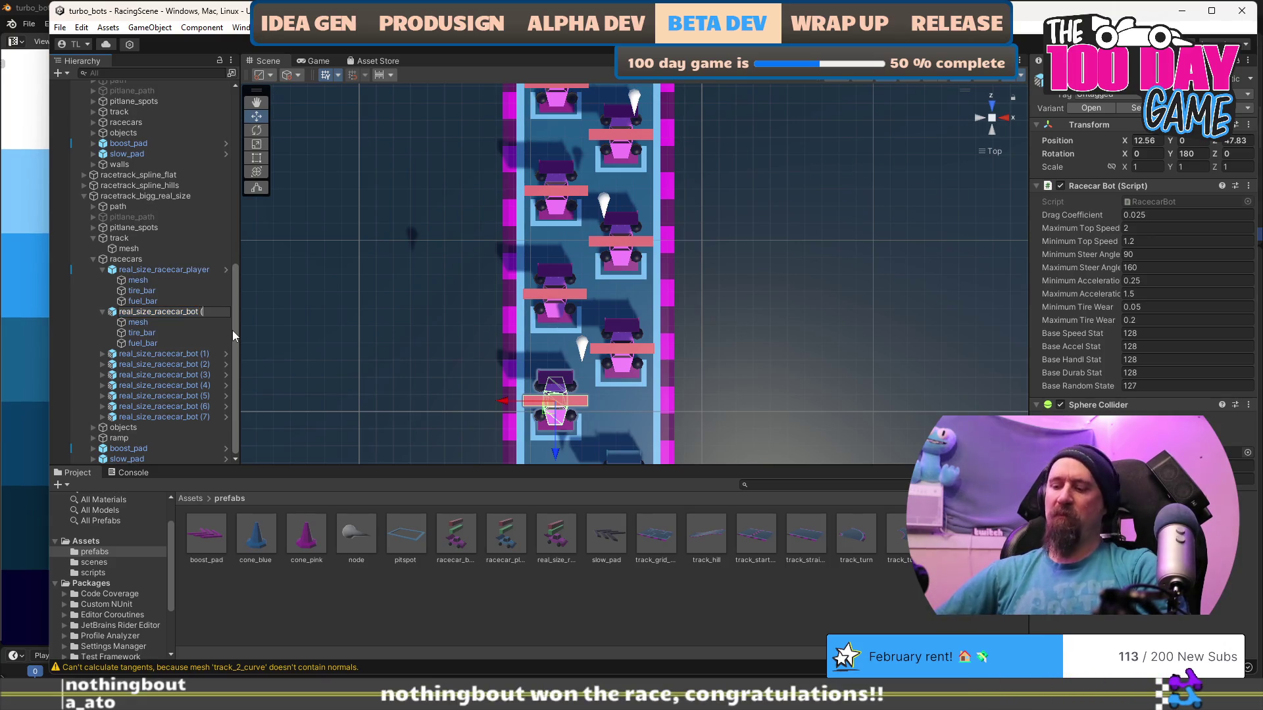
type(")")
key("Return")
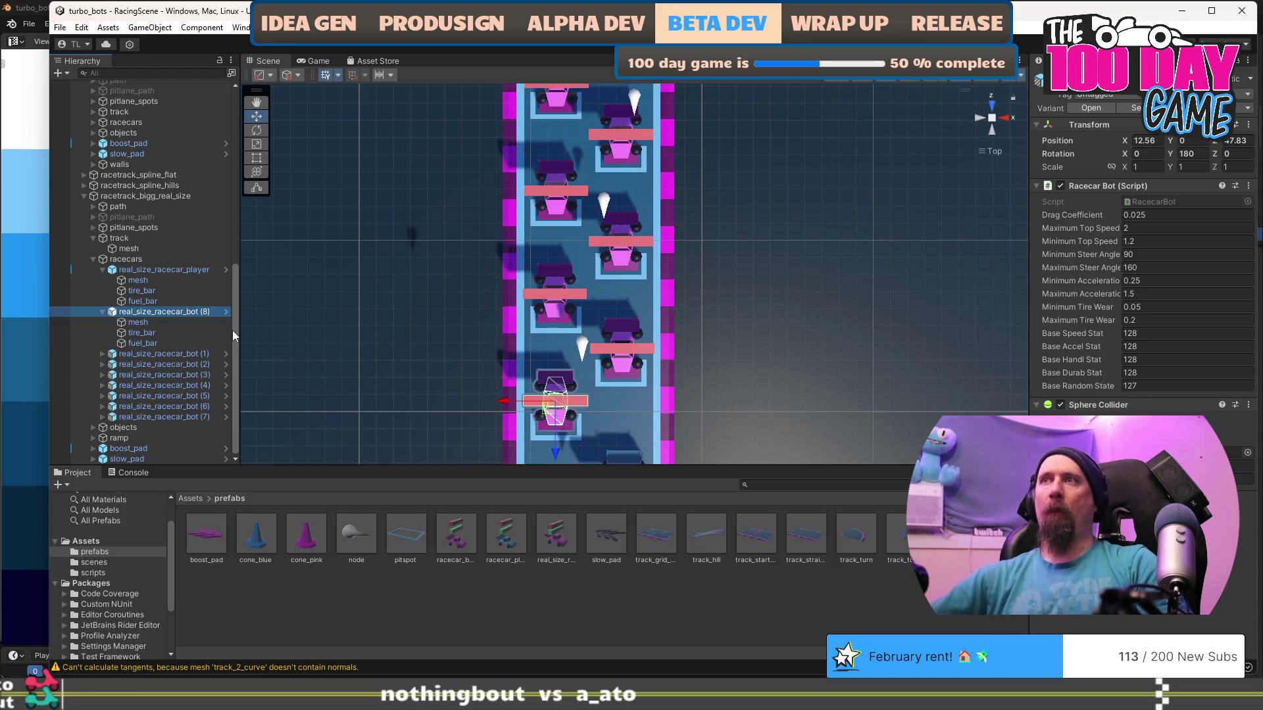
left_click(102, 312)
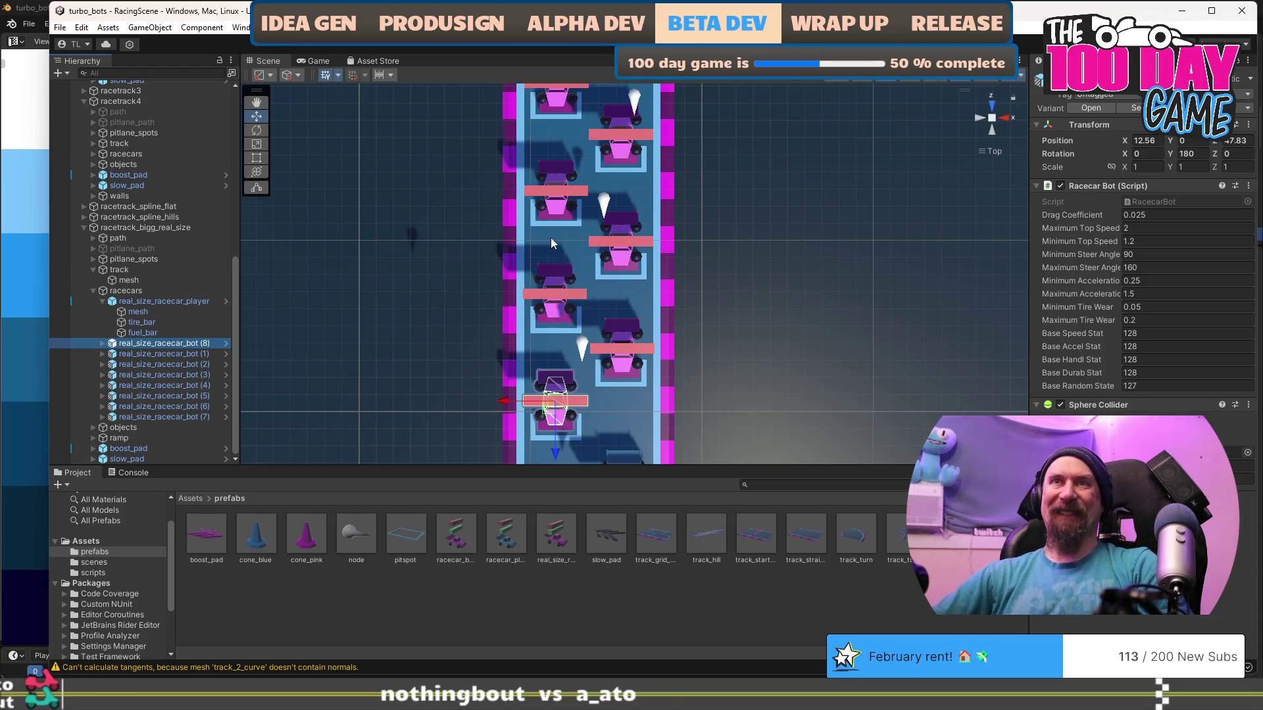
mouse_move(454, 273)
left_mouse_down()
mouse_move(417, 285)
mouse_move(721, 250)
mouse_move(539, 179)
left_mouse_up()
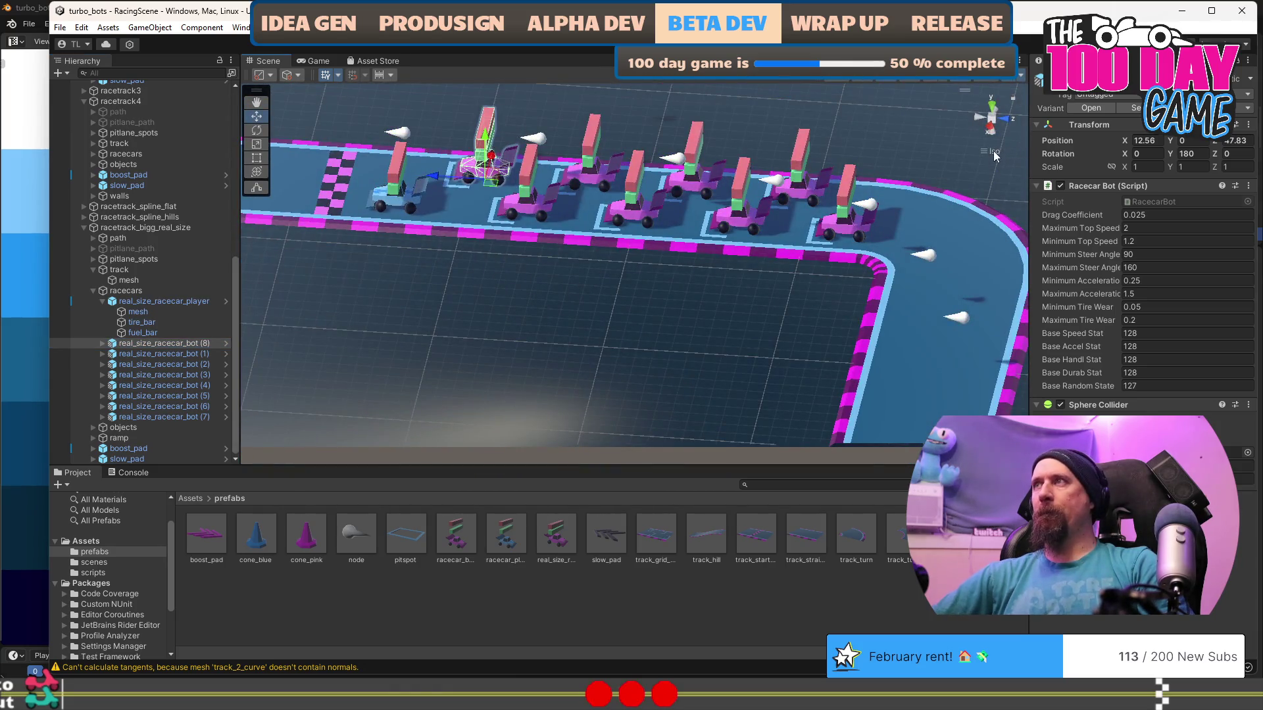
Orbit the perspective view around the track, inspect the ground plane and a pitspot, then Alt+Tab out.
left_click(993, 151)
scroll(658, 369, "down", 5)
scroll(606, 320, "up", 5)
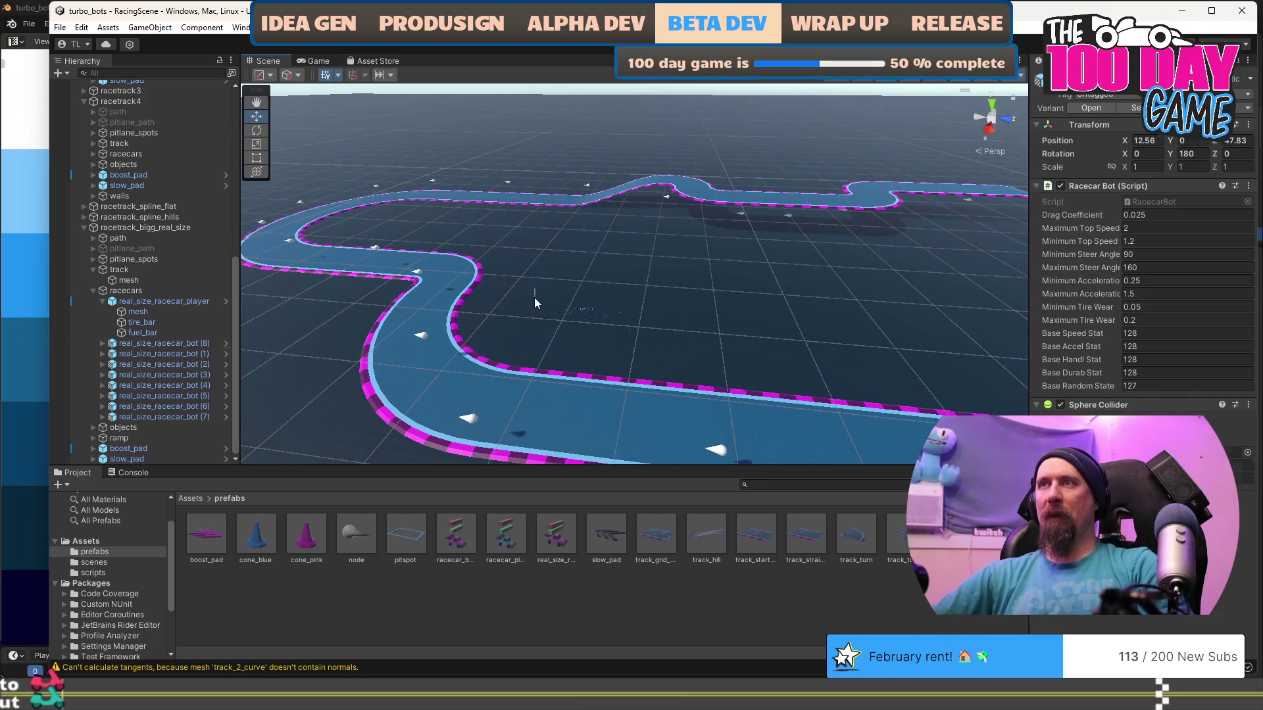
left_click_drag(530, 299, 667, 360)
mouse_move(592, 329)
left_mouse_down()
mouse_move(712, 330)
mouse_move(595, 308)
mouse_move(625, 367)
mouse_move(599, 395)
left_mouse_up()
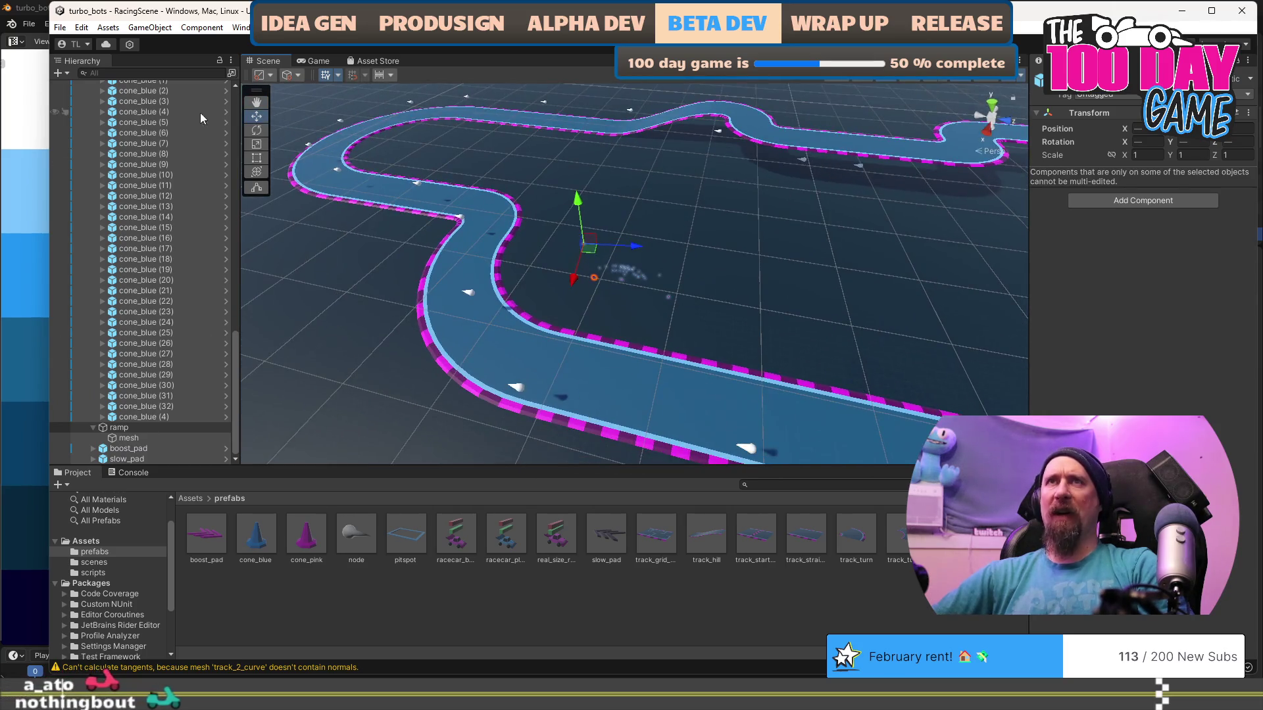
scroll(684, 310, "up", 2)
left_click(684, 311)
mouse_move(715, 270)
left_mouse_down()
mouse_move(760, 314)
mouse_move(696, 287)
mouse_move(774, 311)
left_mouse_up()
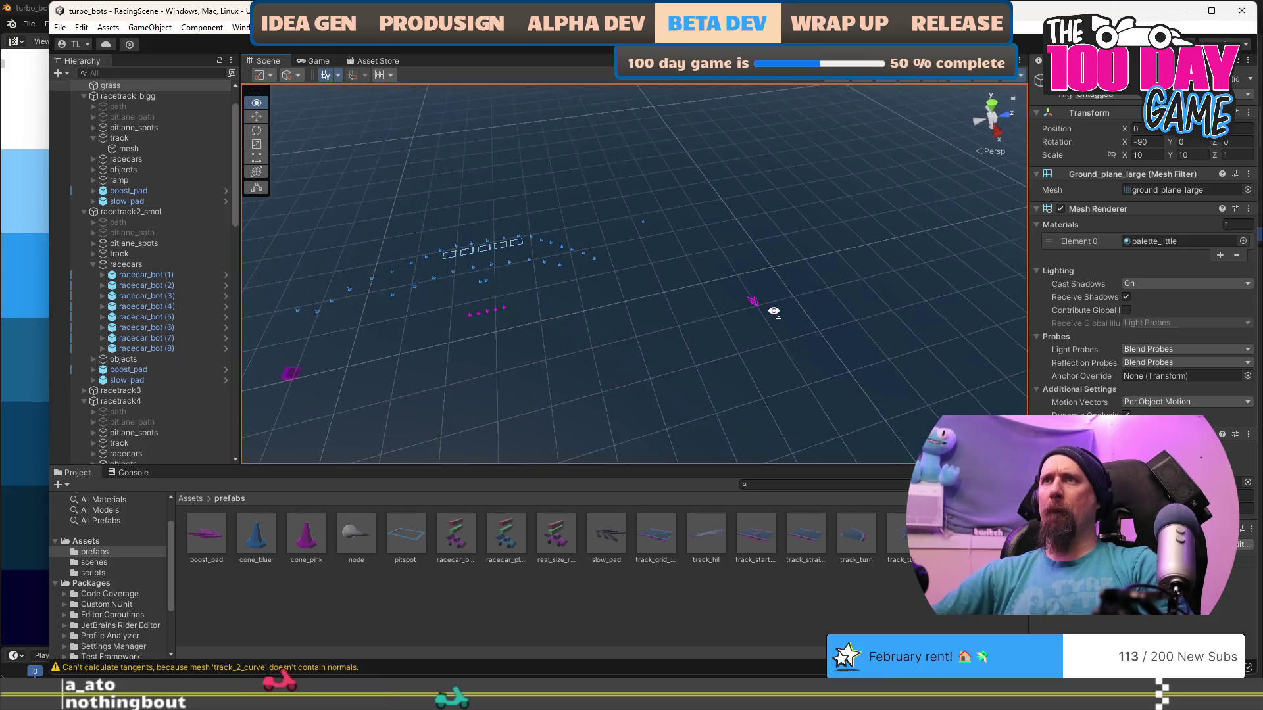
left_click(523, 245)
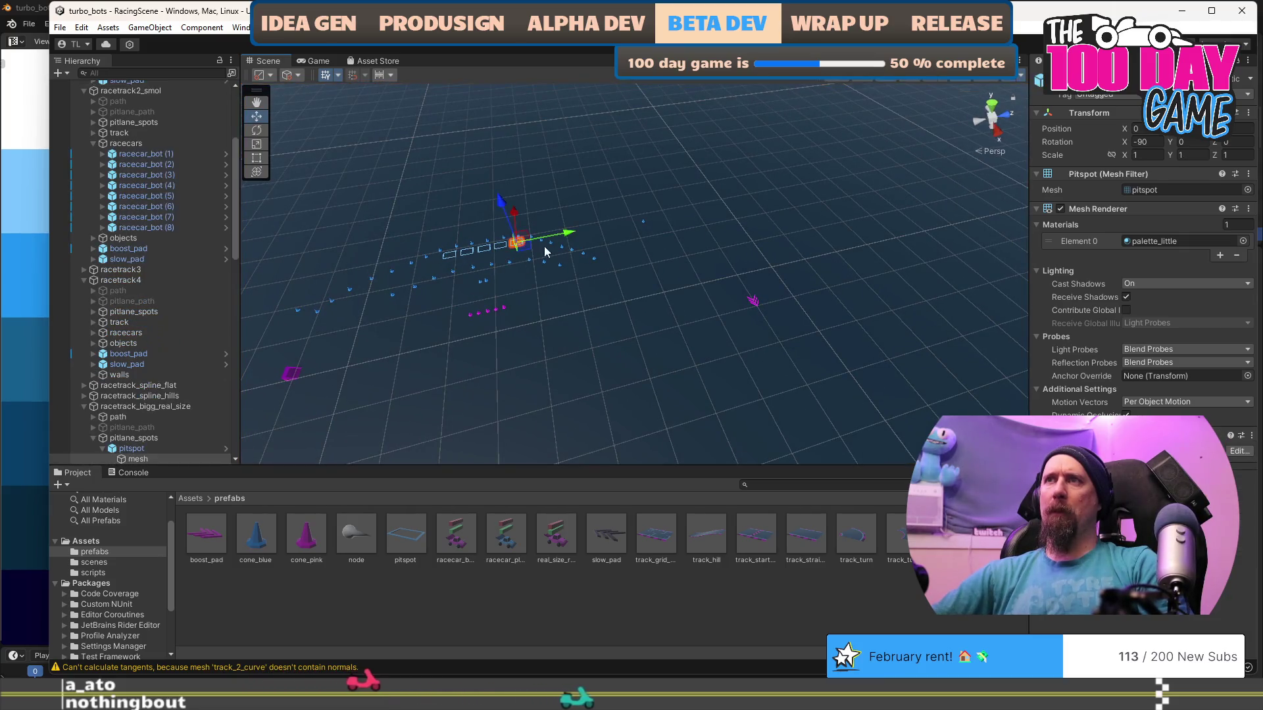
left_click_drag(695, 291, 758, 322)
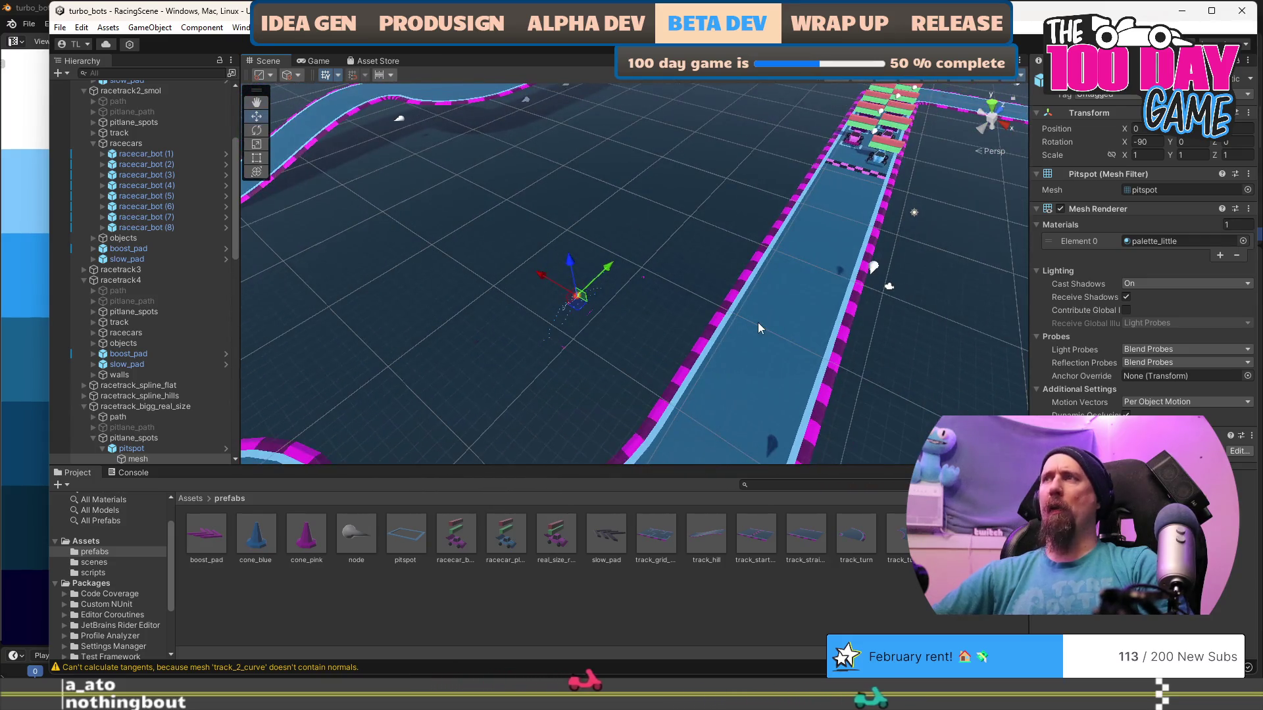
key("alt+Tab")
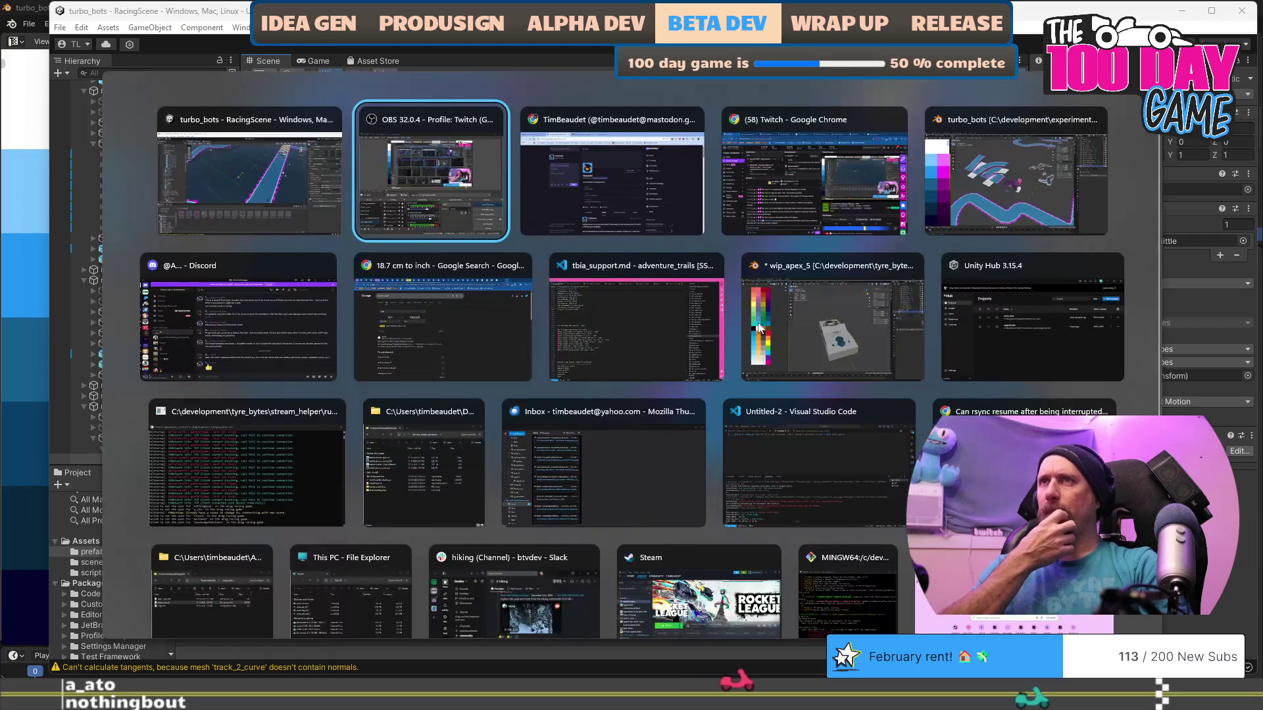
Switch to Blender, zoom around the turbo_bots scene and select the ground plane.
key("Tab")
key("Tab")
key("Tab")
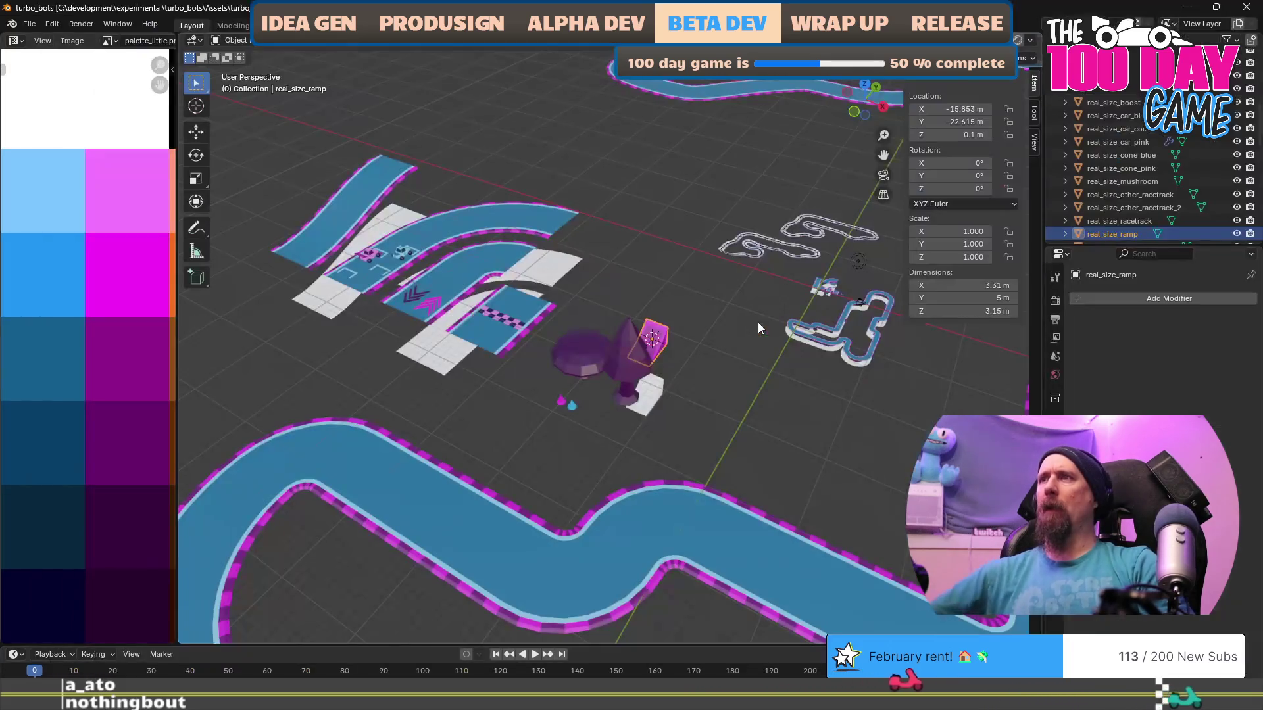
scroll(764, 228, "up", 5)
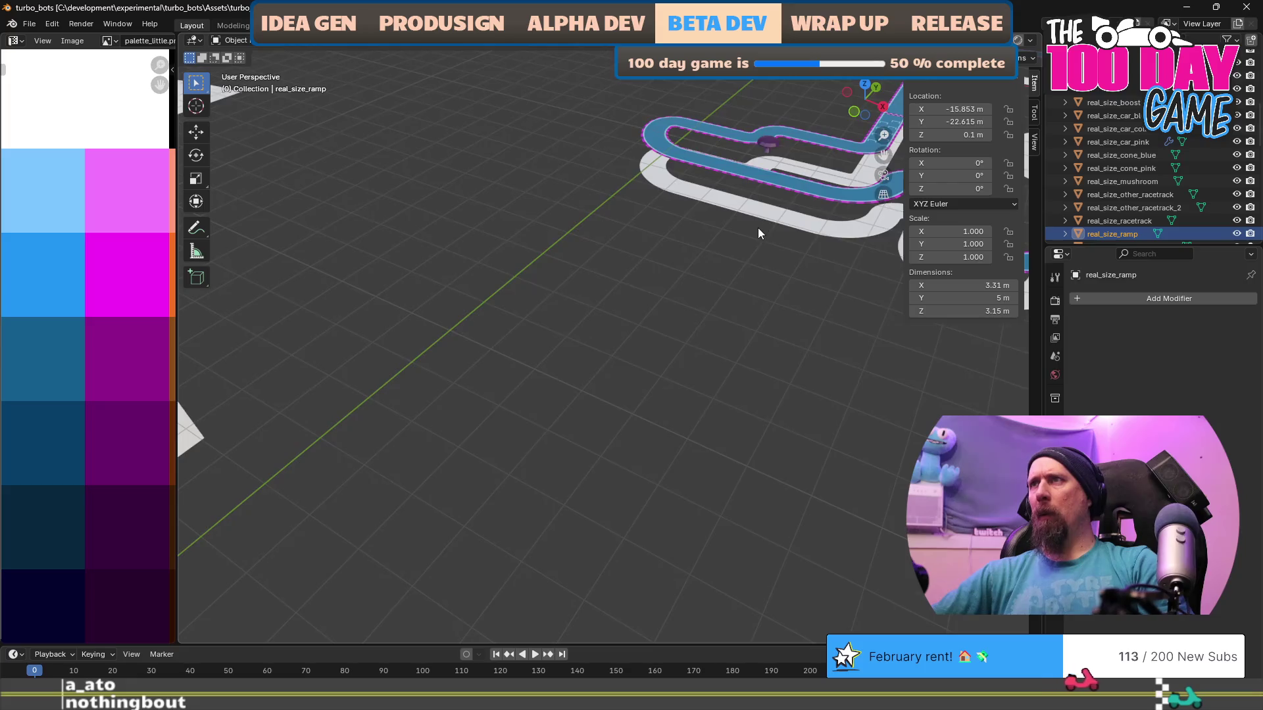
scroll(558, 291, "down", 4)
scroll(609, 217, "up", 5)
scroll(609, 222, "down", 5)
scroll(412, 274, "up", 5)
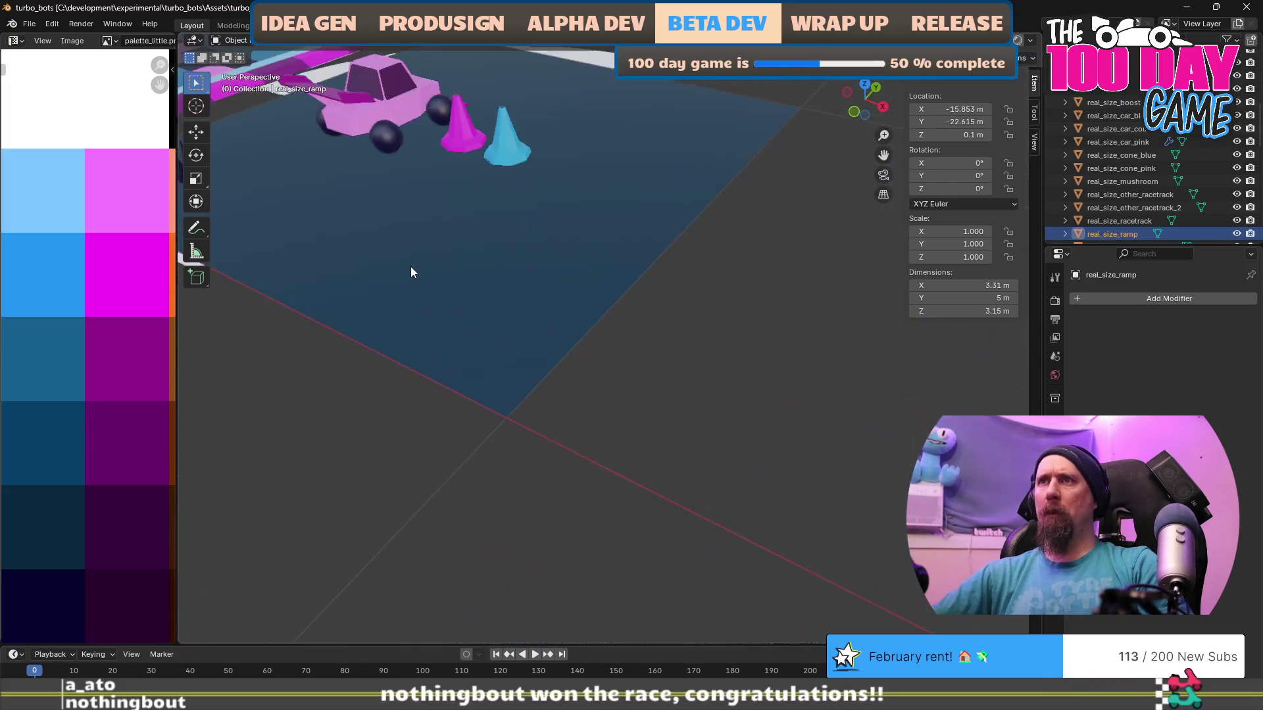
scroll(411, 267, "down", 2)
scroll(446, 305, "up", 1)
scroll(446, 306, "down", 3)
left_click(654, 324)
scroll(492, 477, "up", 3)
scroll(419, 338, "down", 3)
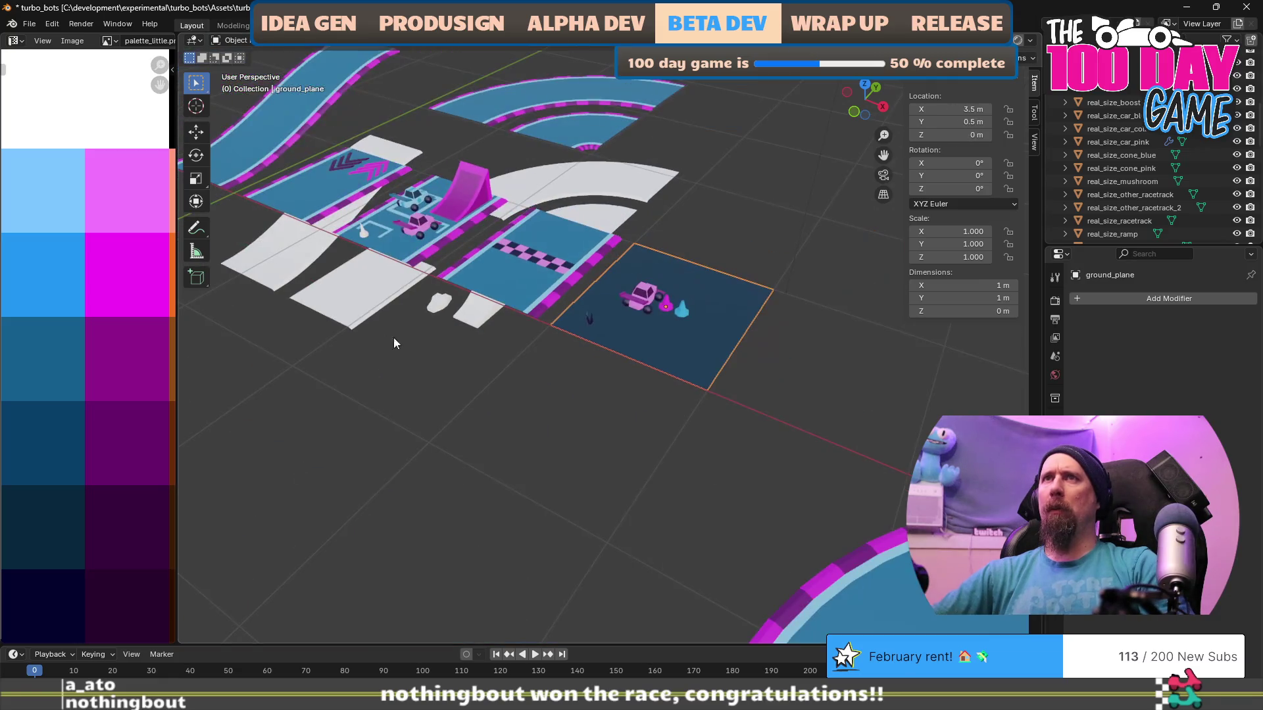
Select the pitspot model, duplicate it and start moving the copy with height locked.
left_click(400, 213)
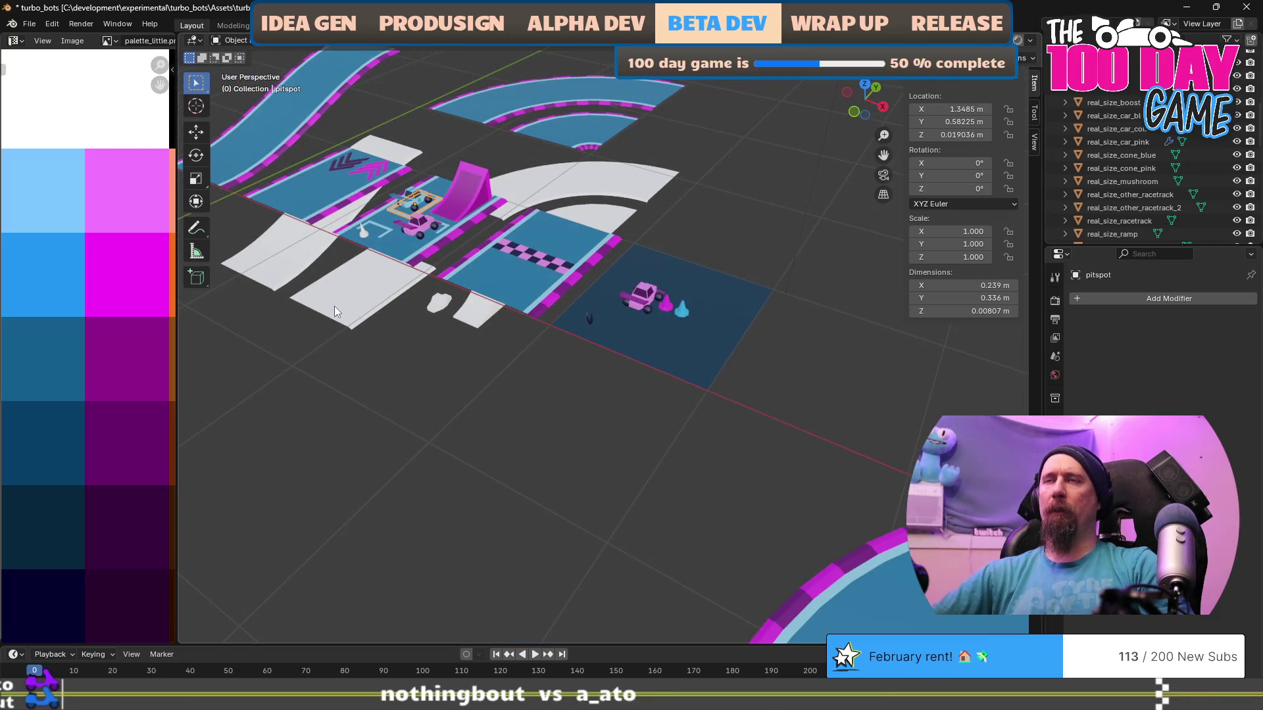
scroll(366, 318, "down", 2)
scroll(369, 316, "down", 3)
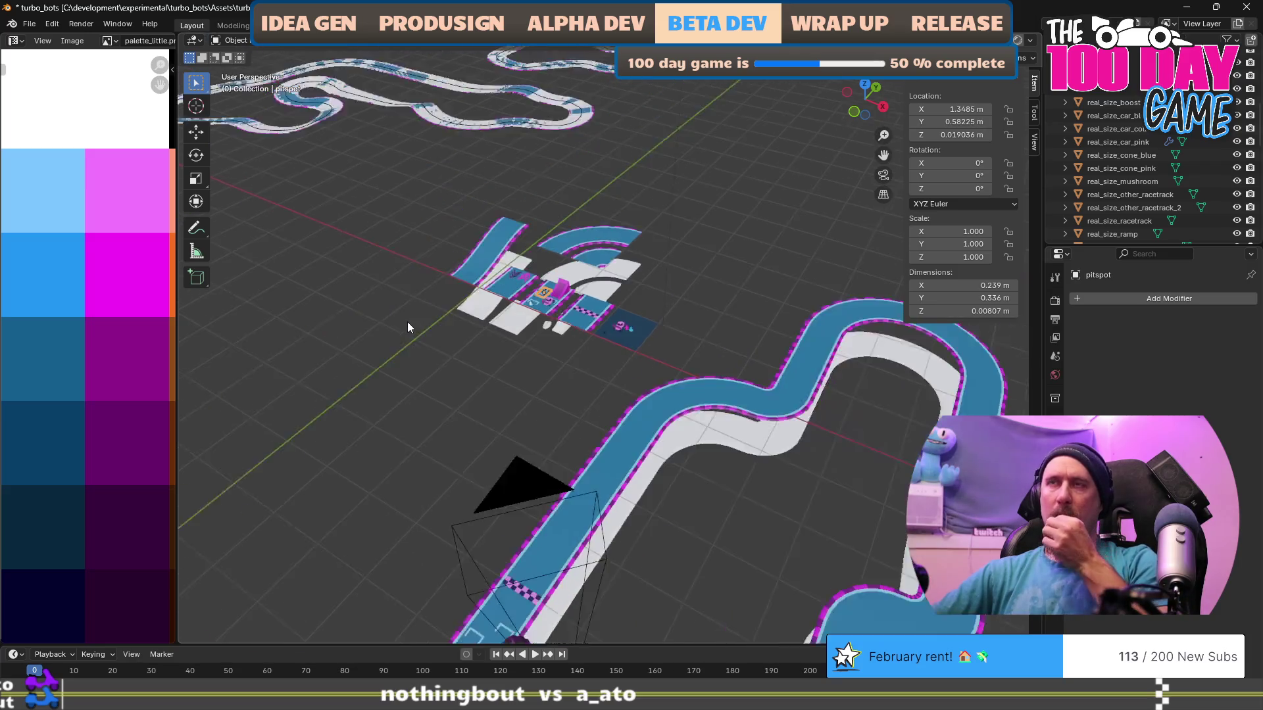
scroll(488, 311, "down", 2)
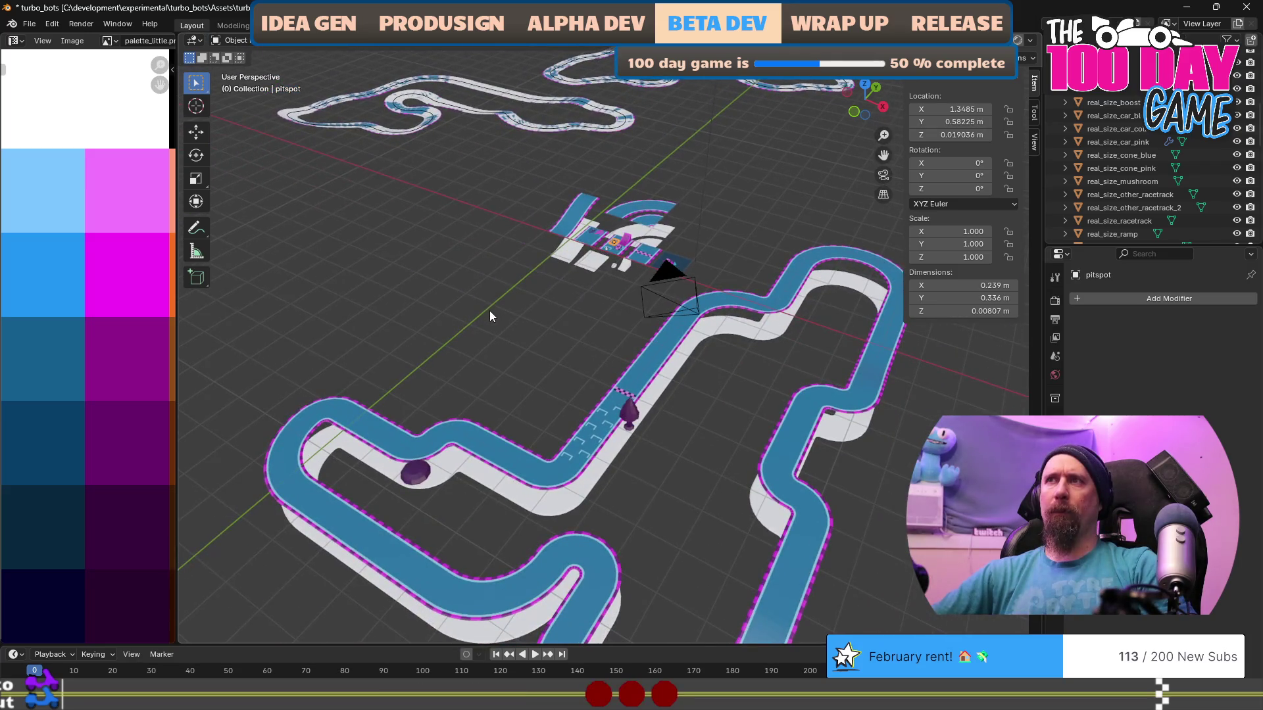
scroll(490, 311, "down", 3)
scroll(523, 323, "down", 1)
scroll(772, 271, "up", 3)
scroll(716, 338, "down", 2)
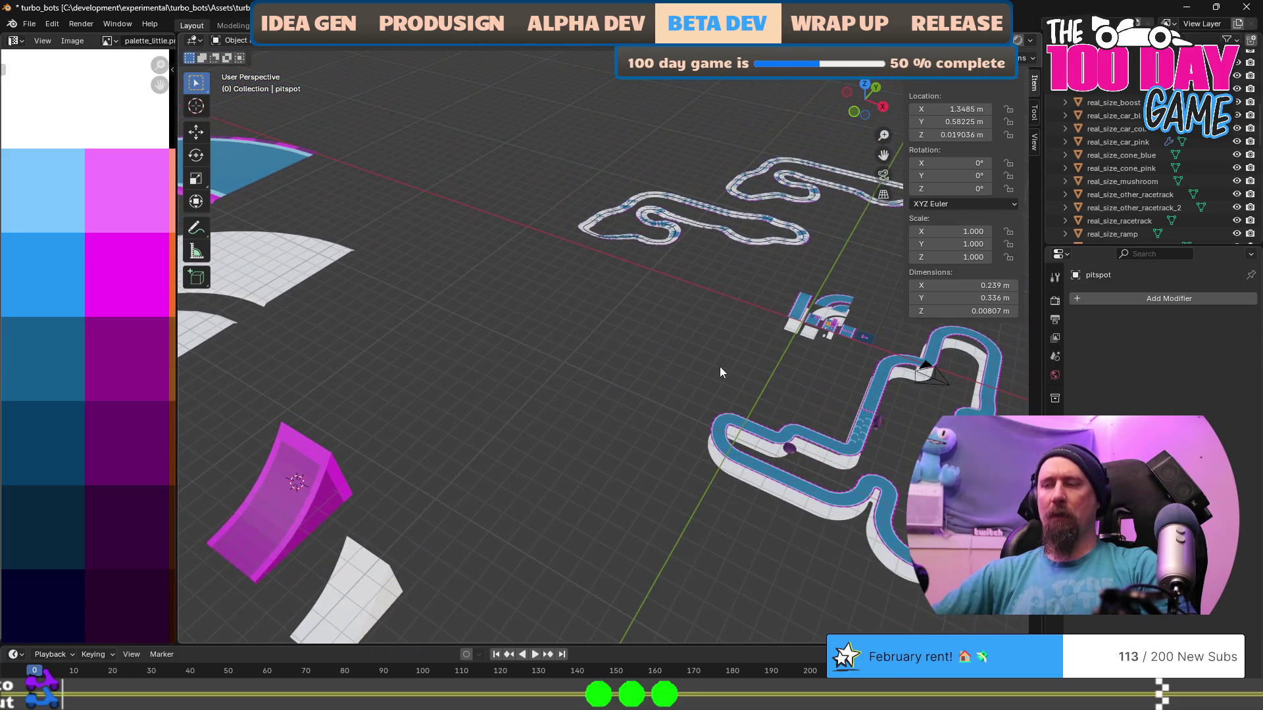
key("shift+d")
key("shift+z")
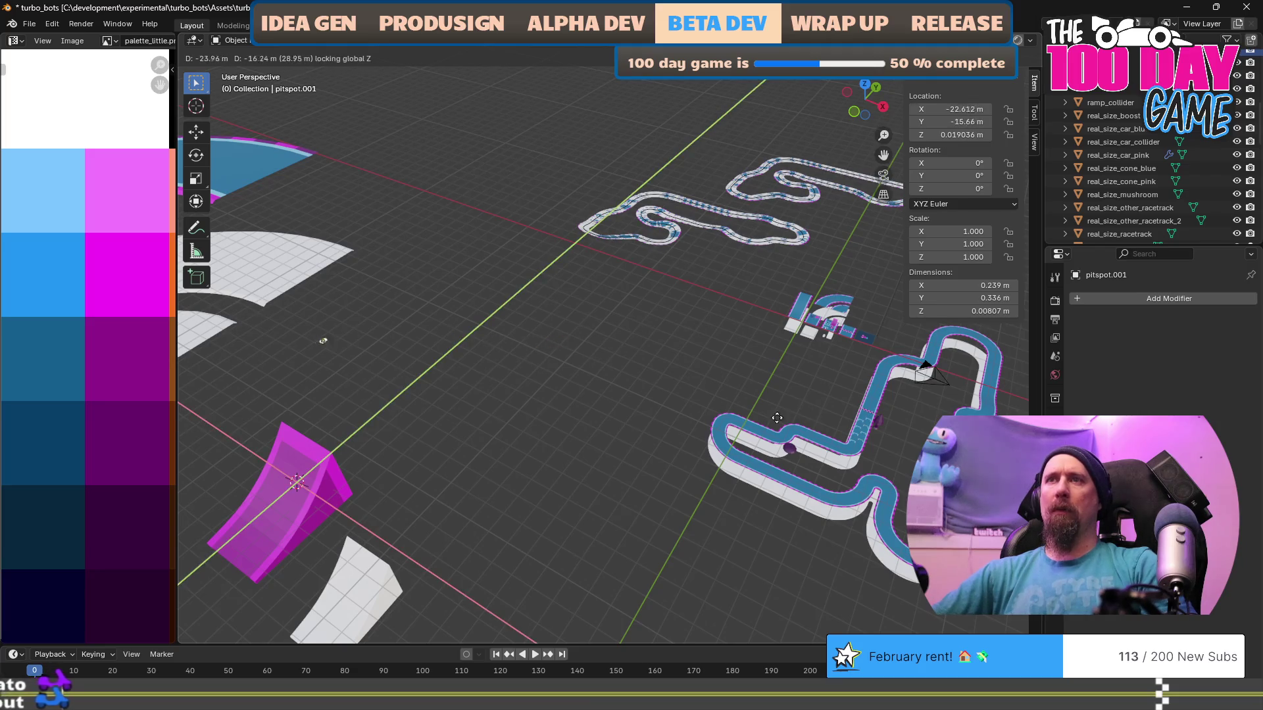
Place the pitspot copy on open ground and snap the 3D cursor to it.
left_click(389, 516)
scroll(680, 433, "up", 5)
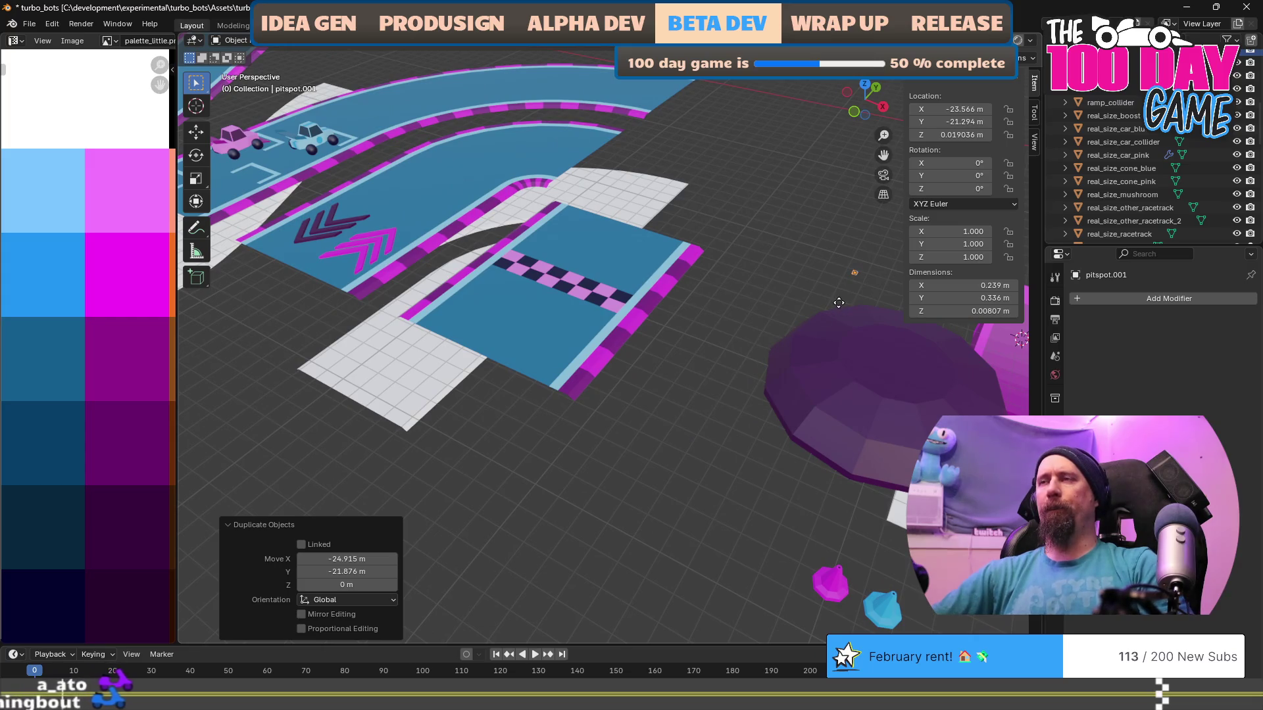
key("g")
left_click(574, 489)
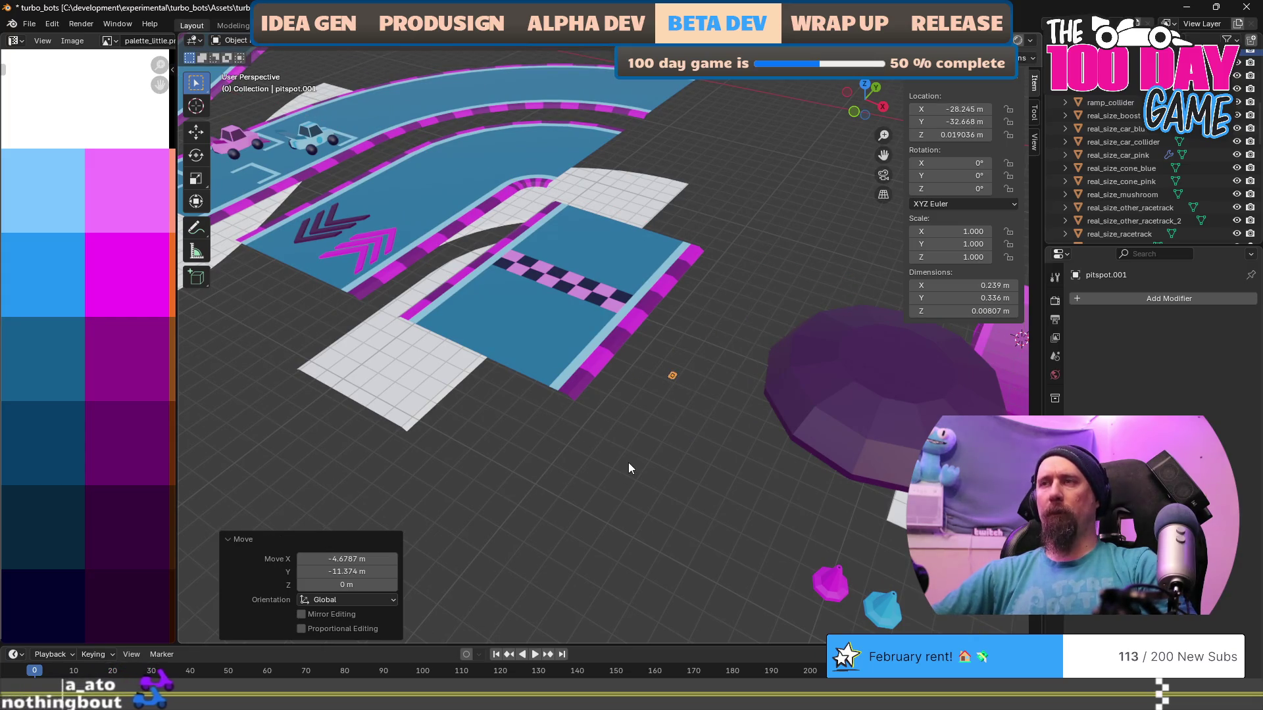
key("shift+s")
left_click(630, 516)
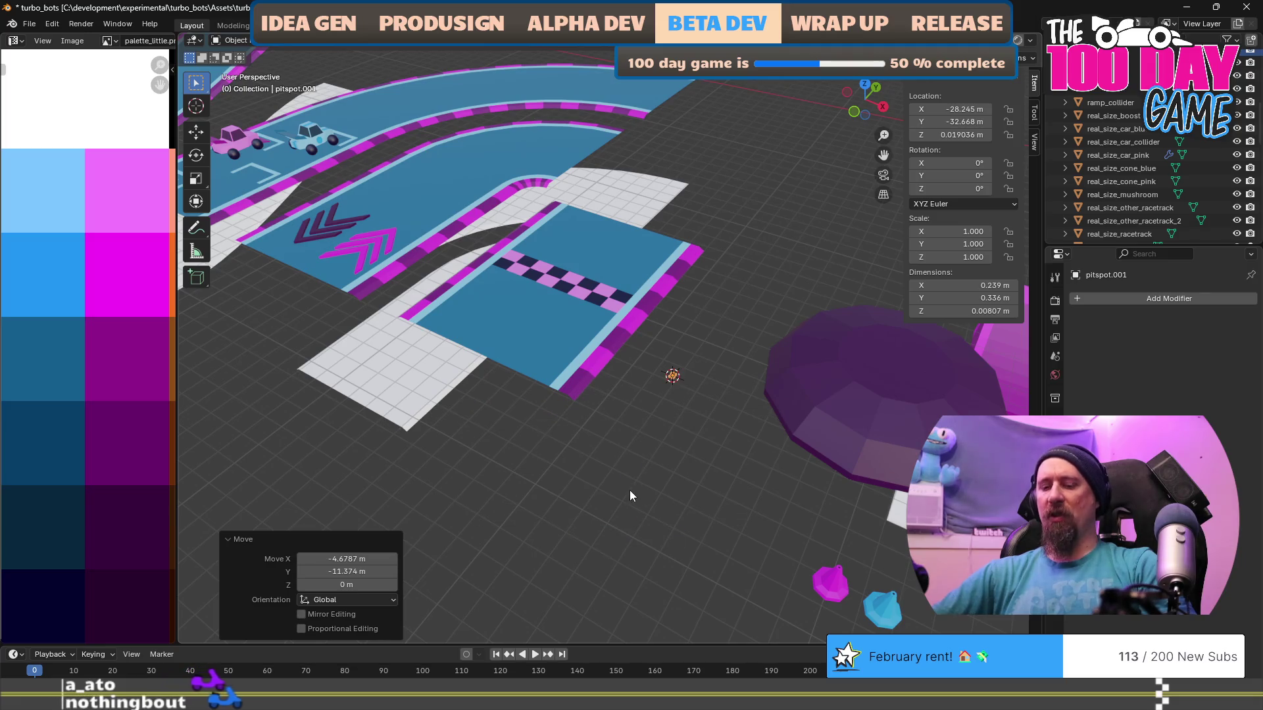
Scale the copy's mesh by 12.5 in Edit Mode, to about 2.99 × 4.19 m.
key("KP_Decimal")
mouse_move(660, 524)
left_mouse_down()
mouse_move(682, 463)
mouse_move(631, 358)
mouse_move(654, 373)
left_mouse_up()
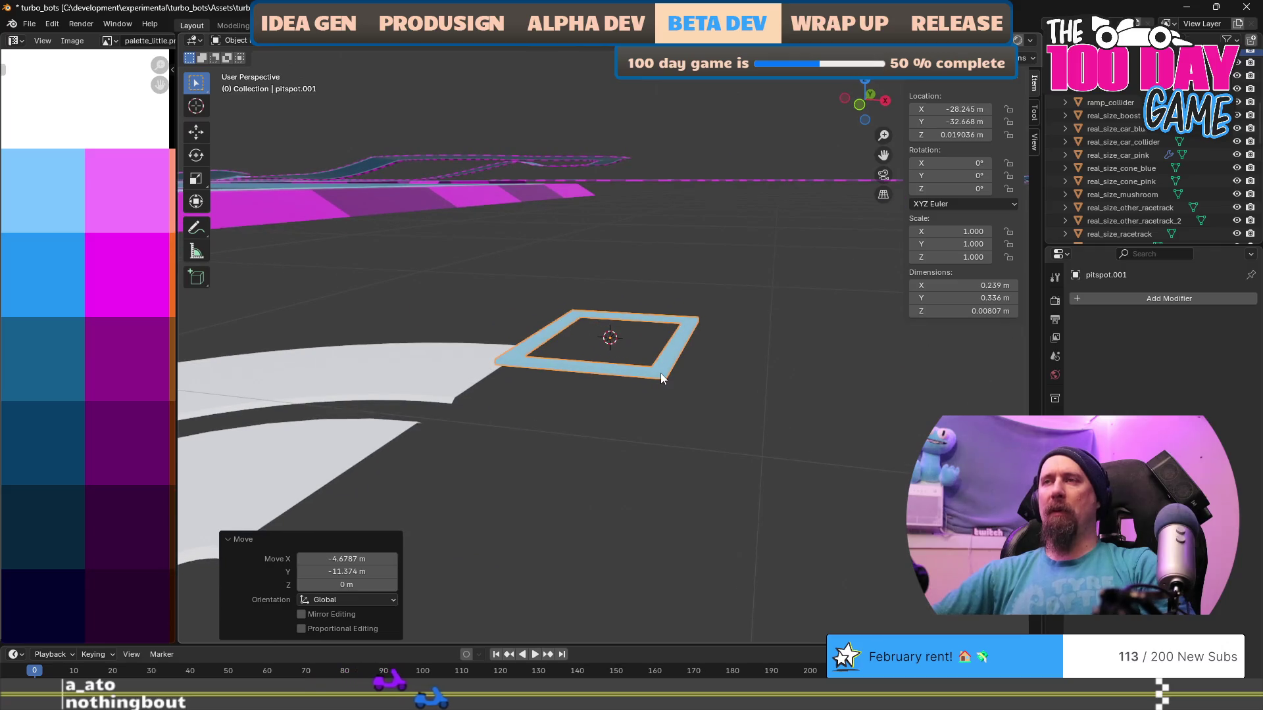
key("Tab")
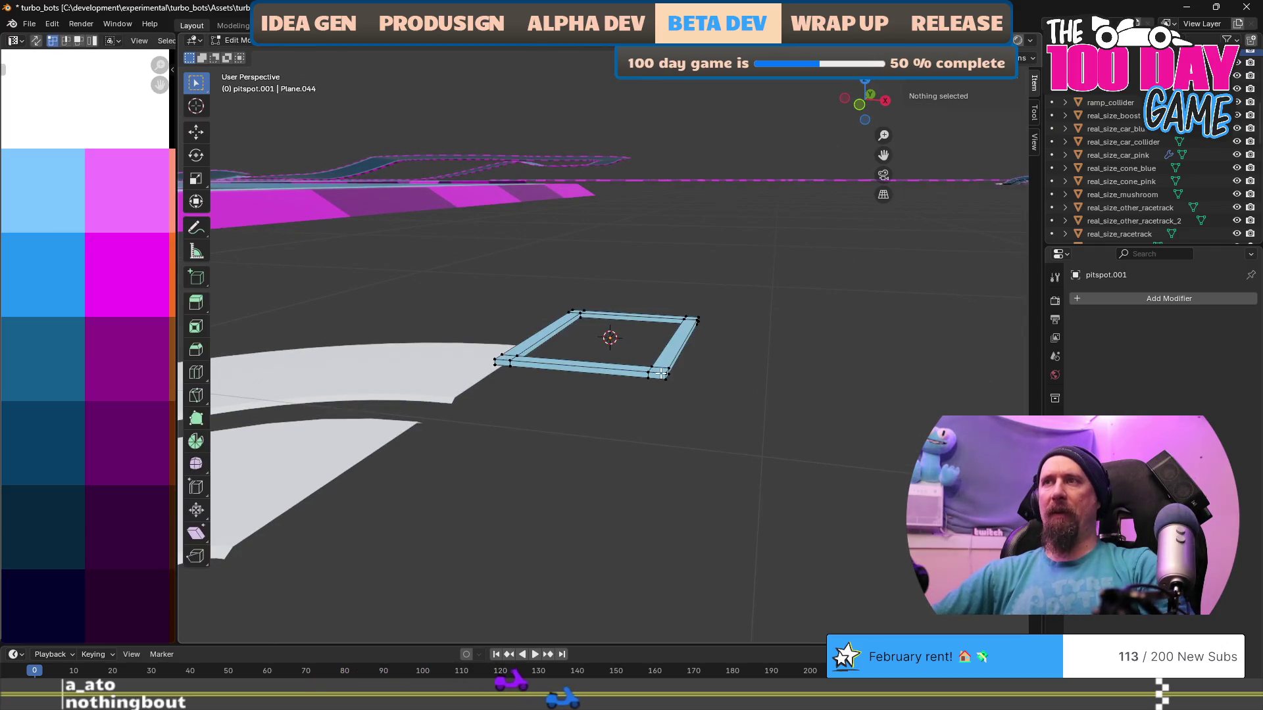
type("as12")
type("5")
key("Return")
scroll(661, 391, "down", 5)
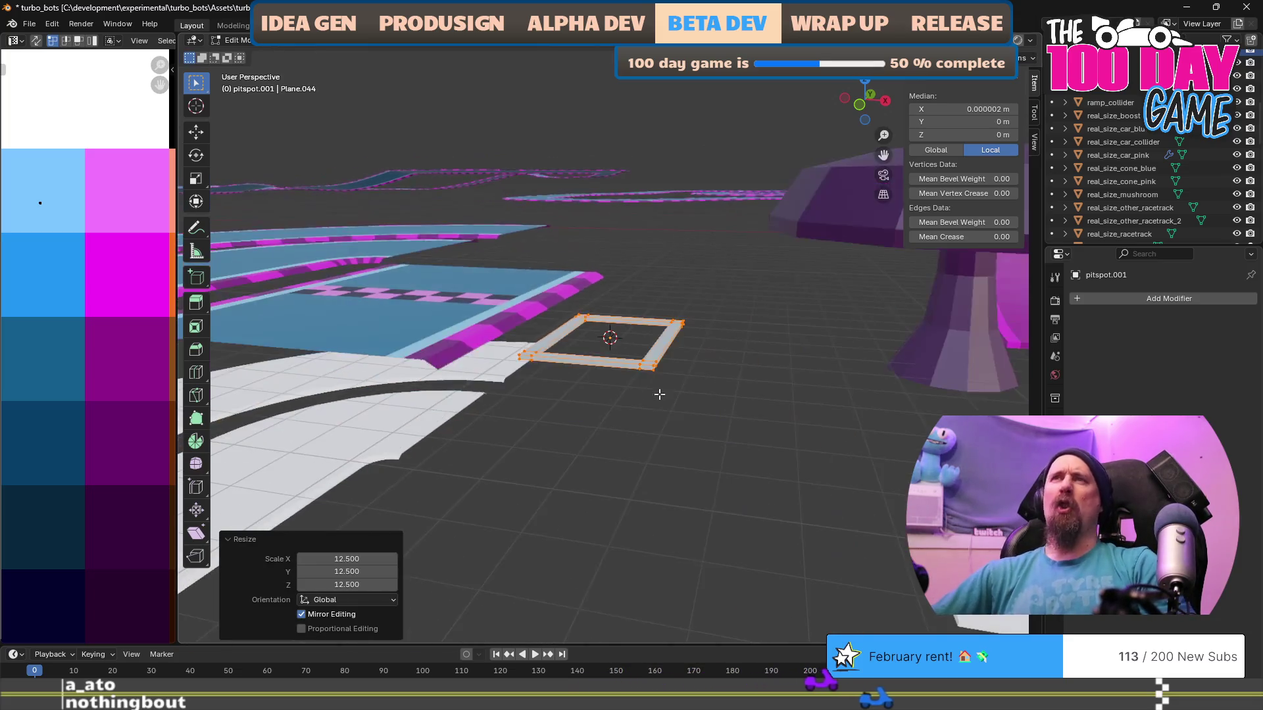
scroll(661, 391, "down", 3)
scroll(711, 370, "up", 2)
Back in Object Mode, slide the enlarged pitspot onto the track beside the chevrons.
key("Tab")
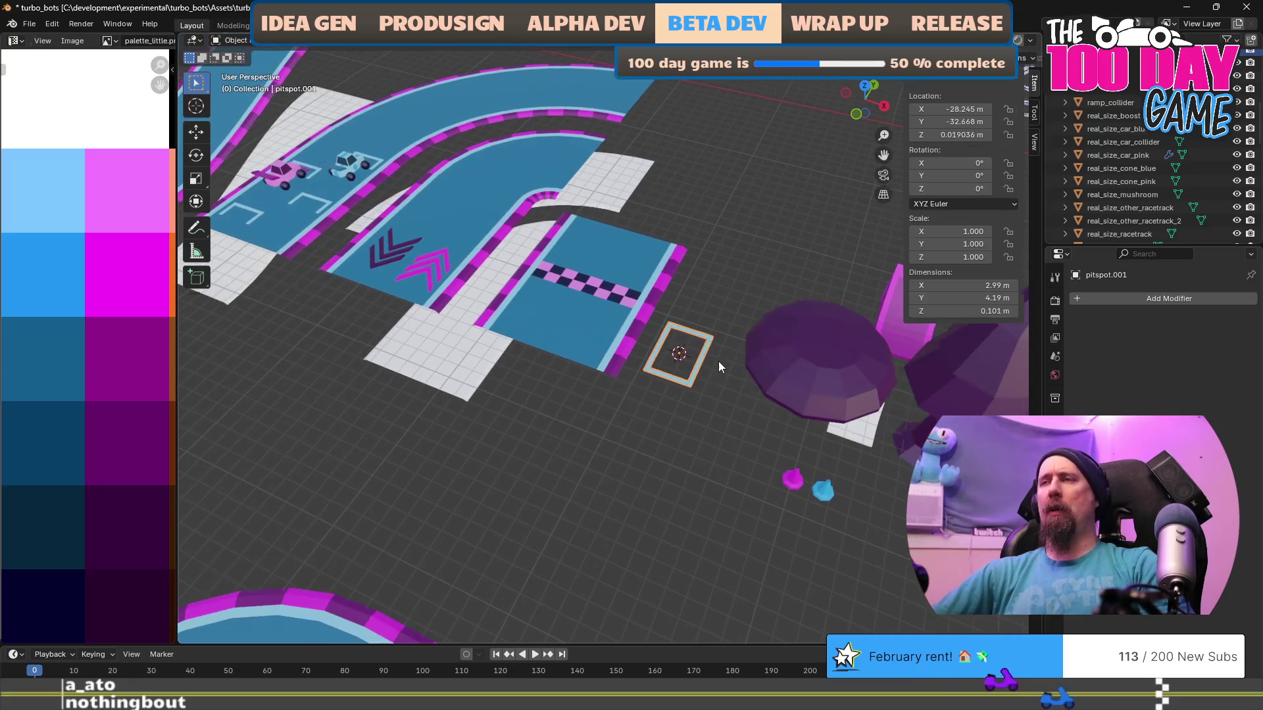
key("g")
key("shift+z")
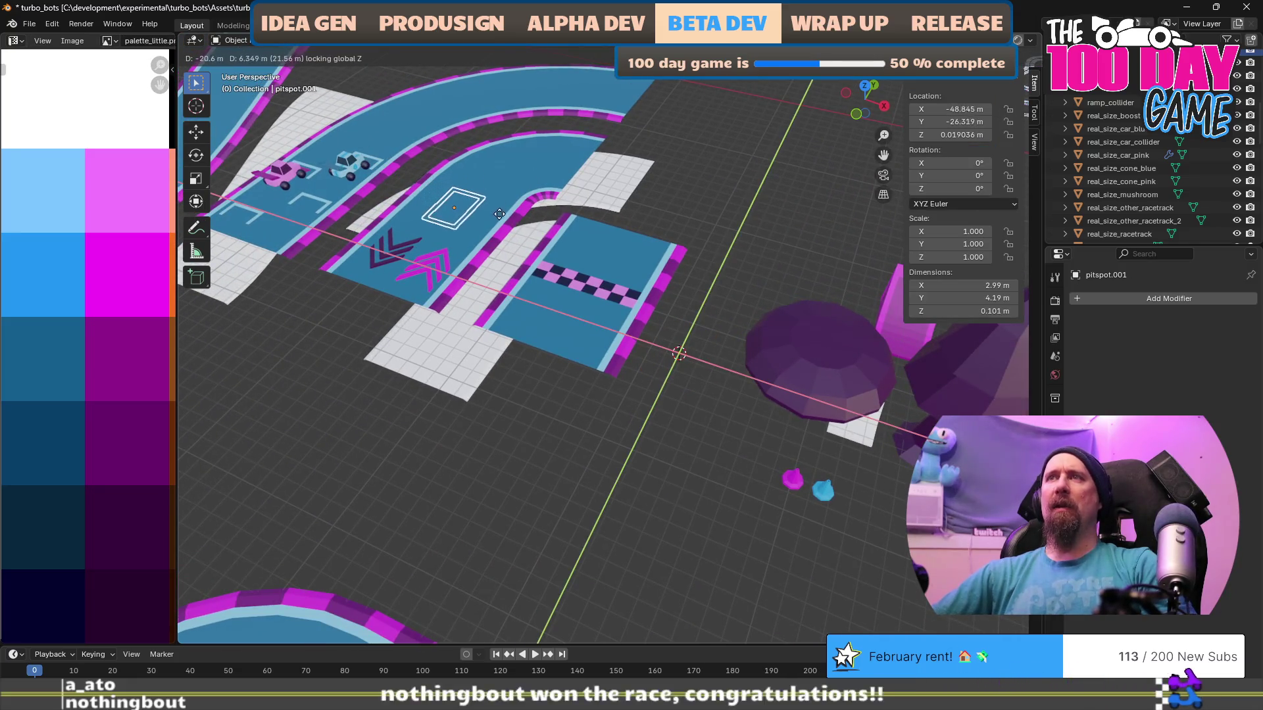
left_click(501, 218)
scroll(446, 286, "up", 4)
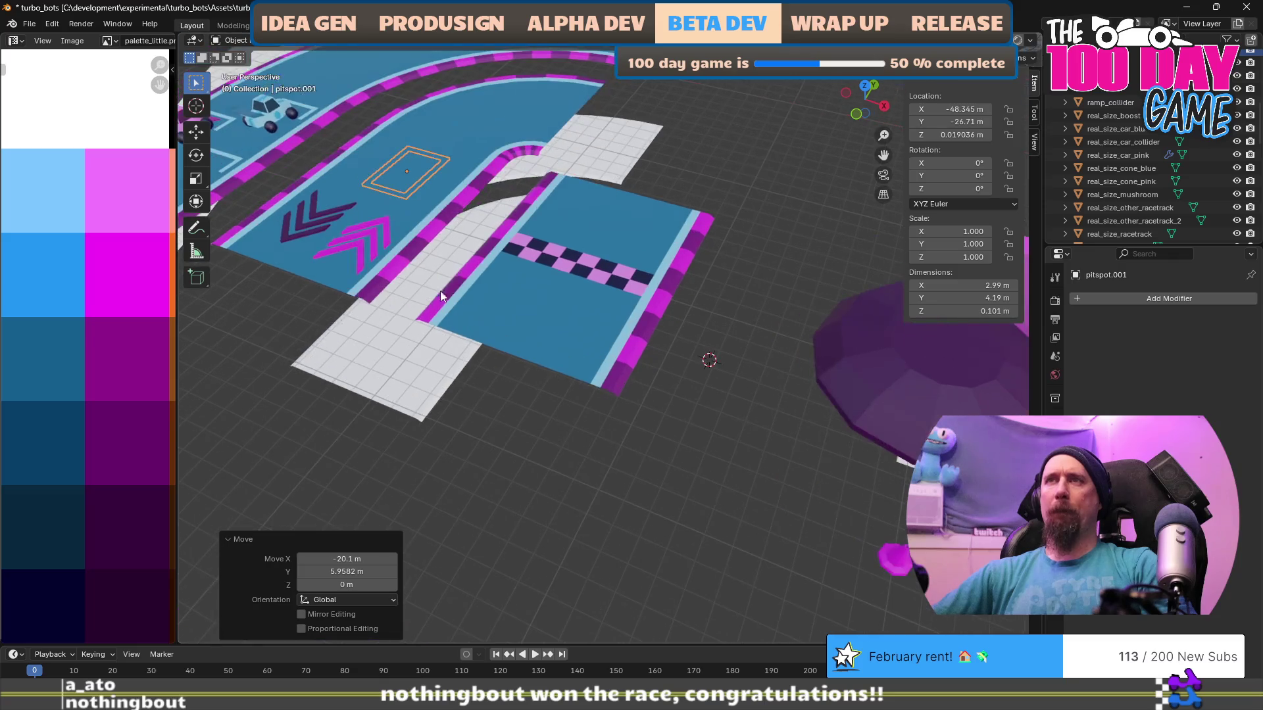
scroll(583, 339, "down", 3)
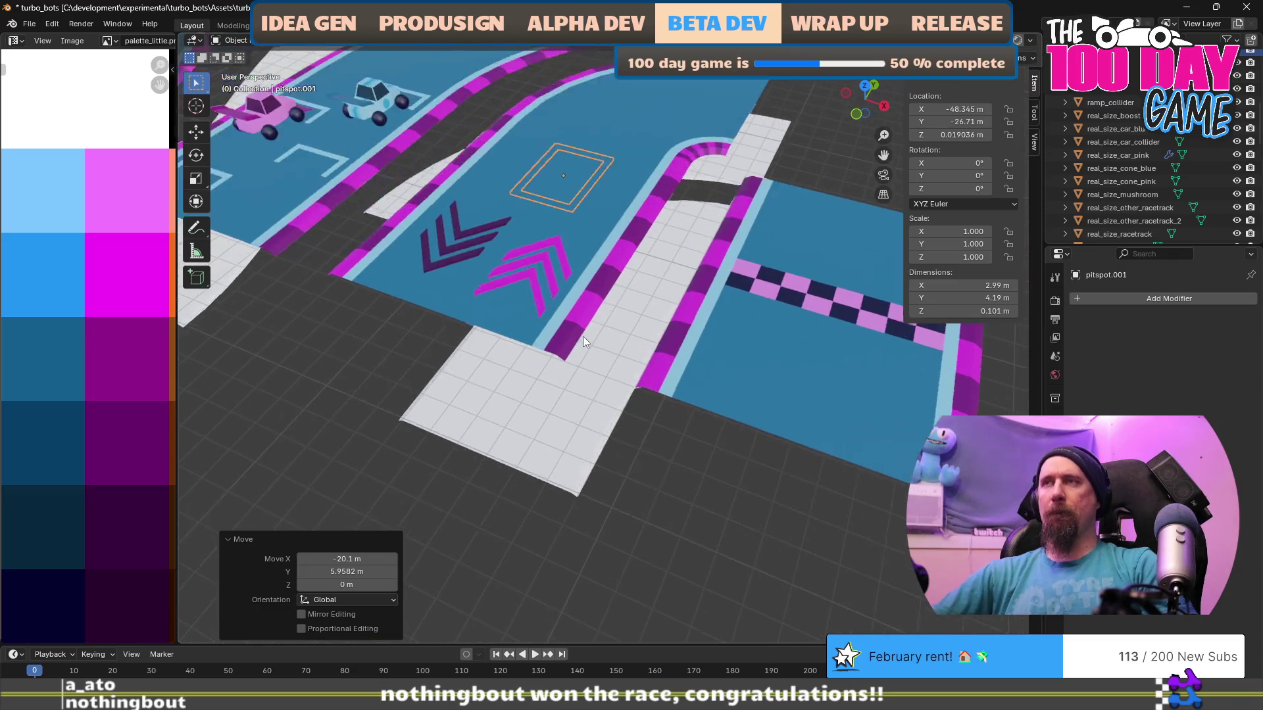
mouse_move(583, 337)
left_mouse_down()
mouse_move(539, 258)
mouse_move(639, 297)
mouse_move(563, 338)
left_mouse_up()
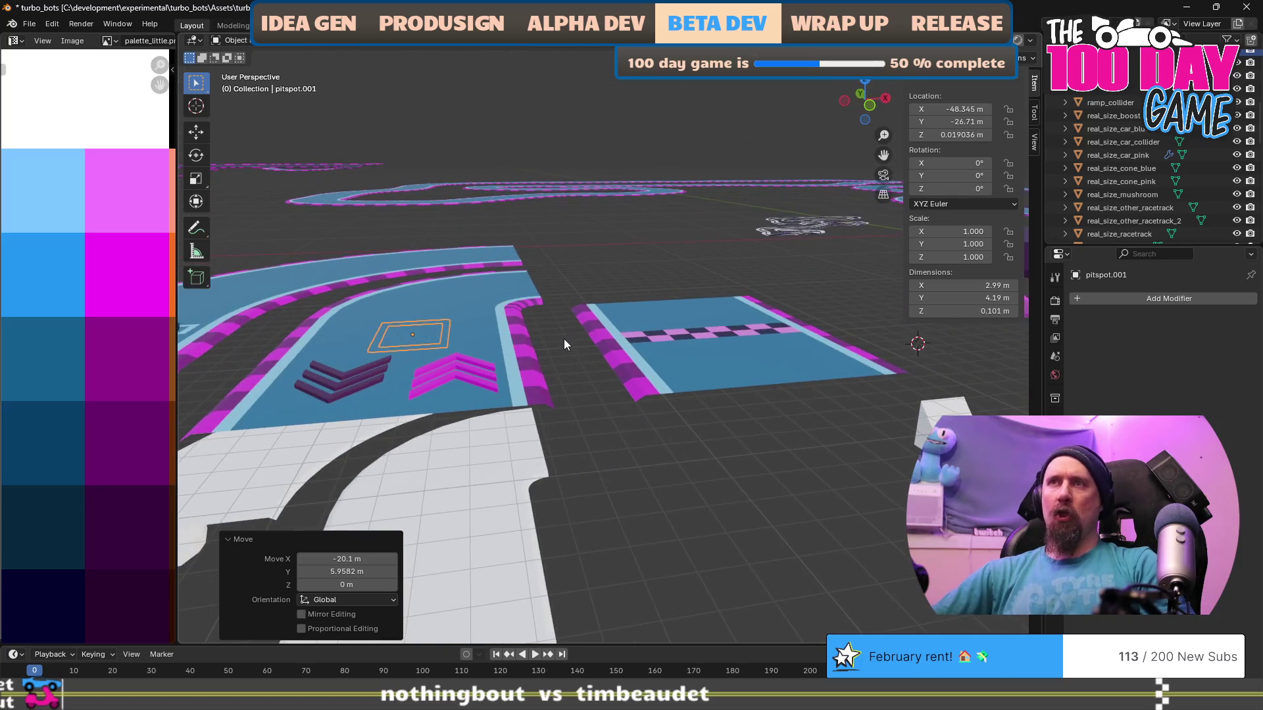
Raise the pitspot 0.2 m along Z and check its placement.
key("g")
type("z")
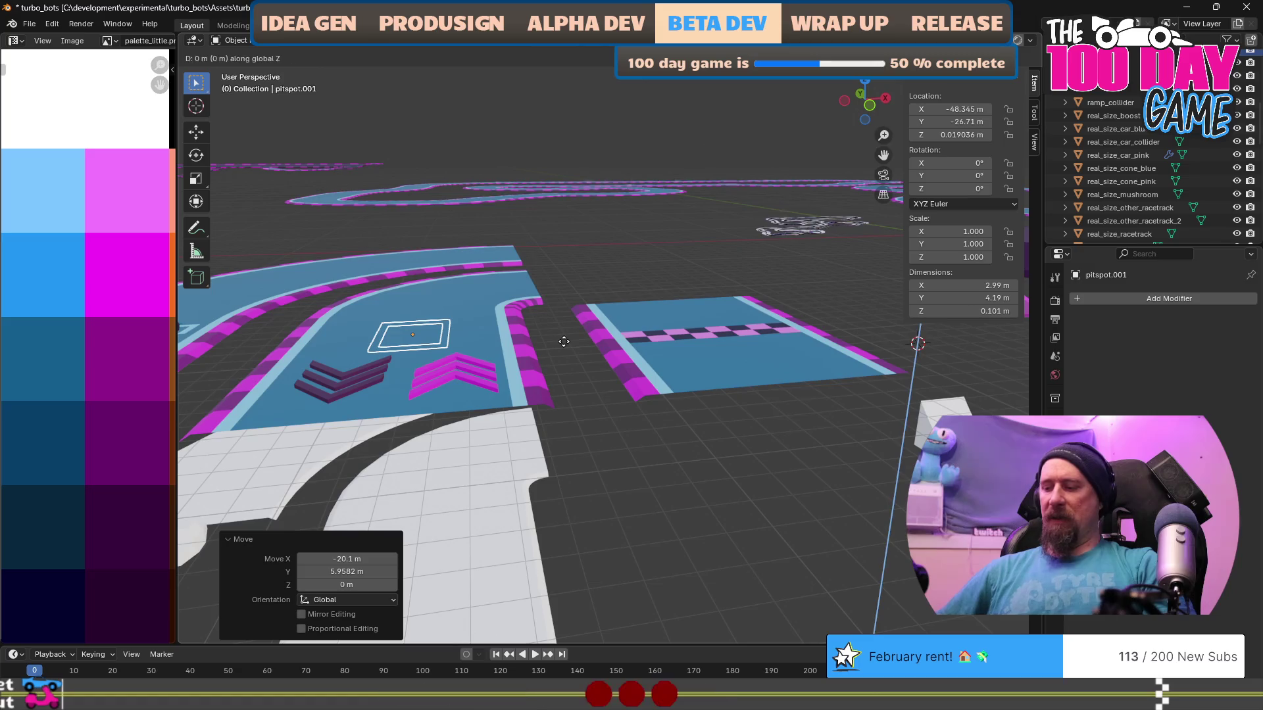
type(".2")
key("Return")
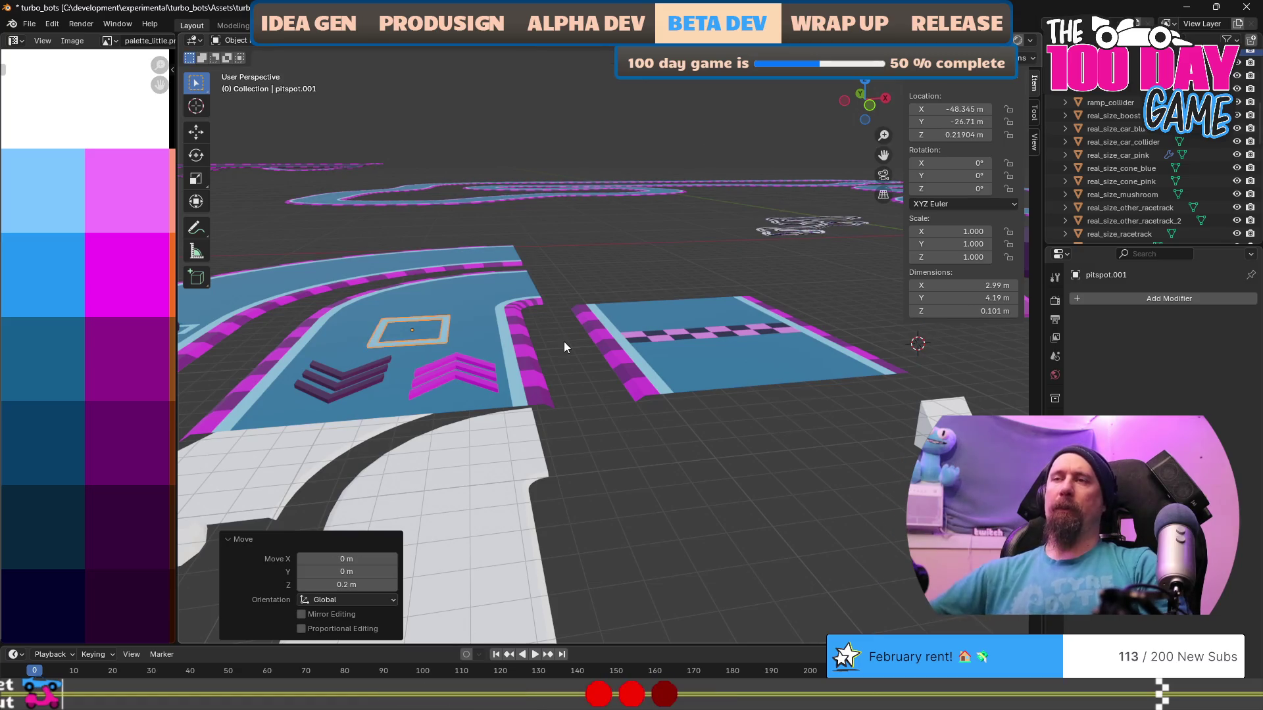
scroll(563, 342, "up", 2)
mouse_move(525, 363)
left_mouse_down()
mouse_move(508, 382)
mouse_move(558, 375)
left_mouse_up()
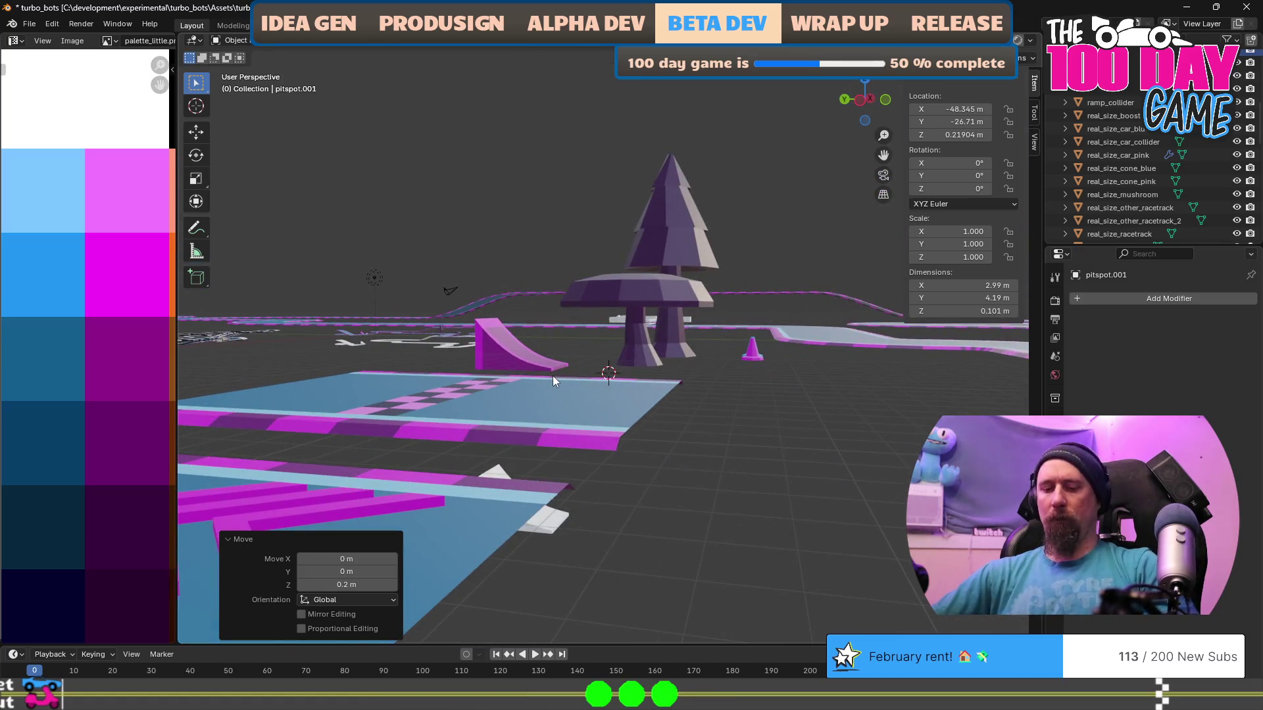
key("KP_Decimal")
mouse_move(644, 392)
left_mouse_down()
mouse_move(519, 395)
mouse_move(457, 417)
mouse_move(492, 413)
left_mouse_up()
scroll(397, 406, "down", 5)
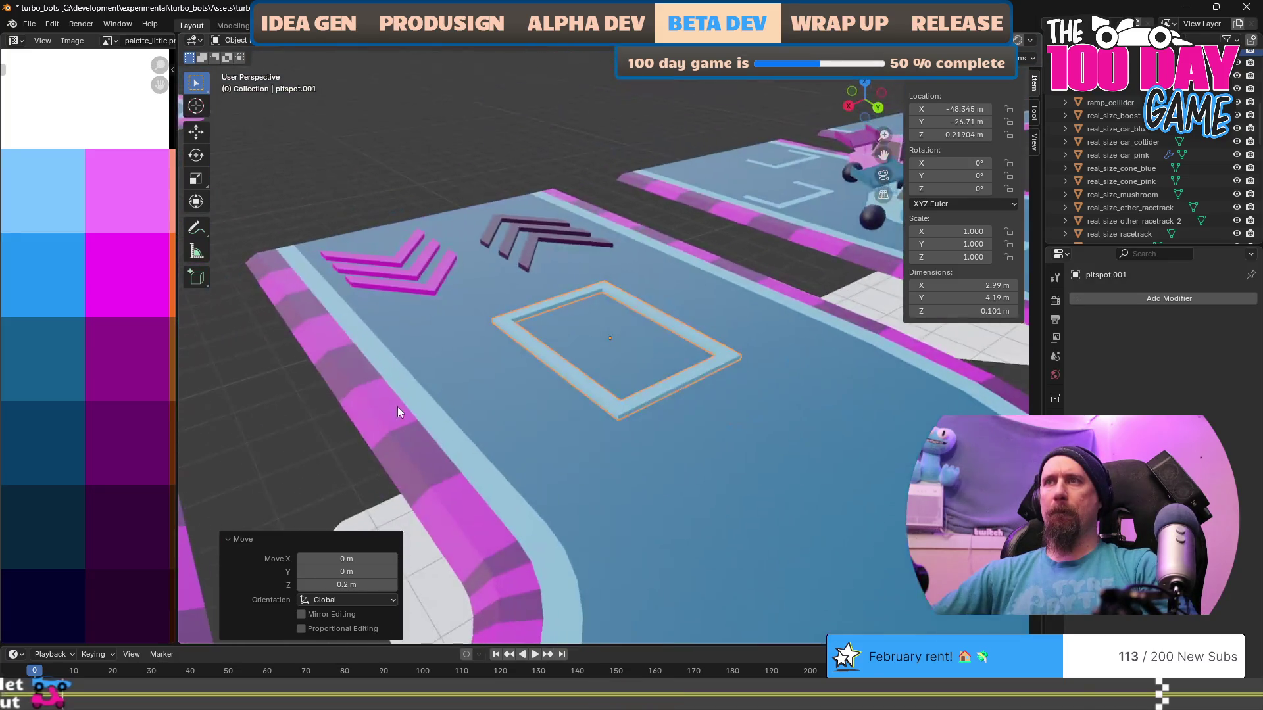
left_click_drag(404, 401, 556, 366)
Rename pitspot.001 to real_size_pitspot and save the blend file.
key("F2")
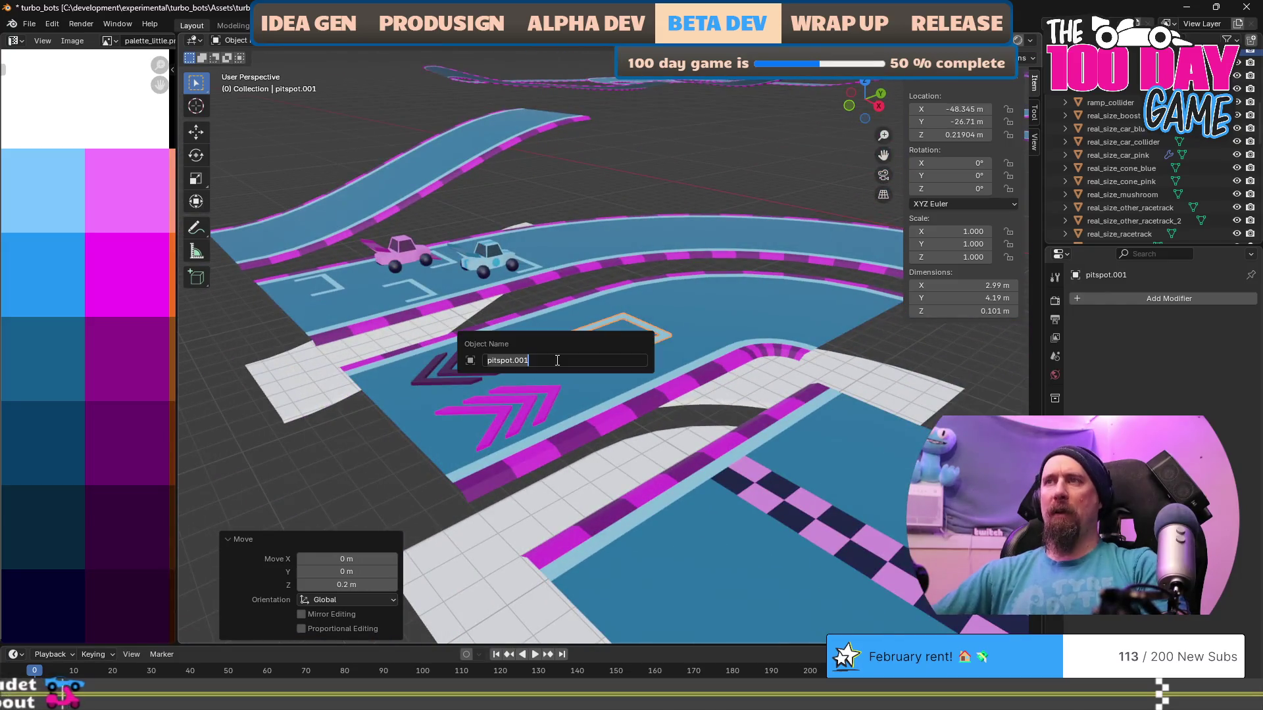
type("real_size_")
key("Return")
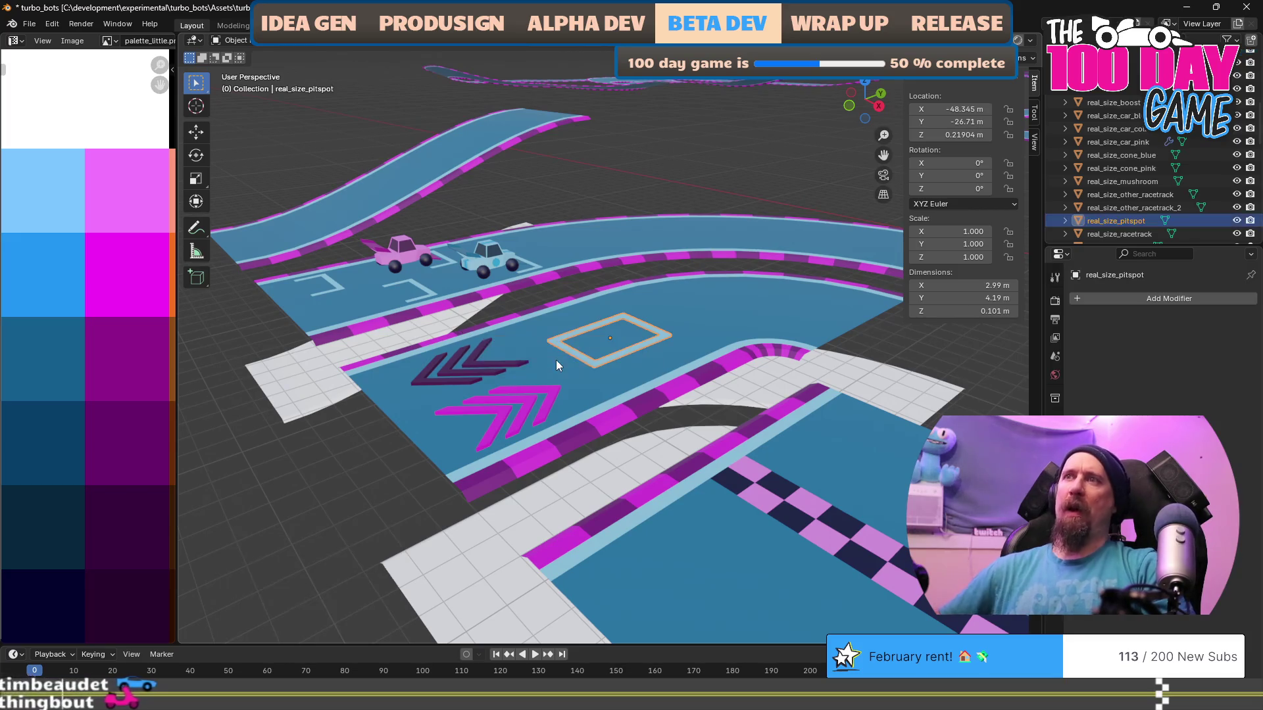
key("ctrl+s")
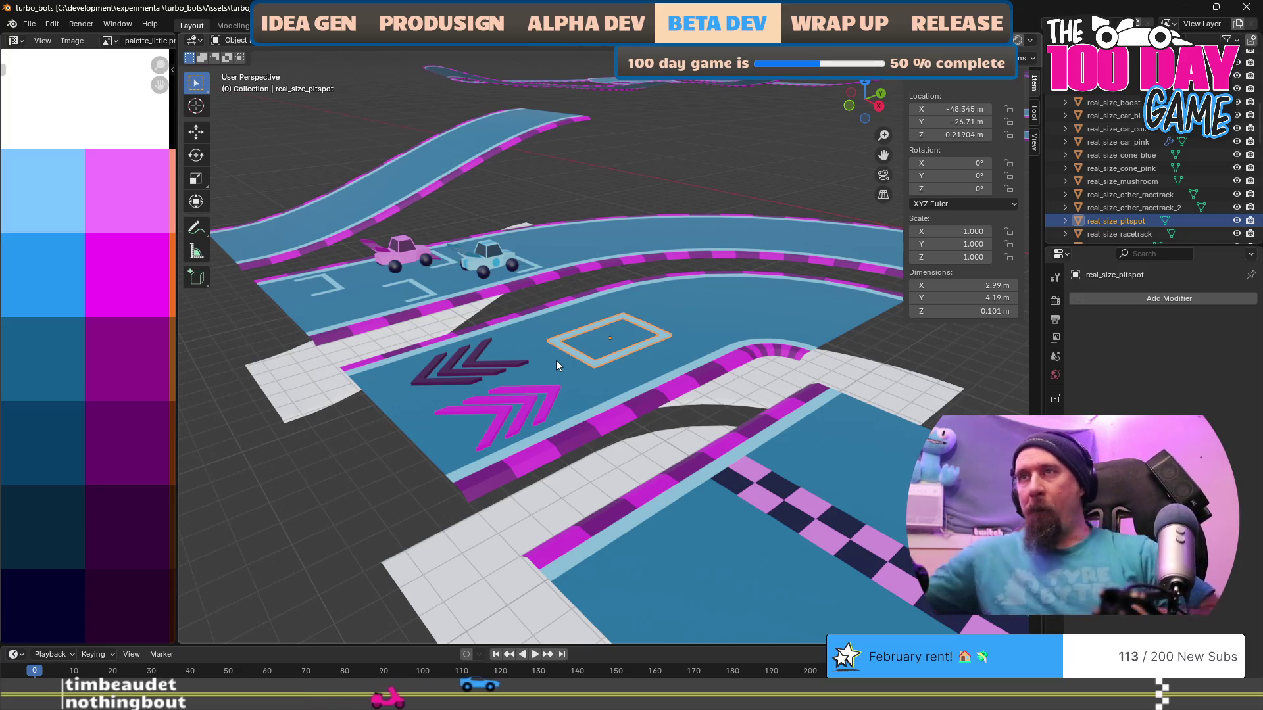
scroll(570, 342, "down", 10)
Select Cube.002 and move it horizontally to a new spot on the track.
left_click_drag(570, 337, 622, 350)
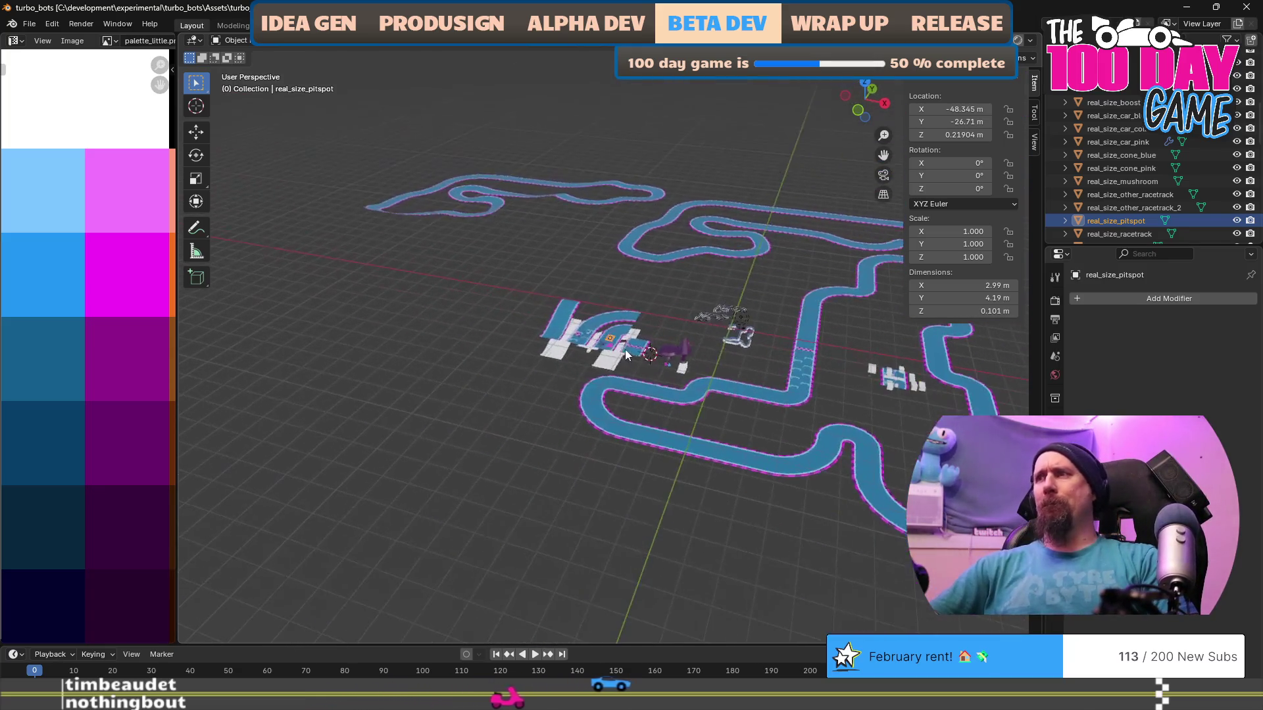
scroll(933, 393, "up", 3)
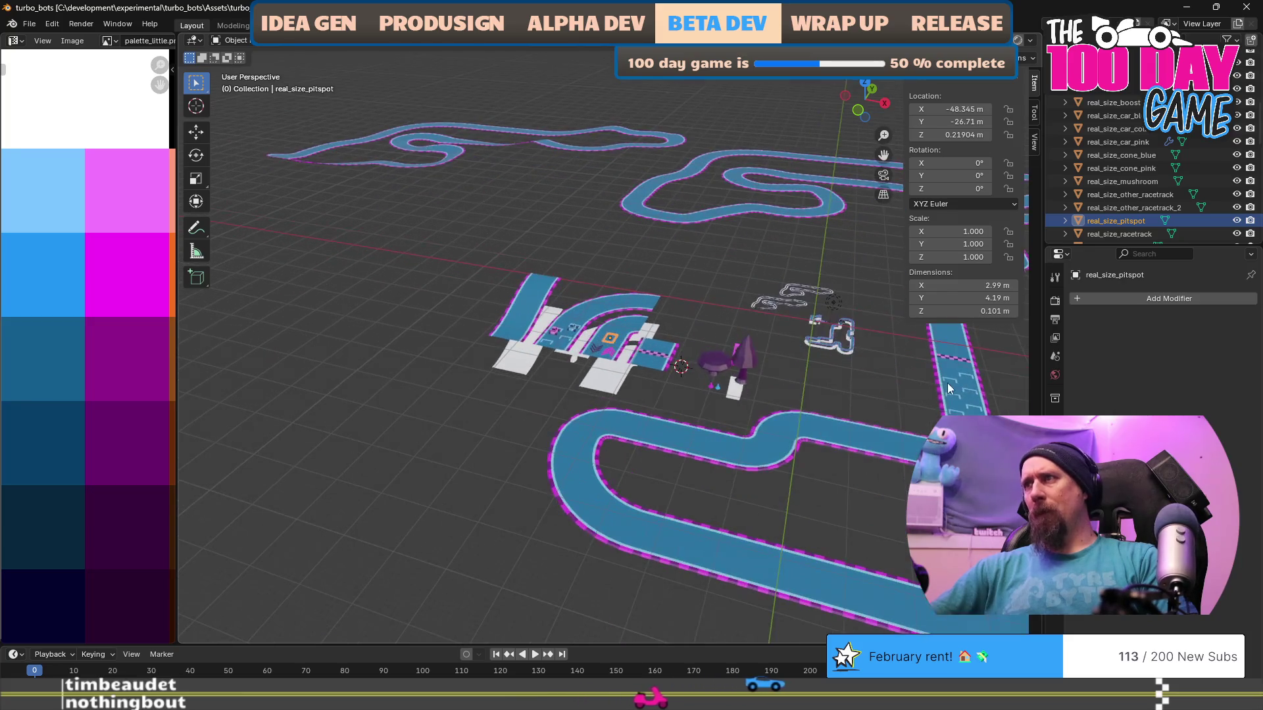
left_click(928, 357)
key("g")
key("shift+z")
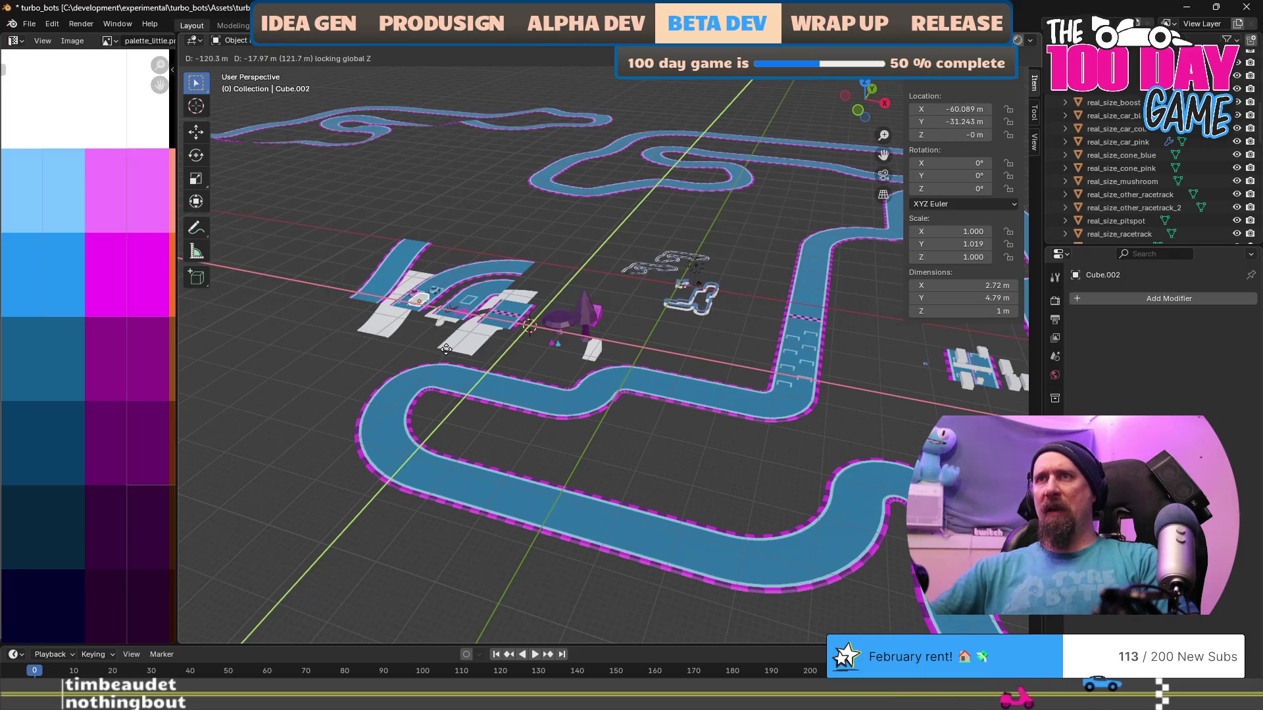
left_click(447, 349)
scroll(249, 278, "up", 2)
scroll(357, 341, "up", 4)
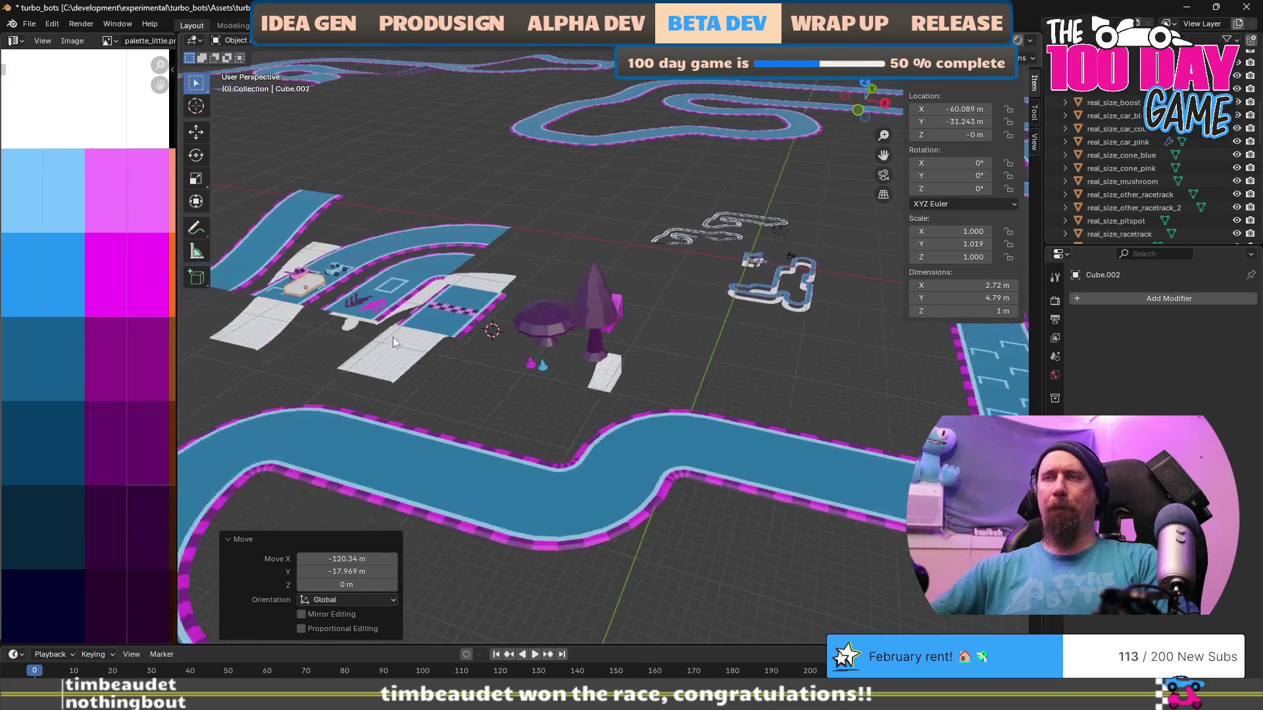
scroll(530, 355, "up", 5)
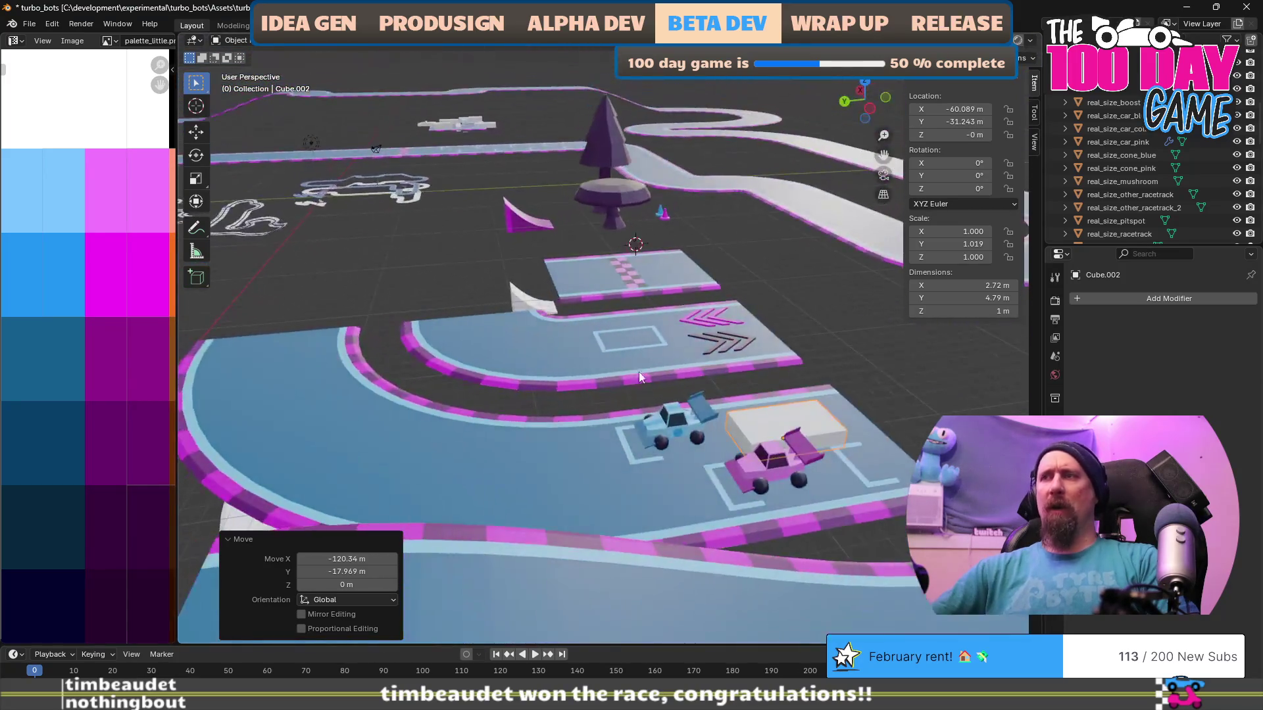
scroll(608, 408, "down", 1)
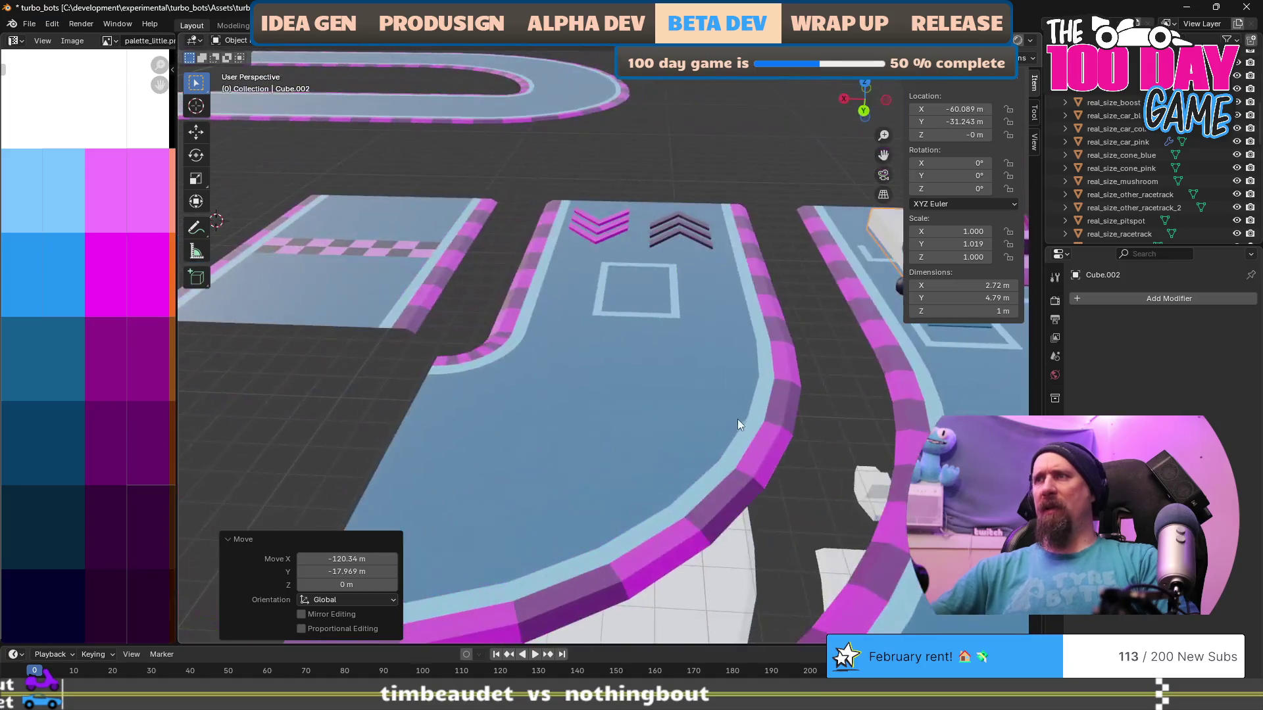
scroll(665, 416, "up", 3)
scroll(546, 394, "up", 3)
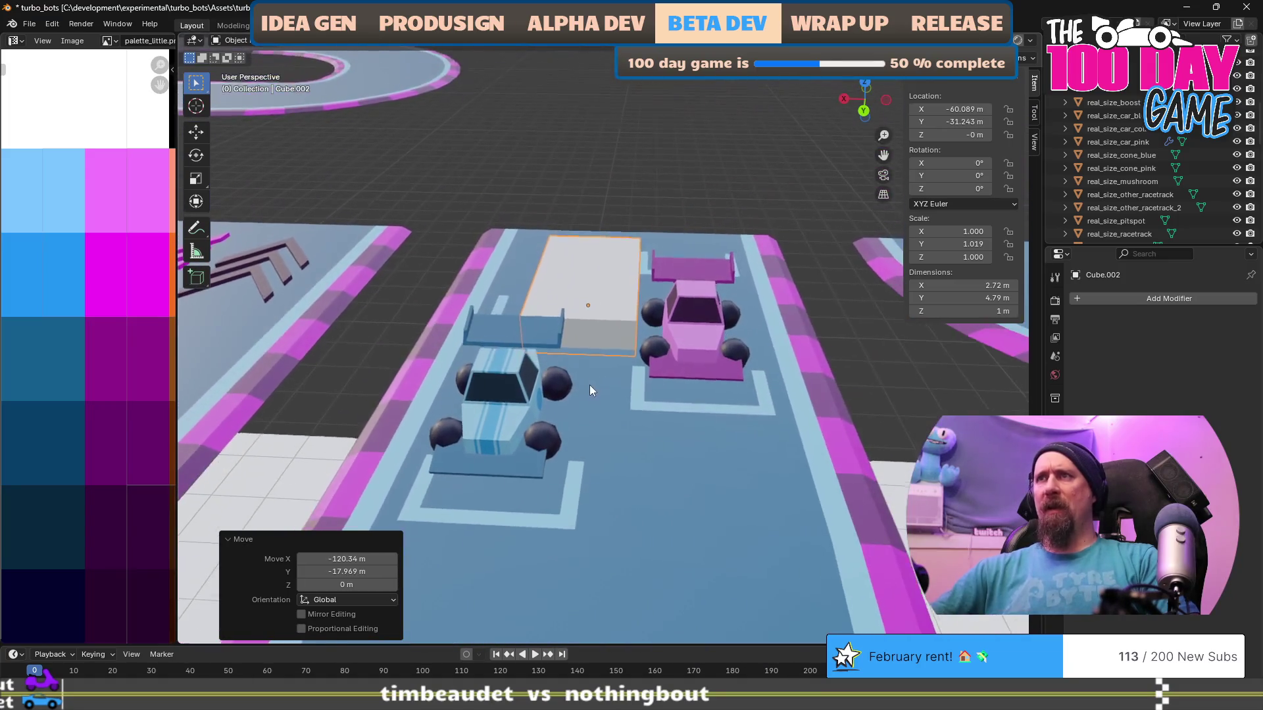
Move the cube horizontally between the two pit cars, cancelling a further move attempt.
key("g")
key("shift+z")
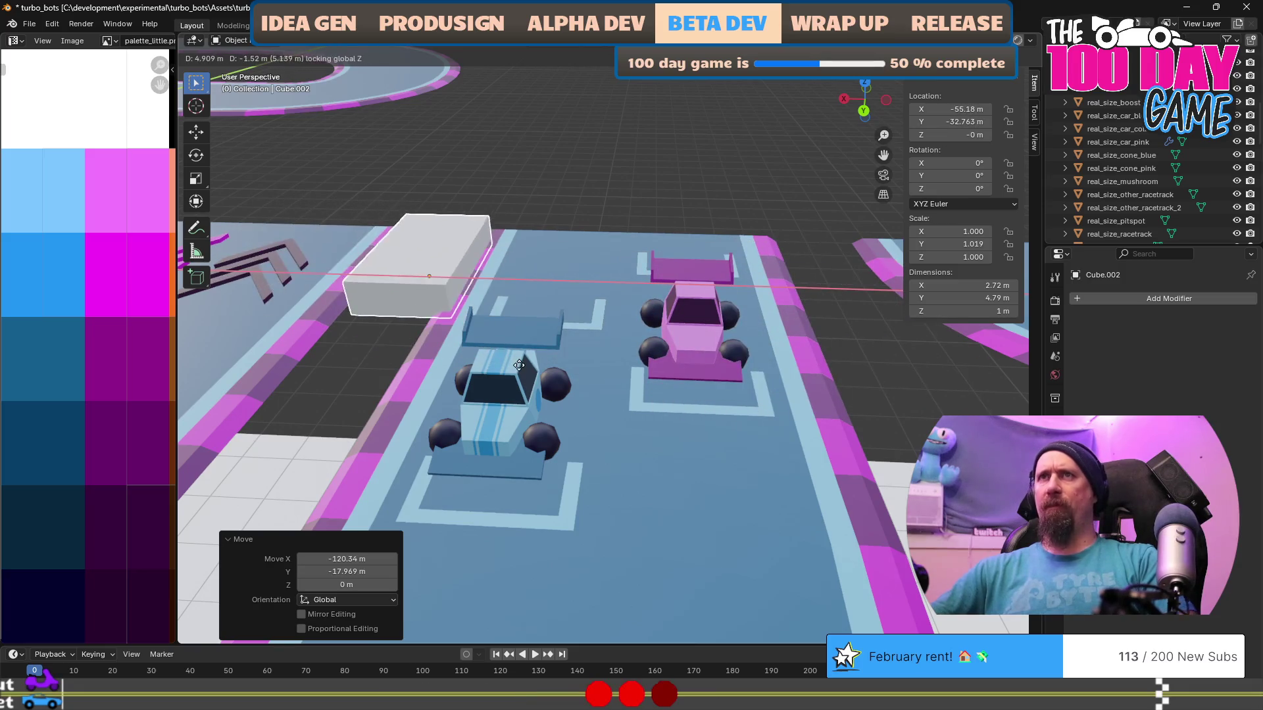
left_click(584, 396)
mouse_move(584, 396)
left_mouse_down()
mouse_move(486, 444)
mouse_move(649, 301)
left_mouse_up()
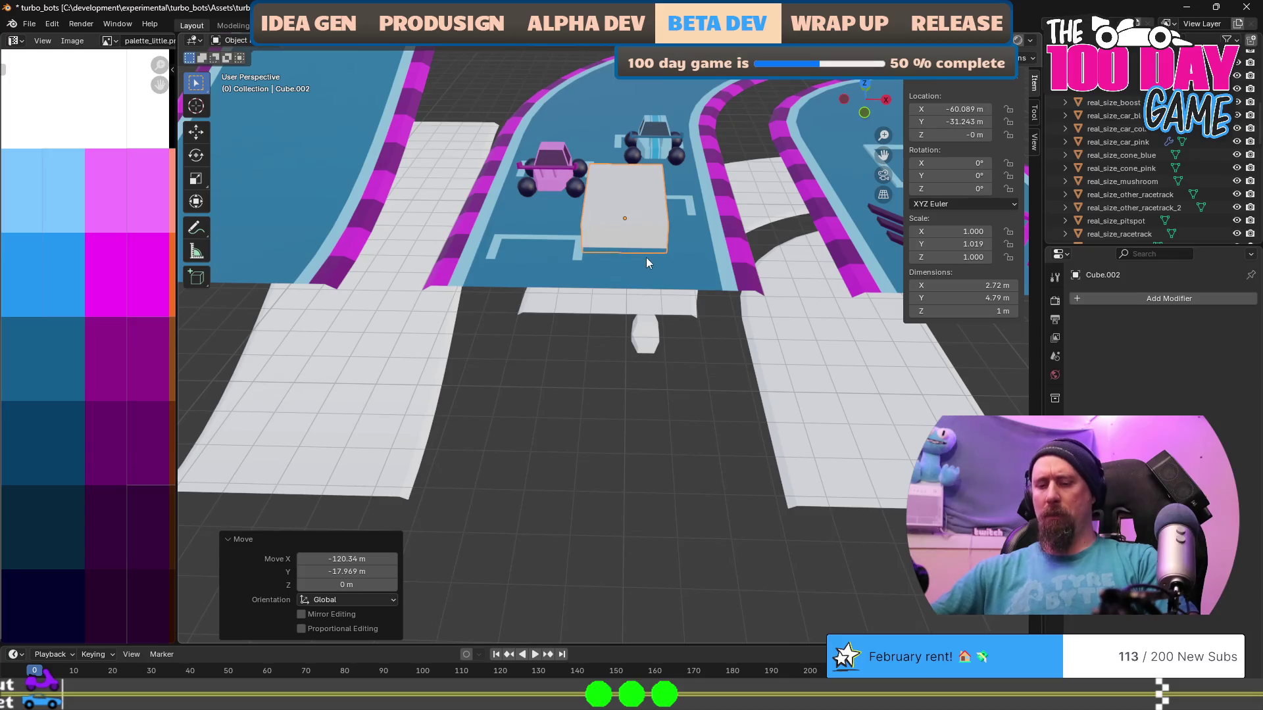
scroll(647, 262, "up", 3)
left_click_drag(646, 258, 587, 310)
key("g")
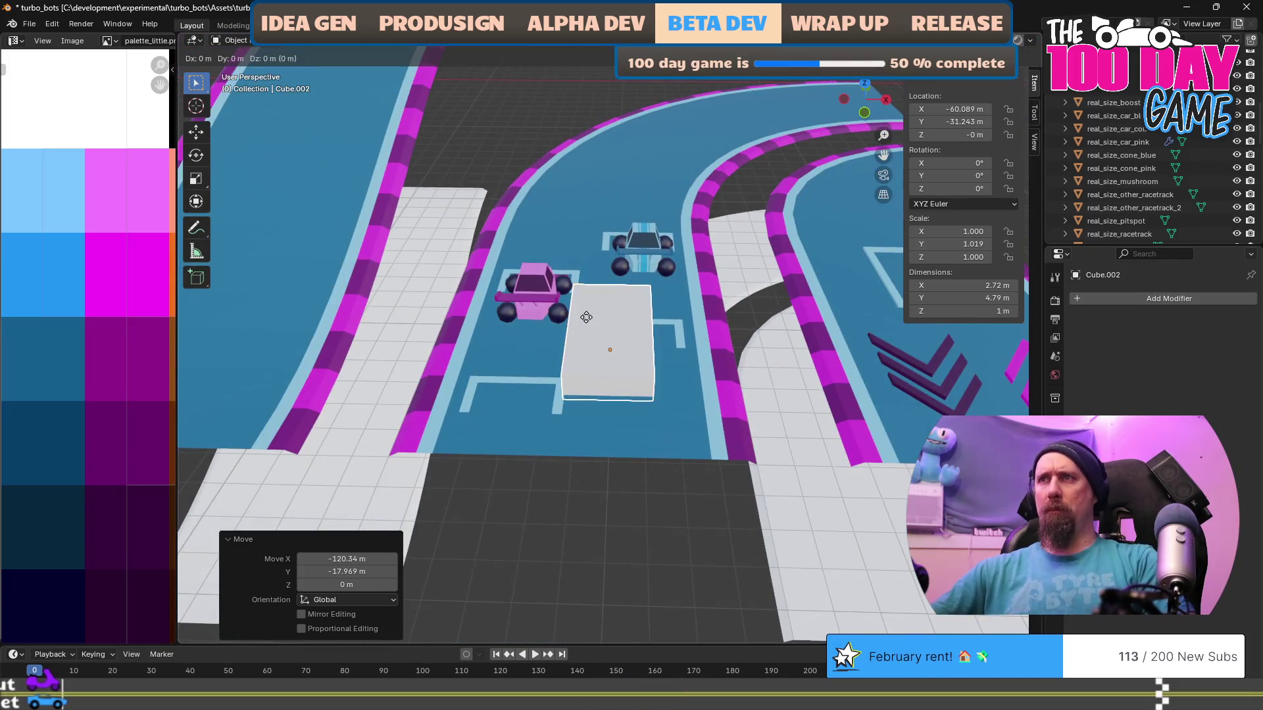
key("shift+z")
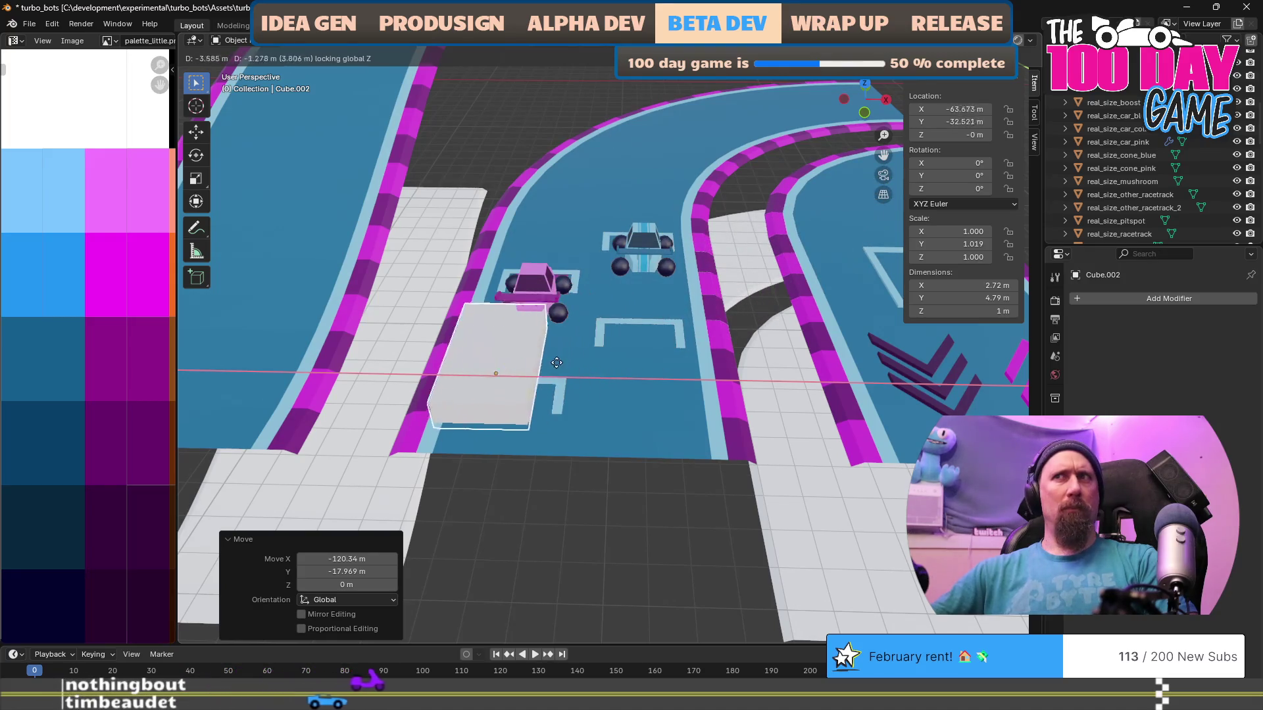
right_click(537, 452)
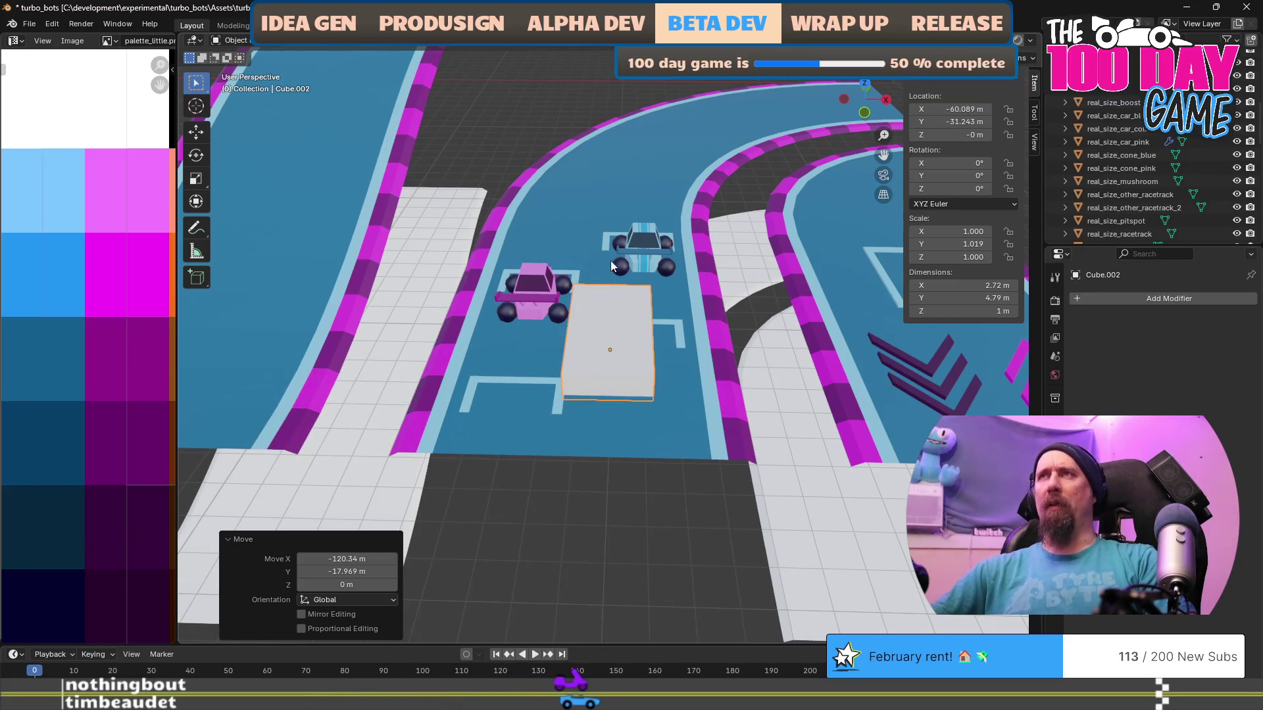
Switch the transform pivot point to Active Element.
left_click(629, 40)
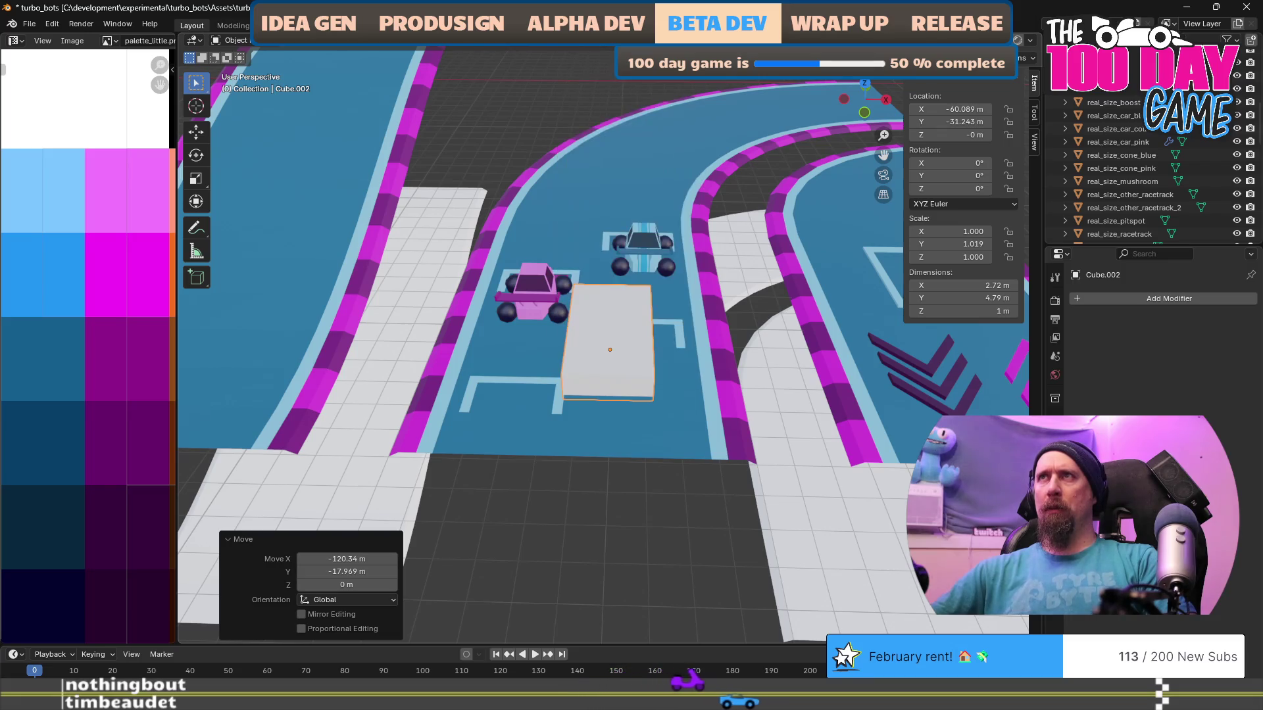
left_click(601, 45)
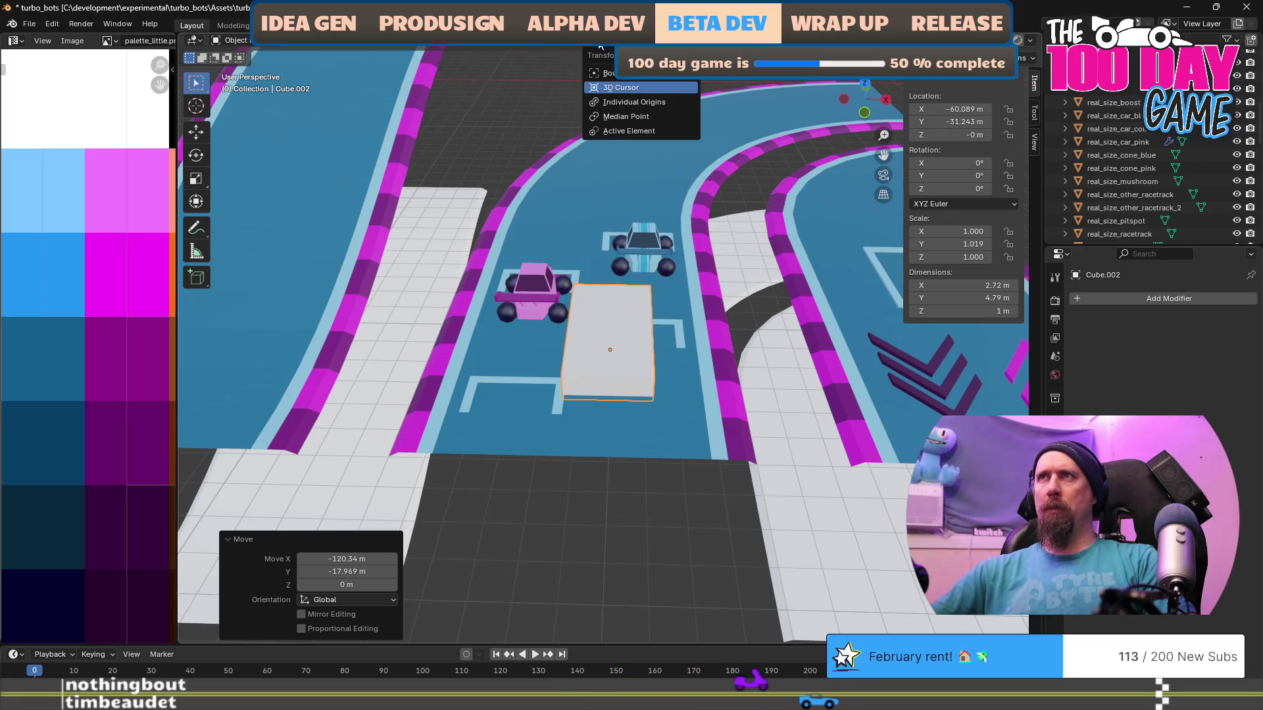
left_click(650, 130)
Cancel a trial horizontal move of the grey box and frame the view on it.
key("g")
key("shift+z")
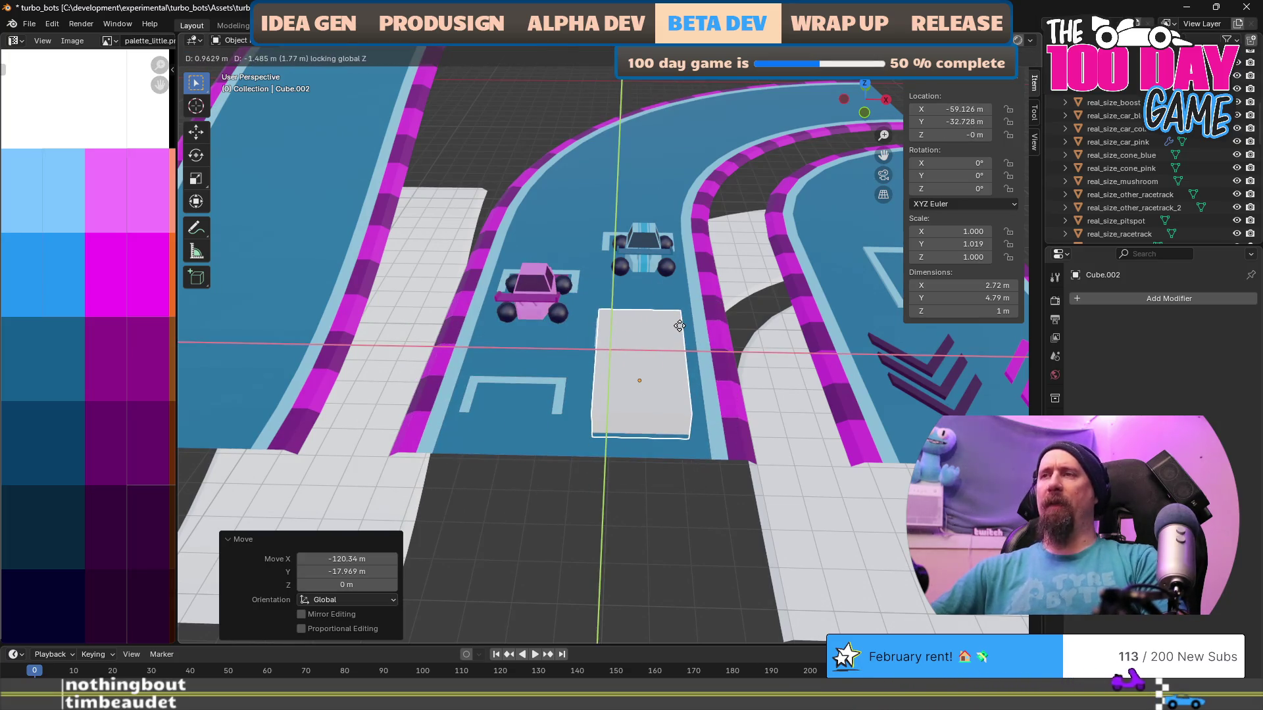
key("Escape")
key("KP_Decimal")
scroll(683, 297, "up", 3)
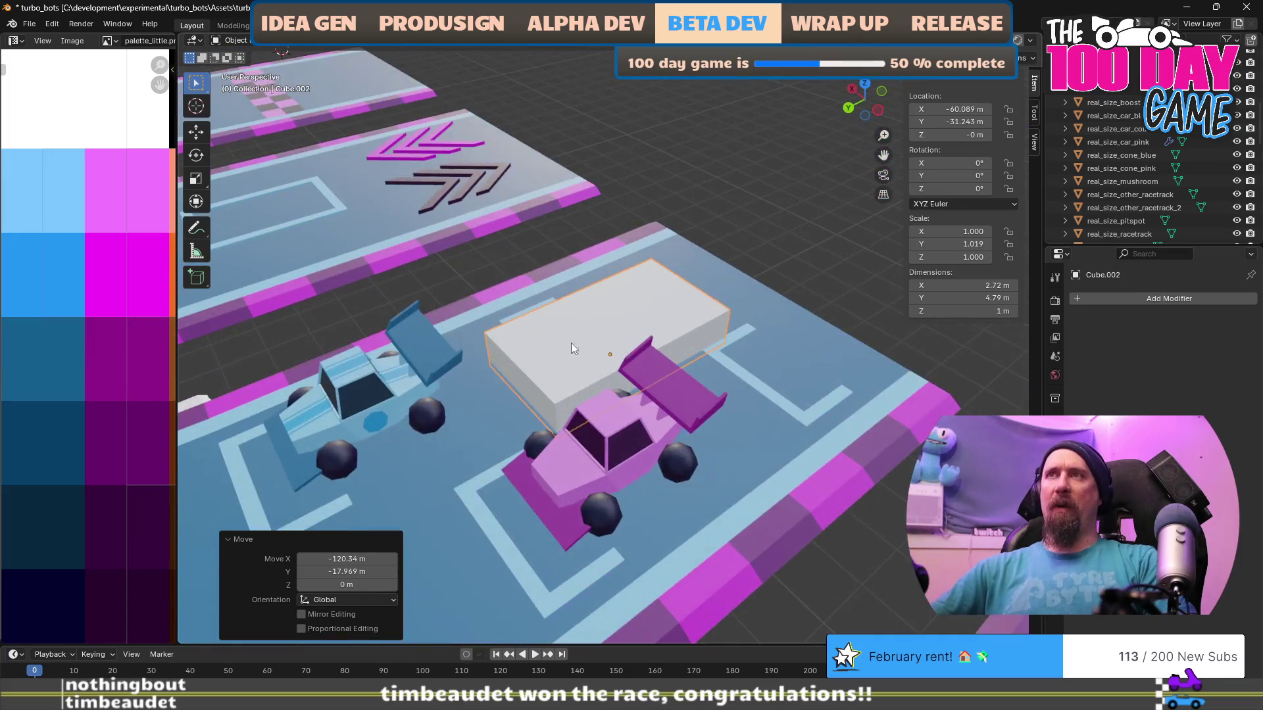
left_click_drag(585, 342, 653, 299)
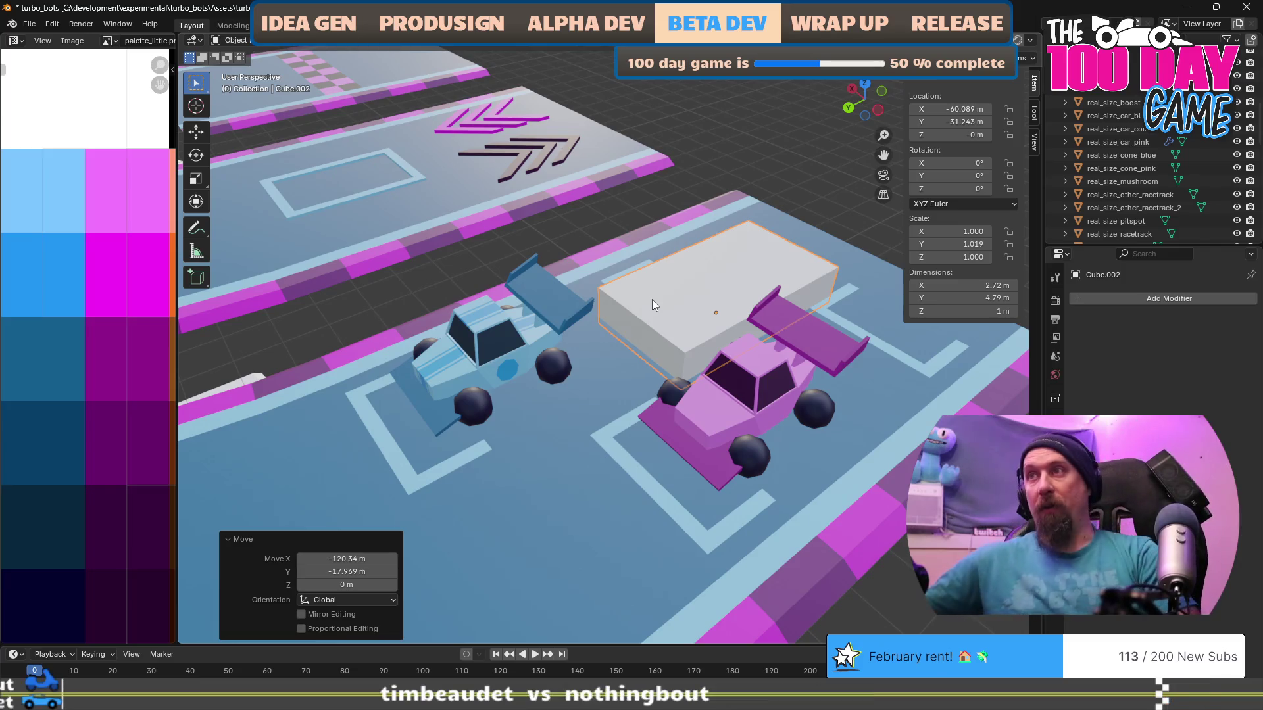
scroll(652, 298, "down", 5)
mouse_move(653, 358)
left_mouse_down()
mouse_move(408, 349)
mouse_move(456, 341)
mouse_move(625, 377)
mouse_move(490, 410)
mouse_move(584, 371)
left_mouse_up()
Move the grey box to X -59.223 m, Y -32.637 m beside the pit cars.
key("g")
left_click(592, 372)
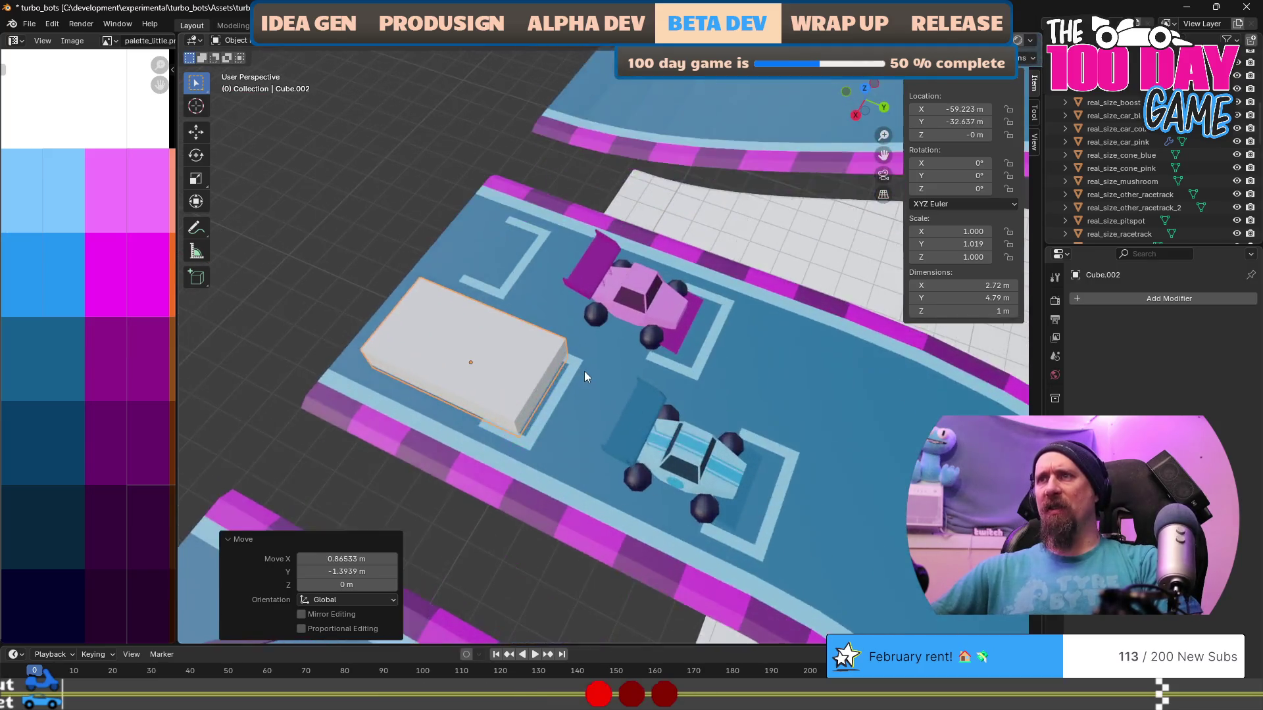
scroll(584, 371, "down", 2)
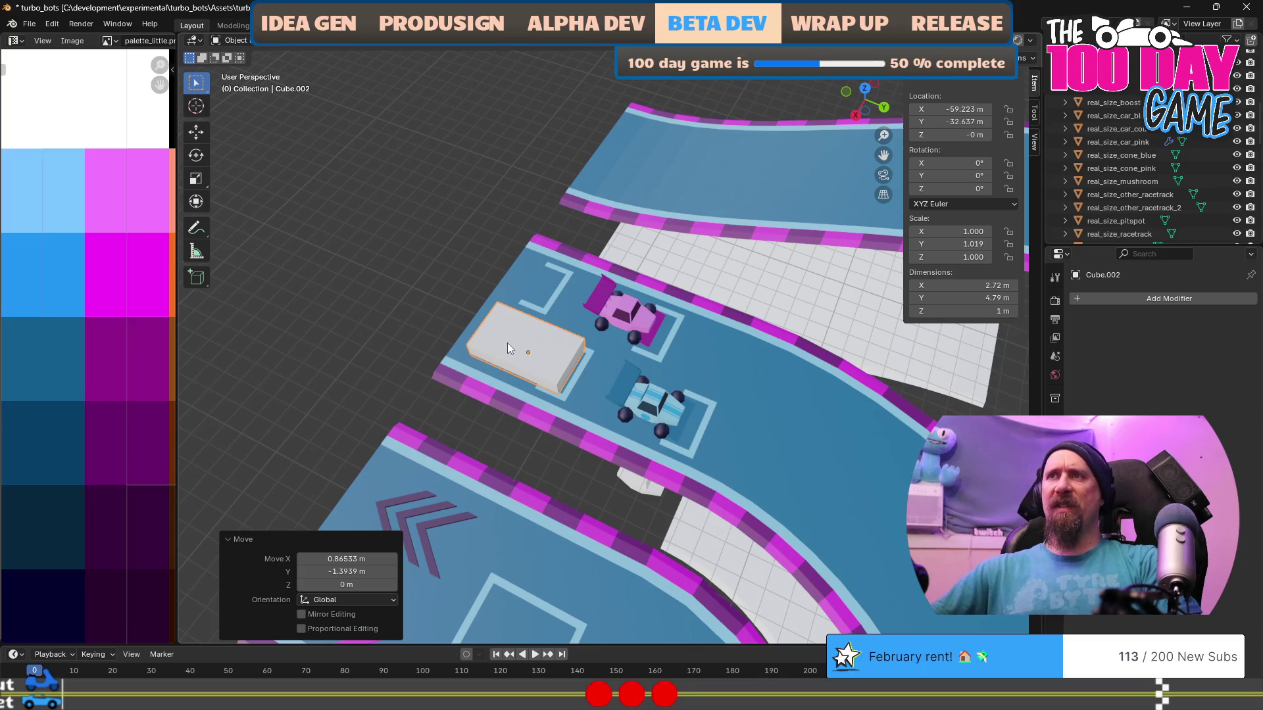
left_click(491, 367)
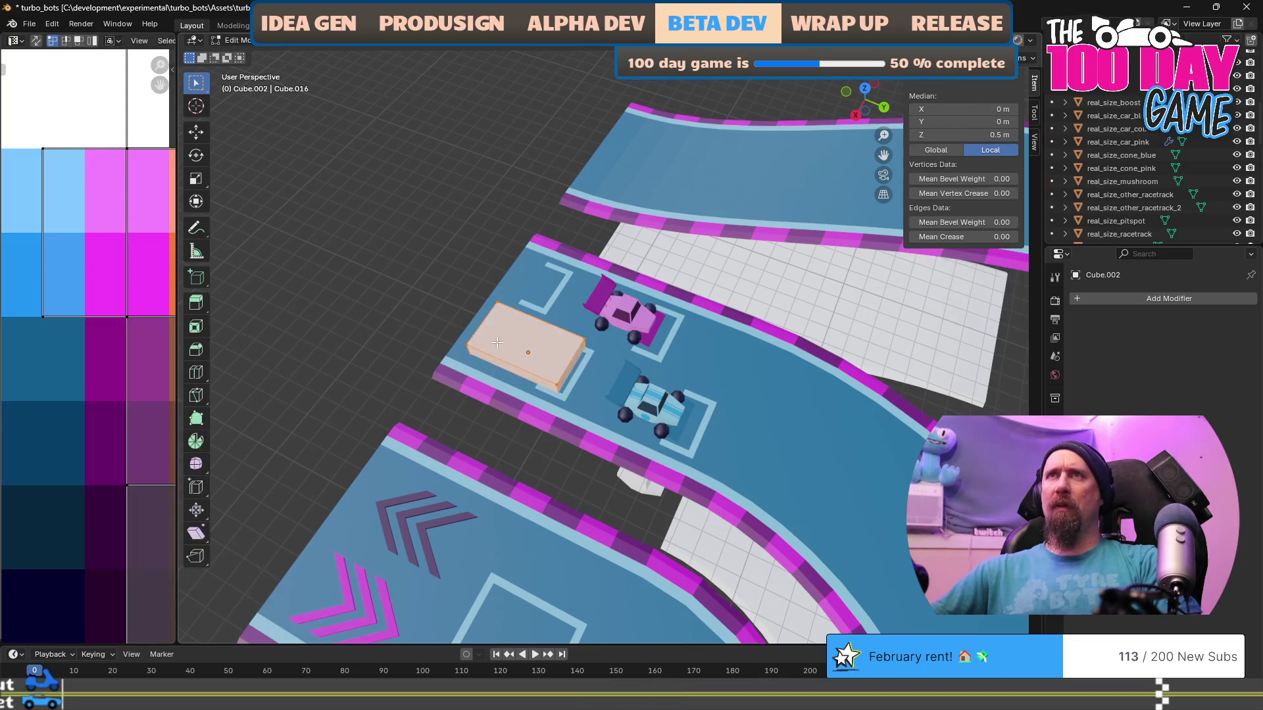
scroll(423, 356, "down", 1)
scroll(424, 357, "down", 6)
mouse_move(768, 370)
left_mouse_down()
mouse_move(252, 441)
mouse_move(517, 380)
left_mouse_up()
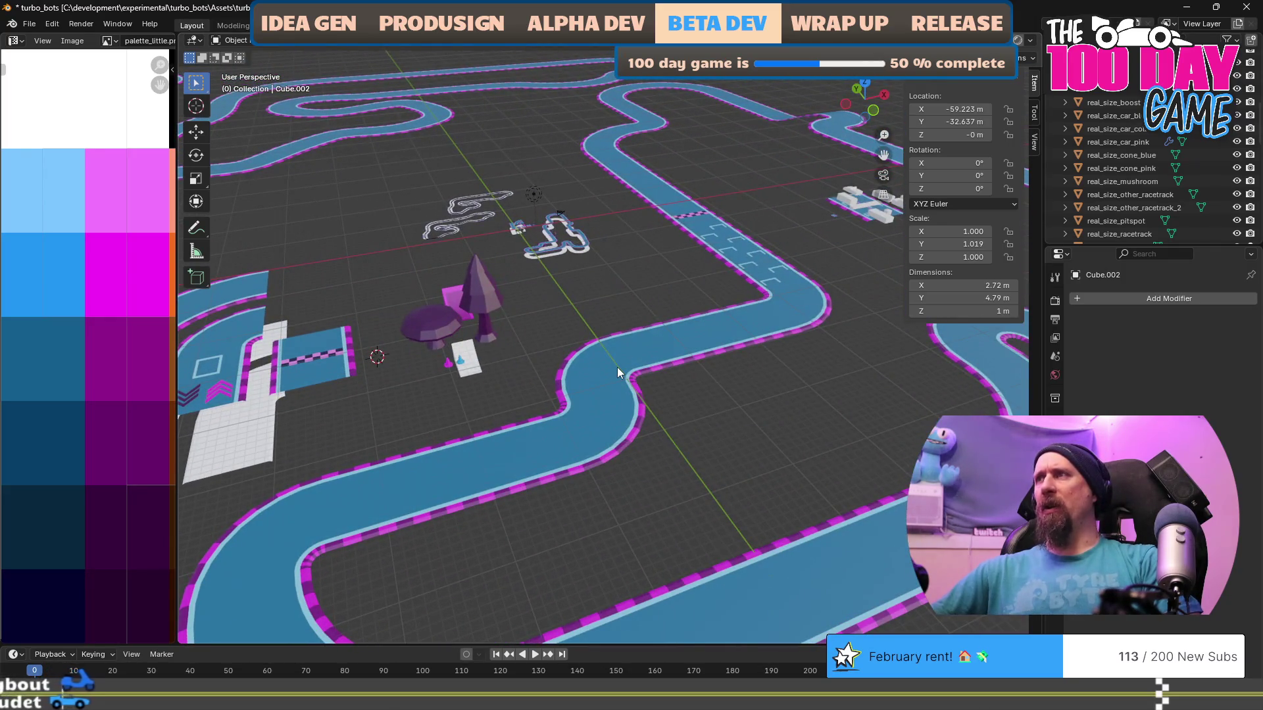
Undo a stray real_size_pitspot selection, then select and frame the ford mustang reference box.
scroll(617, 372, "down", 3)
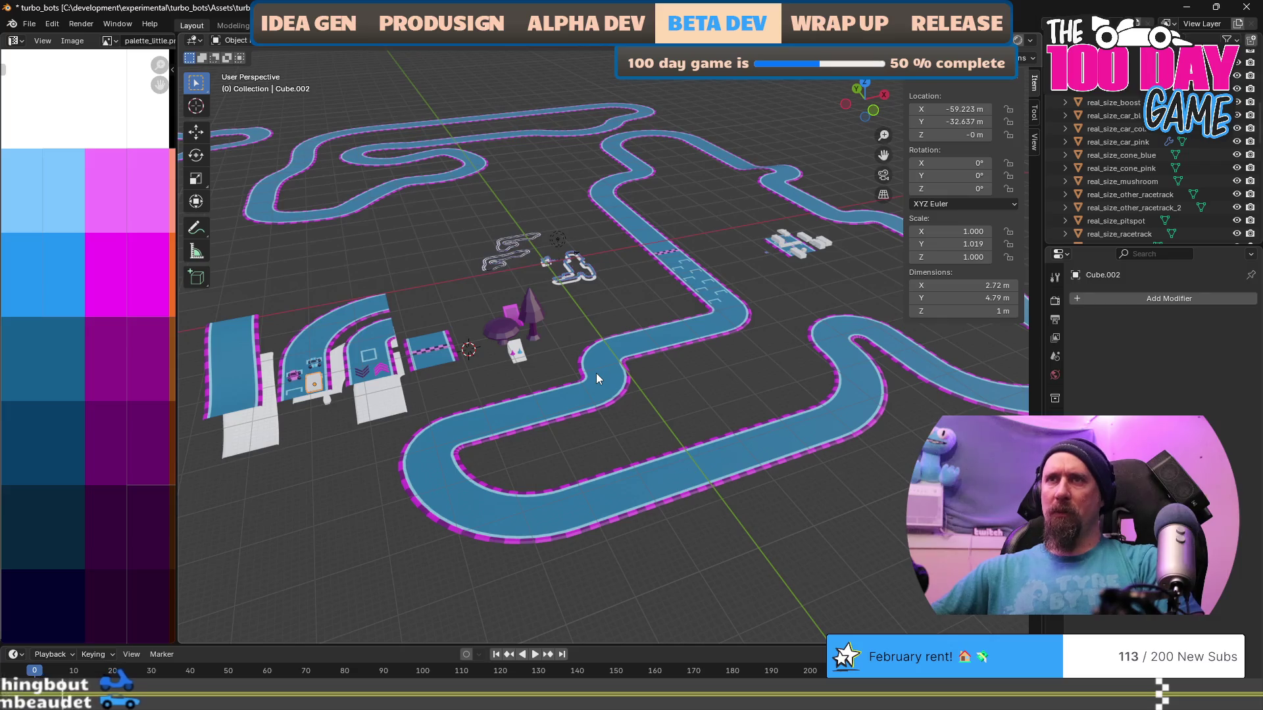
left_click(369, 356)
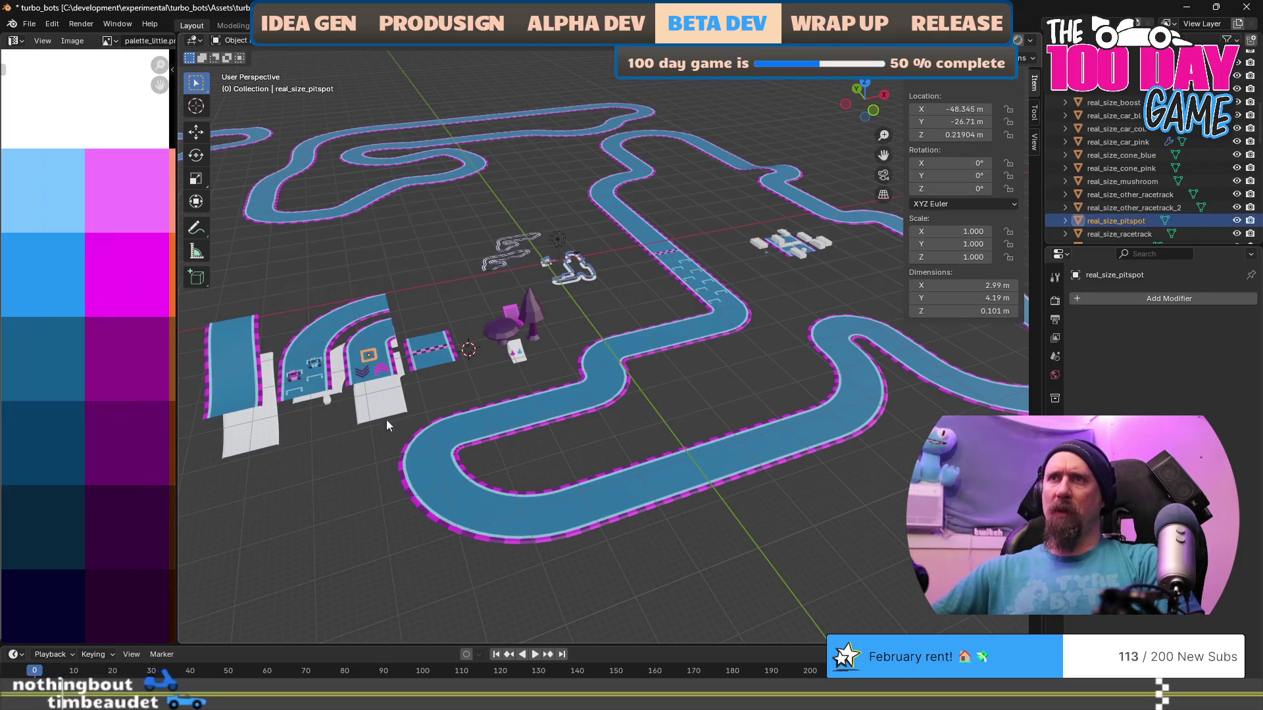
key("ctrl+z")
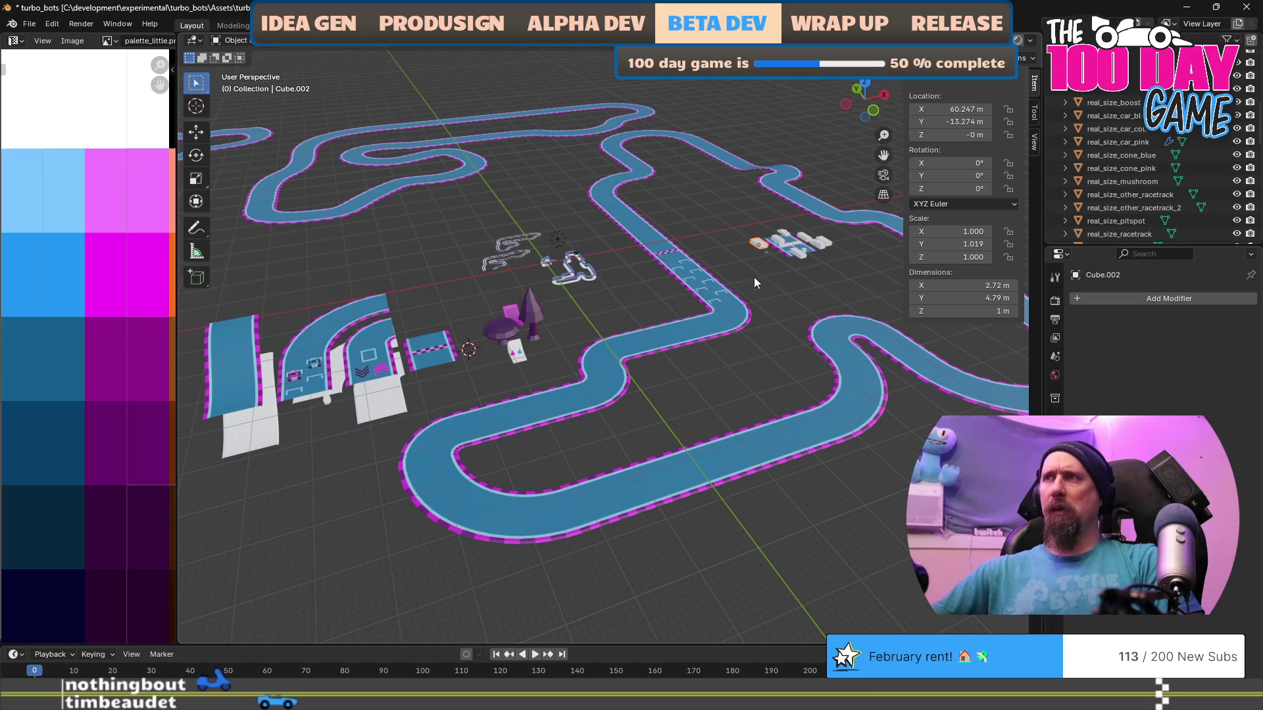
left_click(802, 257)
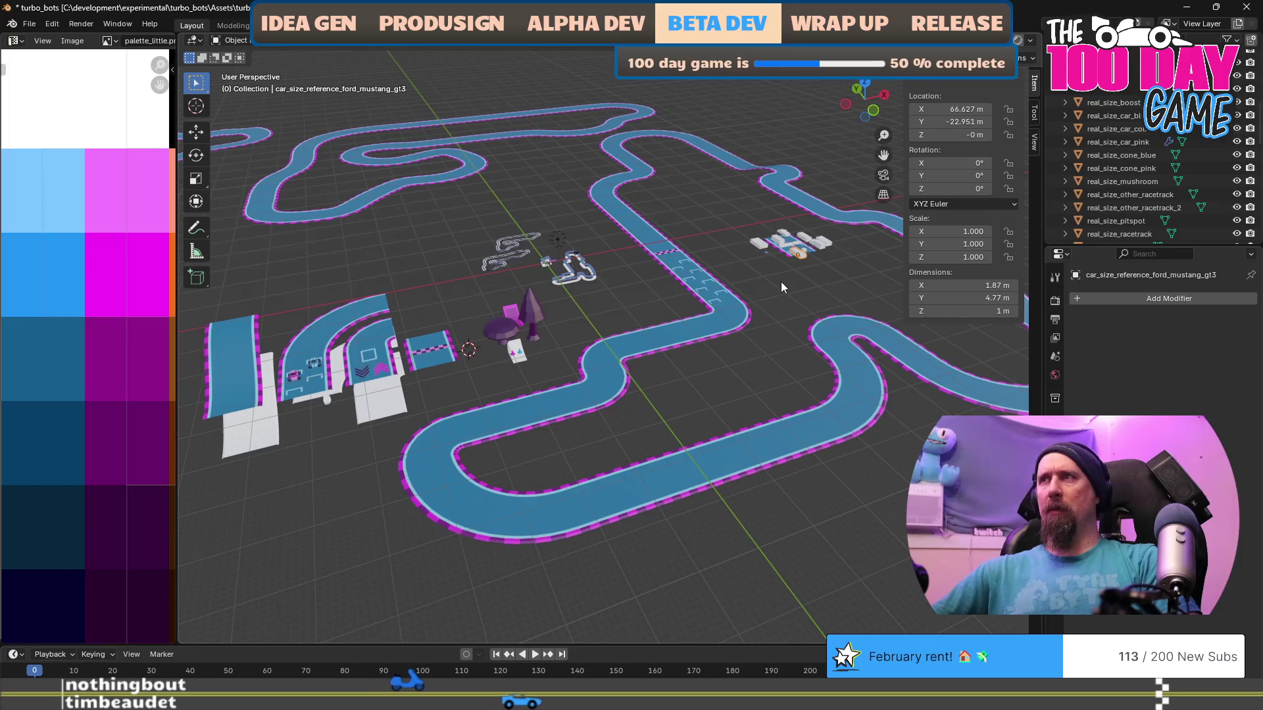
key("KP_Decimal")
scroll(778, 289, "down", 3)
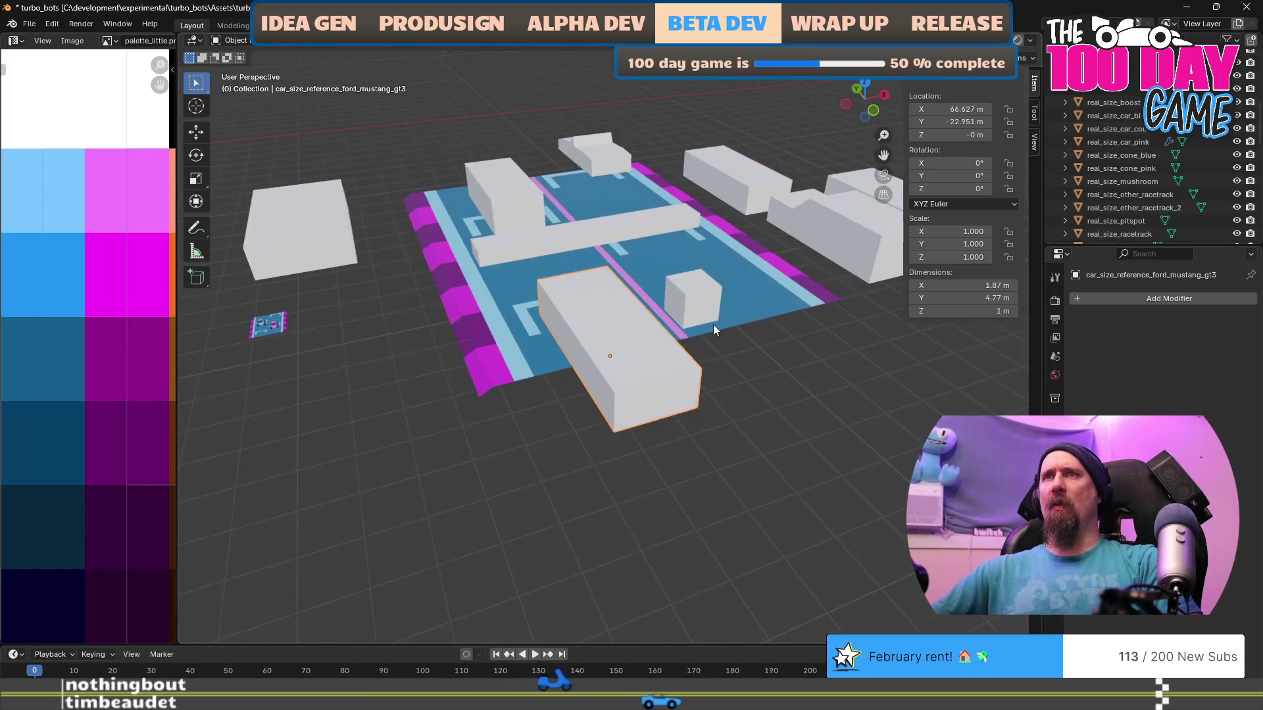
scroll(712, 325, "up", 2)
scroll(685, 353, "down", 2)
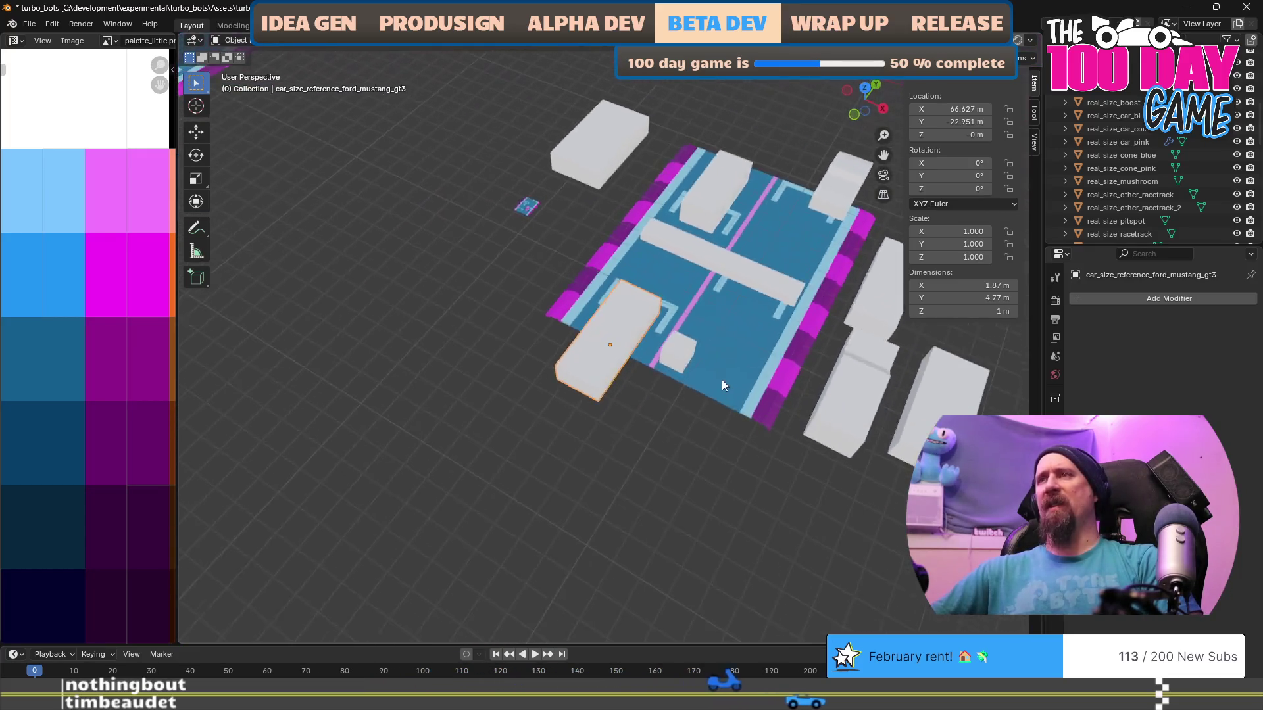
scroll(720, 380, "down", 3)
scroll(707, 340, "up", 2)
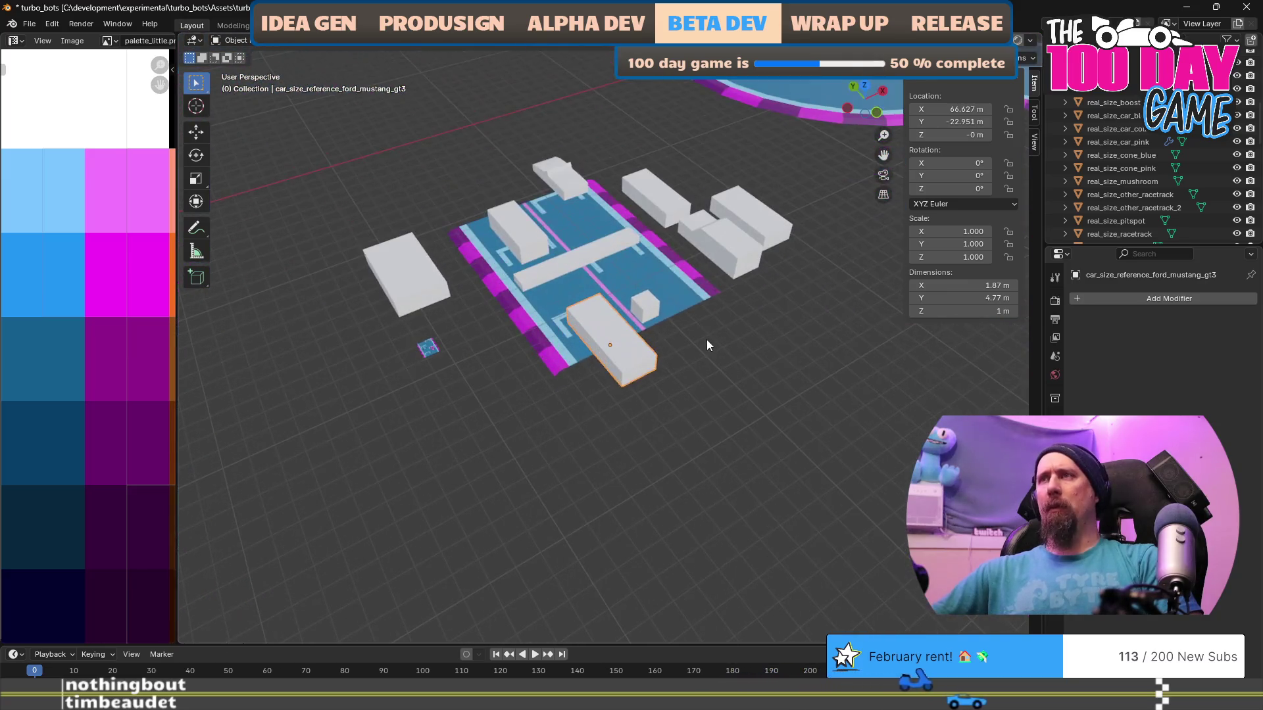
Inspect the miata, porsche_911_gt3 and ferrari boxes, then slide the mustang box onto the track.
left_click(517, 235)
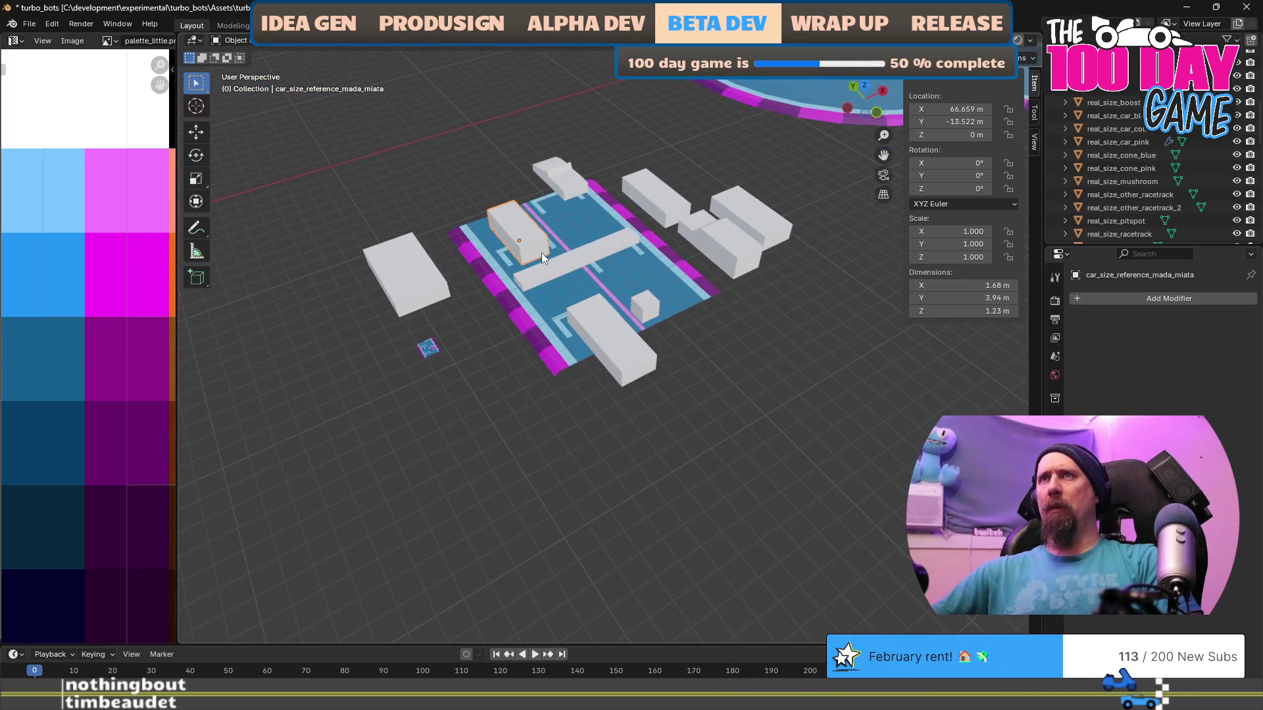
left_click(664, 207)
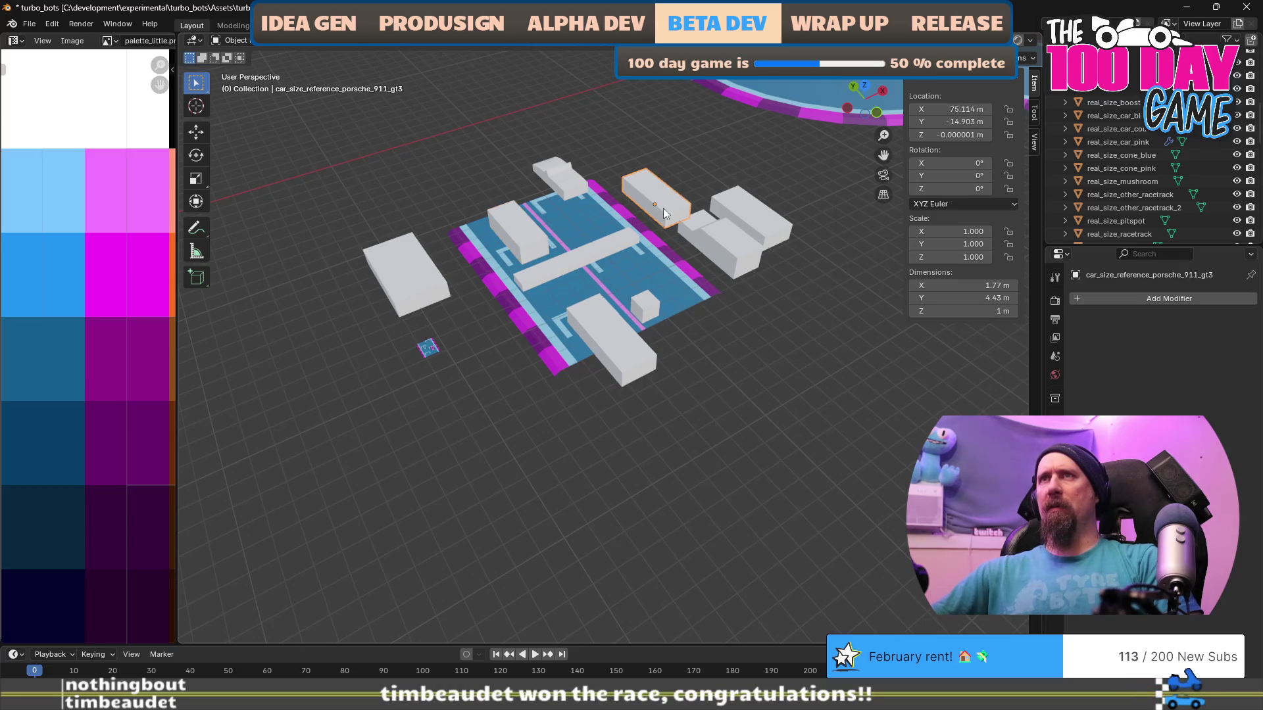
left_click(763, 220)
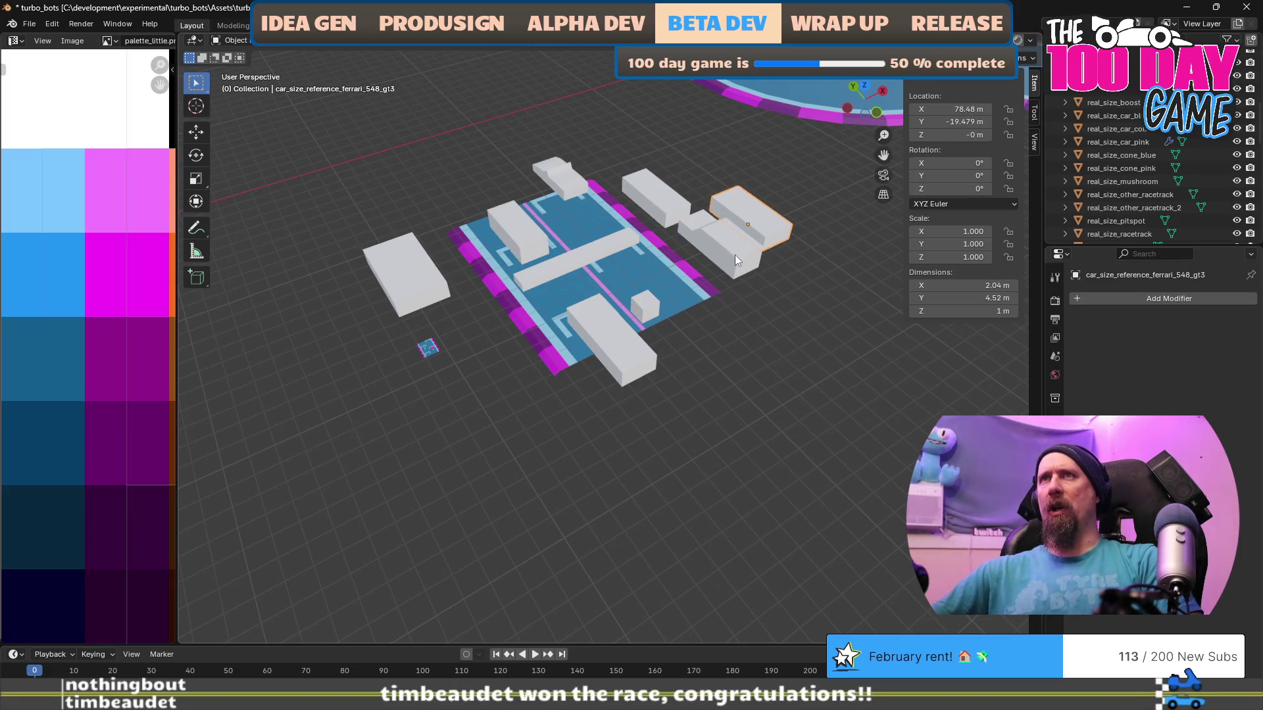
left_click(629, 359)
key("g")
key("shift+z")
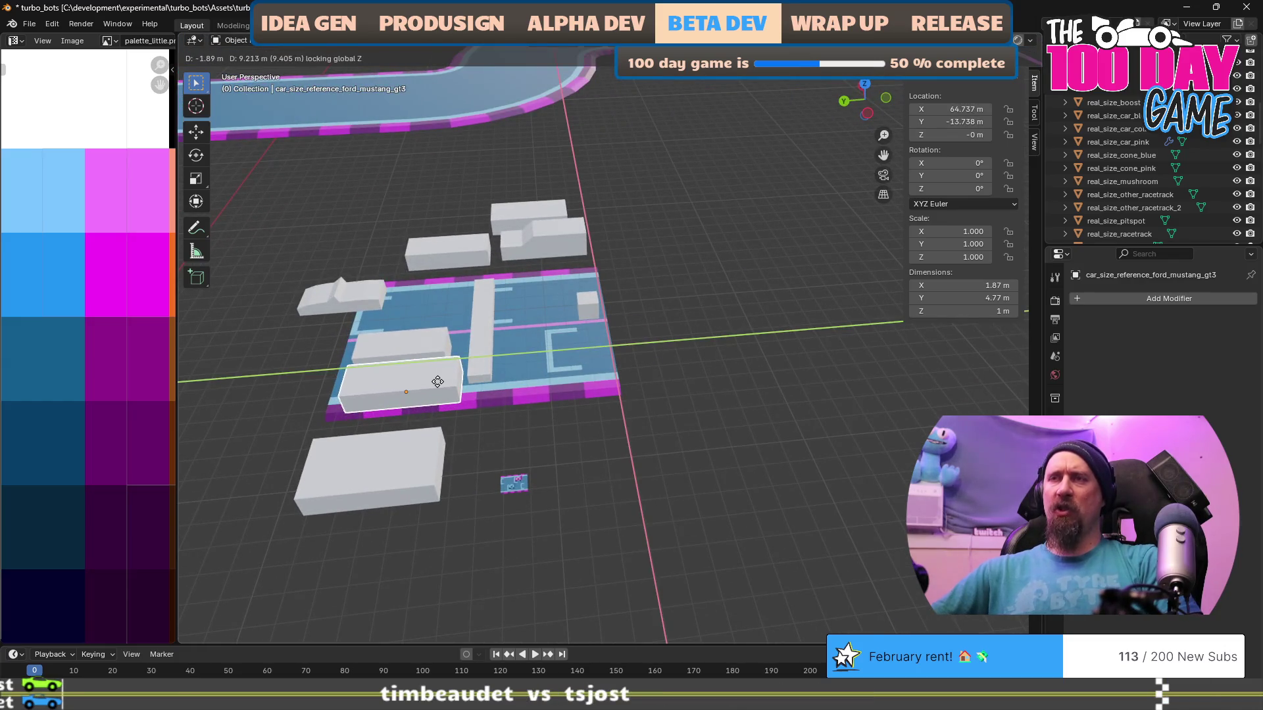
left_click(724, 390)
mouse_move(724, 390)
left_mouse_down()
mouse_move(621, 438)
mouse_move(597, 431)
left_mouse_up()
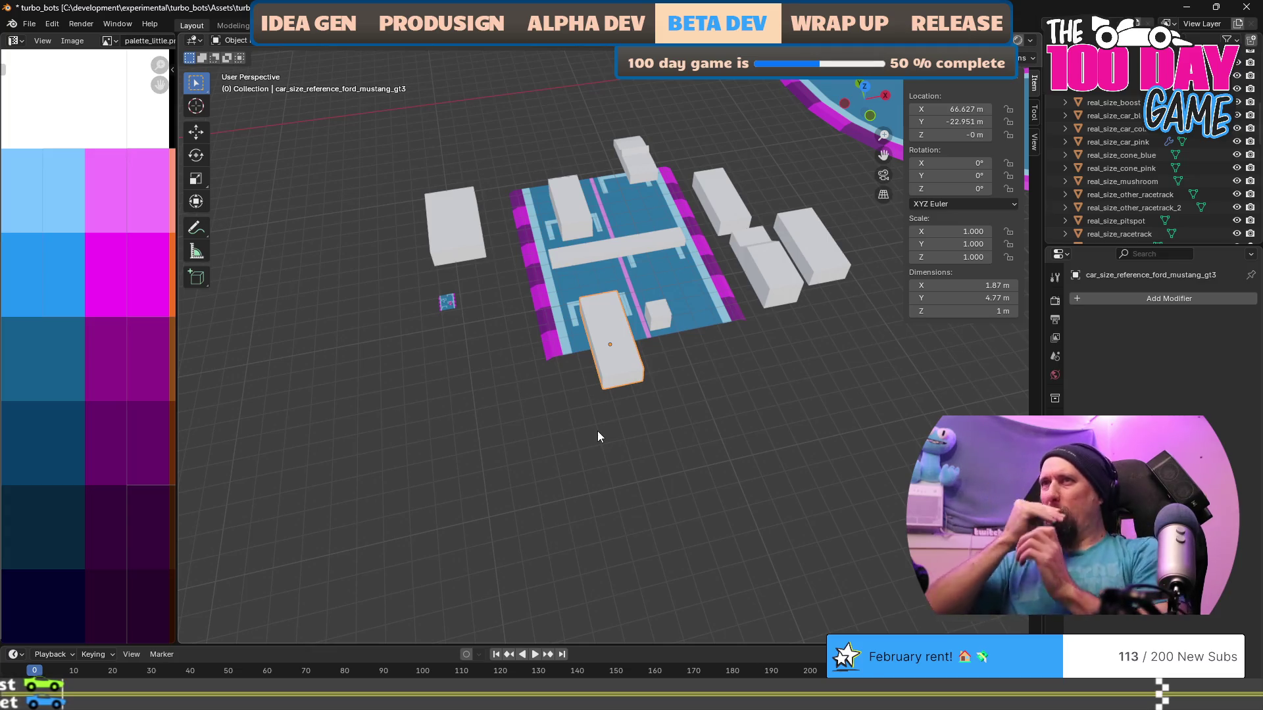
left_click(564, 209)
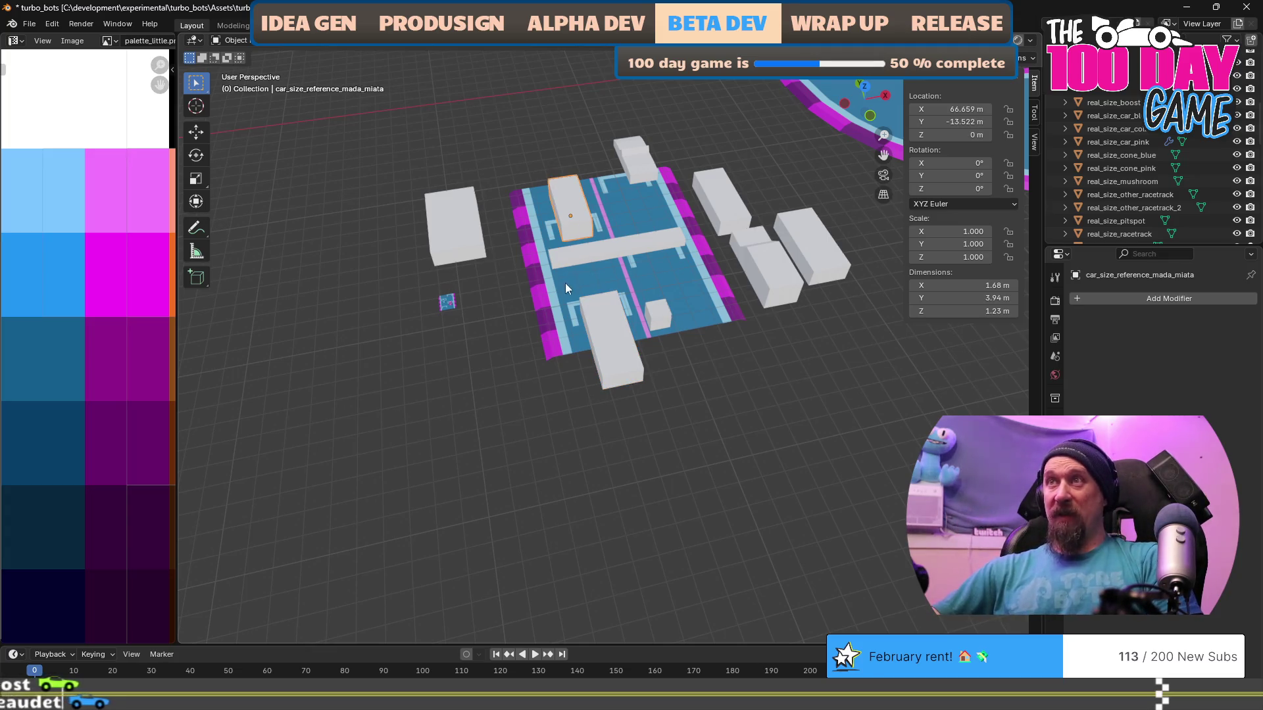
mouse_move(583, 377)
left_mouse_down()
mouse_move(539, 348)
mouse_move(416, 347)
mouse_move(367, 331)
left_mouse_up()
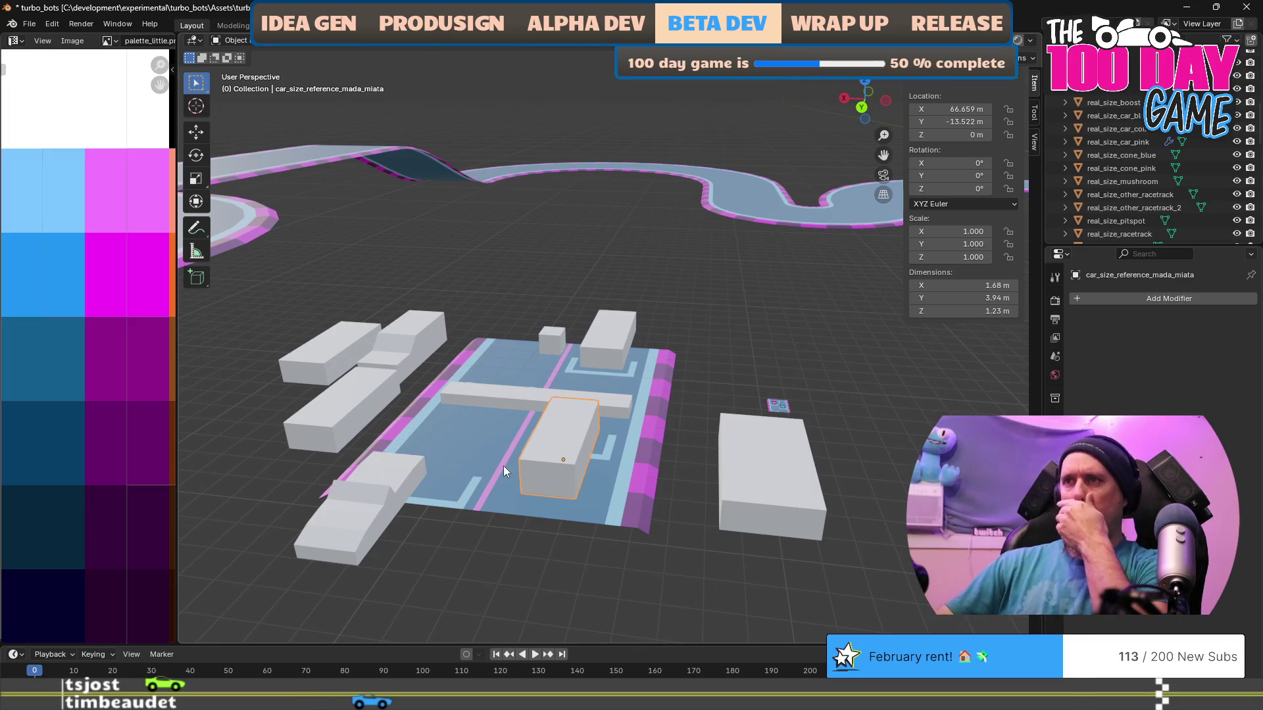
left_click_drag(500, 538, 559, 534)
Move the volvo_740 reference box along the ground, then undo that move.
left_click(420, 381)
key("g")
key("shift+z")
left_click(587, 434)
scroll(696, 534, "up", 5)
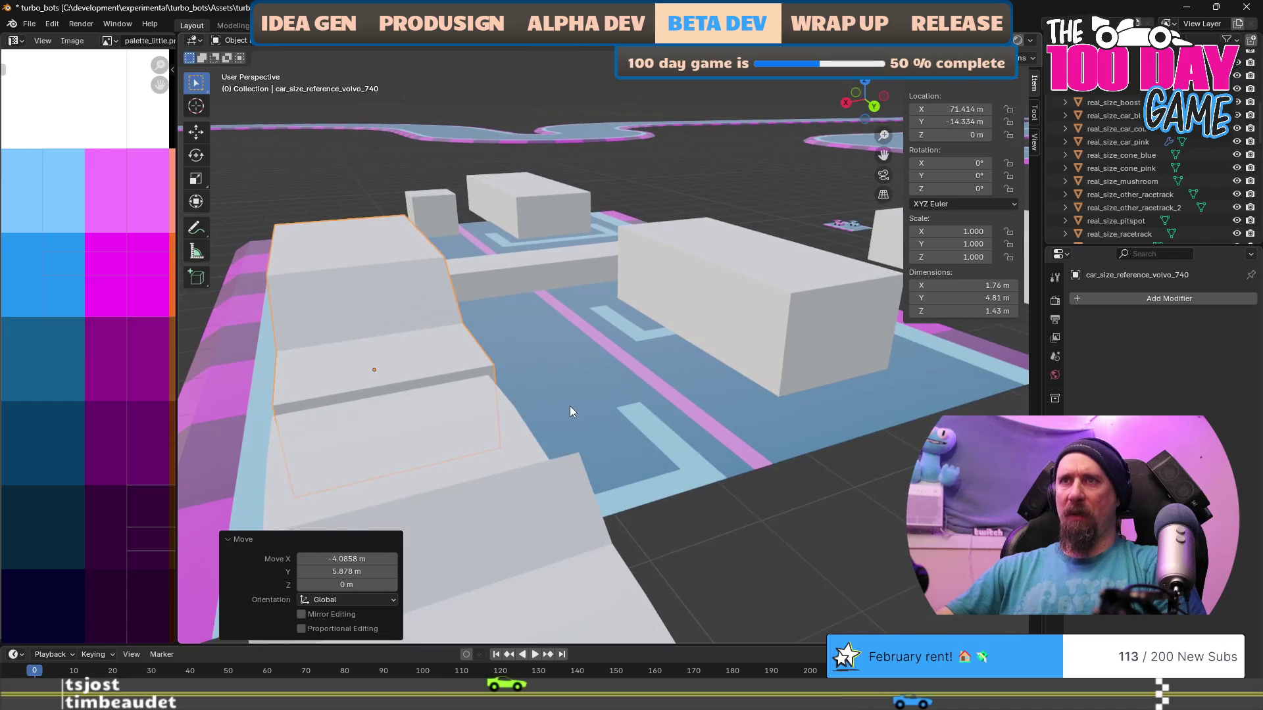
scroll(548, 461, "down", 2)
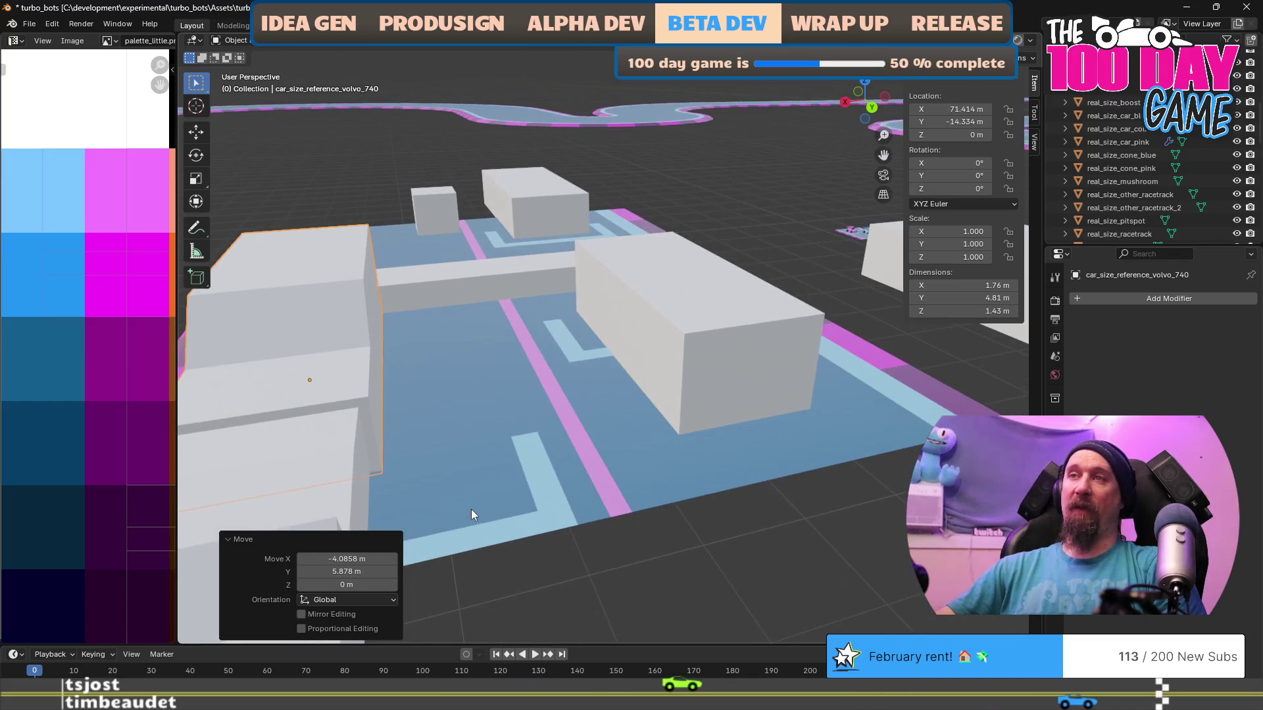
scroll(471, 509, "down", 2)
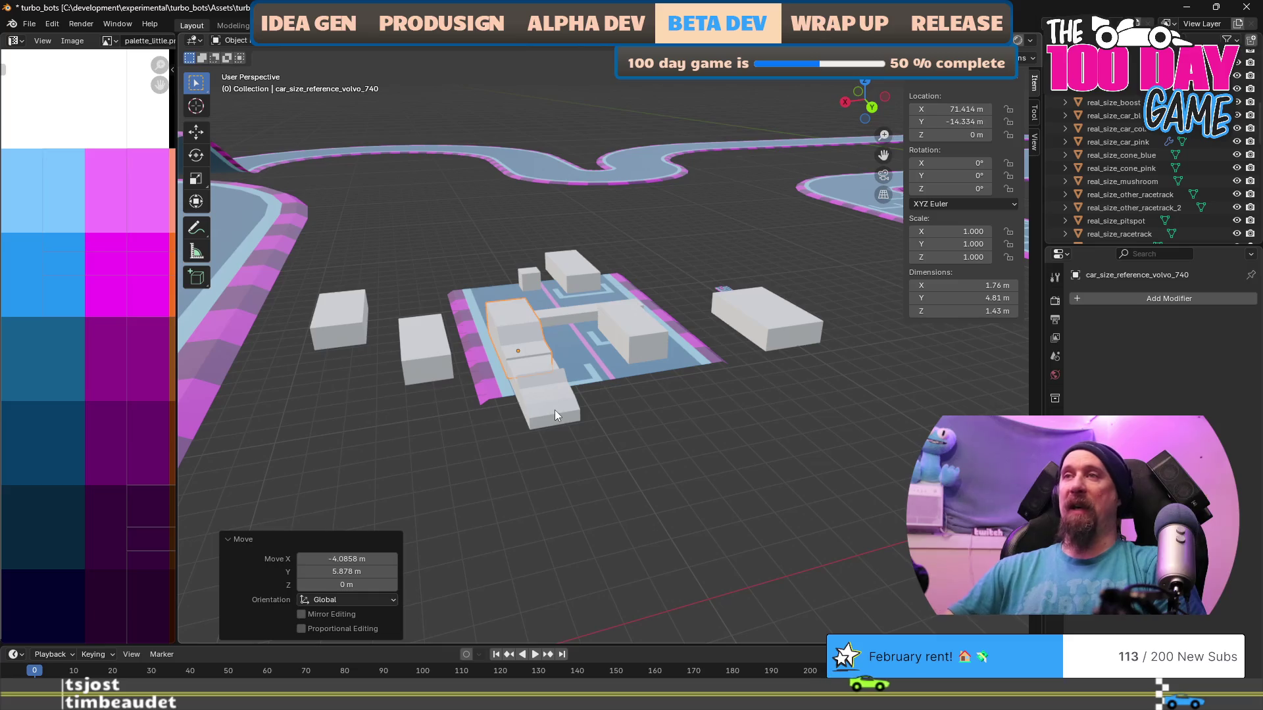
key("ctrl+z")
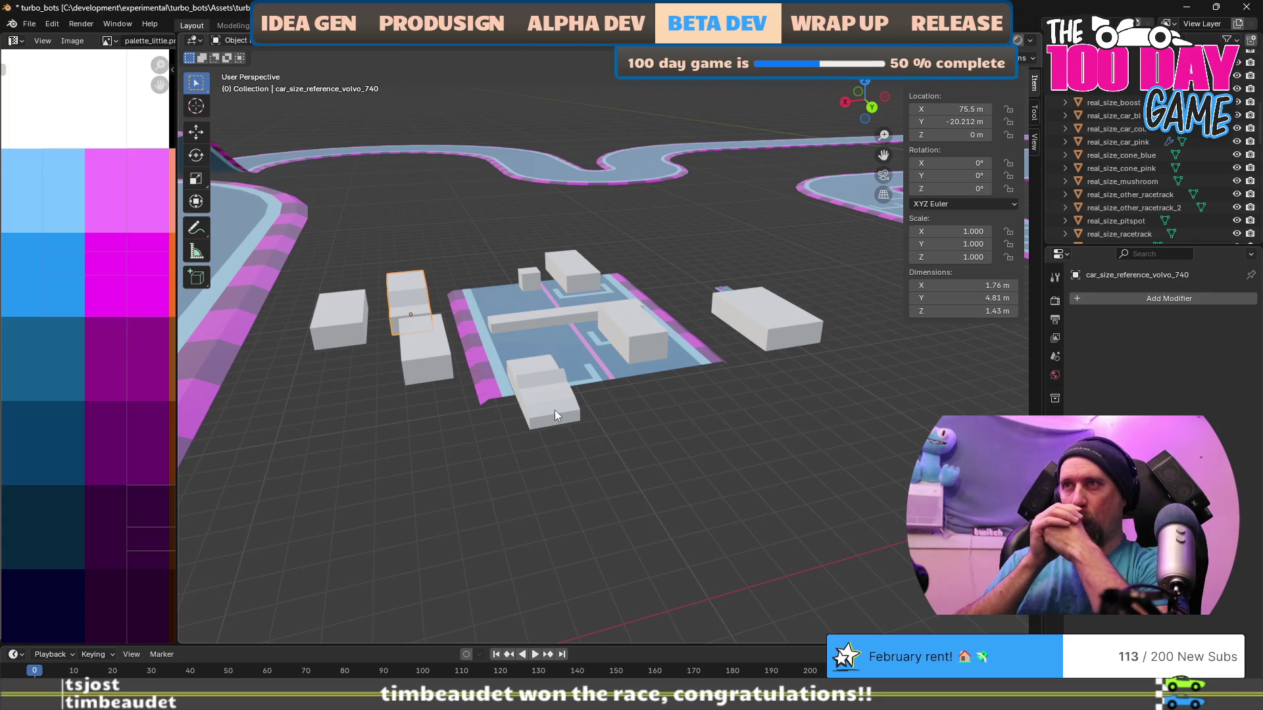
Review the pit tile up close, then return to the Unity editor.
mouse_move(555, 409)
left_mouse_down()
mouse_move(653, 447)
mouse_move(808, 455)
mouse_move(771, 343)
left_mouse_up()
scroll(767, 342, "up", 3)
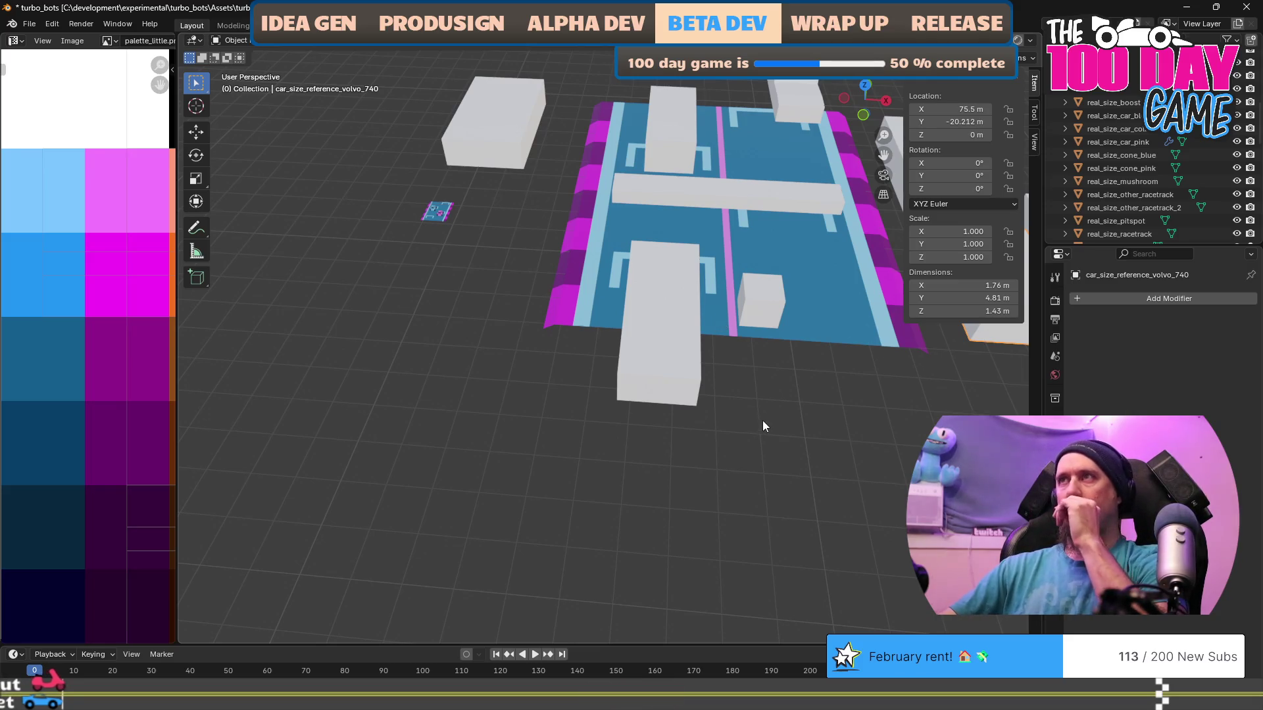
scroll(761, 421, "down", 3)
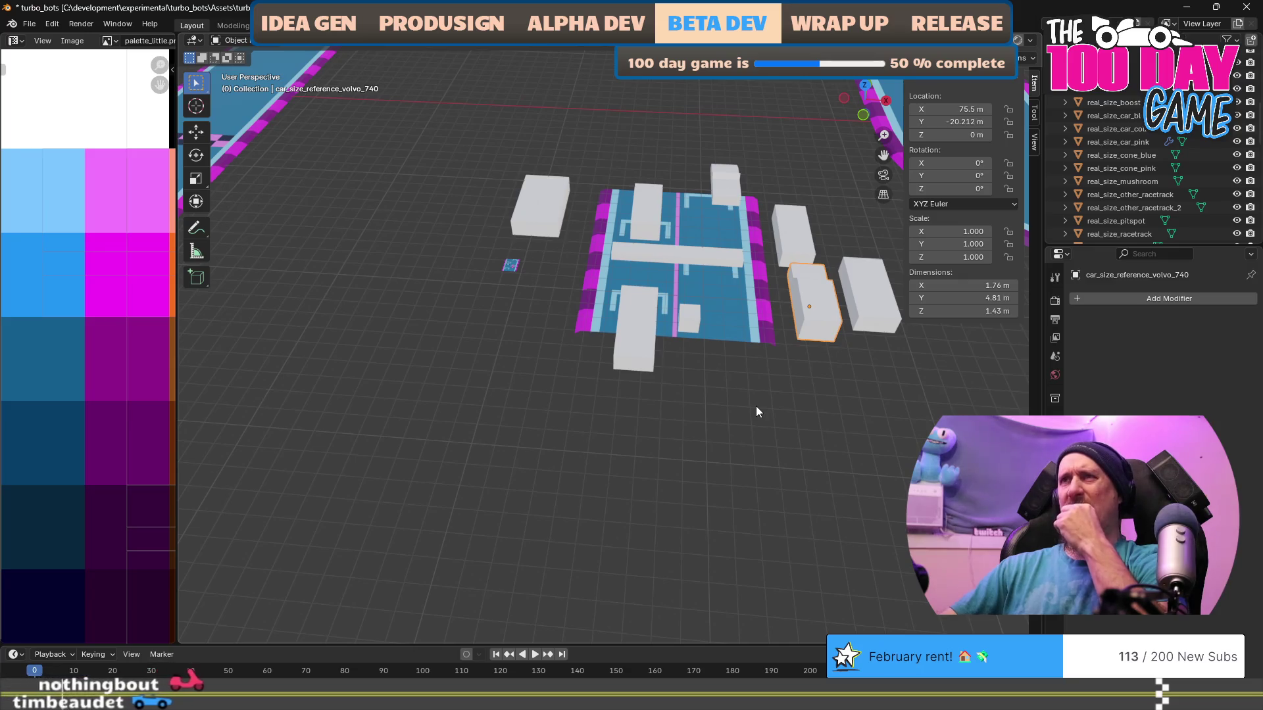
scroll(756, 405, "down", 5)
scroll(578, 478, "down", 3)
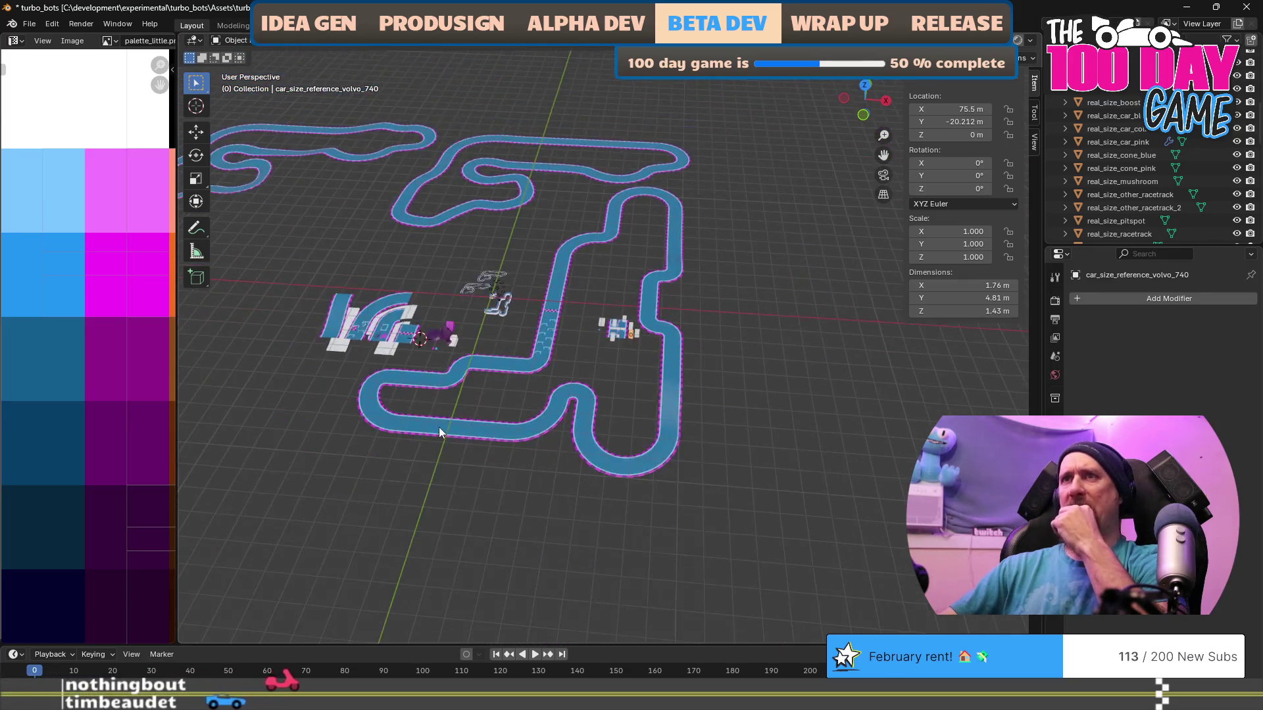
scroll(439, 428, "up", 1)
scroll(485, 417, "up", 3)
scroll(653, 408, "down", 2)
scroll(622, 325, "up", 1)
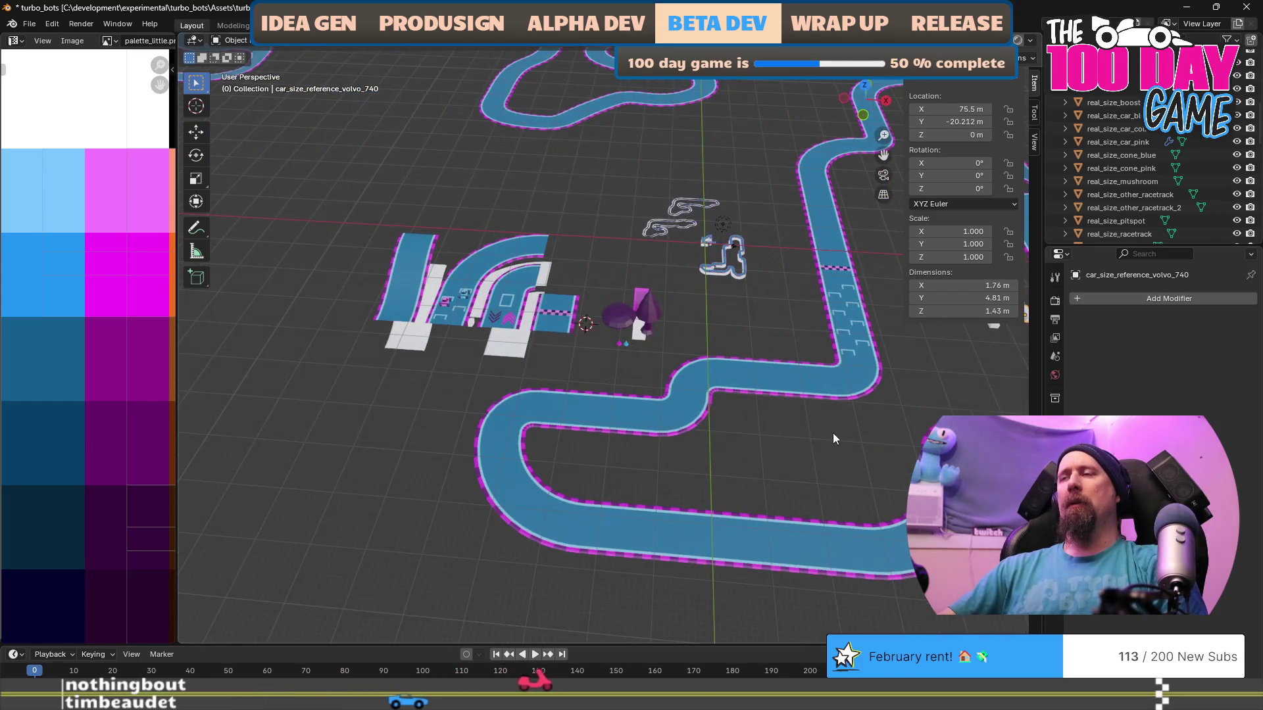
scroll(749, 416, "up", 3)
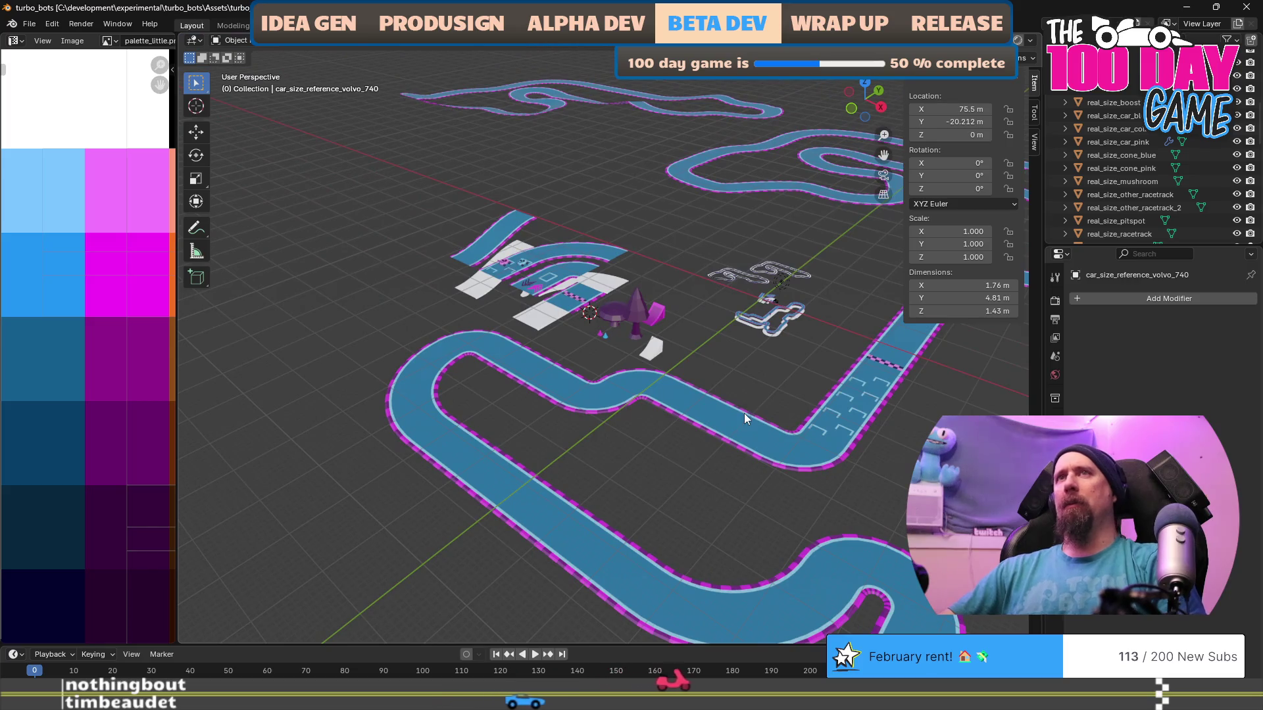
key("alt+Tab")
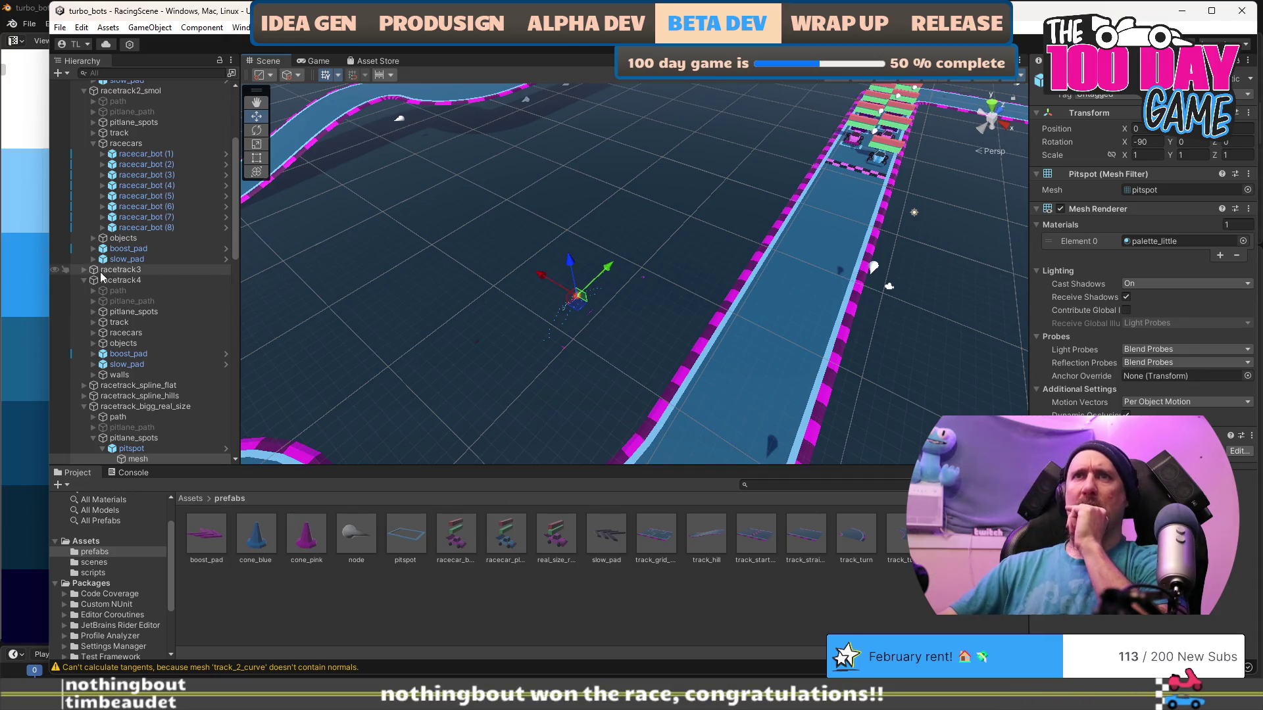
Collapse racetrack_bigg and racetrack2_smol in the Hierarchy and inspect racetrack4.
scroll(102, 280, "up", 5)
scroll(102, 280, "up", 1)
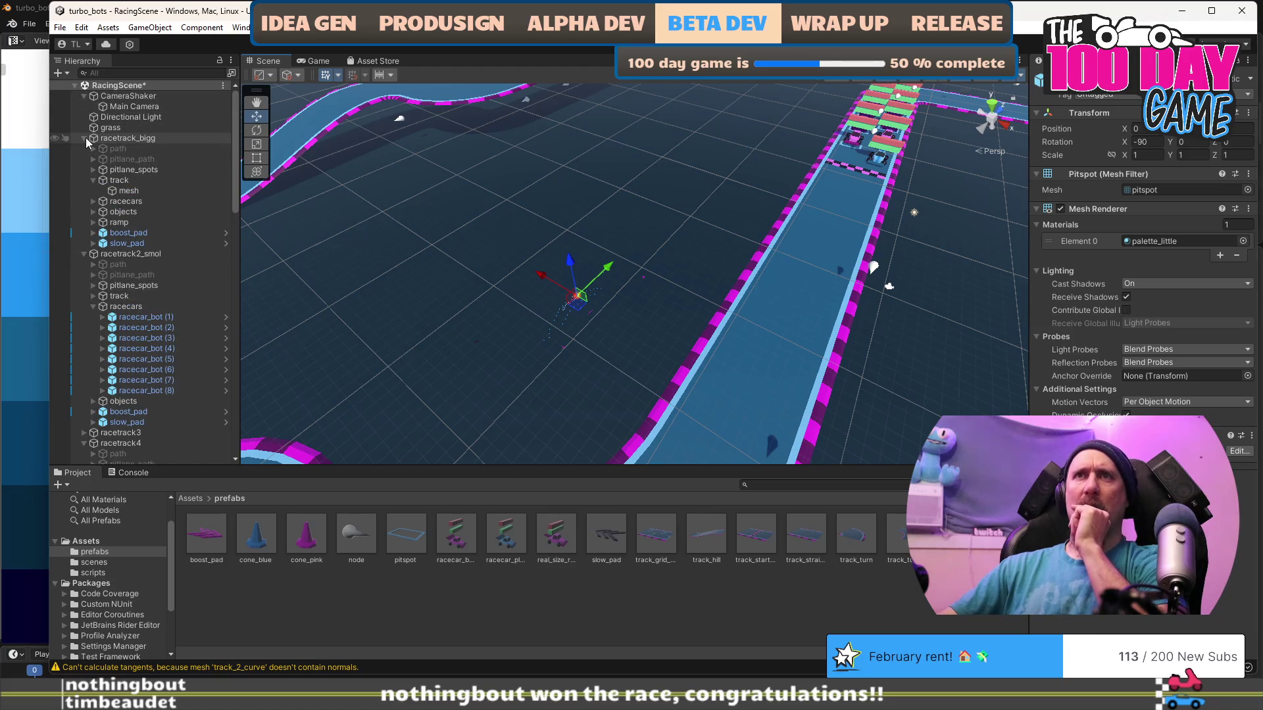
left_click(85, 139)
left_click(85, 149)
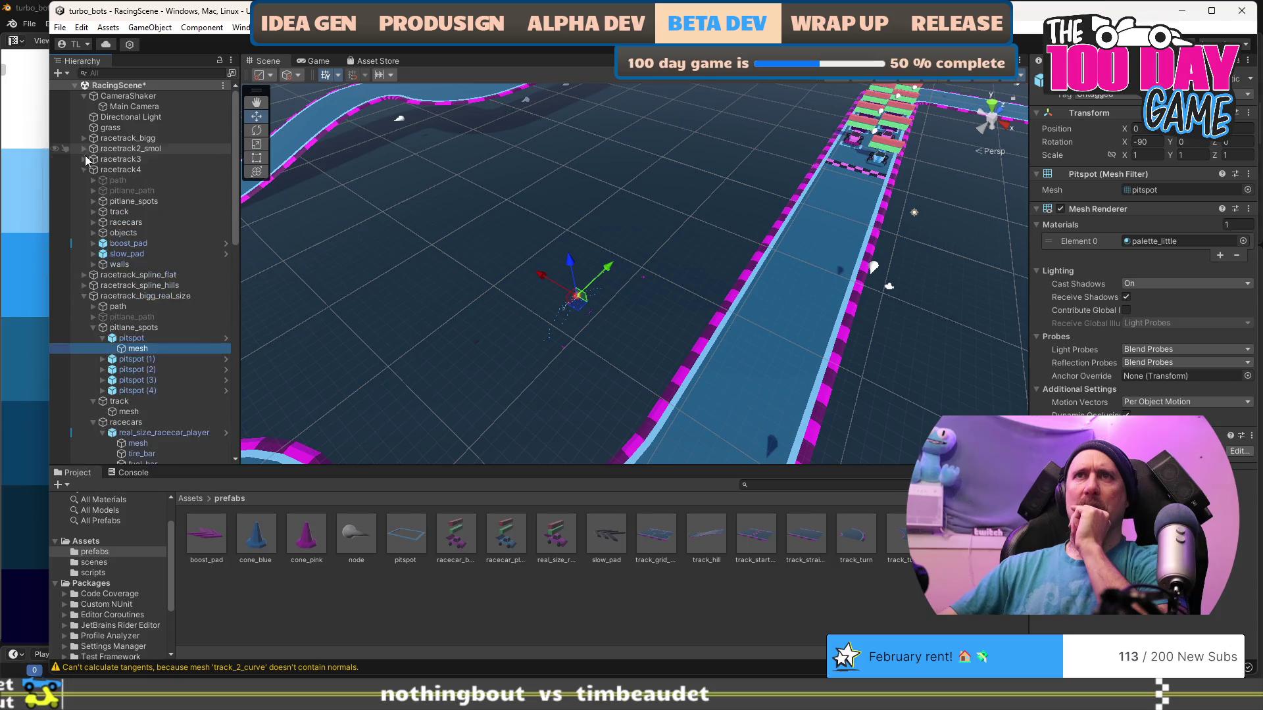
left_click(89, 169)
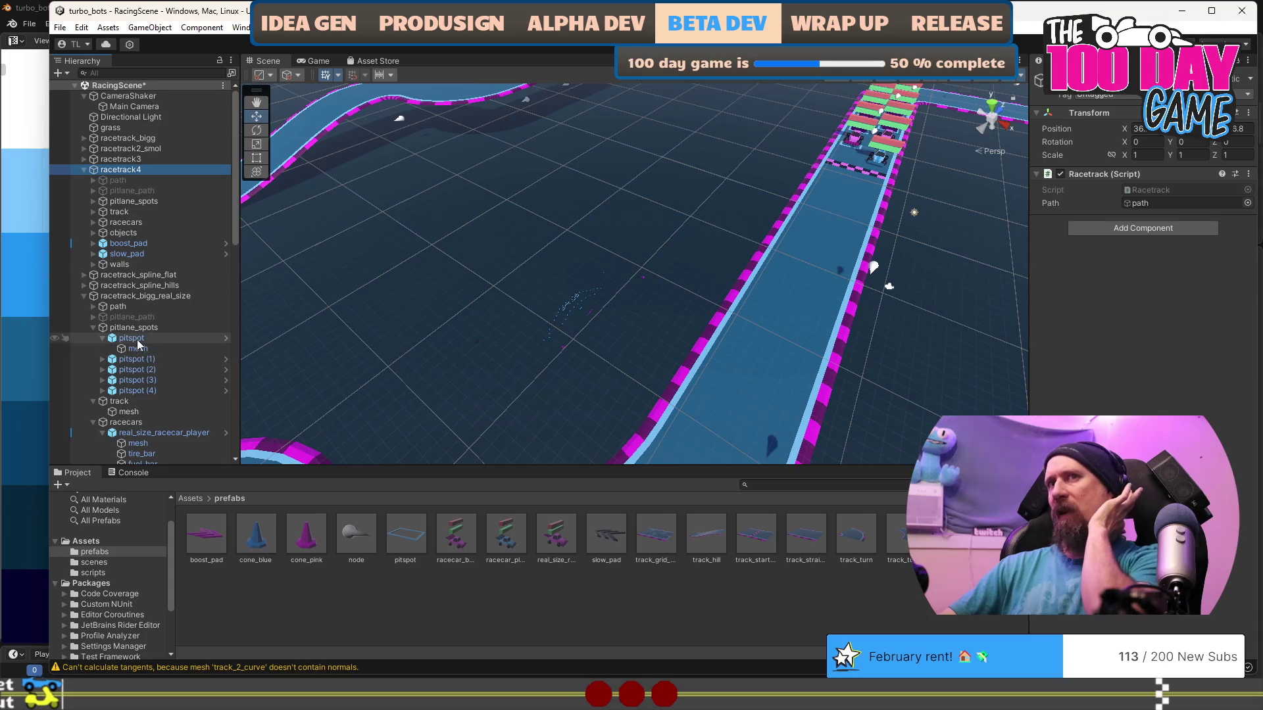
Select the real-size track's first pitspot mesh child and frame the pitspot row.
left_click(132, 339)
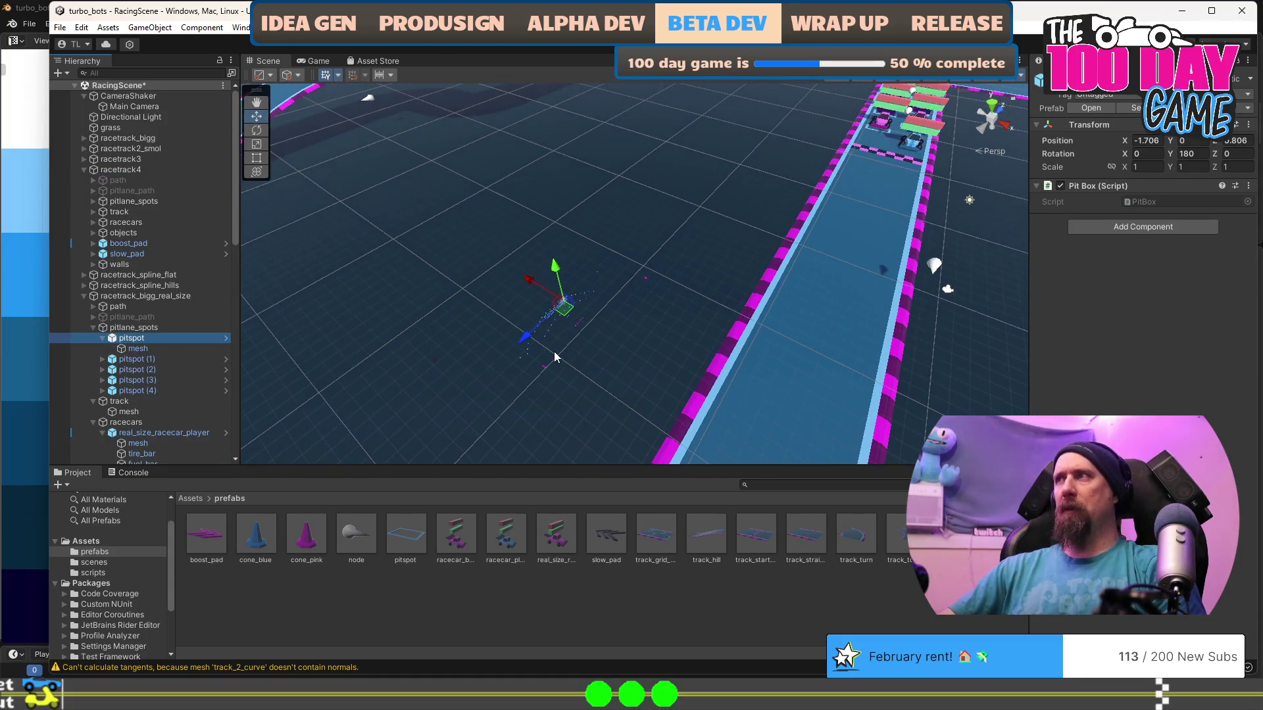
left_click(174, 348)
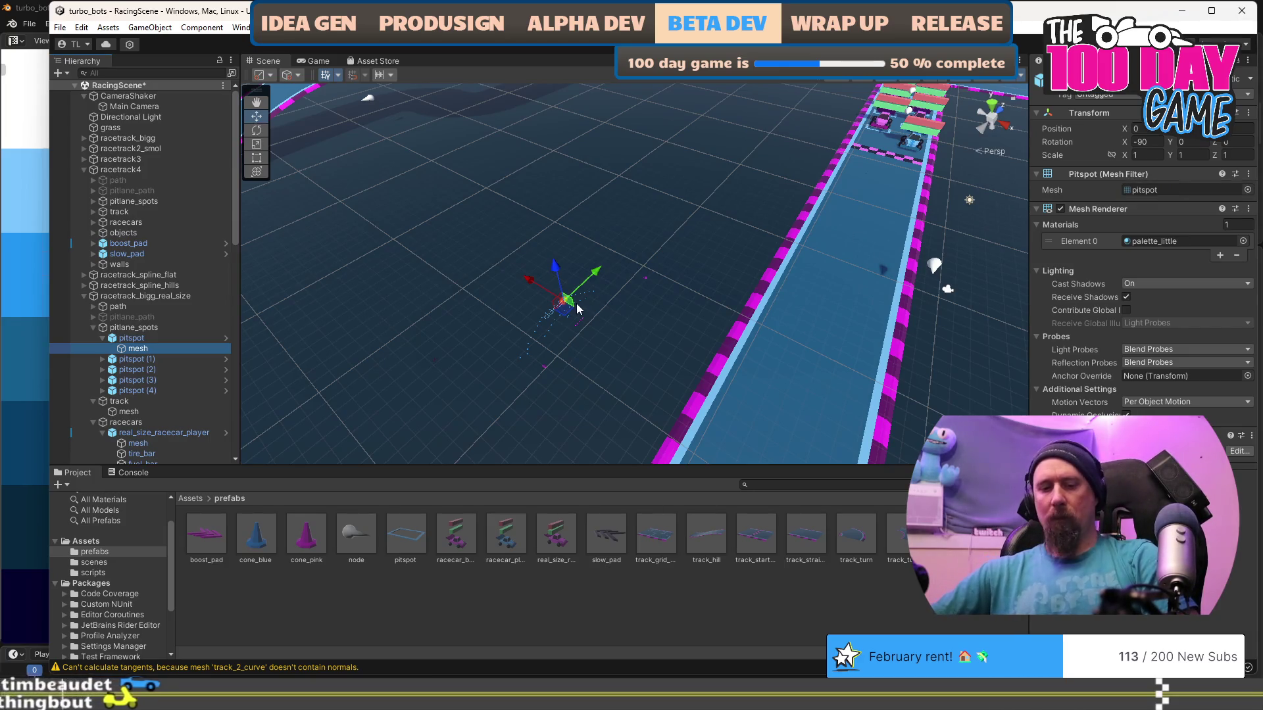
key("f")
scroll(576, 309, "down", 10)
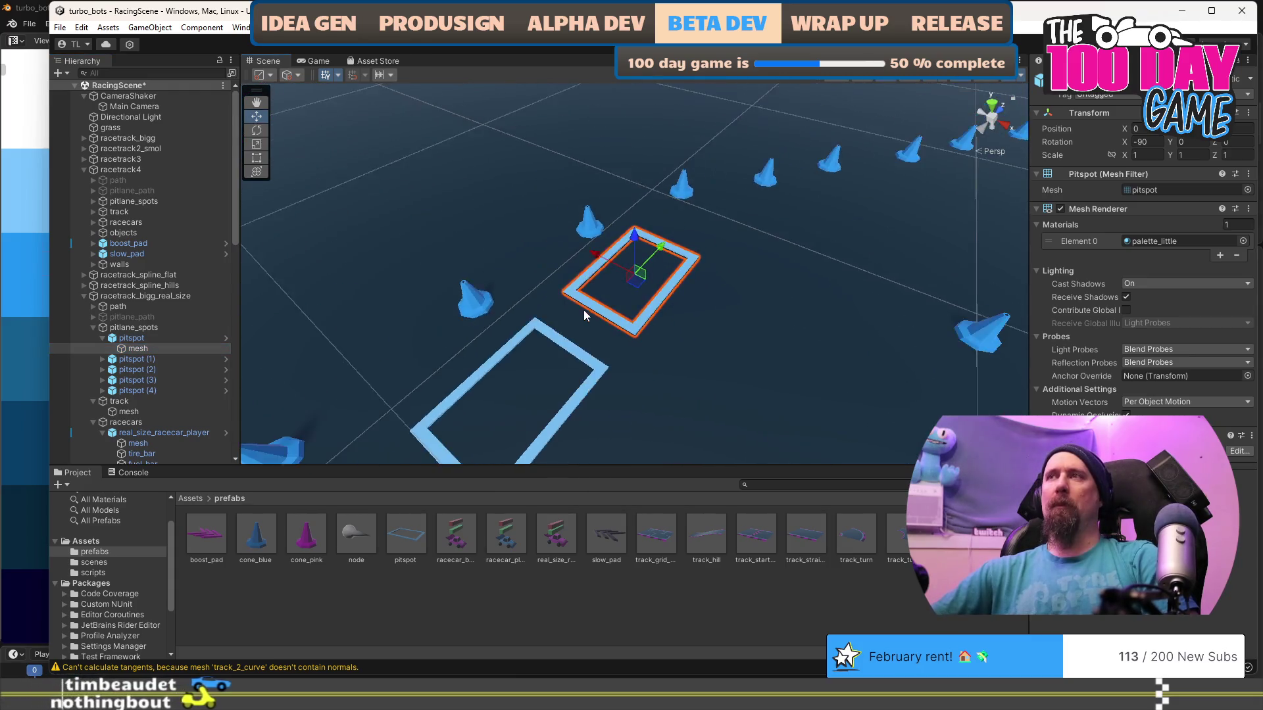
scroll(712, 313, "down", 3)
mouse_move(713, 312)
left_mouse_down()
mouse_move(716, 290)
mouse_move(685, 318)
mouse_move(747, 338)
mouse_move(594, 235)
mouse_move(686, 300)
mouse_move(821, 306)
mouse_move(445, 303)
left_mouse_up()
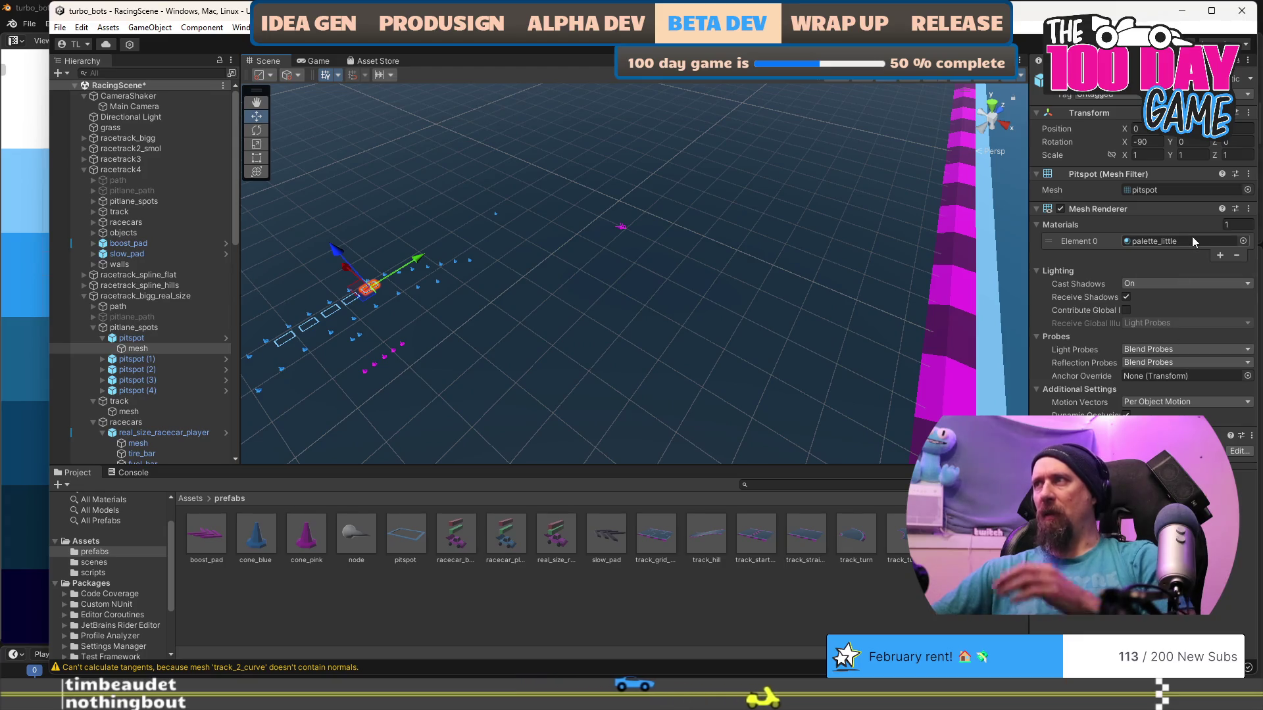
Assign the real_size_pitspot mesh to the pitspot's Mesh Filter.
left_click(1247, 189)
type("real_size_pi")
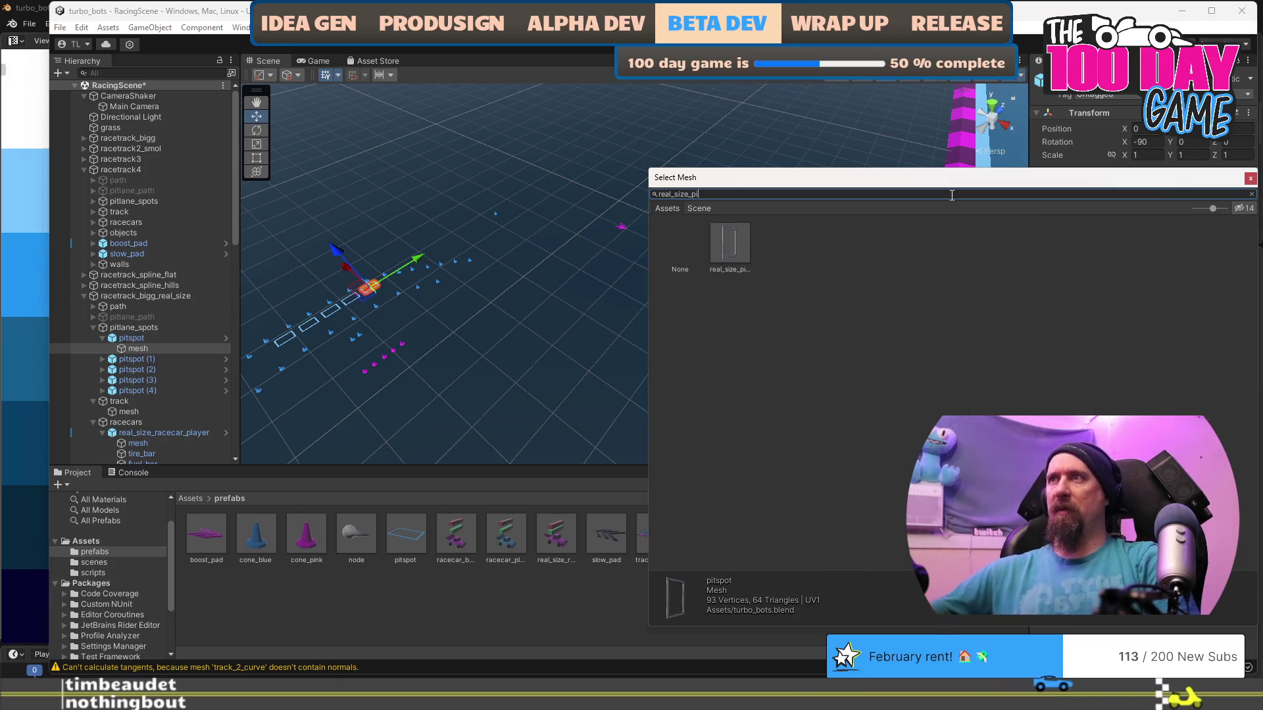
double_click(729, 241)
mouse_move(729, 241)
left_mouse_down()
mouse_move(559, 346)
mouse_move(734, 314)
mouse_move(638, 261)
mouse_move(586, 296)
mouse_move(588, 271)
left_mouse_up()
mouse_move(831, 312)
left_mouse_down()
mouse_move(399, 236)
mouse_move(721, 268)
mouse_move(717, 258)
mouse_move(704, 280)
left_mouse_up()
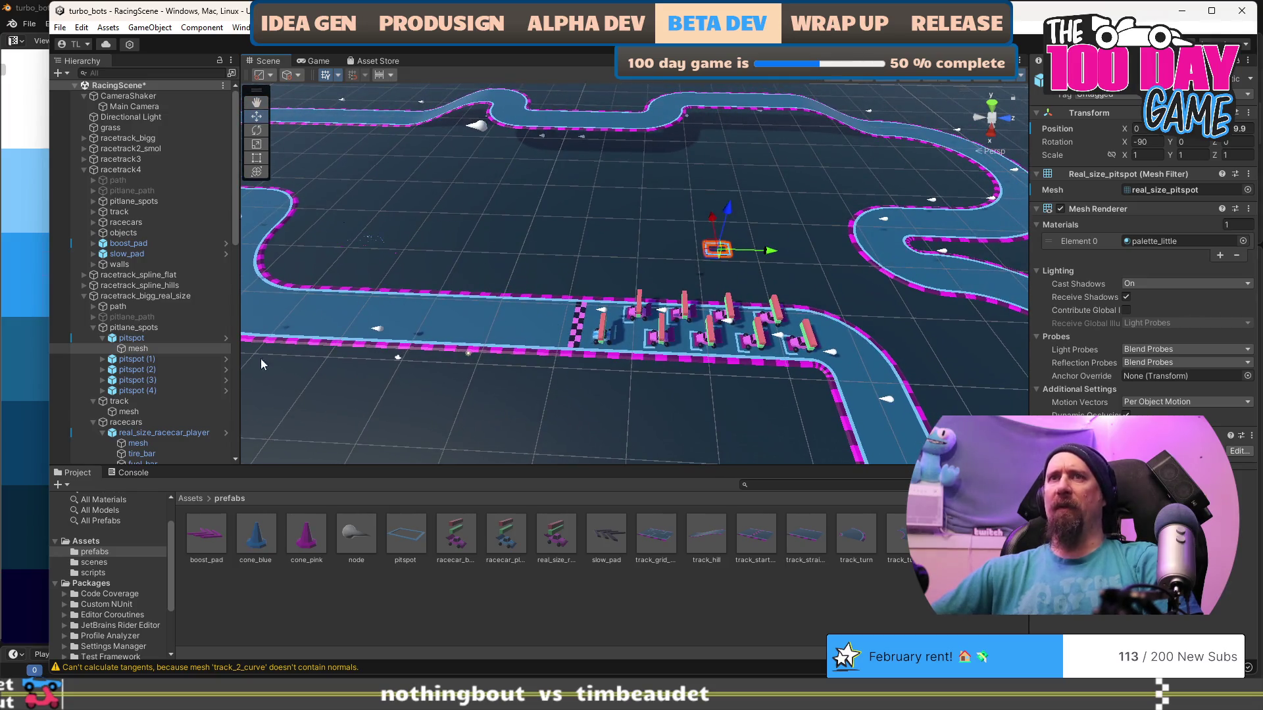
Drag the pitspot parent object into the prefabs folder.
left_click(151, 341)
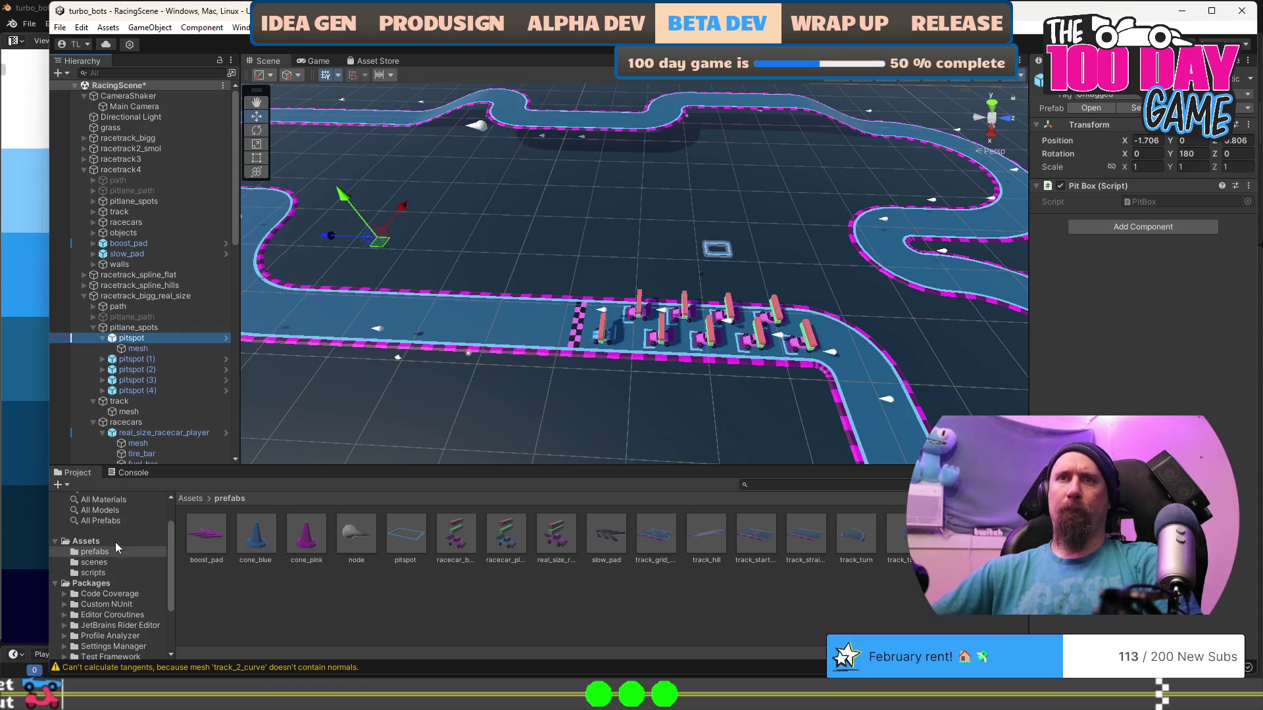
left_click(102, 554)
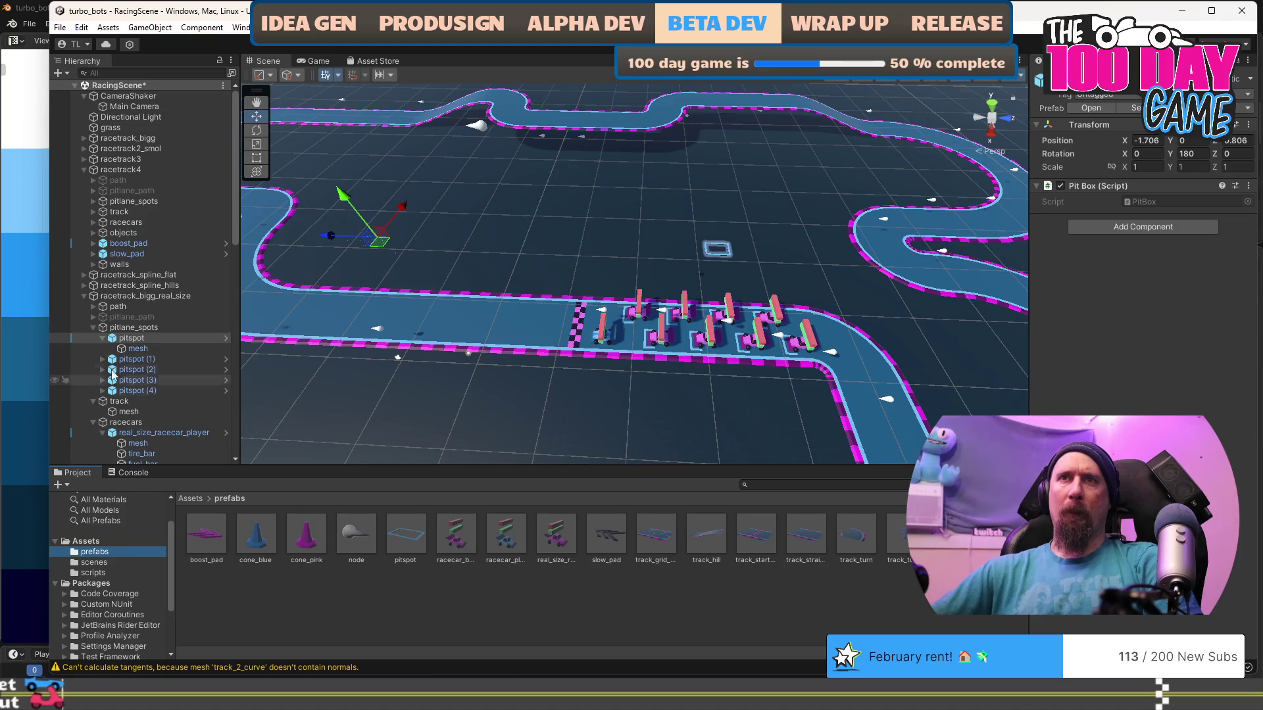
left_click_drag(134, 339, 367, 589)
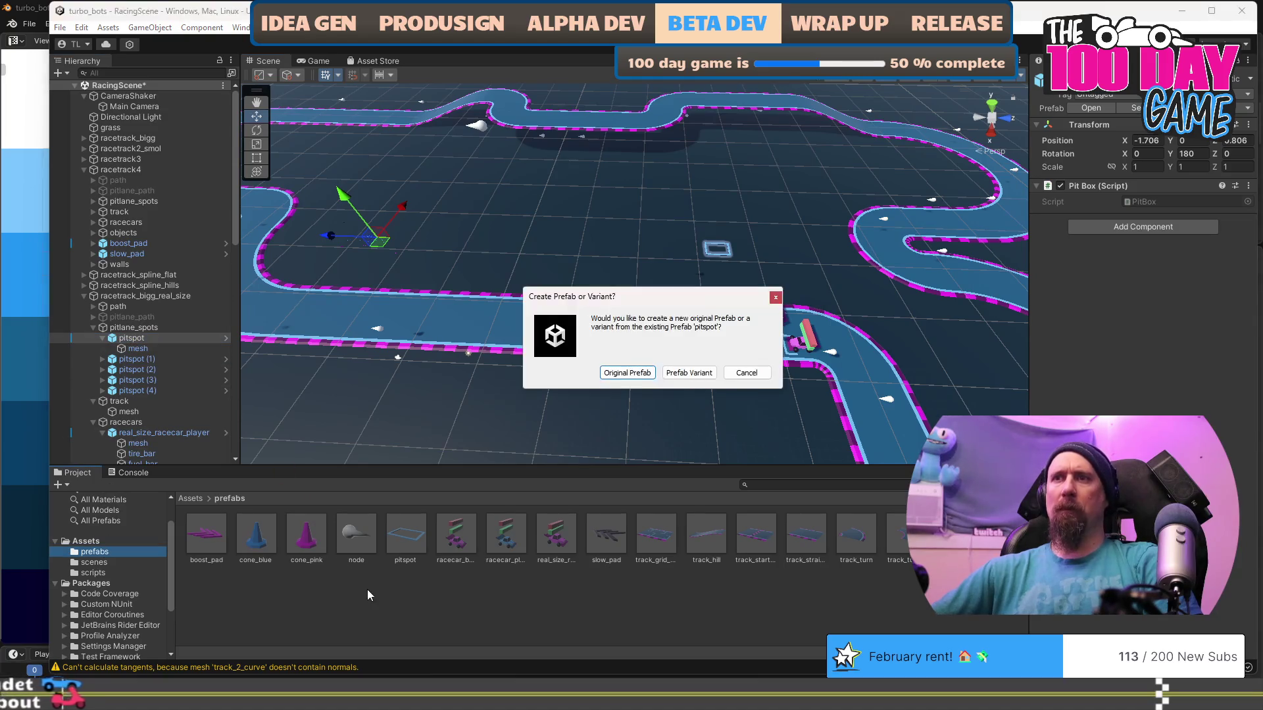
Create it as a Prefab Variant and rename the new asset real_size_pitspot.
left_click(685, 373)
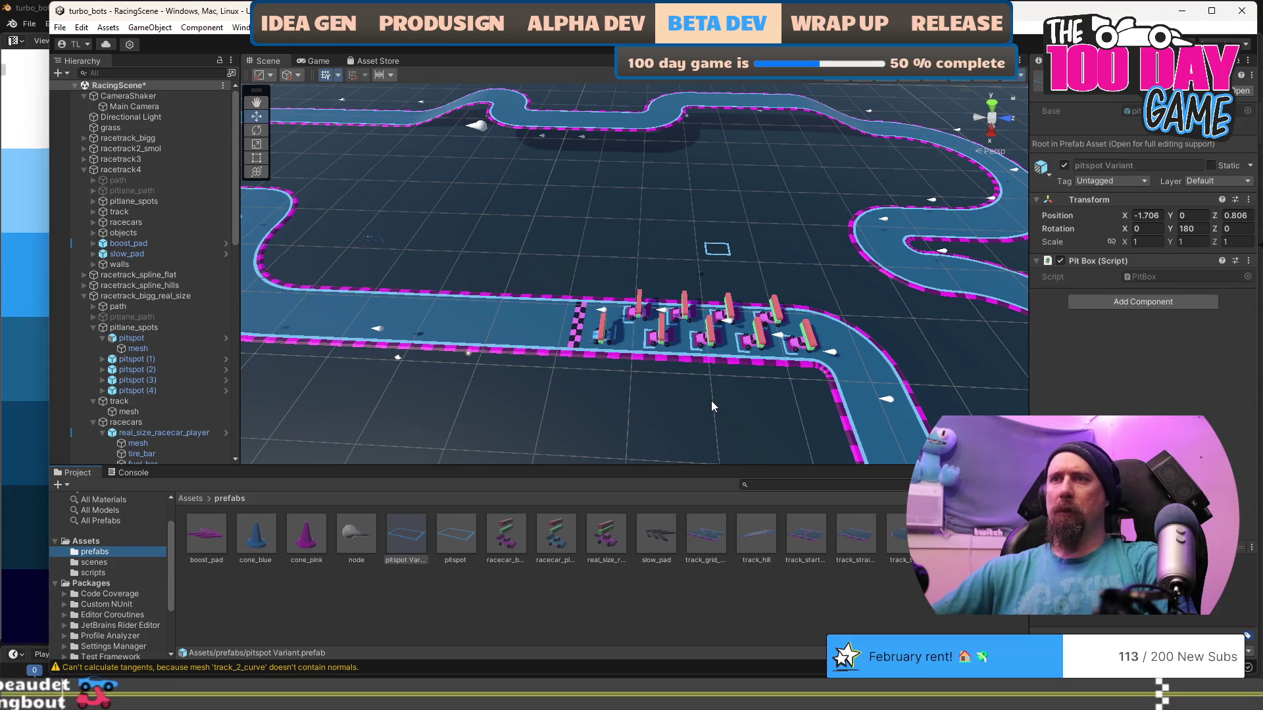
left_click(404, 564)
left_click(405, 559)
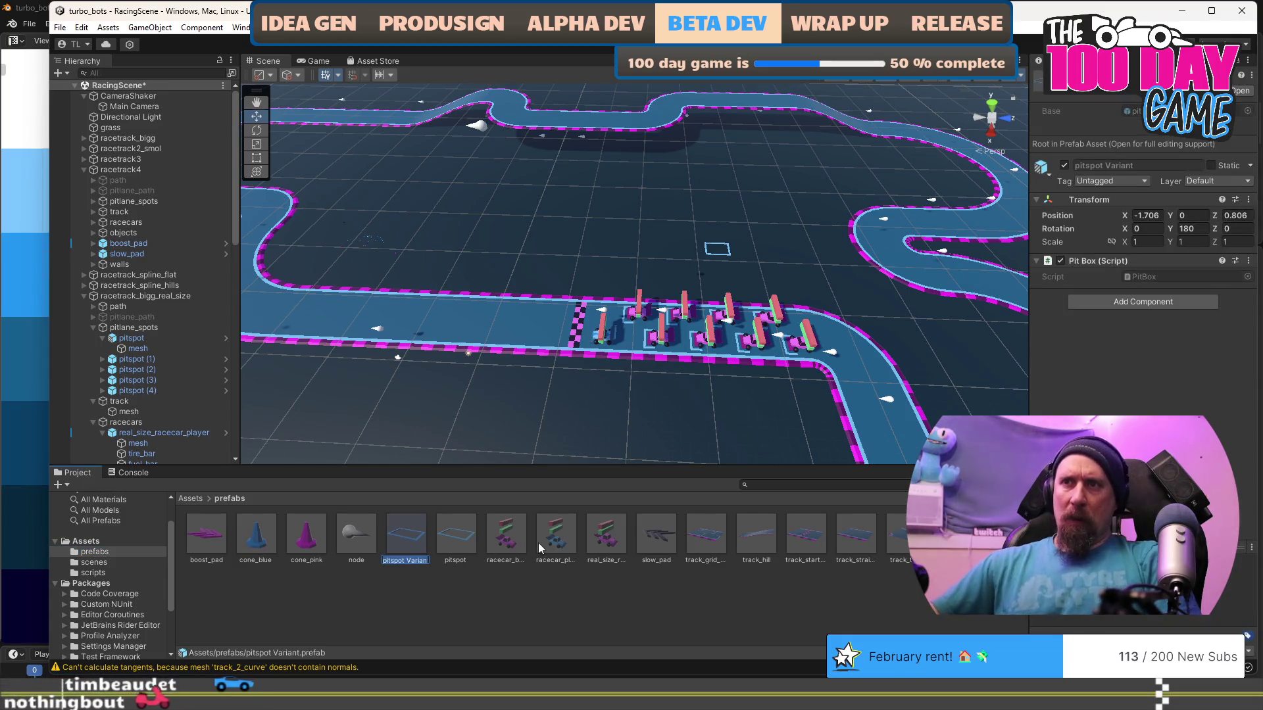
type("real_")
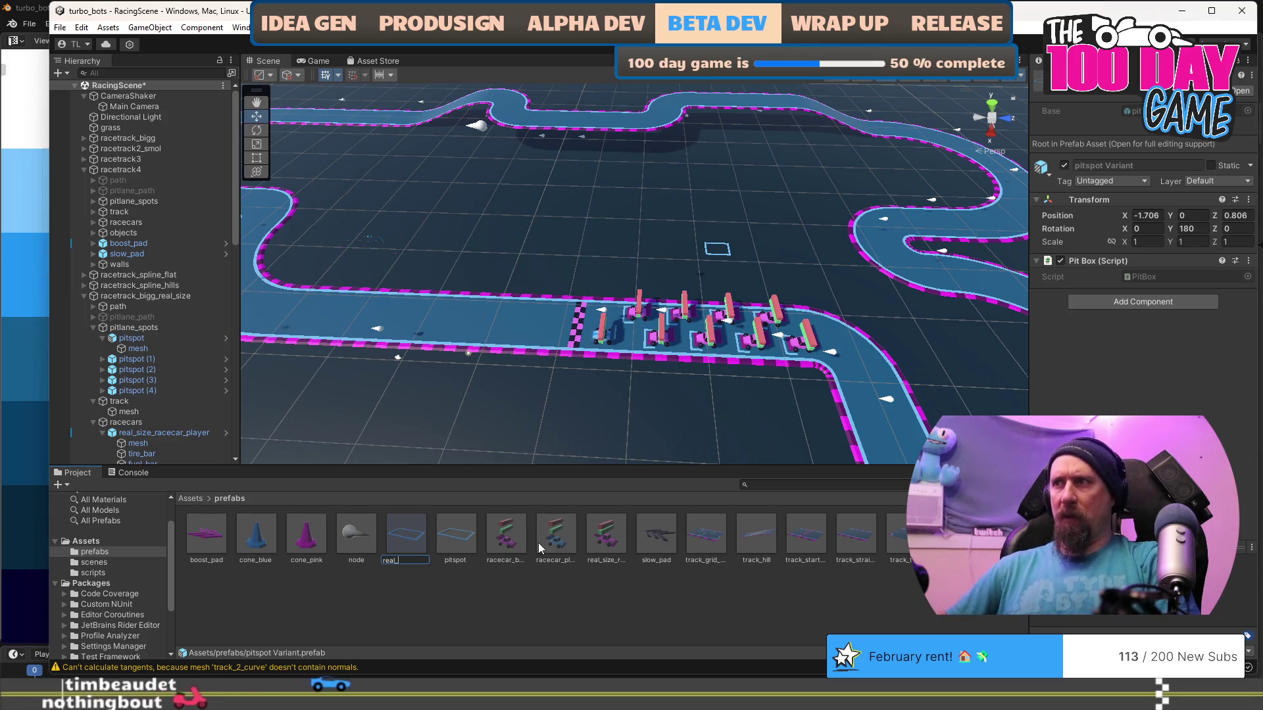
type("size_pitspot")
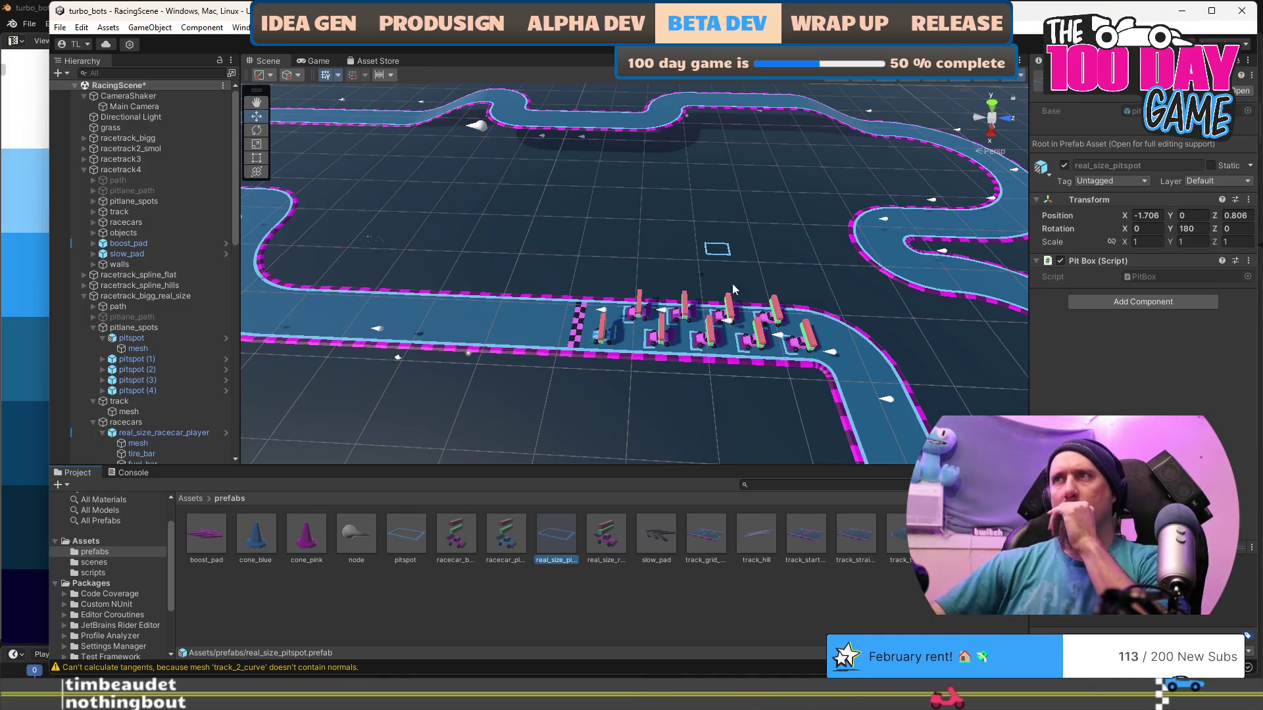
scroll(729, 299, "up", 5)
mouse_move(763, 298)
left_mouse_down()
mouse_move(668, 298)
mouse_move(702, 302)
mouse_move(665, 329)
mouse_move(582, 631)
mouse_move(325, 112)
mouse_move(705, 468)
mouse_move(319, 368)
left_mouse_up()
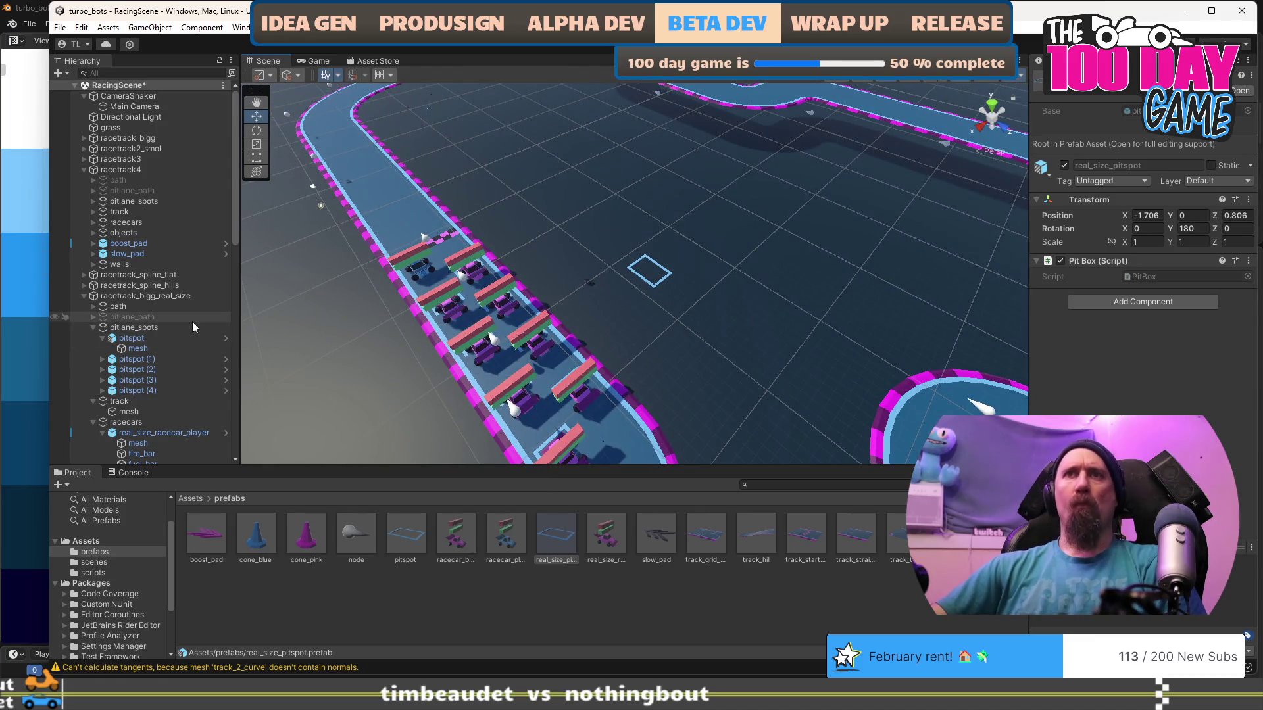
Delete the old extra pitspot copies from the Hierarchy.
left_click(150, 360)
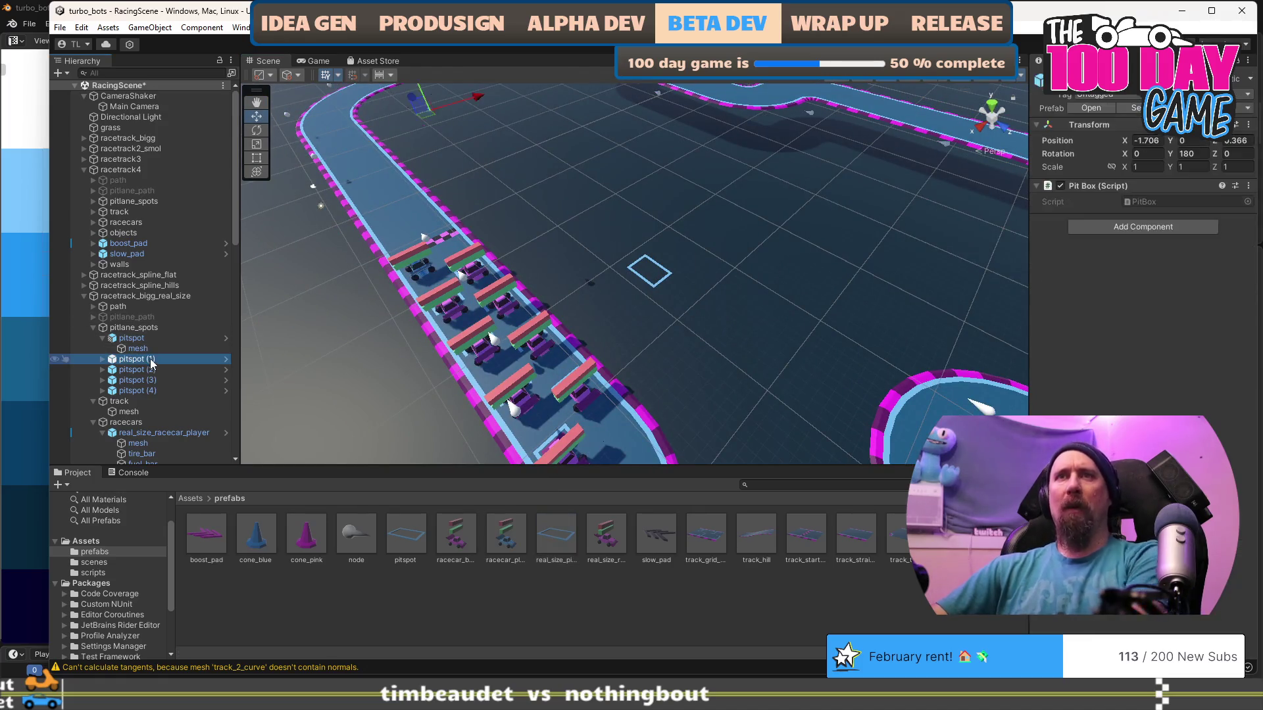
left_click(151, 370, "shift")
key("Delete")
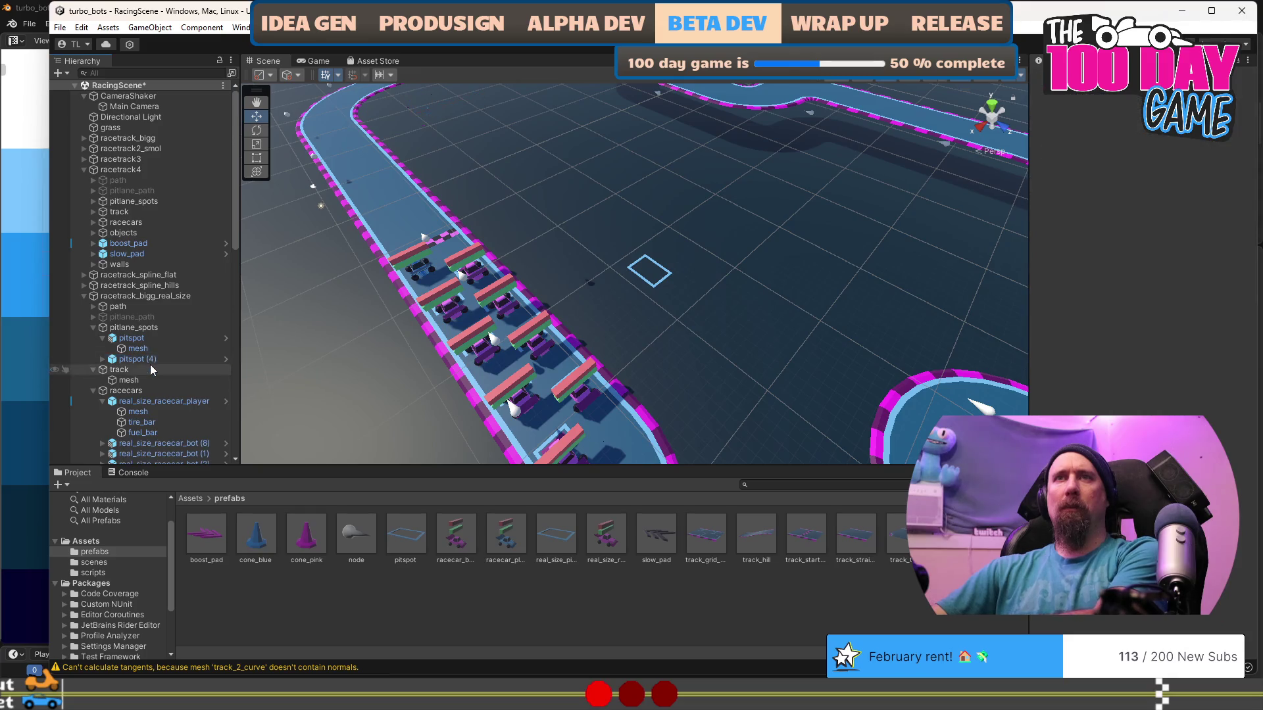
Rename the remaining pitspot to 'pitspot (1)'.
left_click(146, 338)
key("F2")
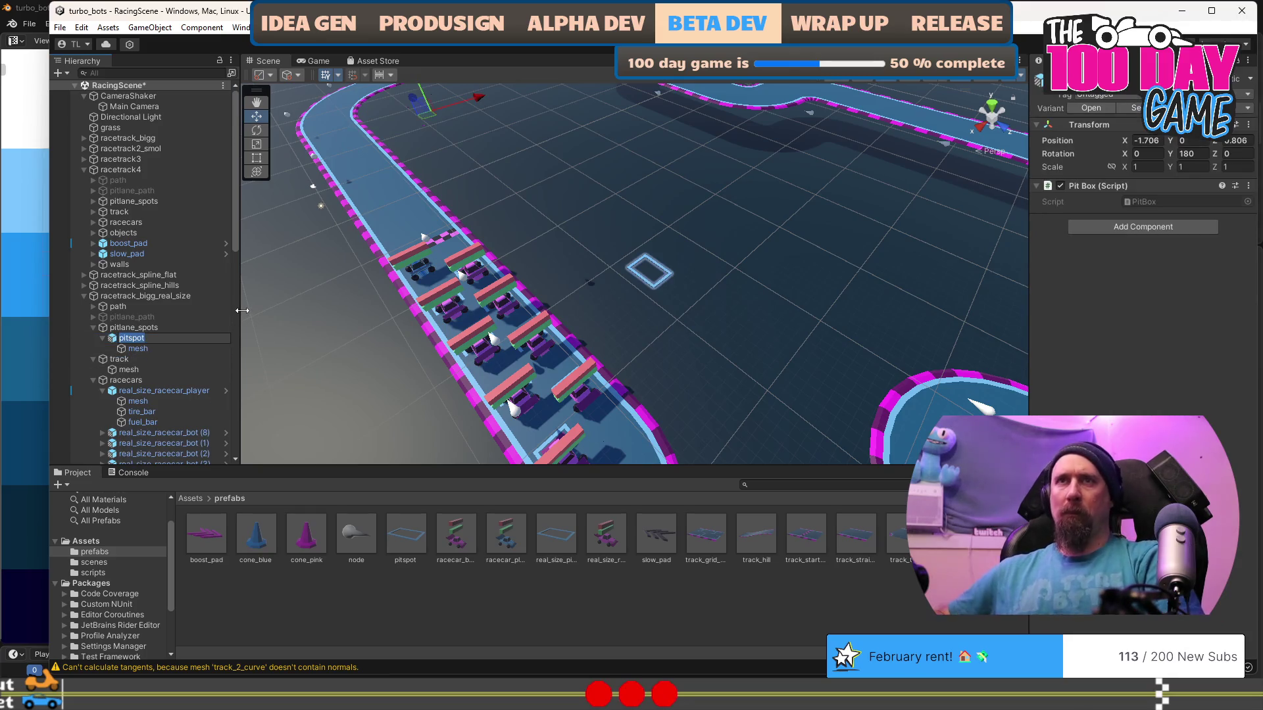
type(" (1)")
key("Return")
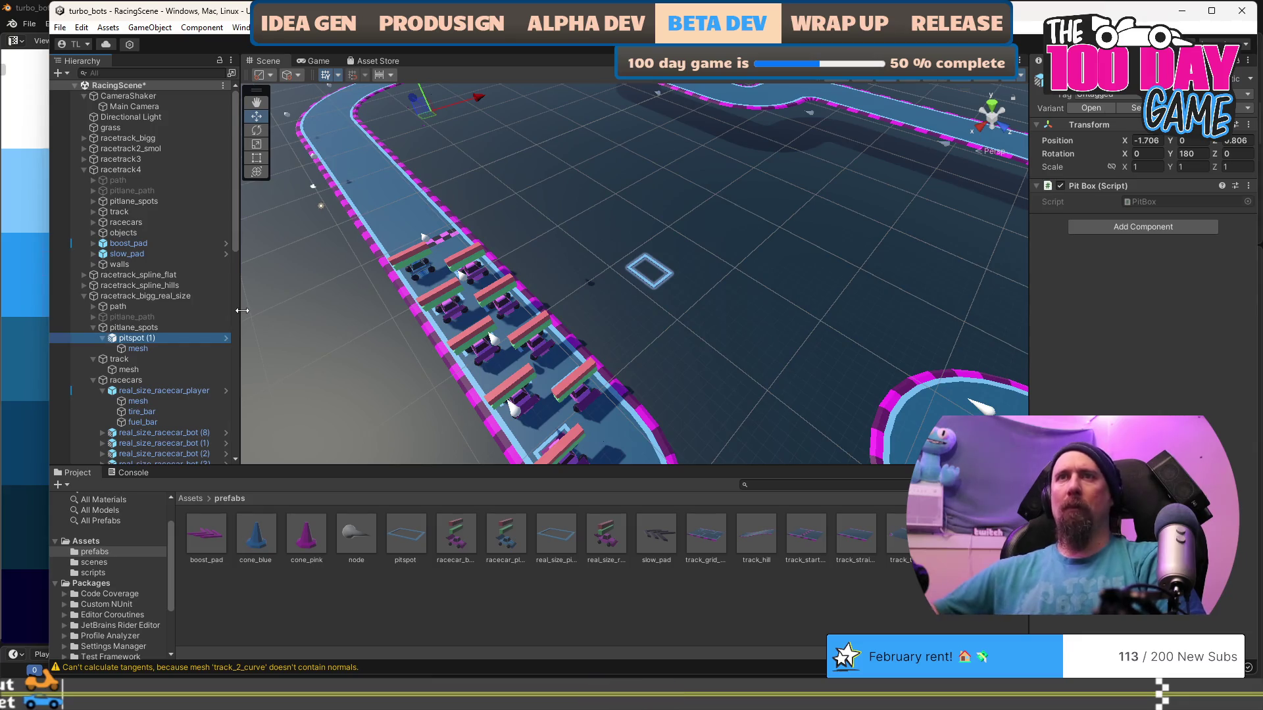
Reset the Z position of pitspot (1)'s child mesh to 0.
left_click_drag(490, 230, 710, 324)
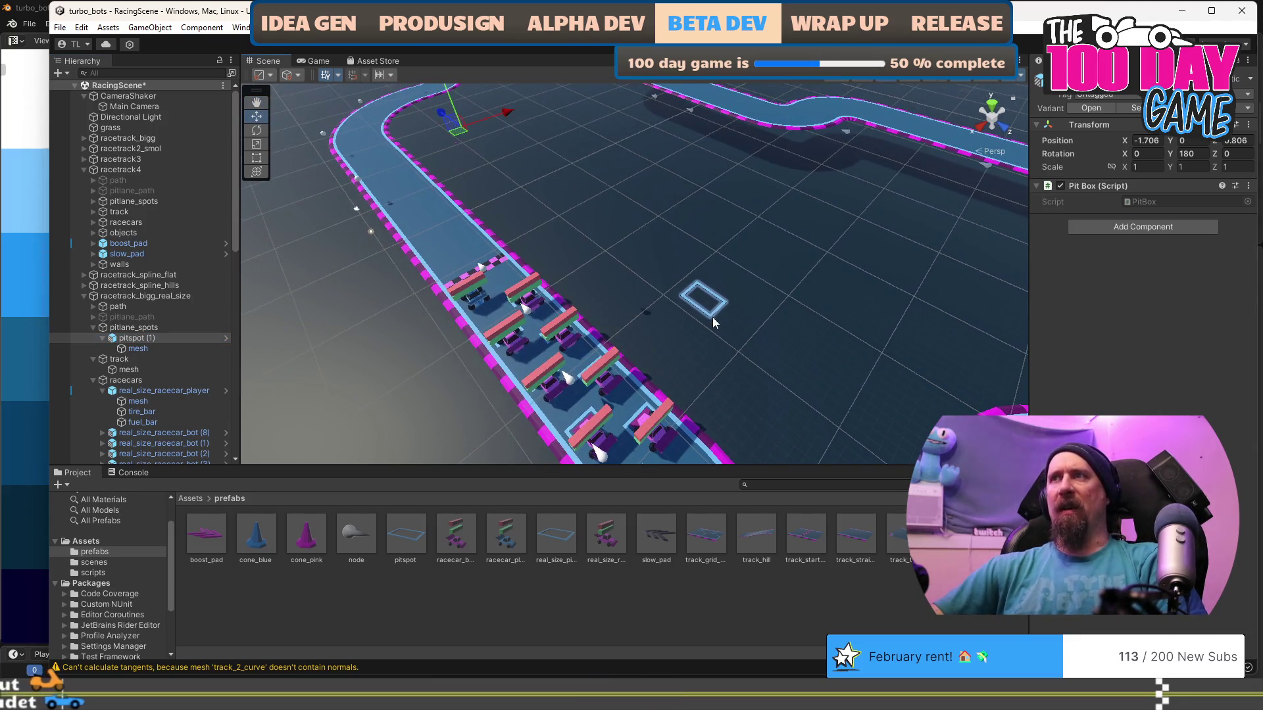
left_click(714, 314)
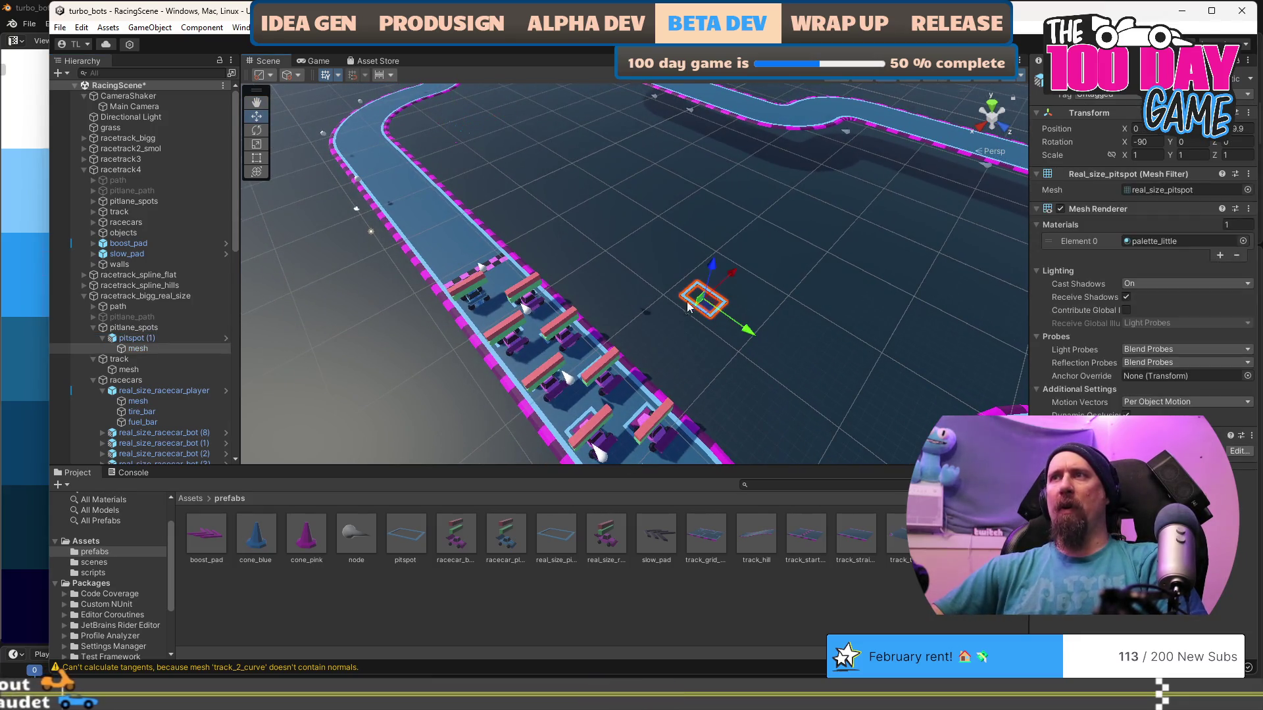
left_click(151, 338)
left_click(147, 349)
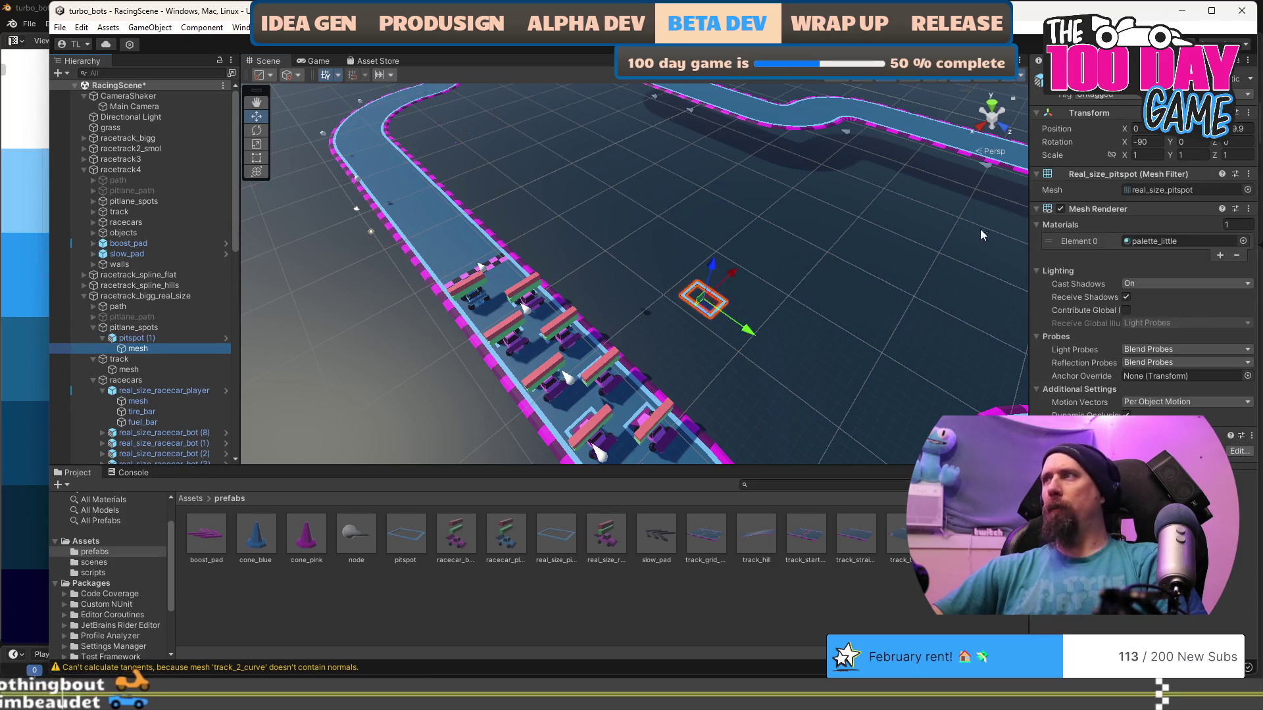
left_click(1240, 129)
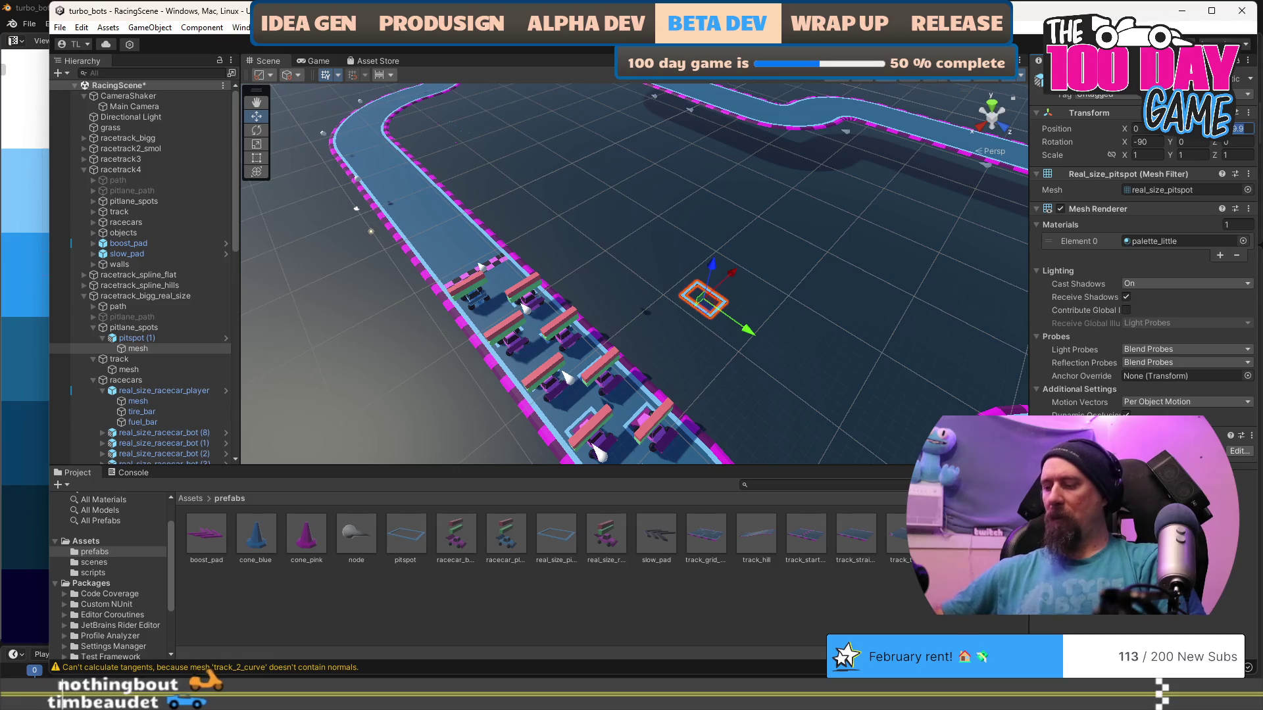
type("0")
Drag pitspot (1) along the track so it sits beside the pit straight.
left_click(173, 337)
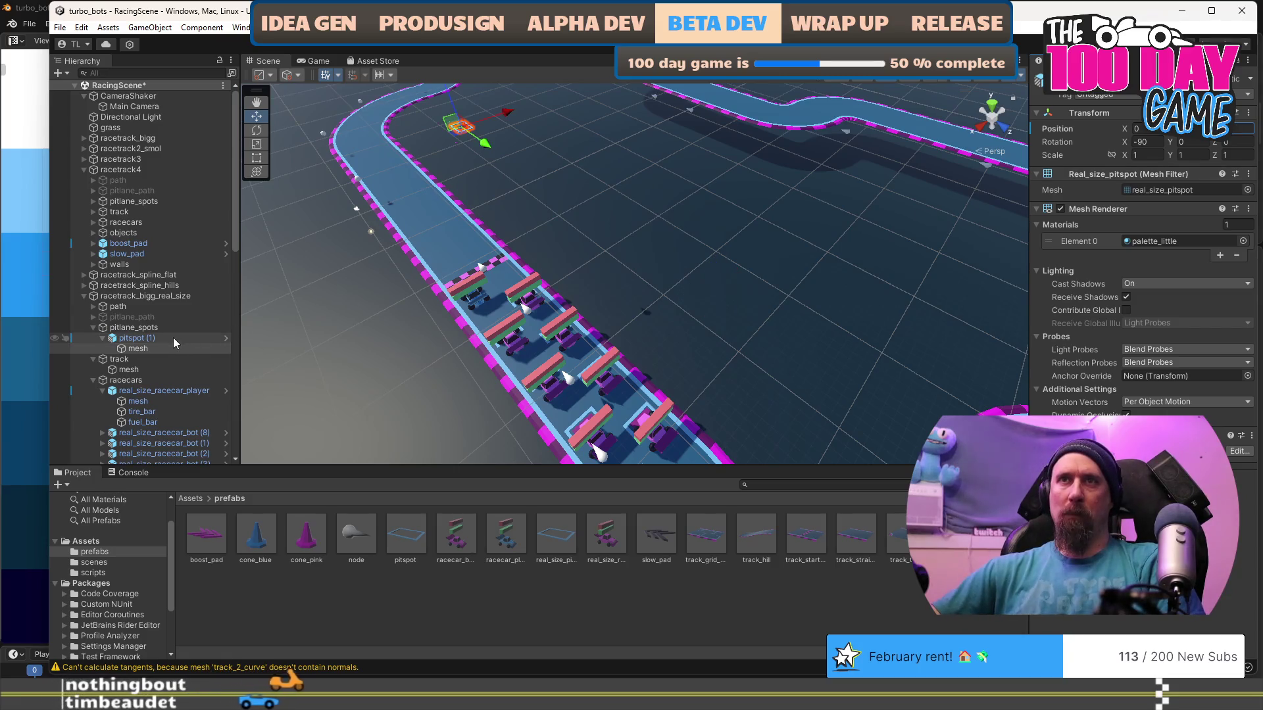
mouse_move(440, 115)
left_mouse_down()
mouse_move(678, 346)
mouse_move(733, 336)
mouse_move(674, 254)
mouse_move(579, 279)
left_mouse_up()
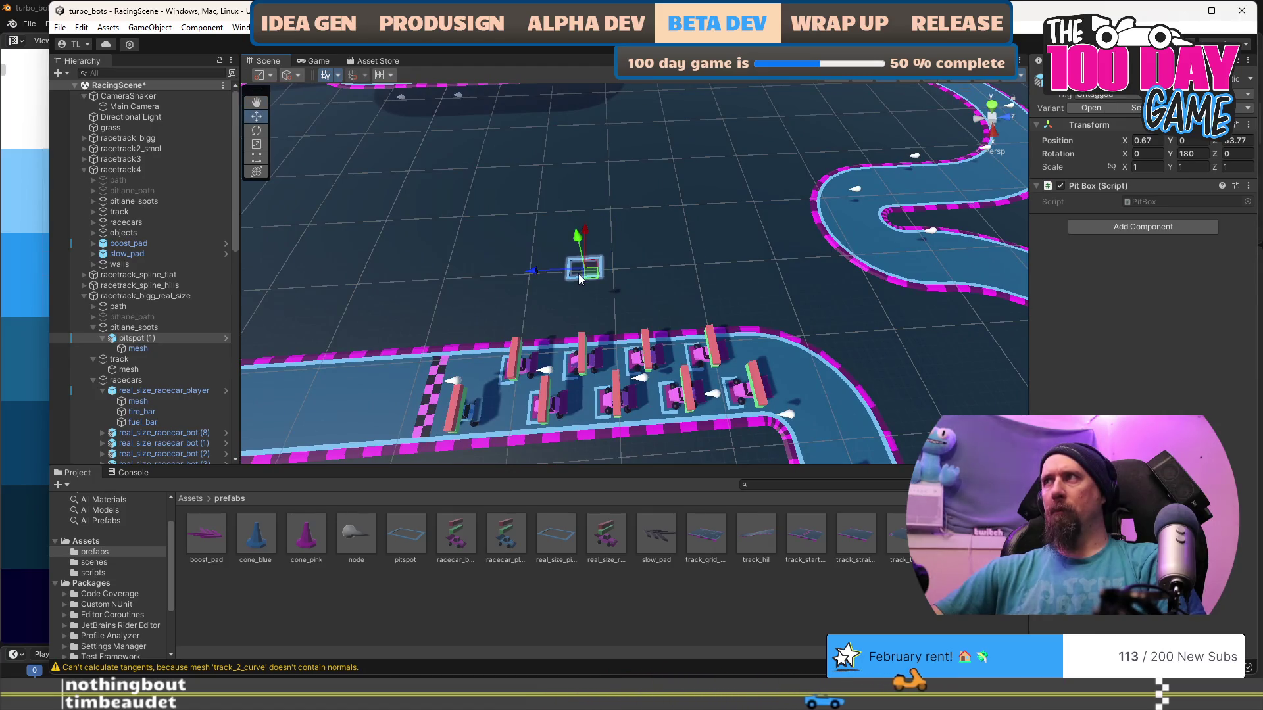
left_click(1150, 141)
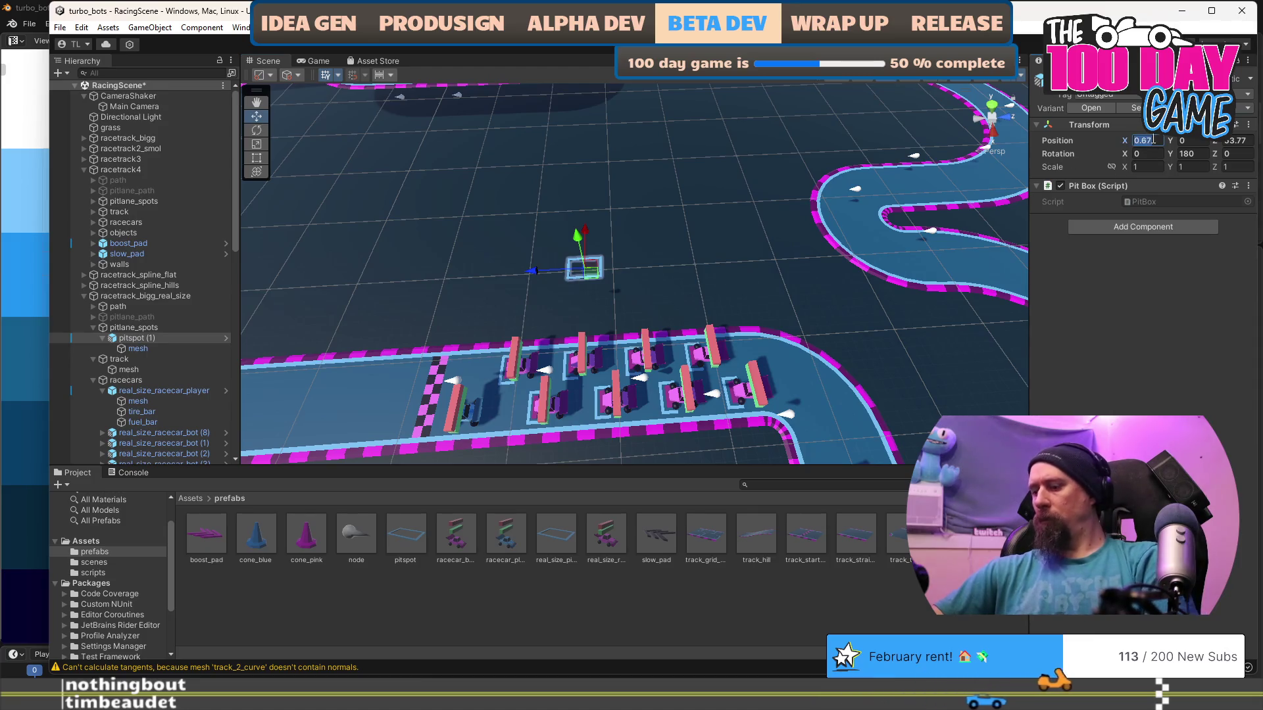
Enter 050 for the first pit box's position, then duplicate it and slide the copy along the lane.
type("0")
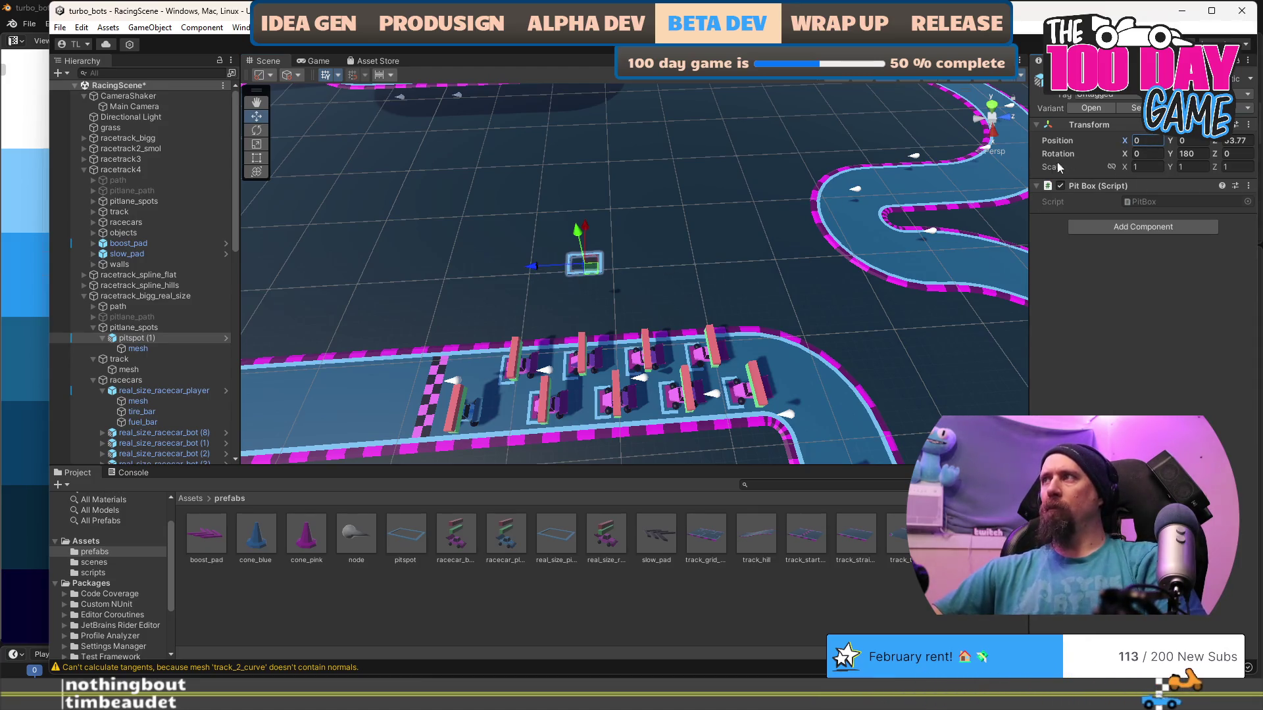
type("50")
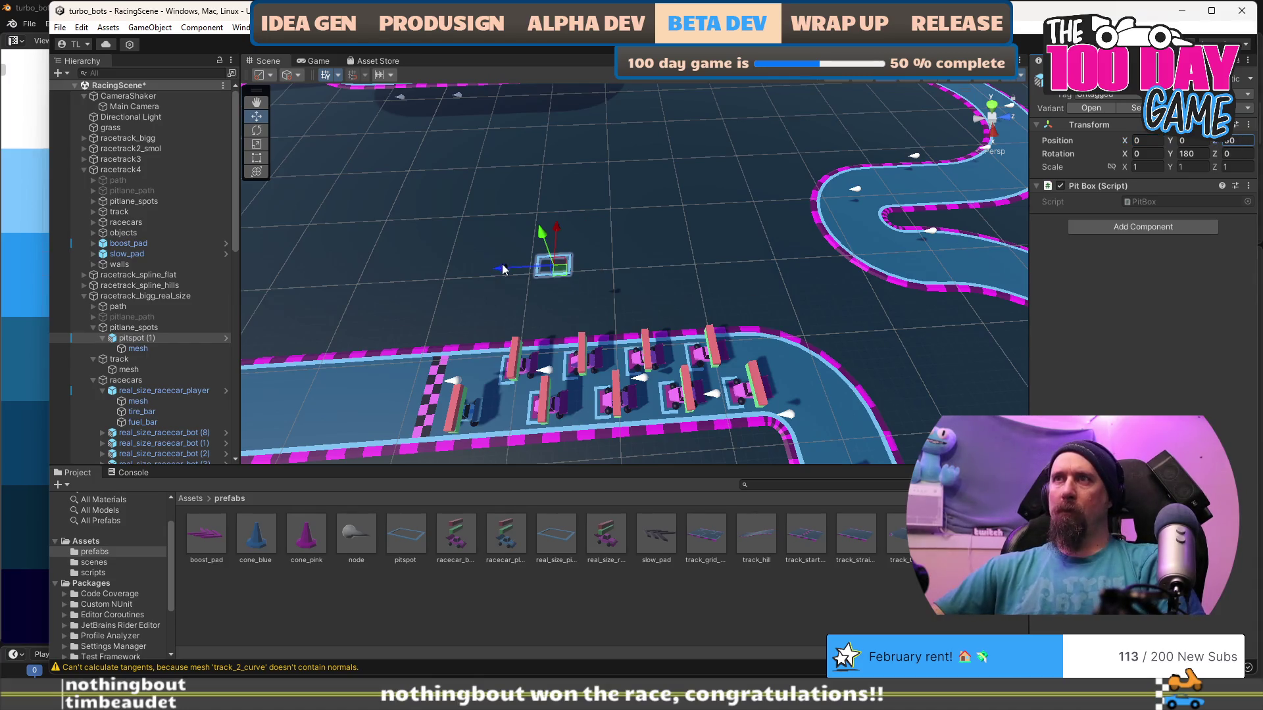
key("ctrl+d")
mouse_move(451, 269)
left_mouse_down()
mouse_move(490, 273)
mouse_move(444, 269)
left_mouse_up()
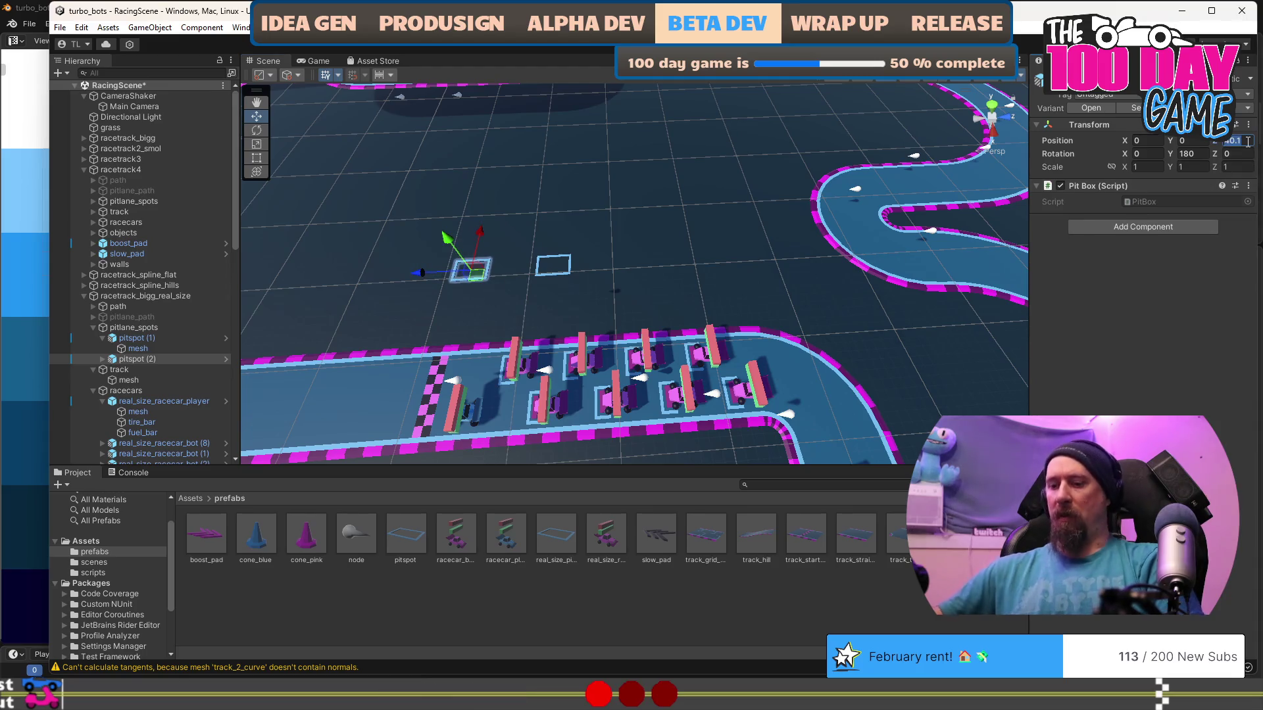
type("-5")
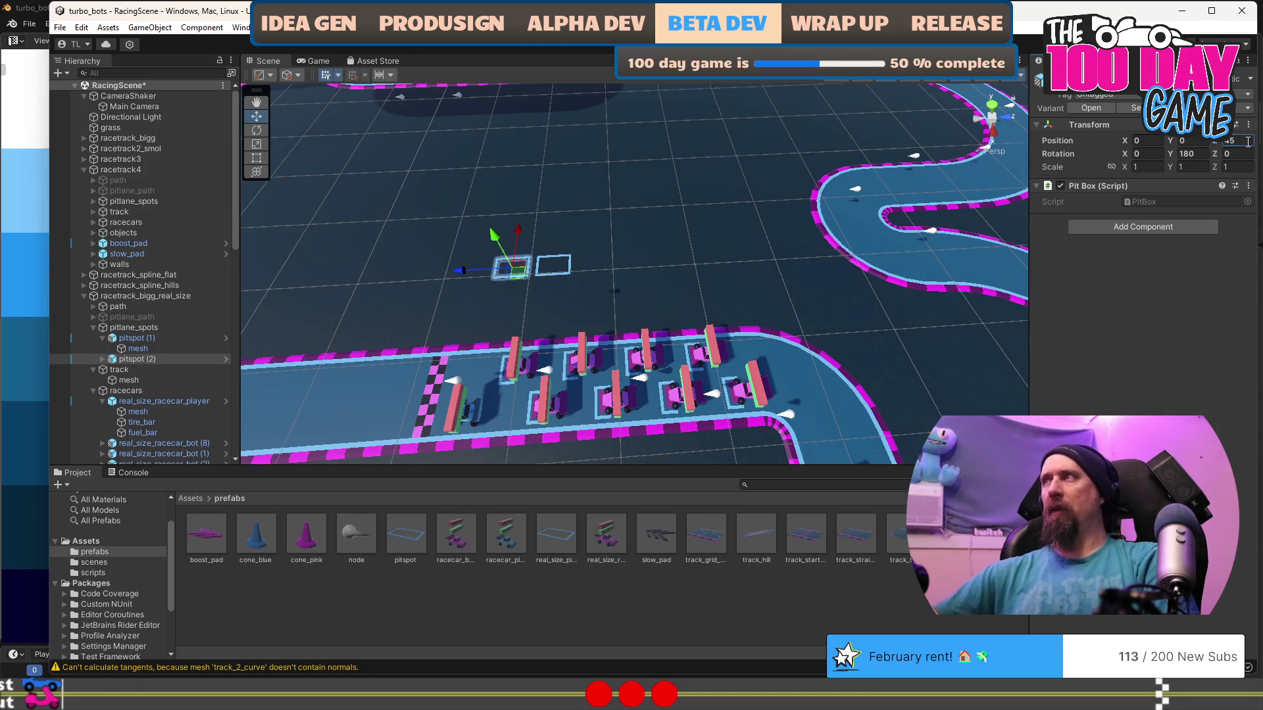
key("Return")
type("-")
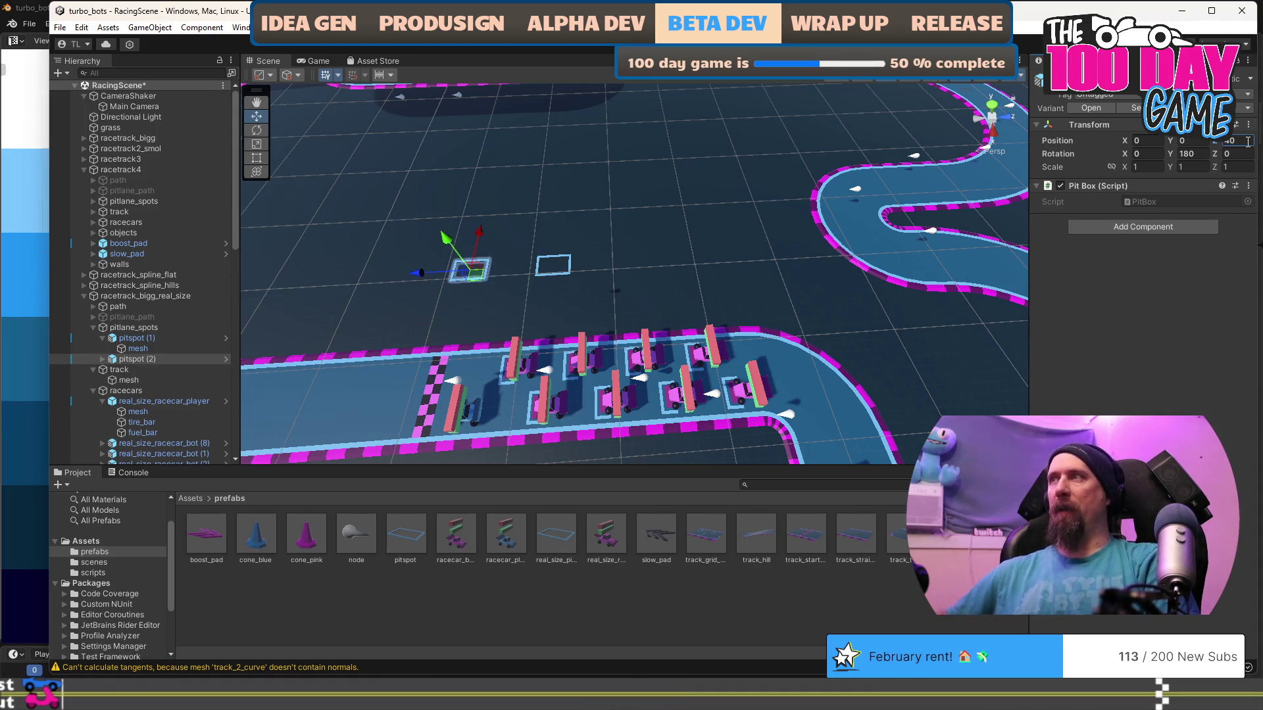
mouse_move(586, 293)
left_mouse_down()
mouse_move(762, 300)
mouse_move(702, 272)
mouse_move(722, 272)
left_mouse_up()
Duplicate the second pit box and set the third box's Z position to -30.
key("ctrl+d")
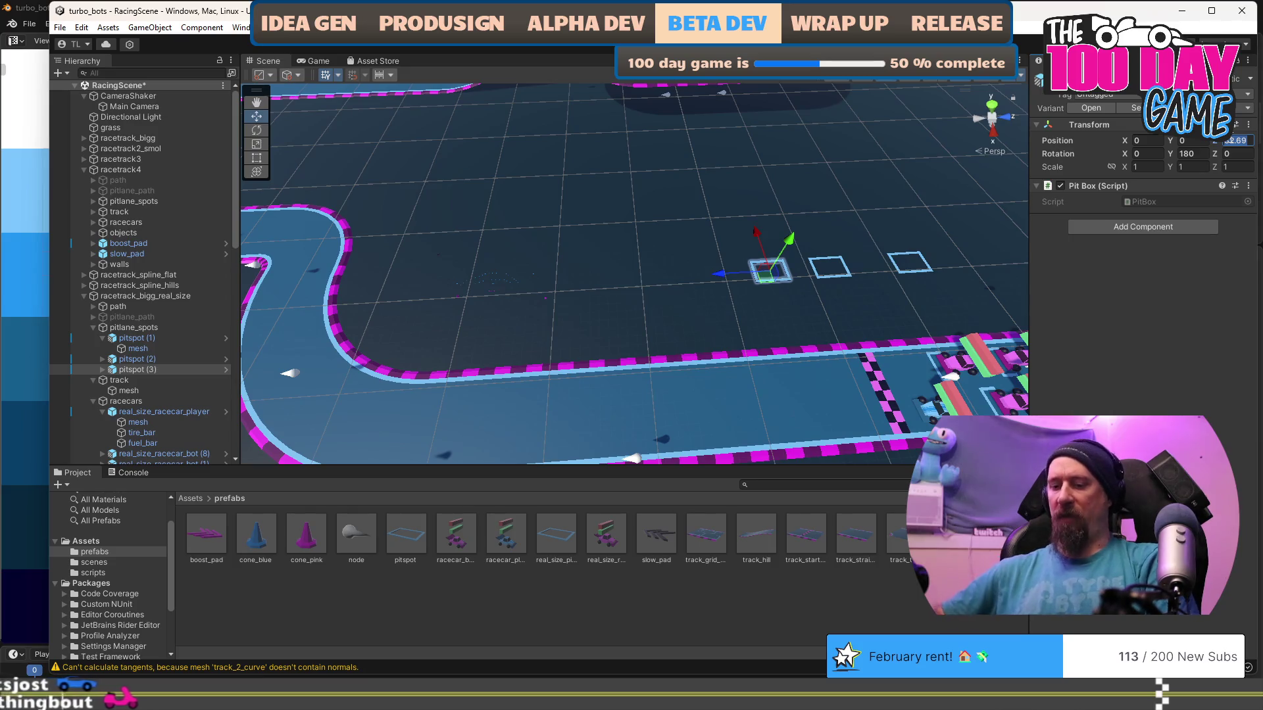
left_click(1236, 140)
type("-30")
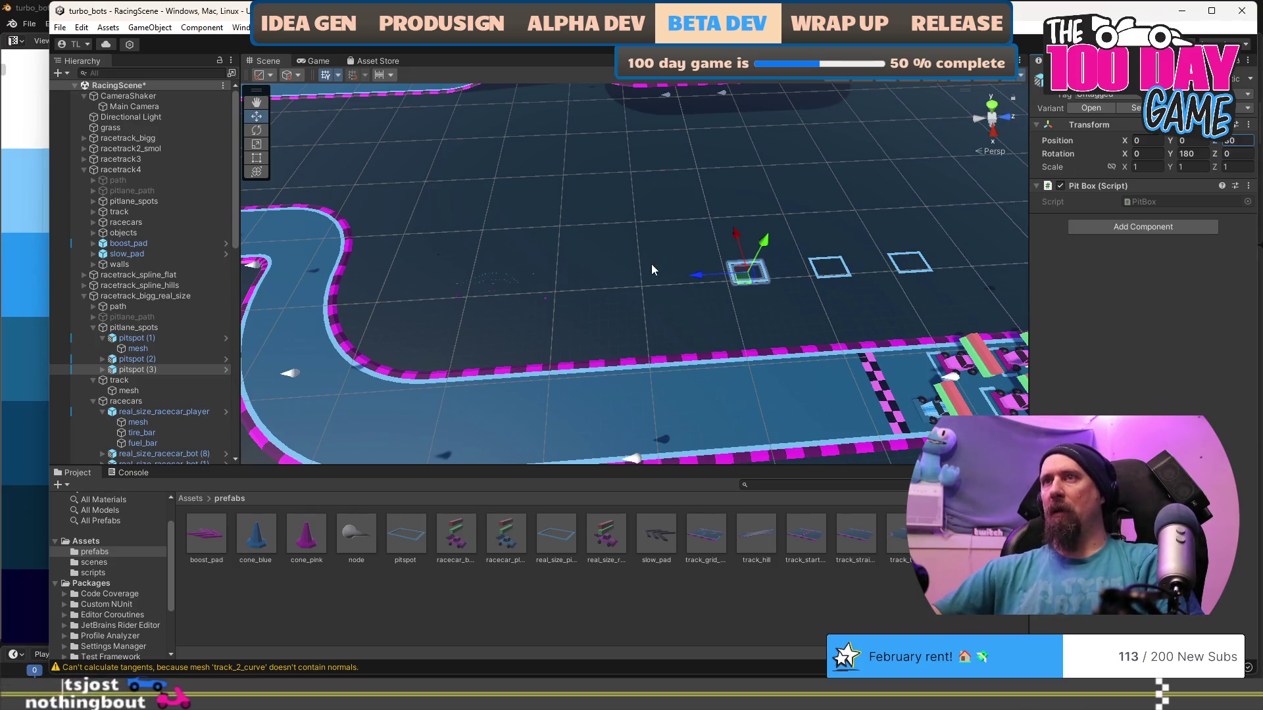
mouse_move(787, 317)
left_mouse_down()
mouse_move(733, 307)
mouse_move(637, 322)
left_mouse_up()
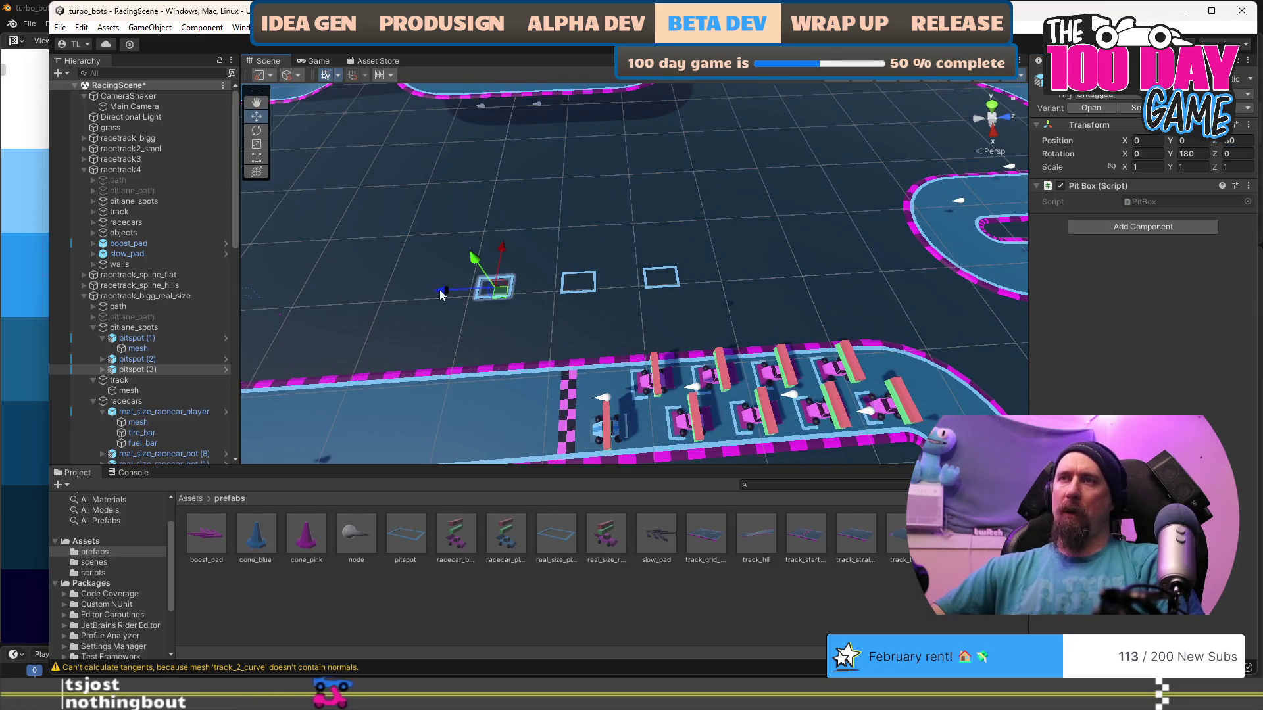
Add a fourth pit box at Z position 20 and collapse the pitlane_spots group.
key("ctrl+d")
left_click_drag(447, 290, 387, 293)
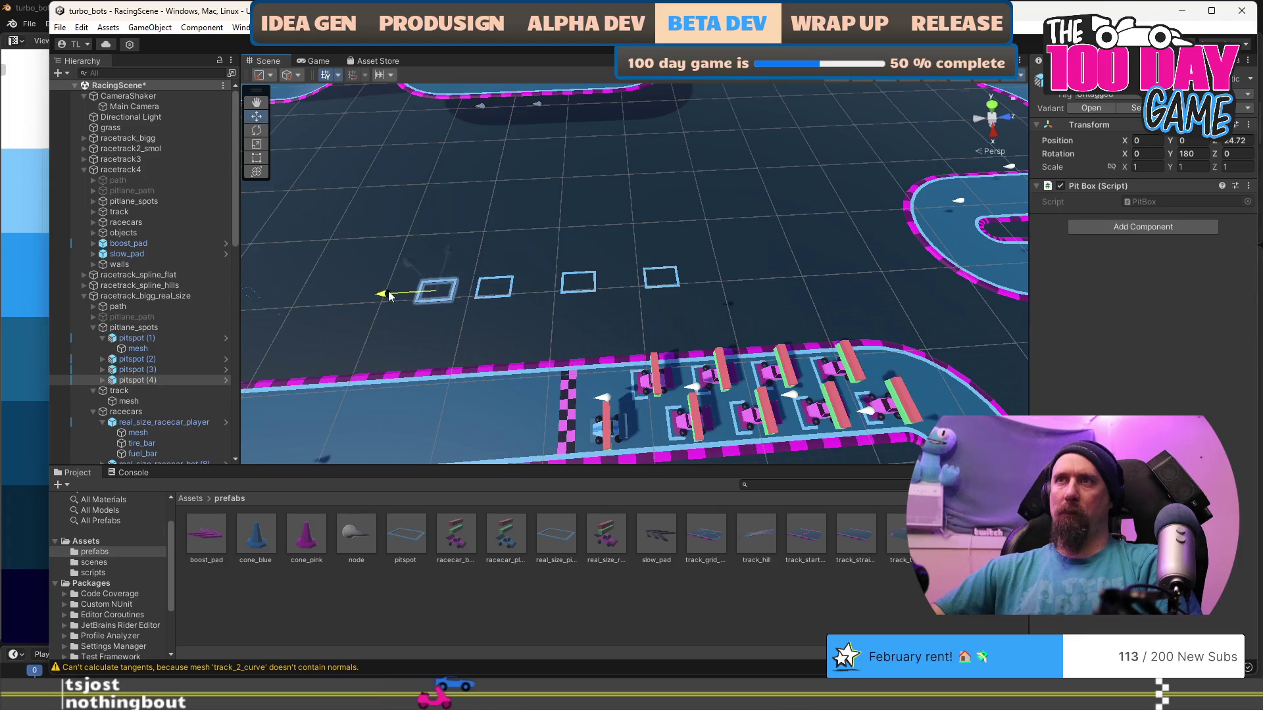
double_click(1236, 140)
type("20")
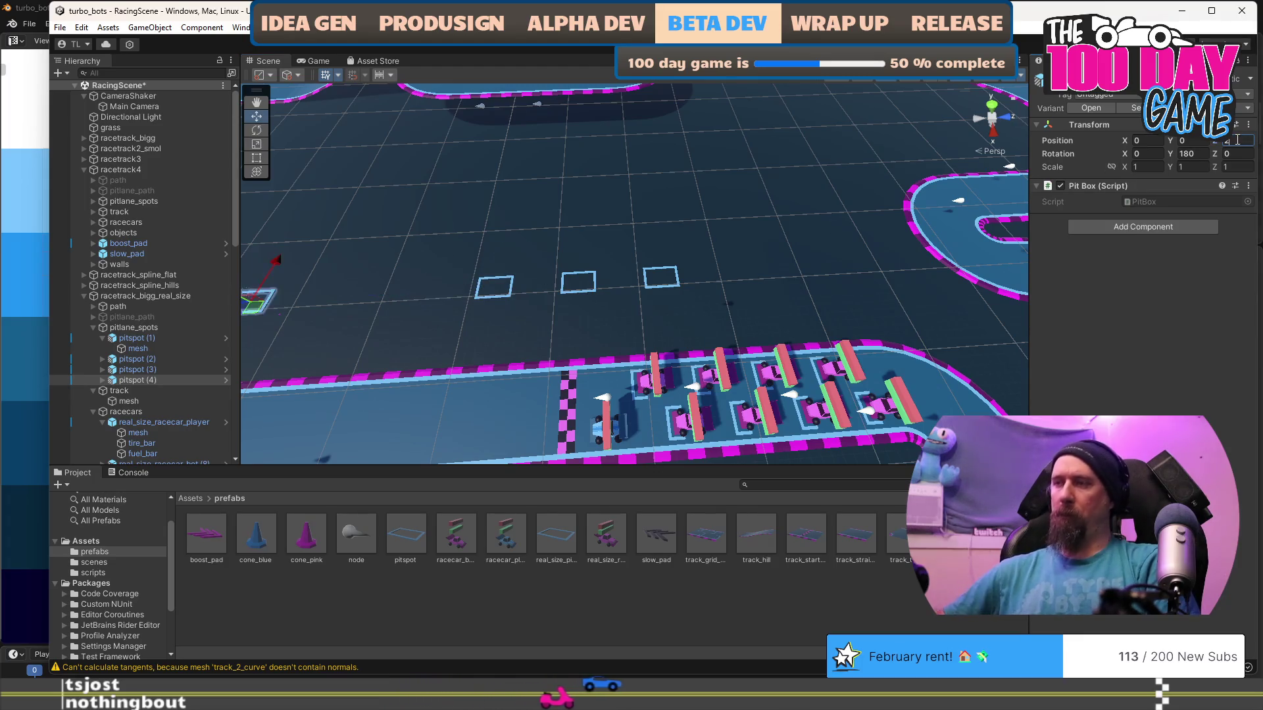
left_click_drag(716, 303, 833, 297)
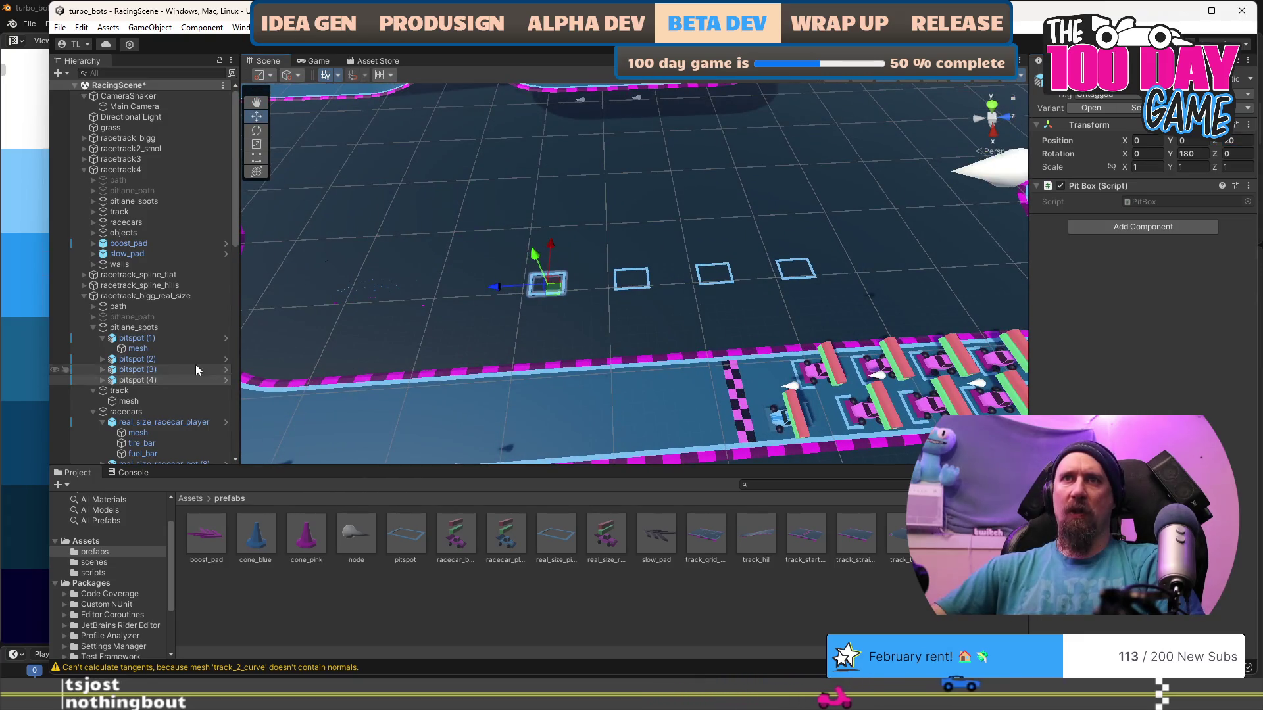
left_click(93, 327)
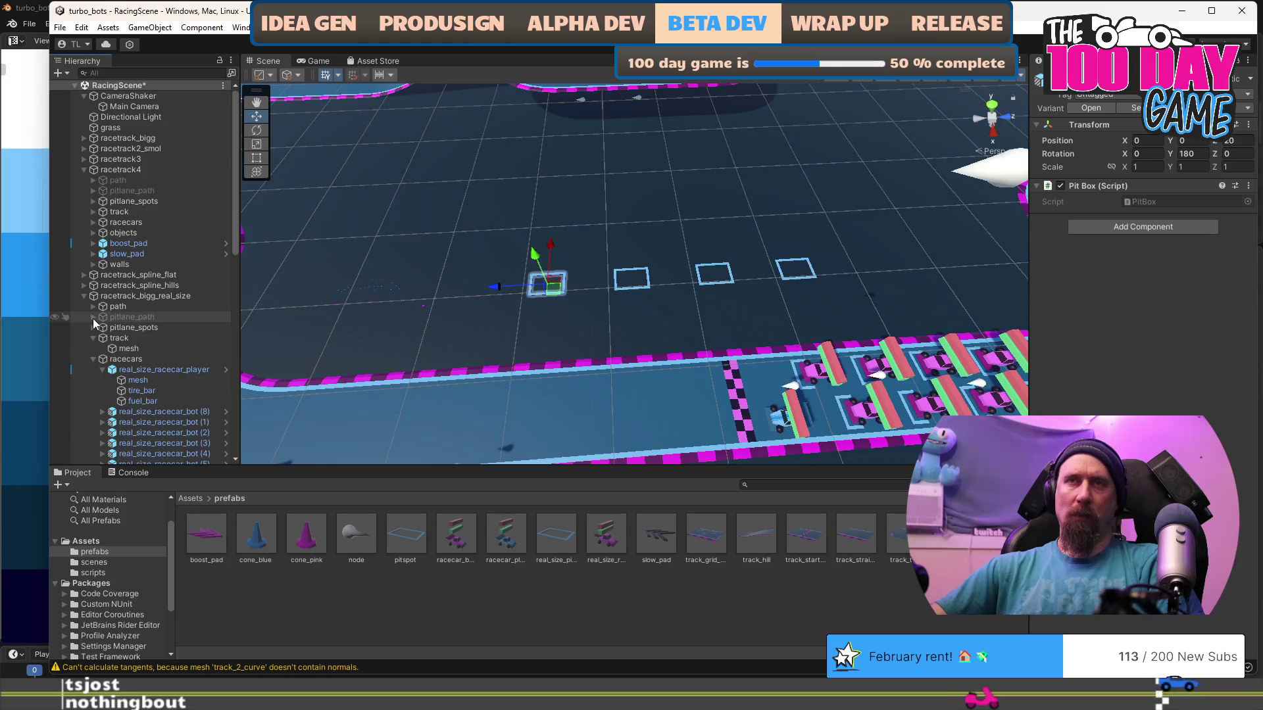
Expand and select pitlane_path, then pick a track path node in the scene.
left_click(93, 317)
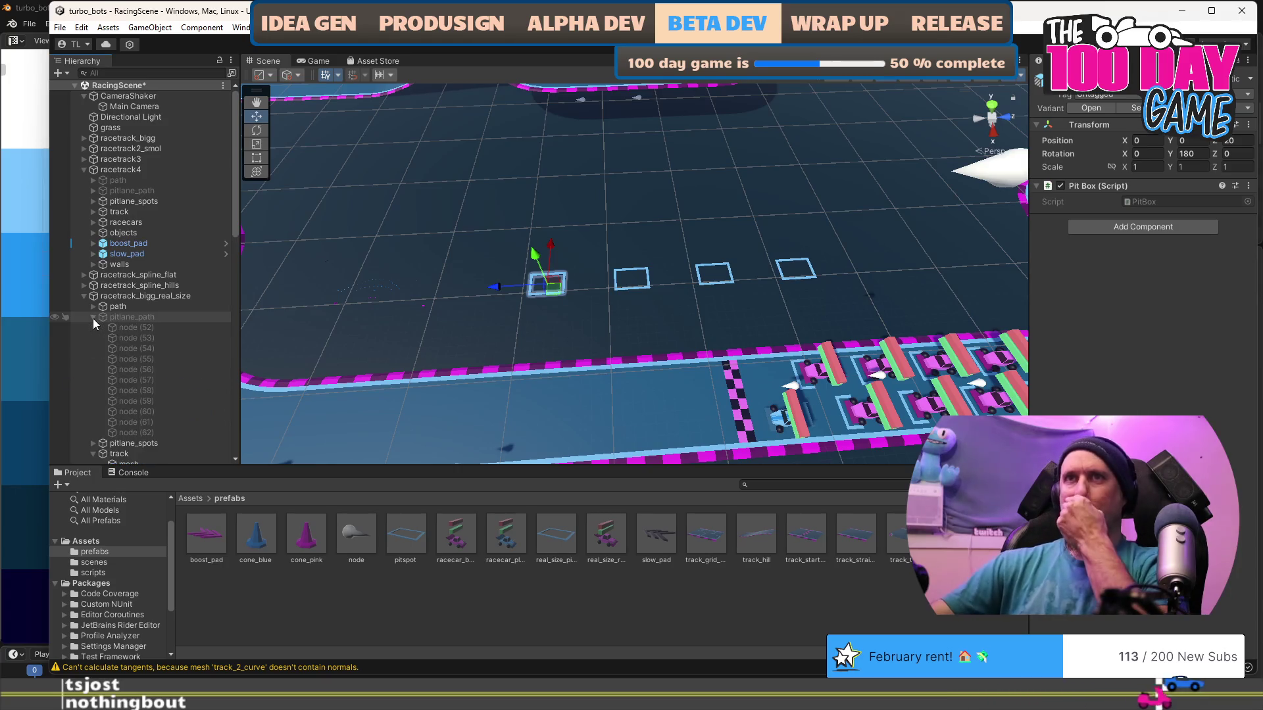
left_click(163, 319)
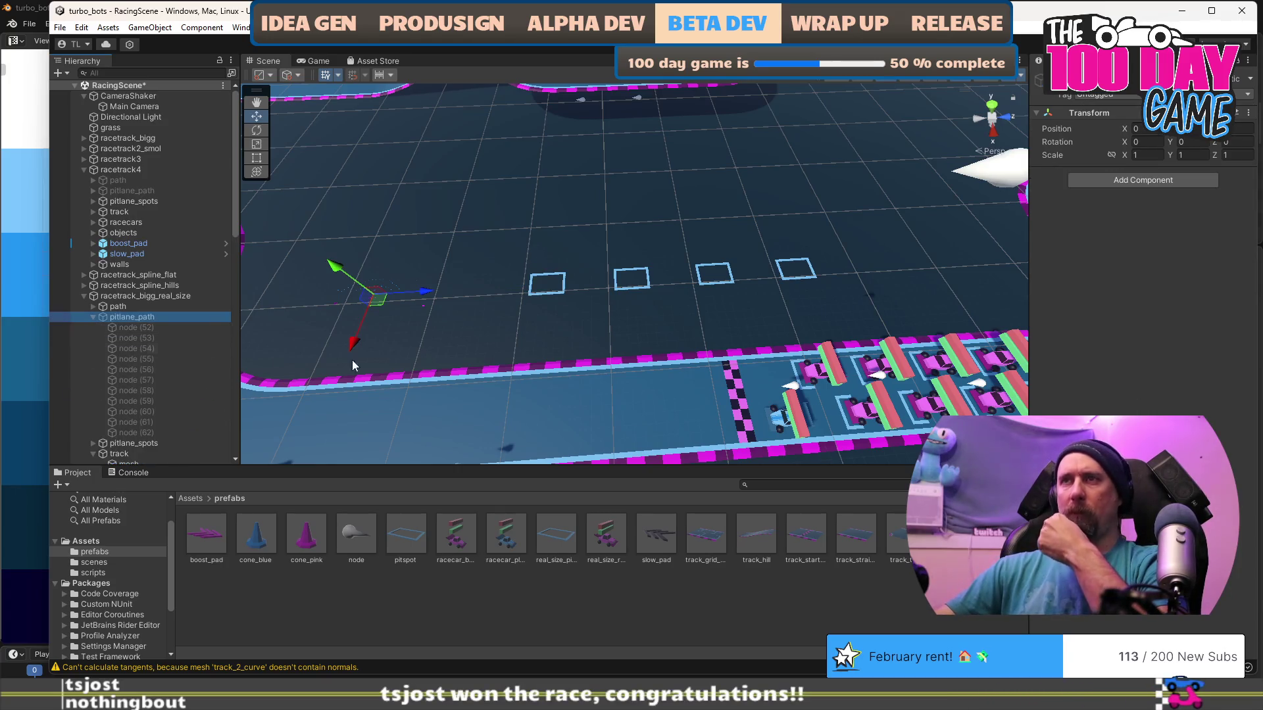
scroll(644, 311, "down", 2)
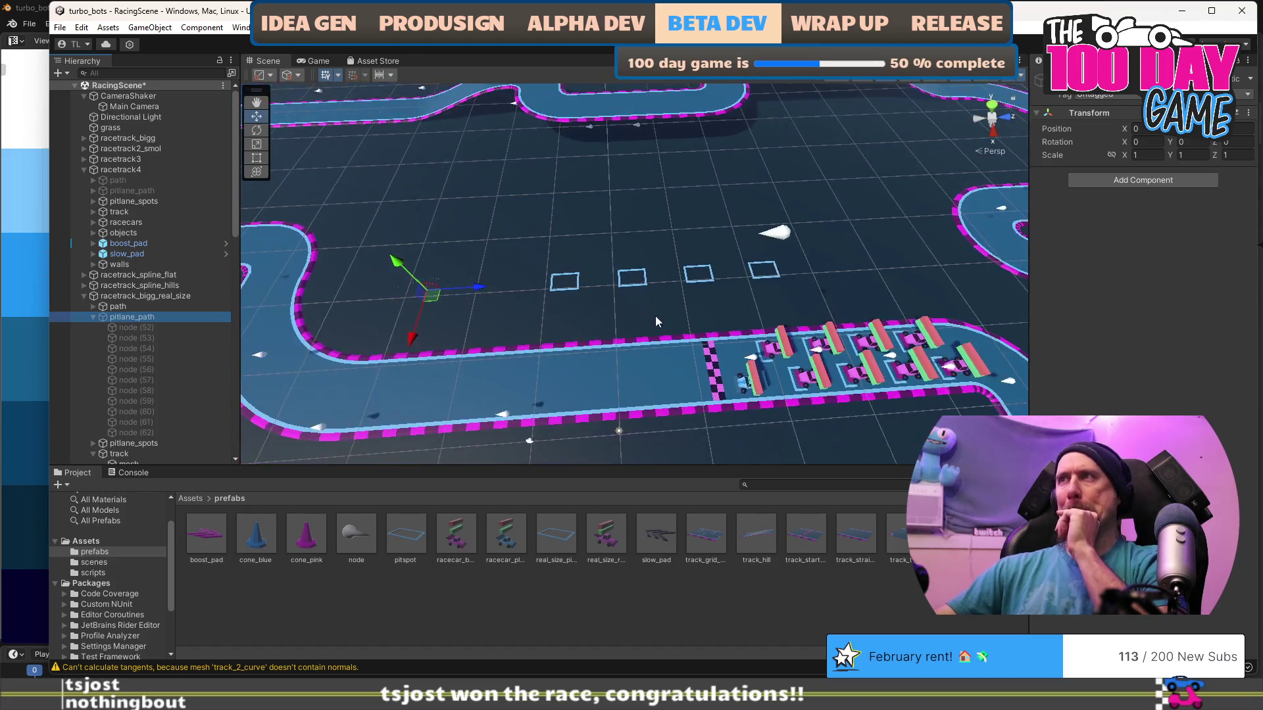
left_click(782, 237)
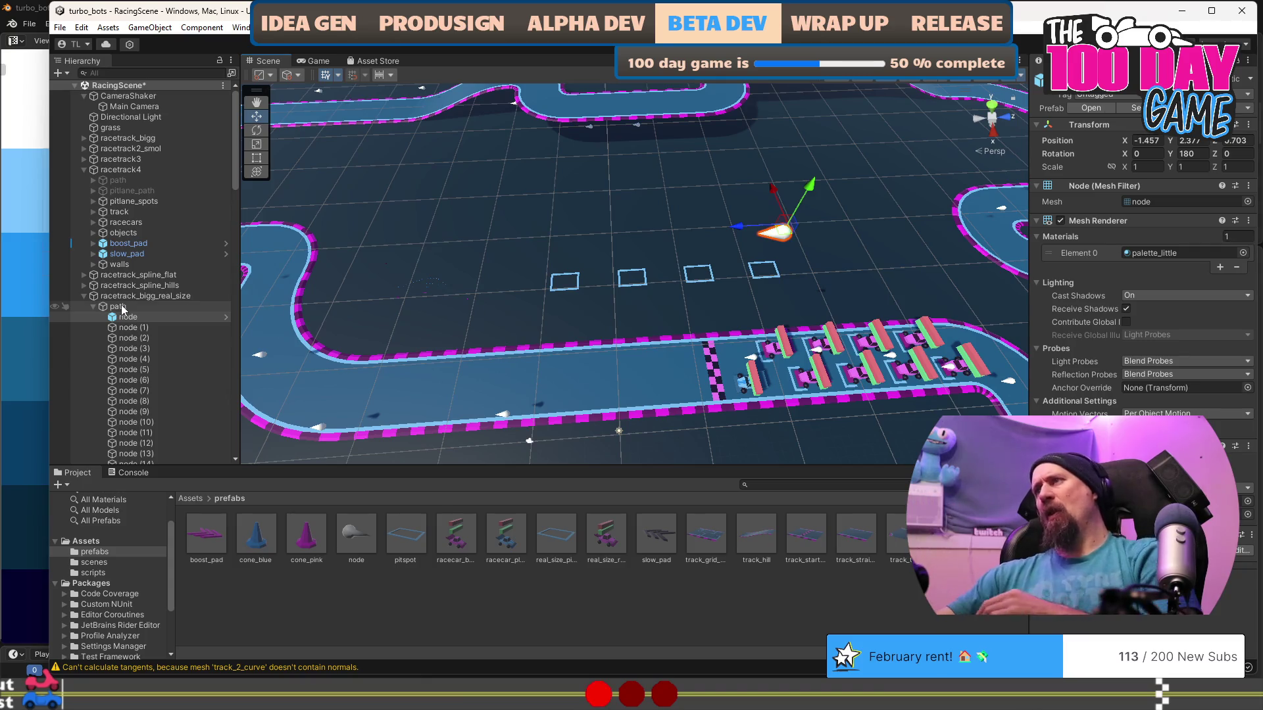
mouse_move(661, 285)
left_mouse_down()
mouse_move(507, 318)
mouse_move(519, 305)
mouse_move(504, 262)
left_mouse_up()
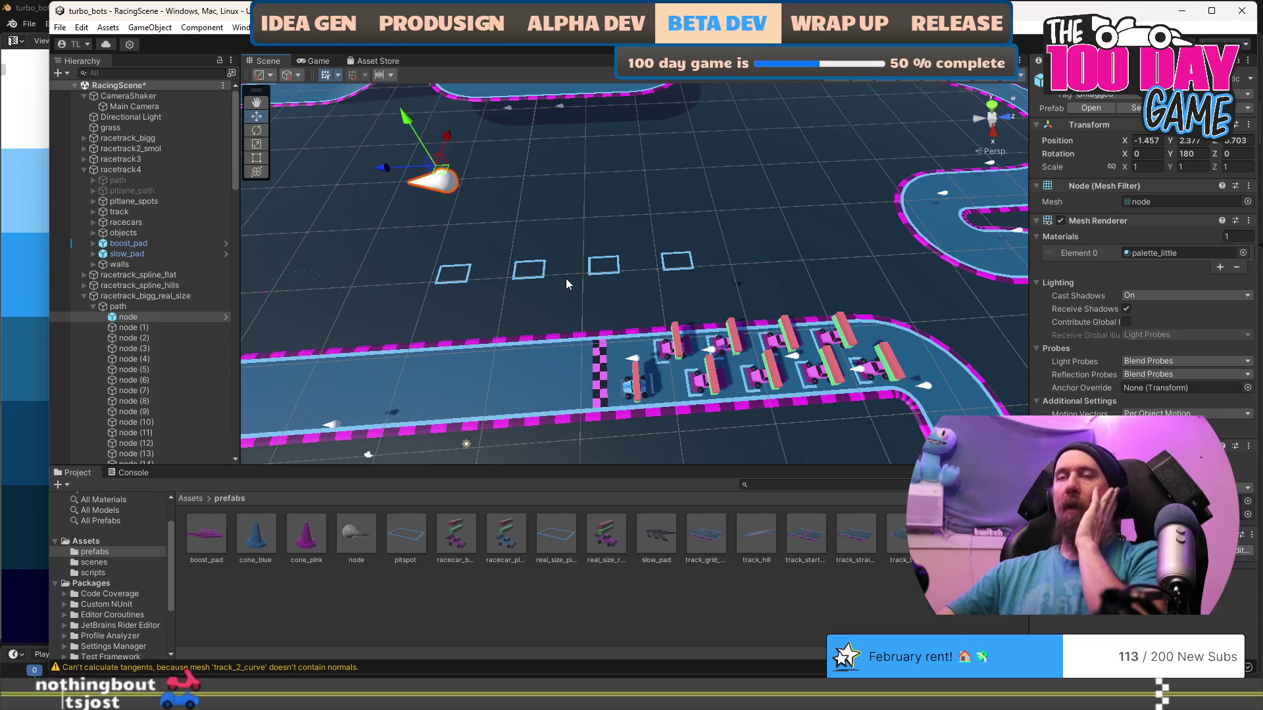
scroll(554, 283, "down", 5)
scroll(540, 369, "down", 3)
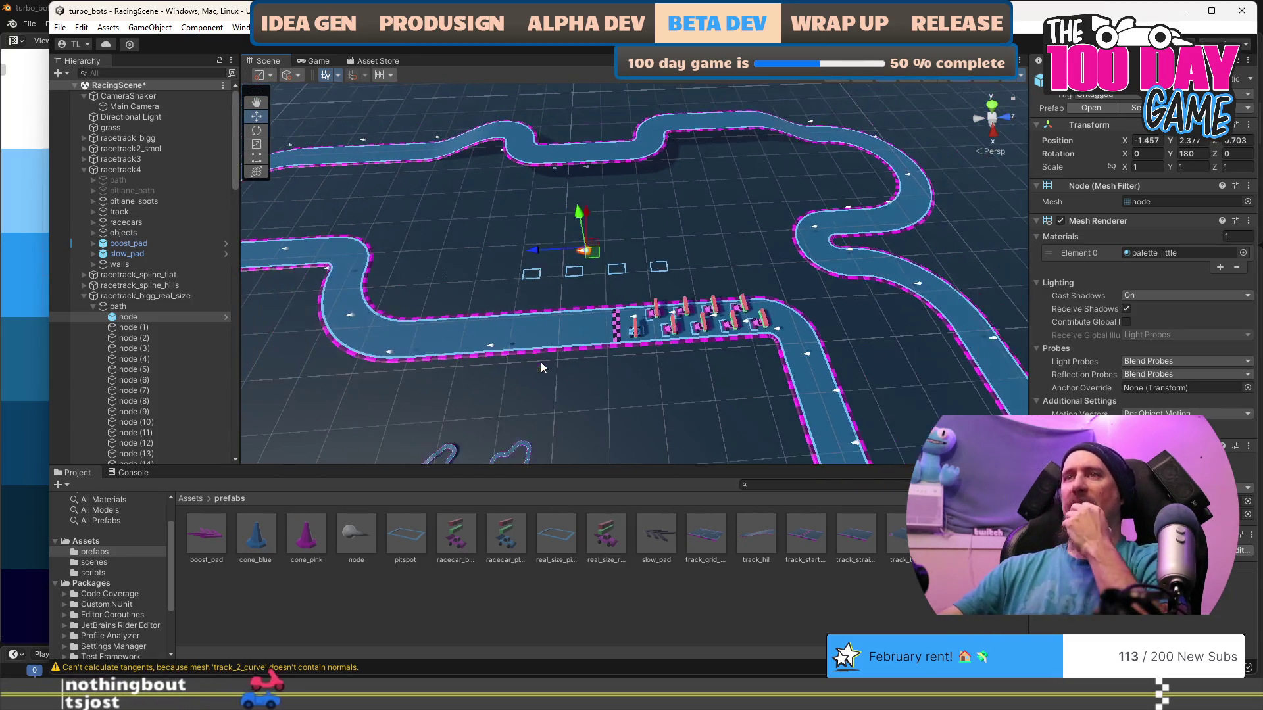
mouse_move(726, 357)
left_mouse_down()
mouse_move(592, 306)
mouse_move(478, 289)
mouse_move(657, 290)
left_mouse_up()
left_click_drag(575, 321, 691, 456)
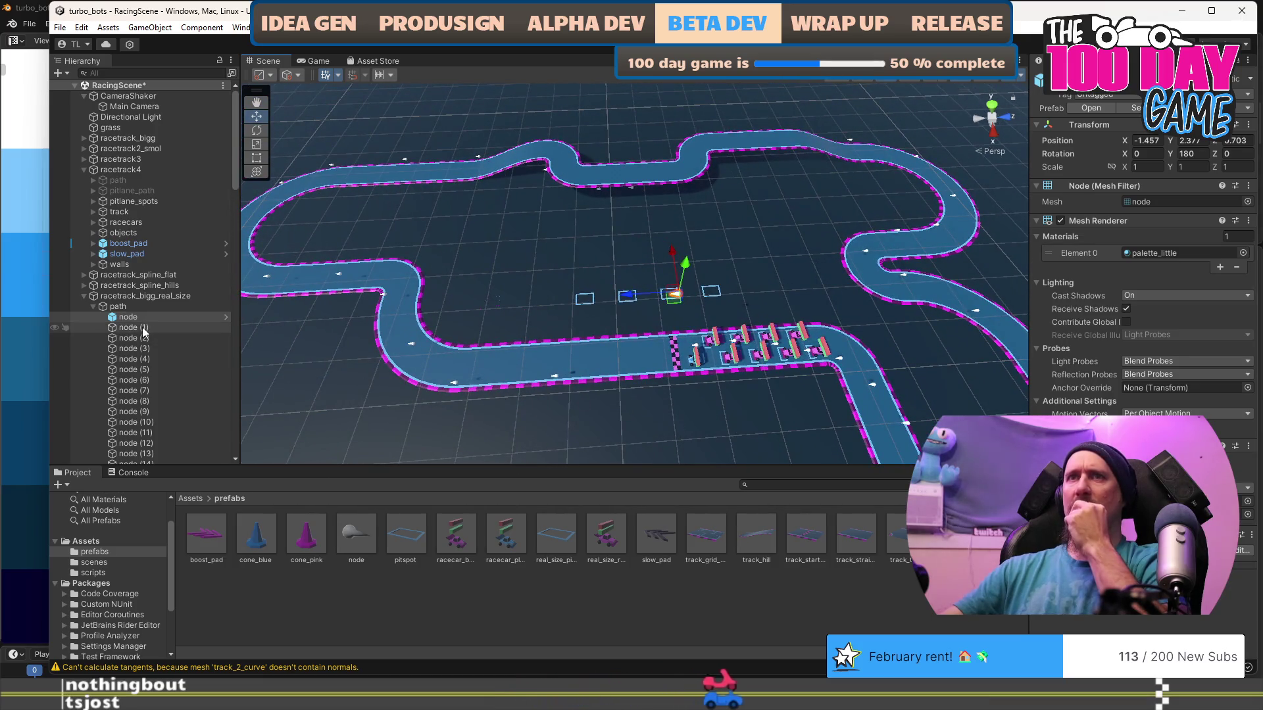
Inspect the first track path nodes, (1) through (5), in the Hierarchy.
left_click(131, 327)
left_click(135, 348)
left_click(138, 370)
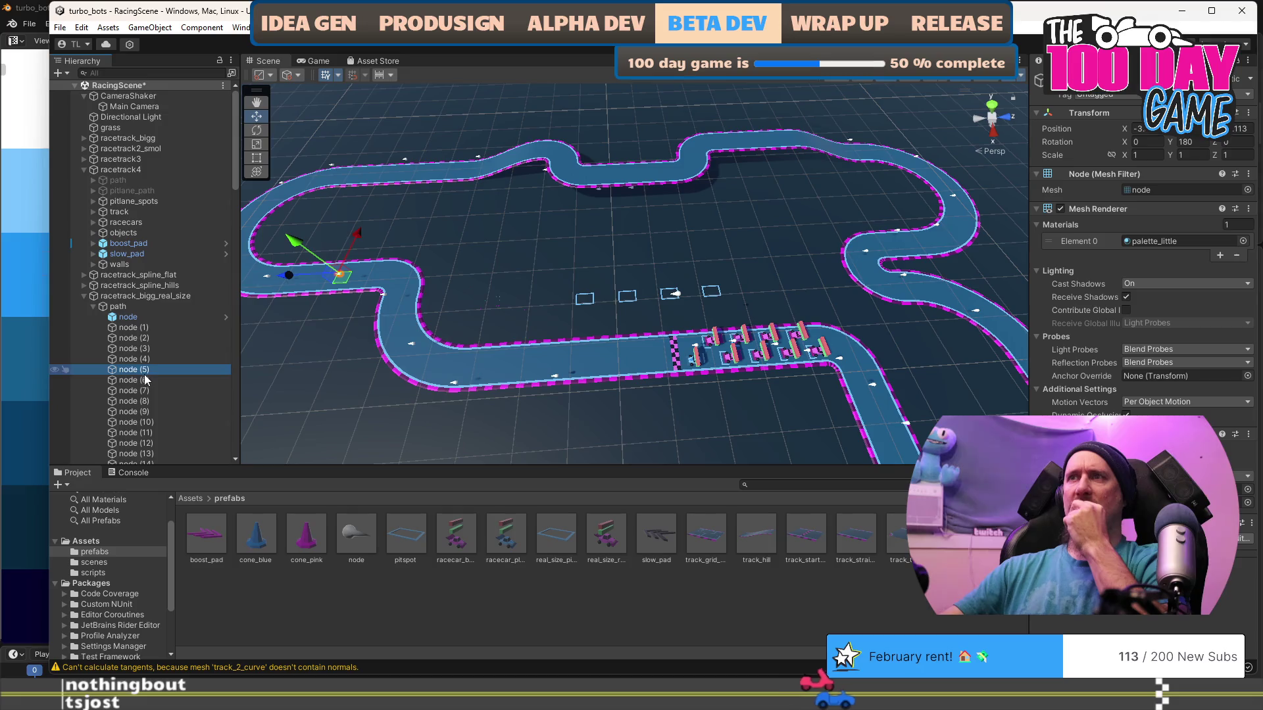
left_click(135, 327)
left_click(129, 316)
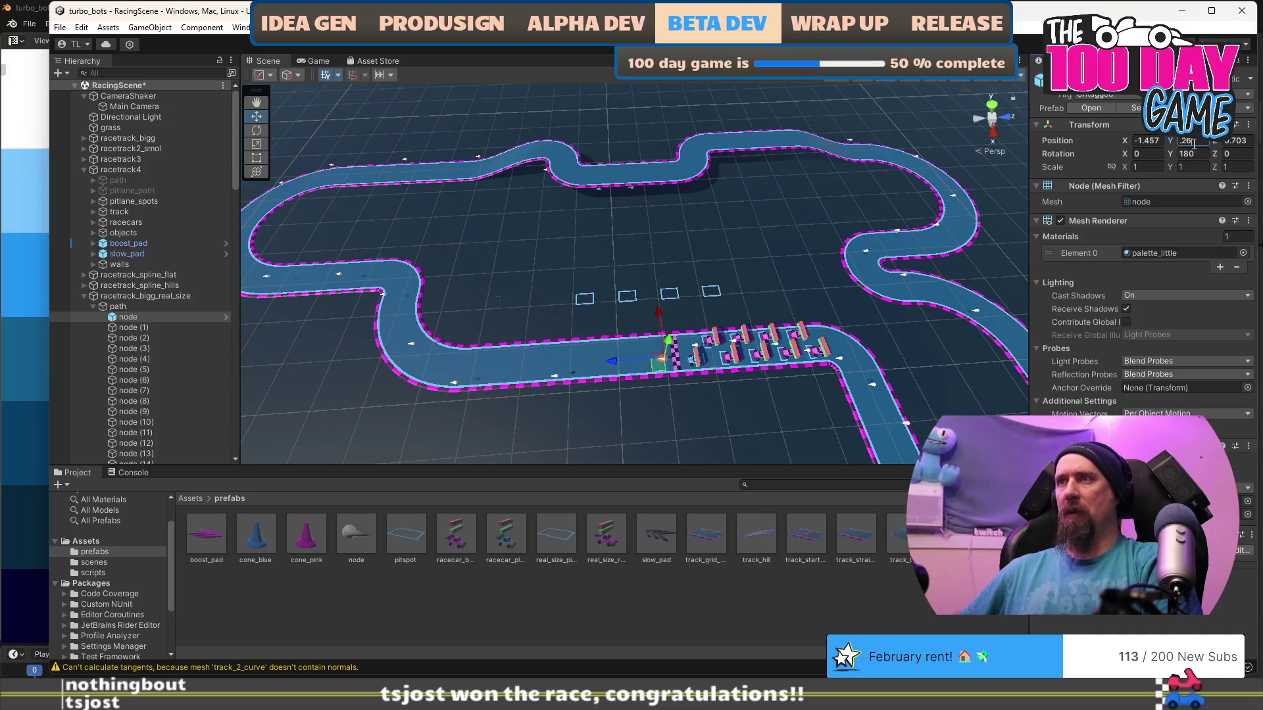
left_click(756, 428)
mouse_move(755, 428)
left_mouse_down()
mouse_move(690, 326)
mouse_move(705, 179)
left_mouse_up()
mouse_move(702, 231)
left_mouse_down()
mouse_move(704, 112)
mouse_move(728, 236)
mouse_move(590, 337)
left_mouse_up()
Check the later track path nodes around (43) to (50).
left_click(145, 382)
scroll(151, 385, "down", 15)
left_click(140, 212)
left_click(163, 138)
left_click(163, 222)
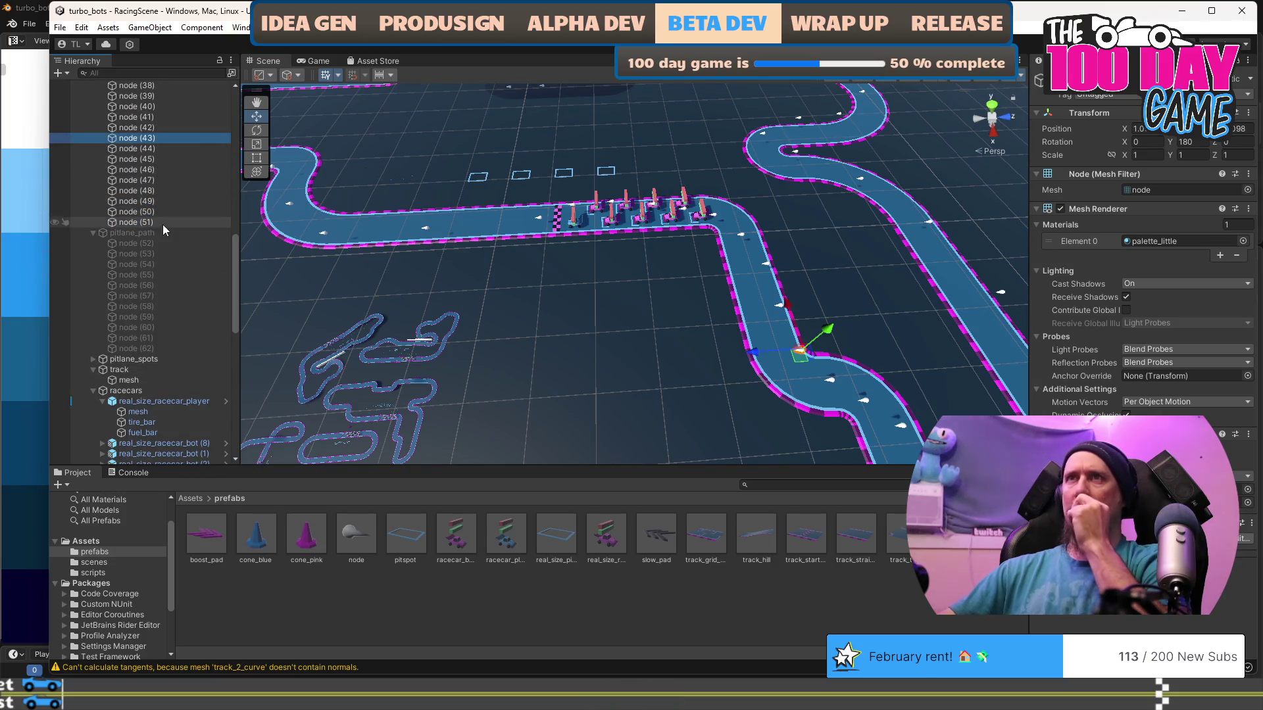
scroll(144, 224, "up", 20)
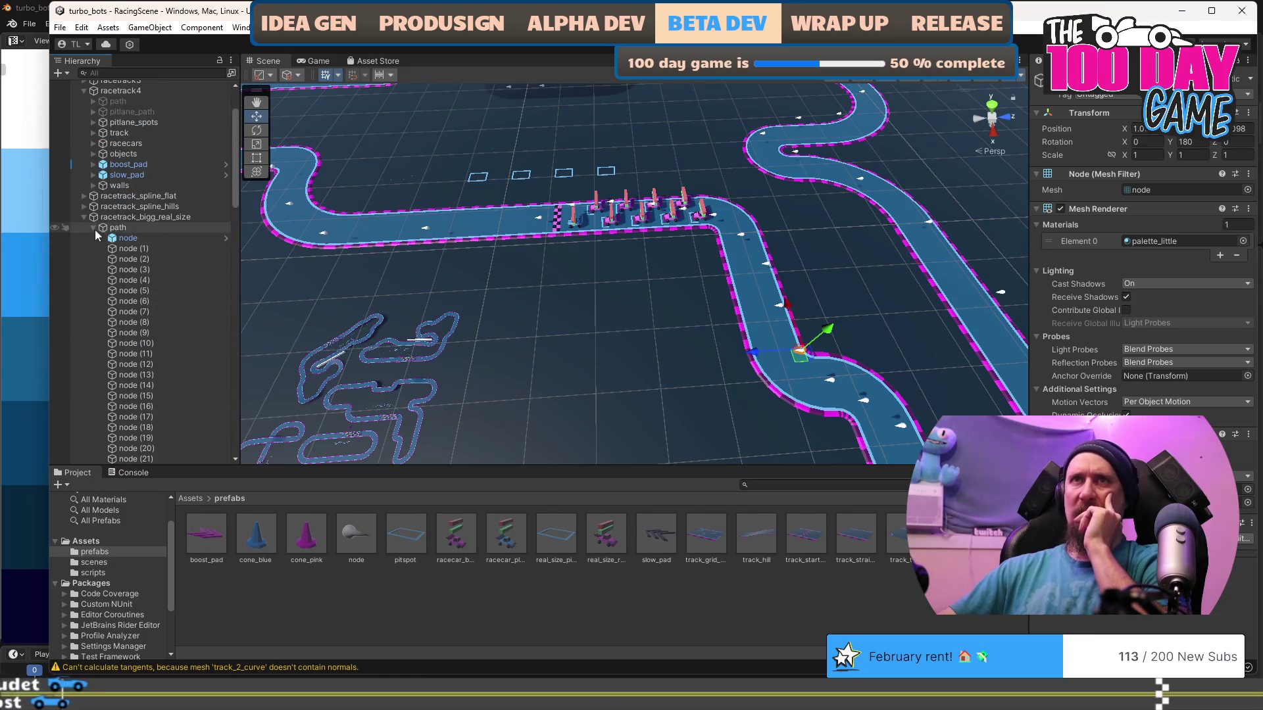
Collapse the main path list, then expand and select pitlane_path.
left_click(93, 226)
left_click(95, 238)
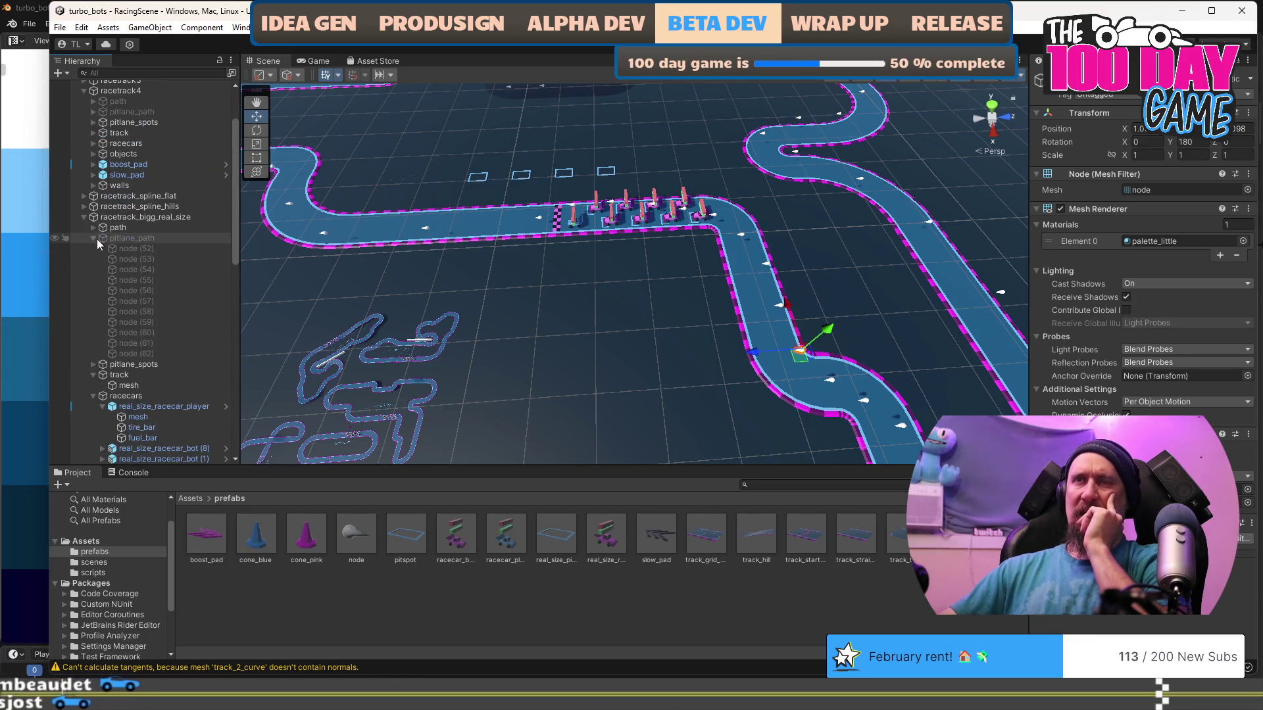
left_click(121, 238)
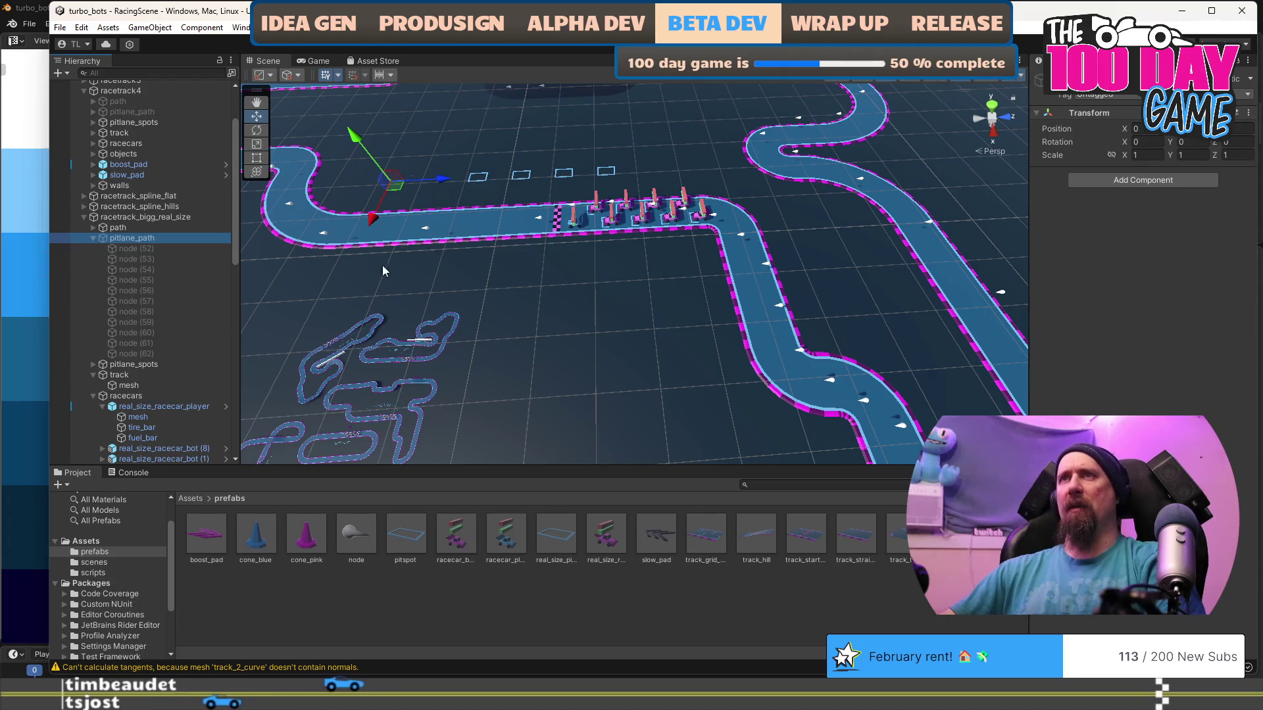
Scale the pitlane_path group to 12.5.
left_click(1148, 155)
type("12.5")
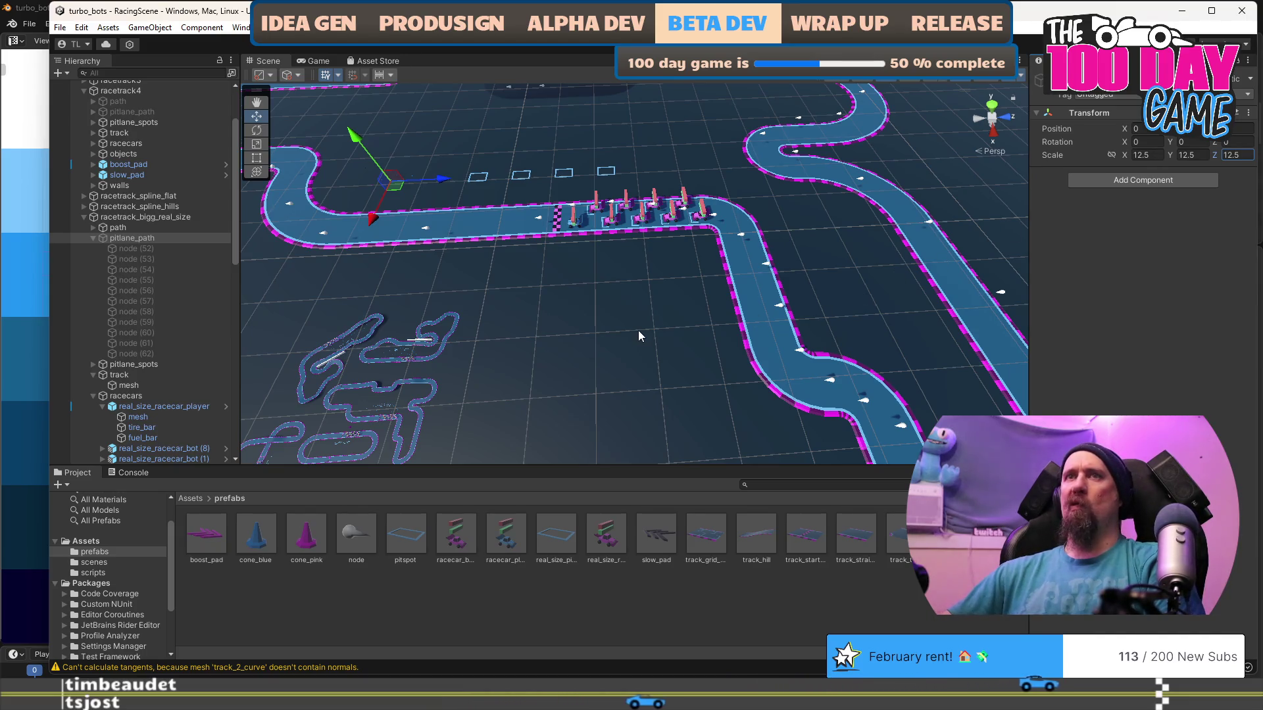
key("Return")
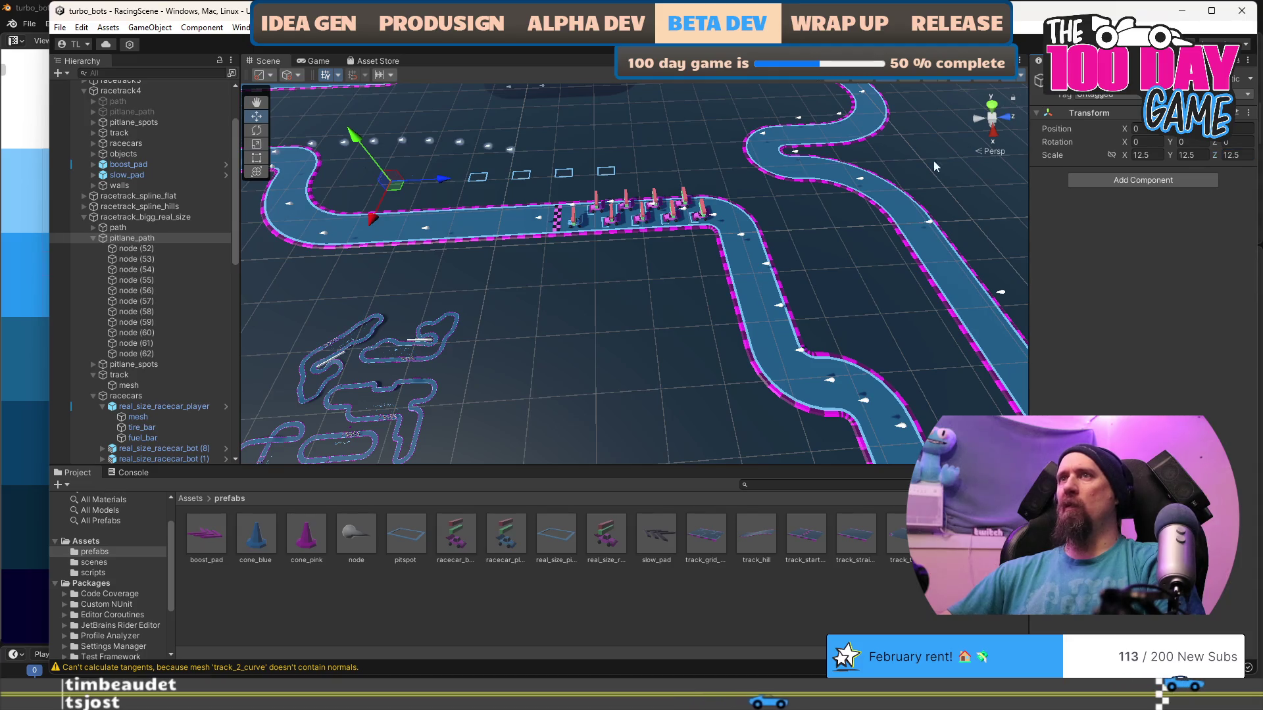
In a top-down view, drag the pitlane nodes onto the real-size track's pit lane.
key("f")
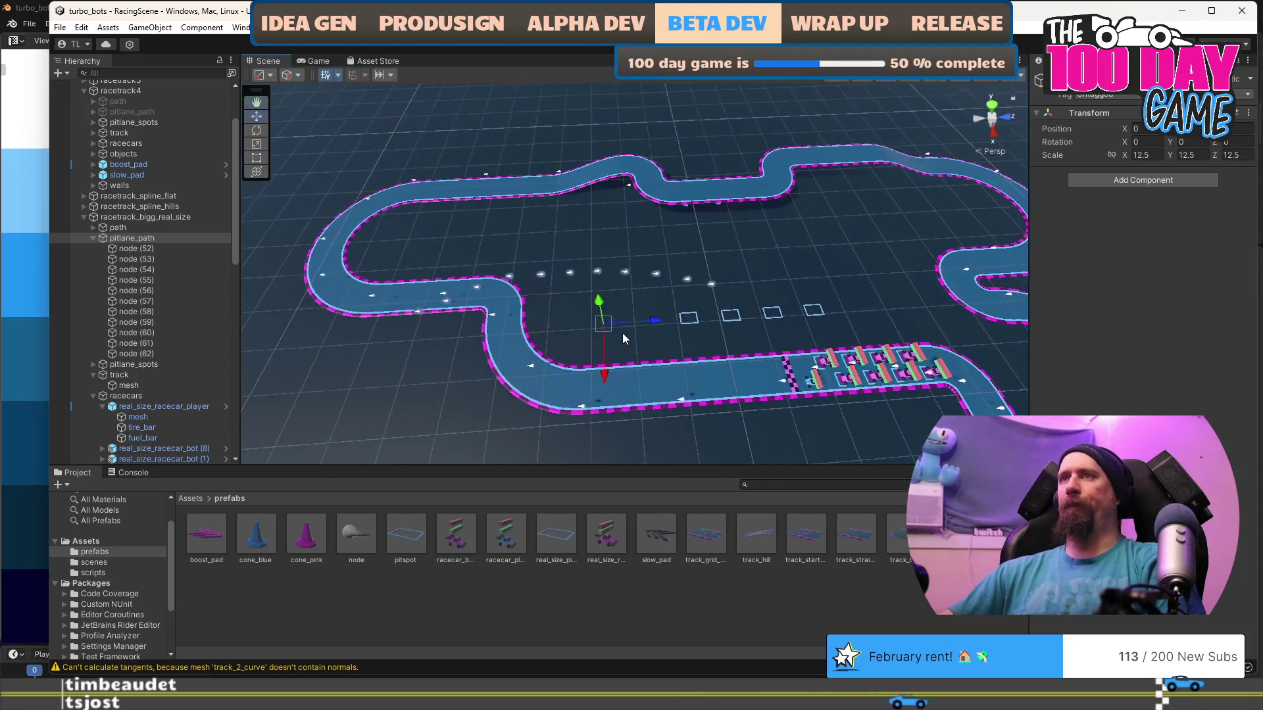
left_click(993, 107)
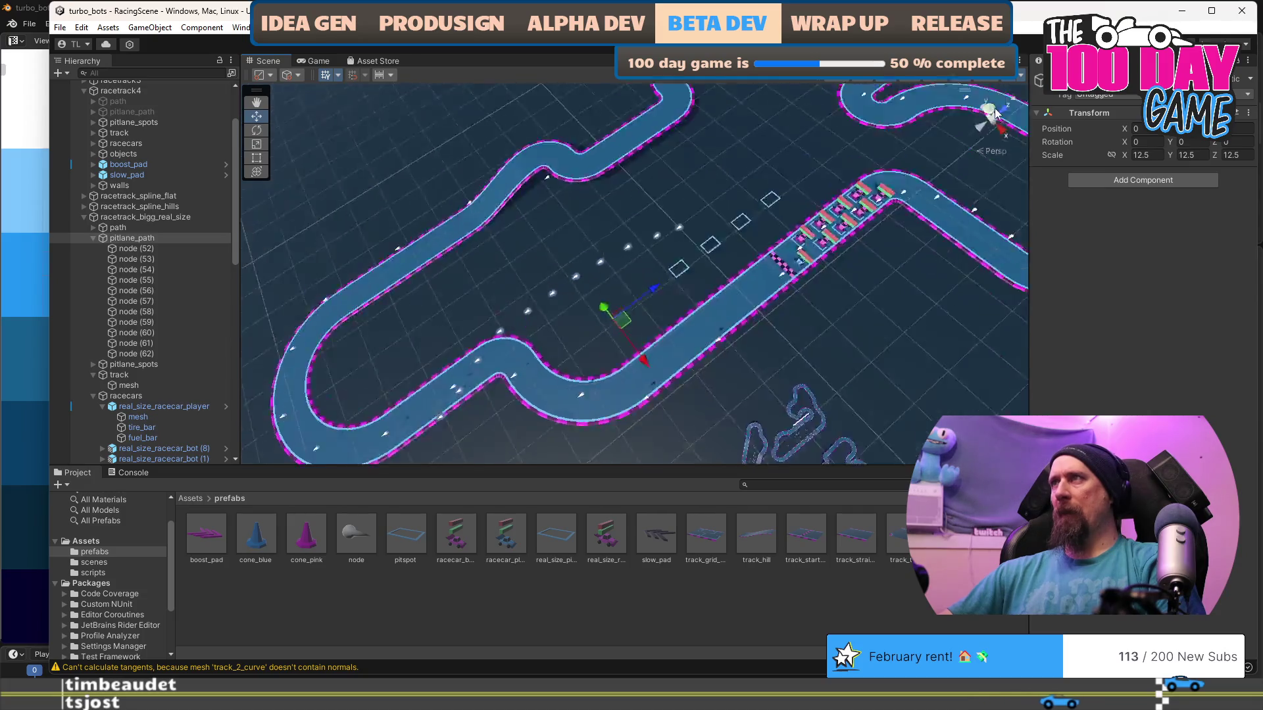
scroll(763, 291, "down", 2)
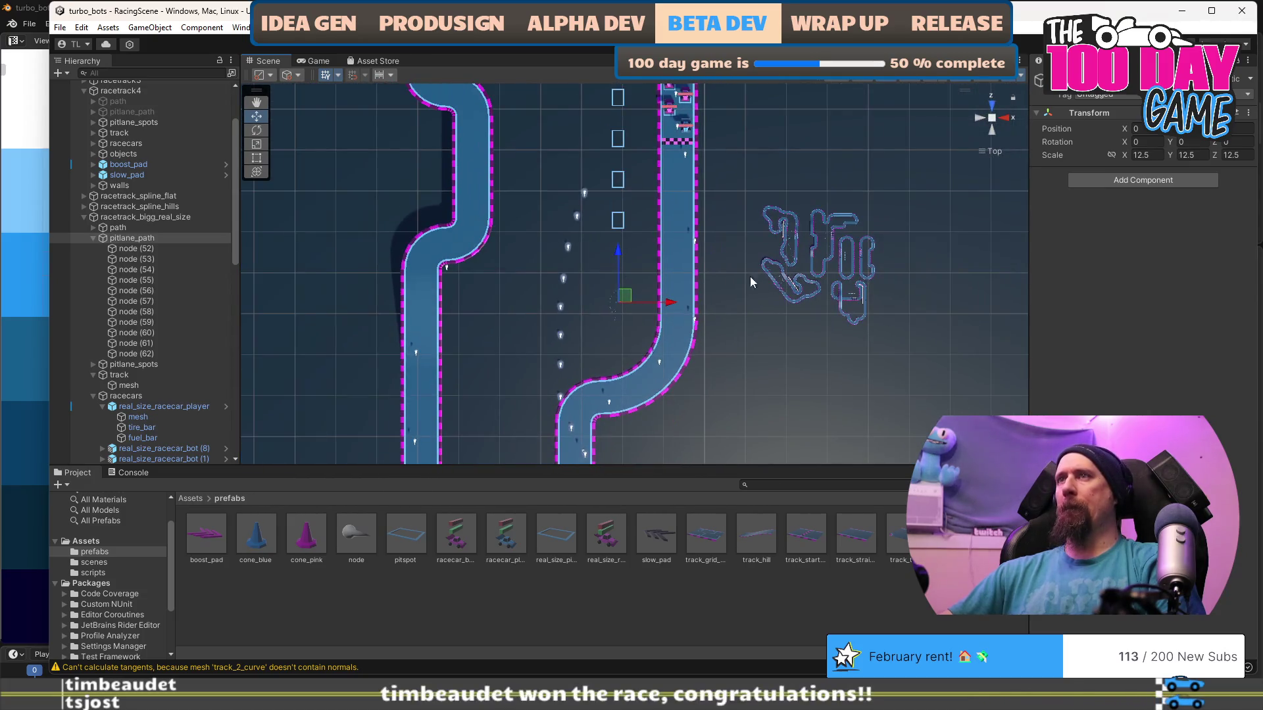
left_click_drag(707, 175, 695, 260)
left_click_drag(619, 393, 675, 213)
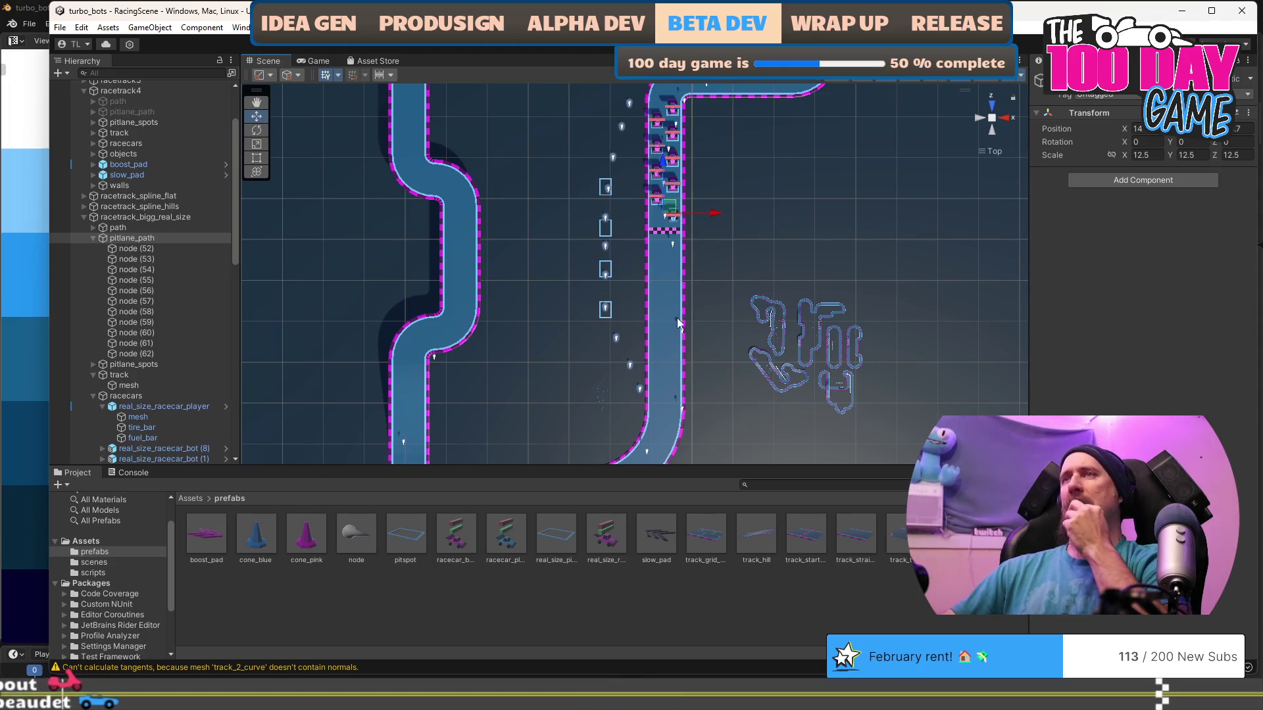
scroll(677, 317, "up", 2)
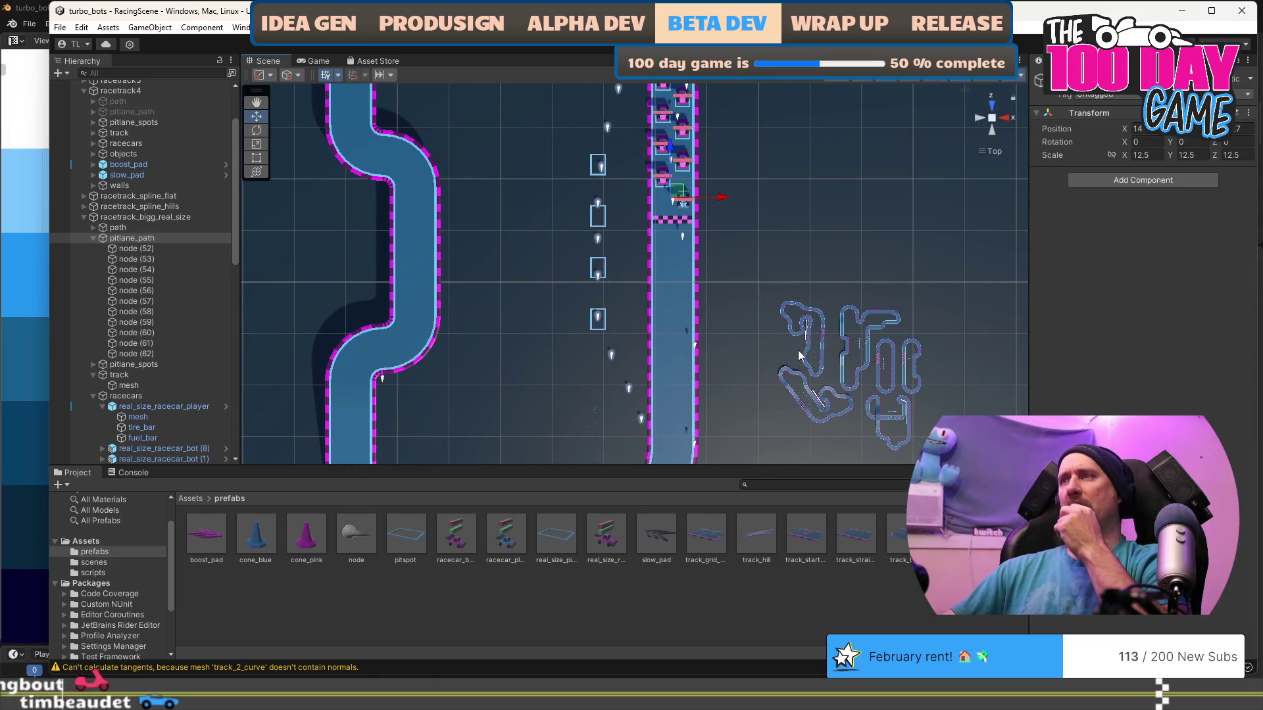
left_click(836, 325)
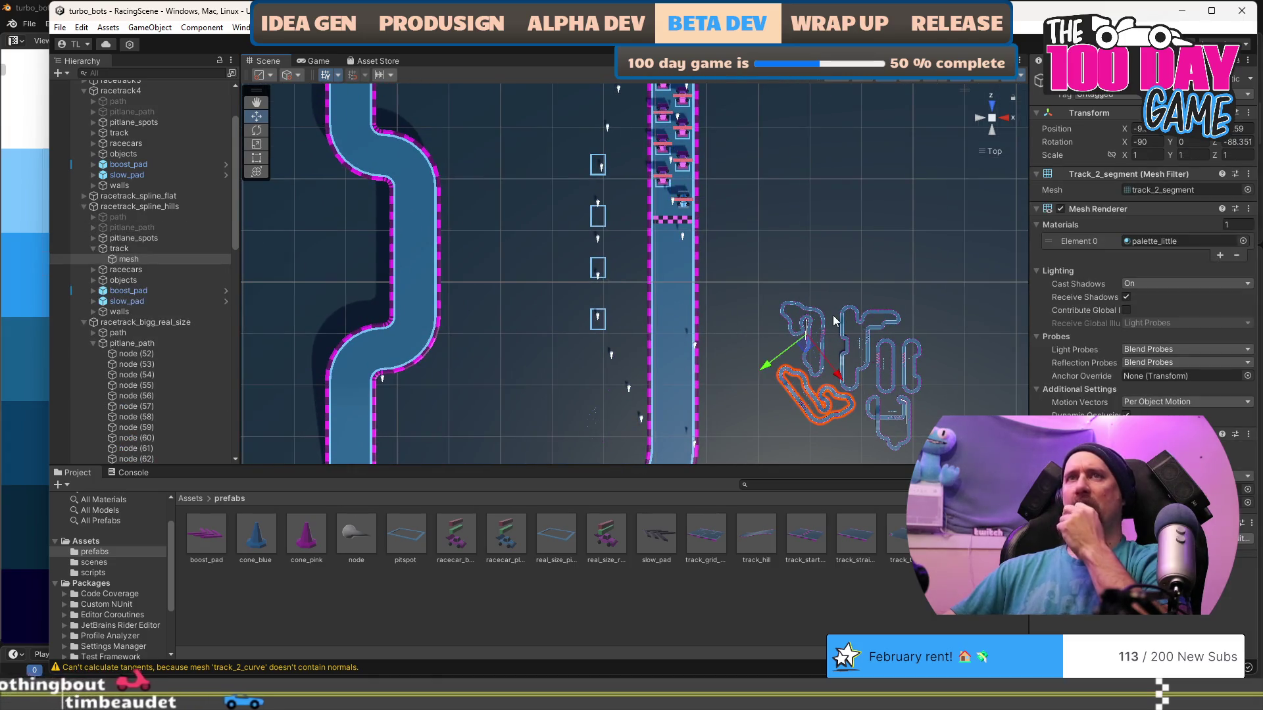
scroll(136, 175, "up", 3)
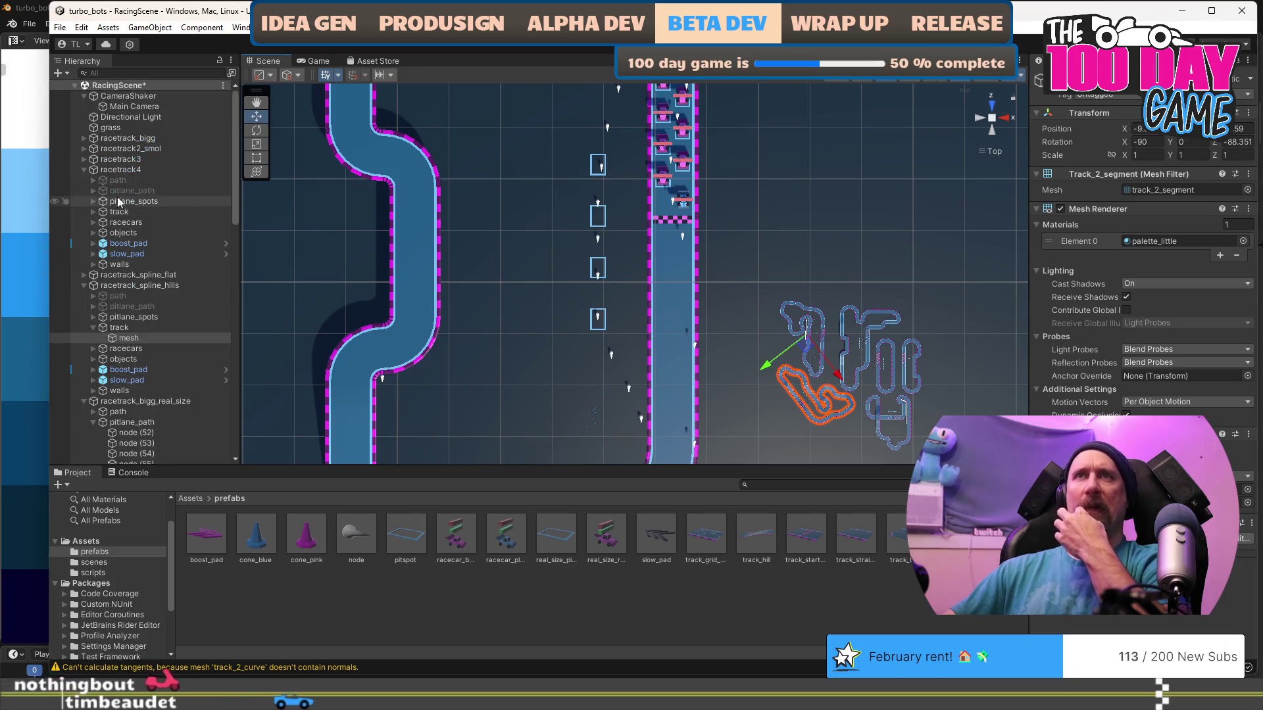
left_click(147, 138)
key("f")
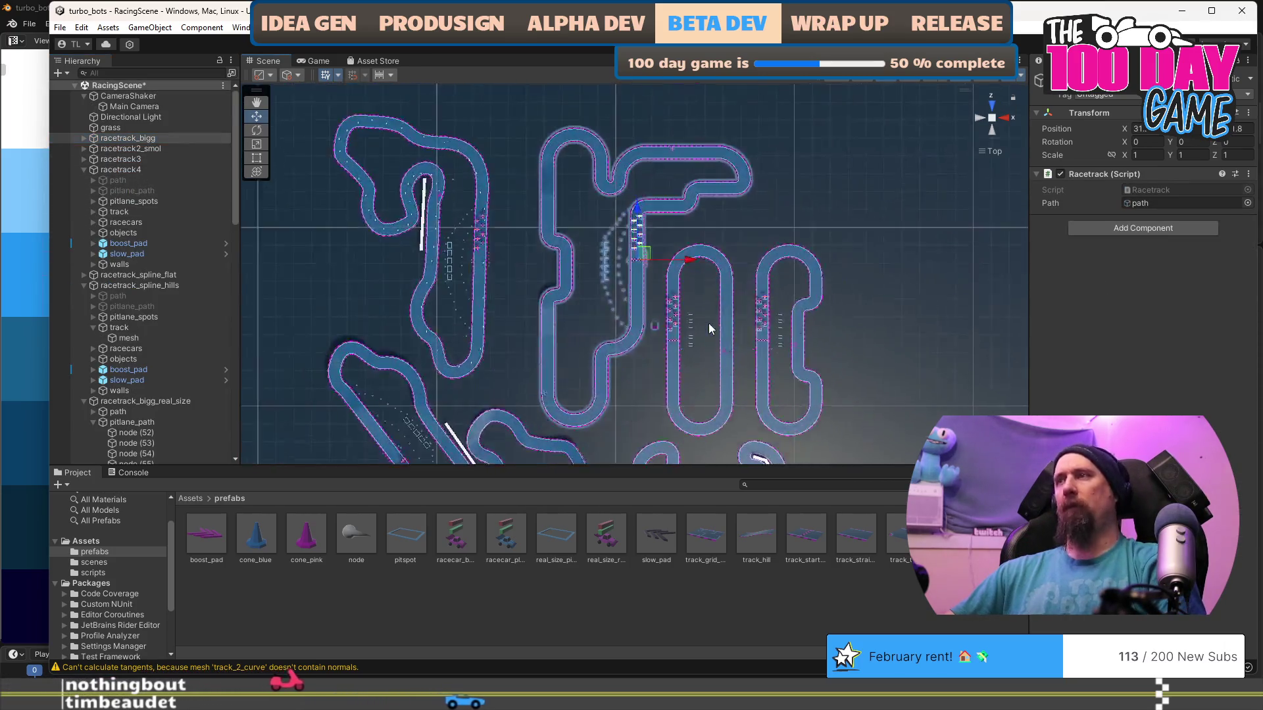
scroll(719, 314, "up", 5)
scroll(720, 318, "up", 2)
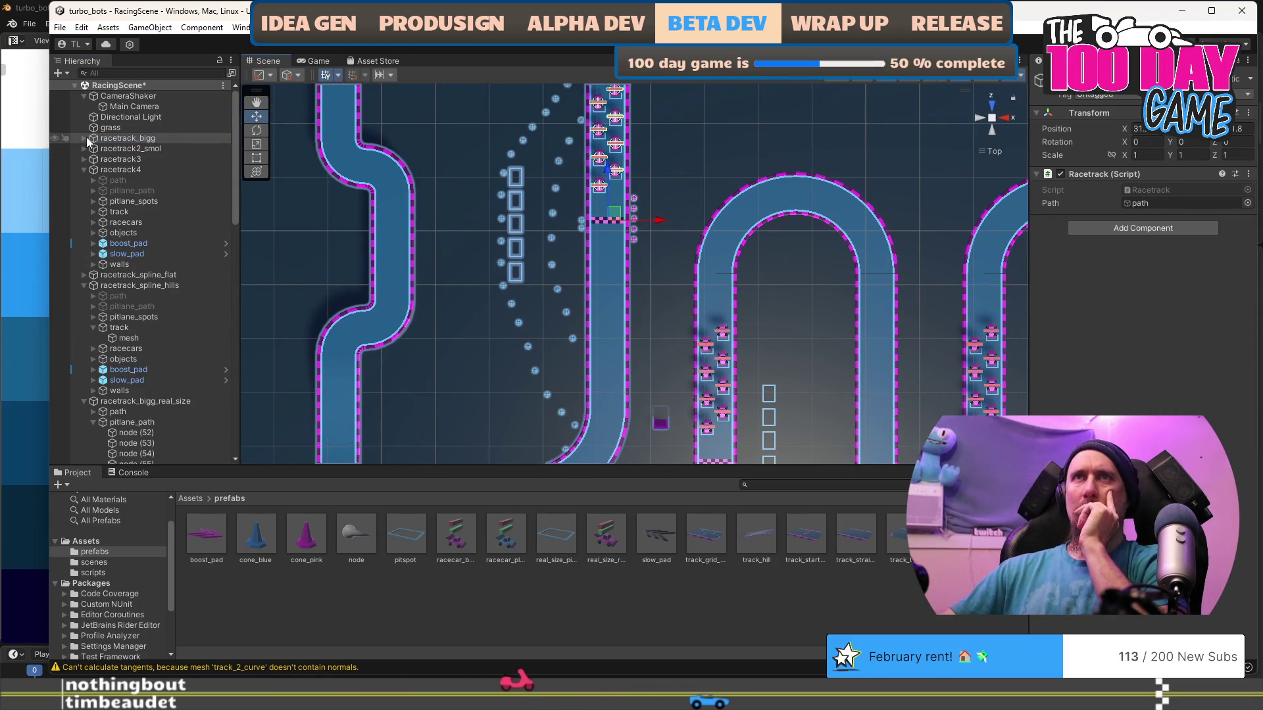
left_click(84, 137)
left_click(127, 161)
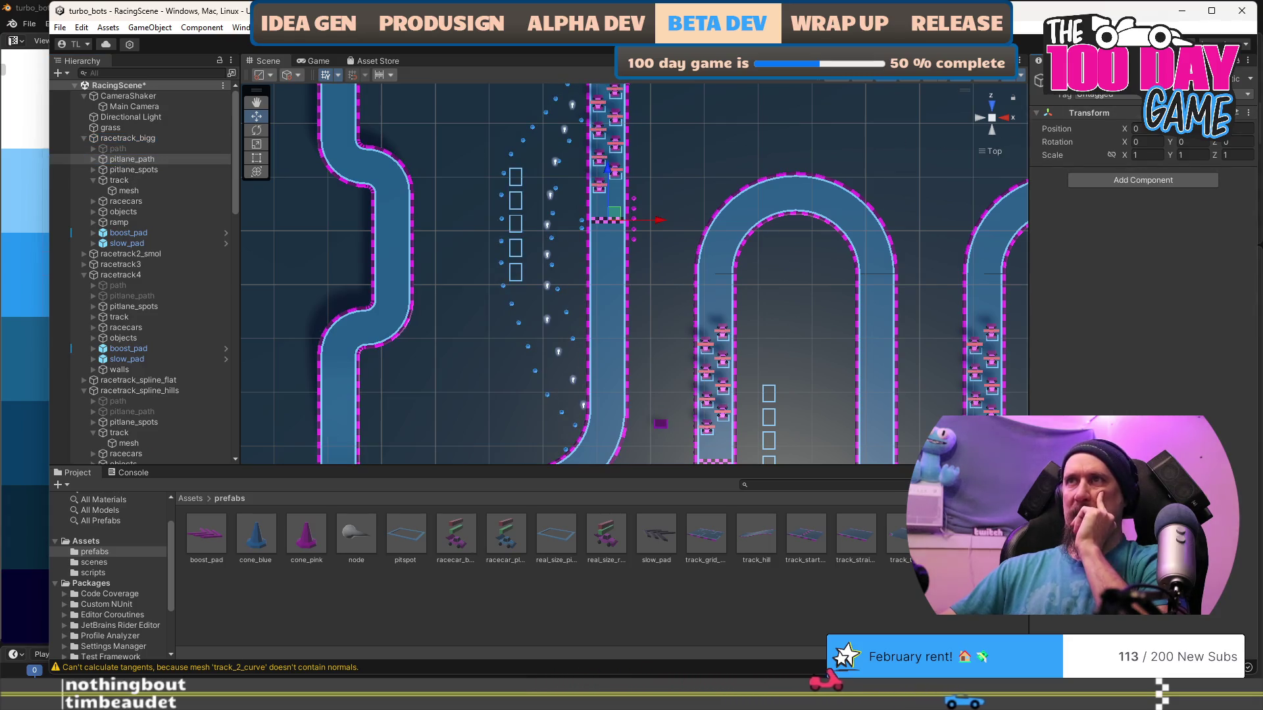
scroll(851, 231, "down", 6)
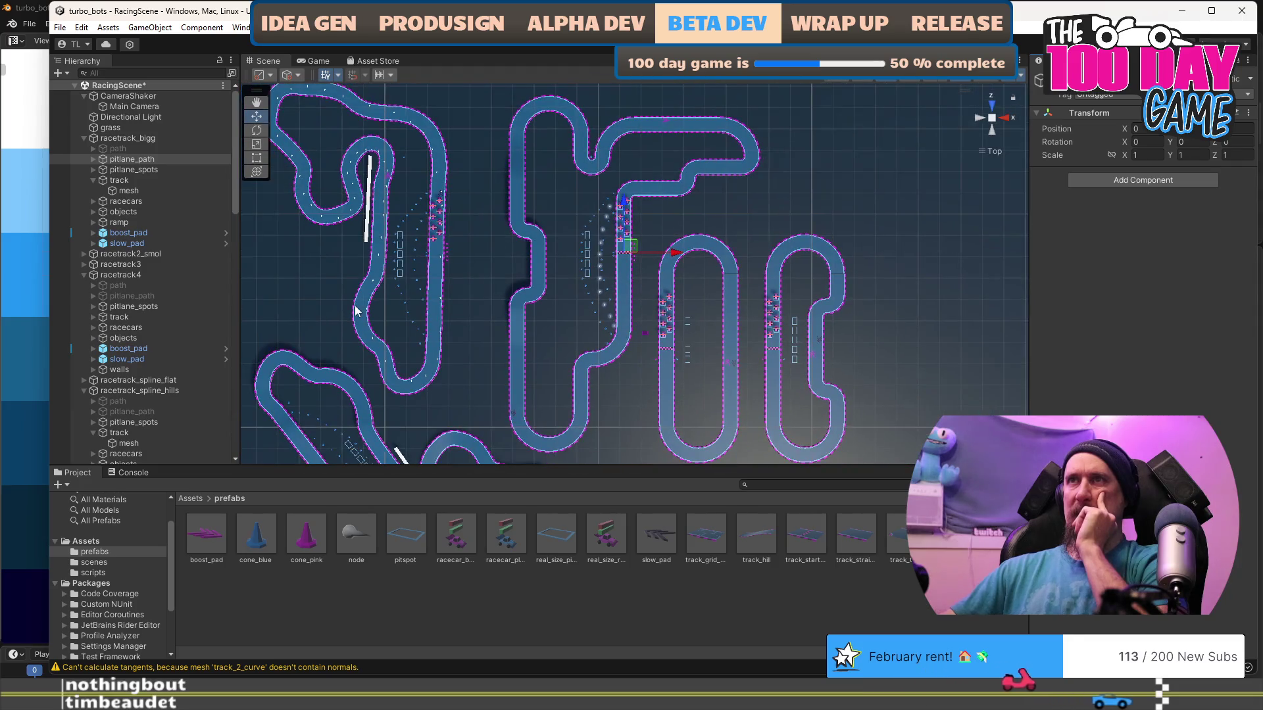
scroll(388, 289, "up", 5)
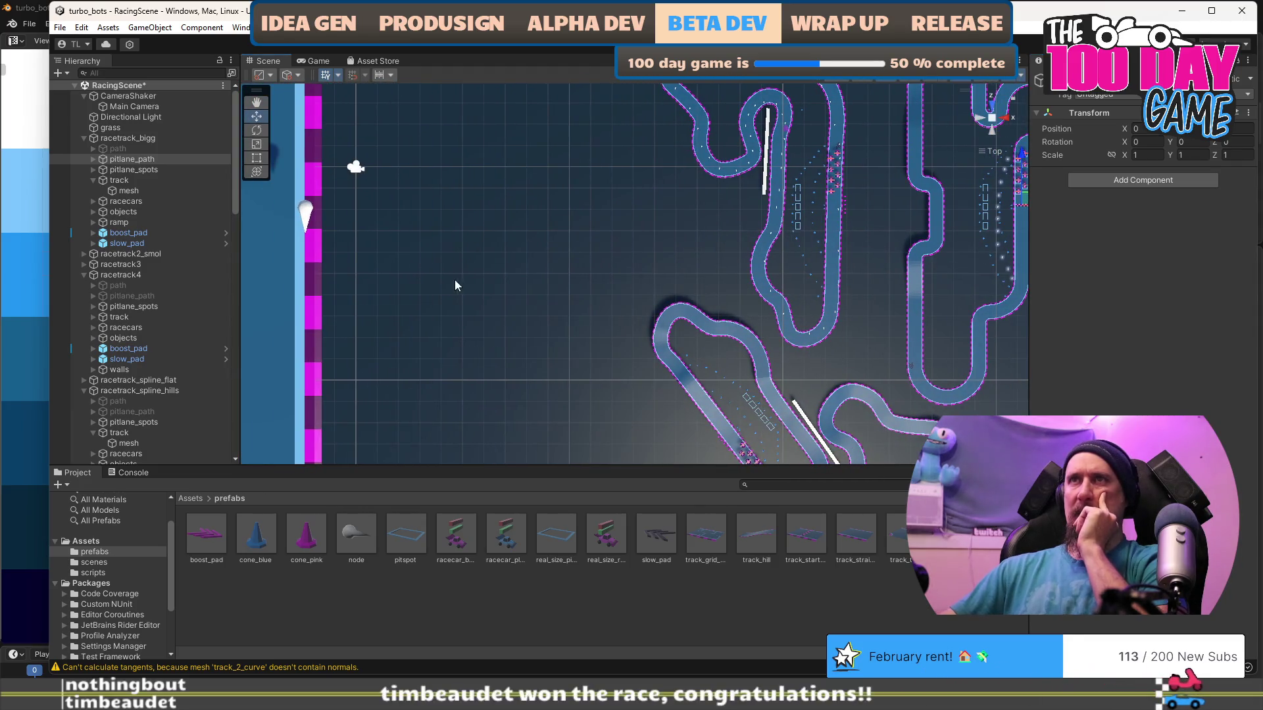
scroll(941, 227, "up", 3)
scroll(580, 321, "down", 5)
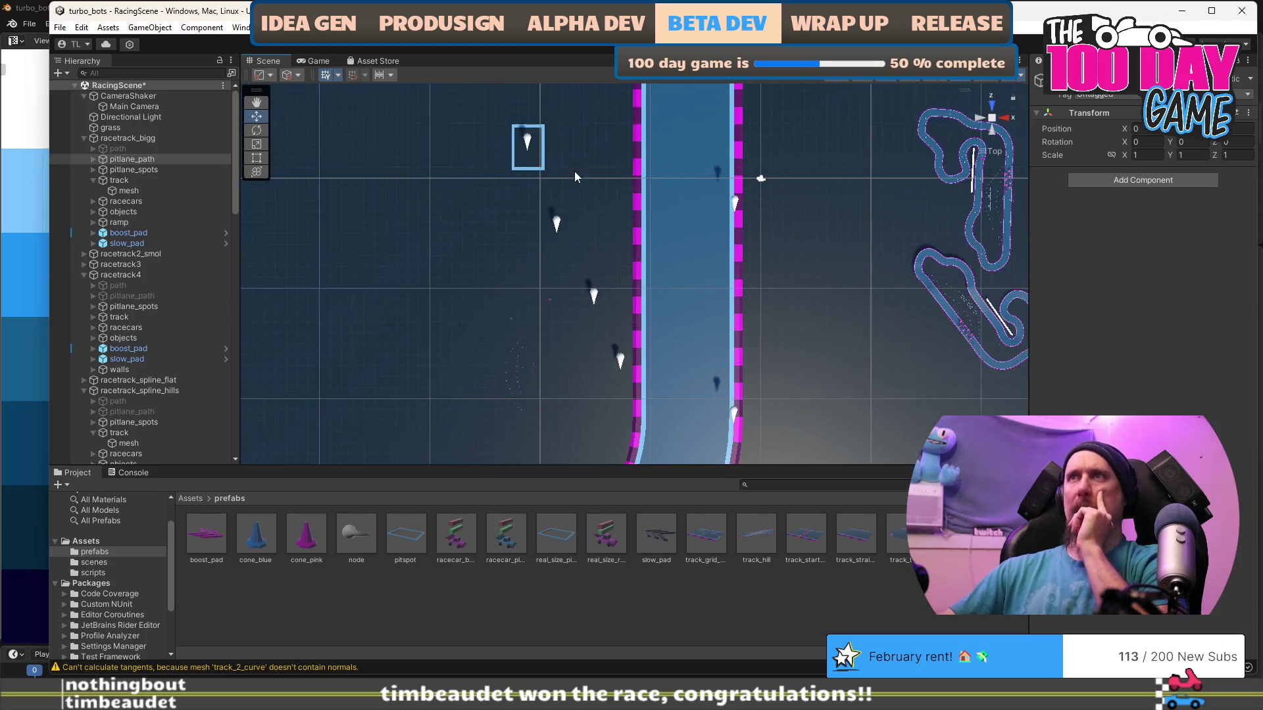
left_click_drag(548, 321, 509, 320)
left_click(508, 313, "shift")
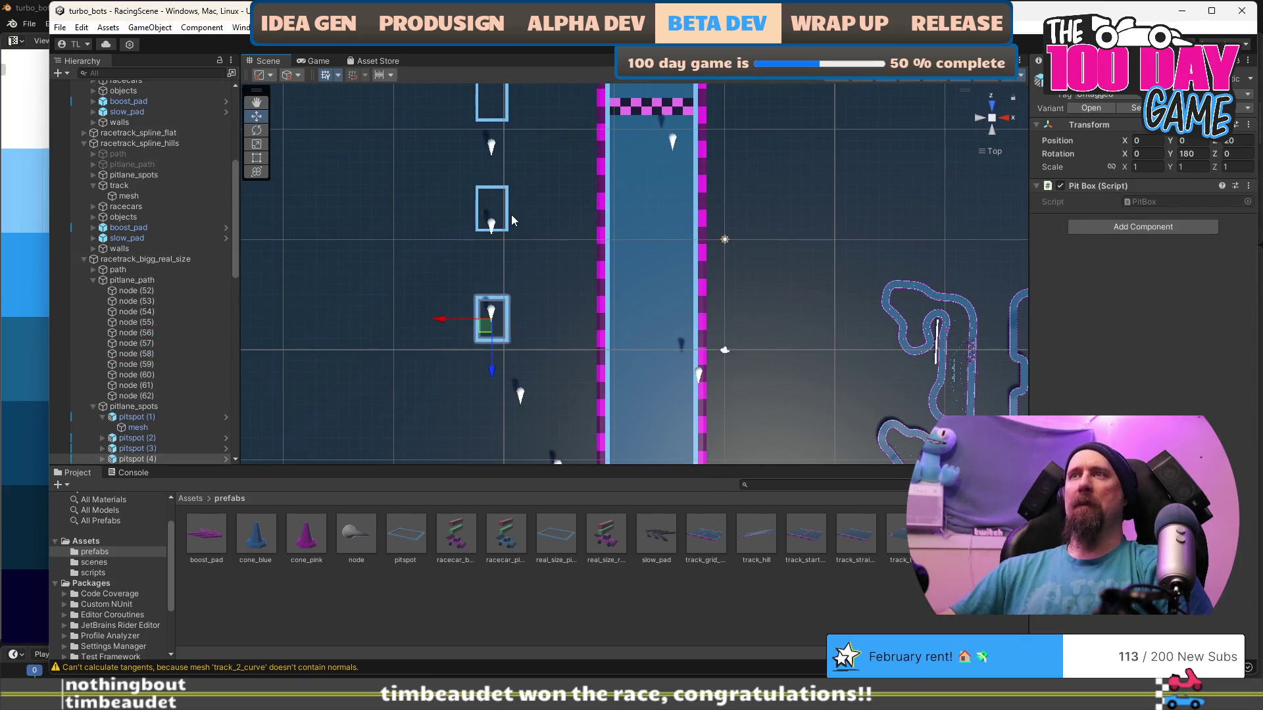
Select the pit boxes beside the curved pit lane.
left_click(511, 316)
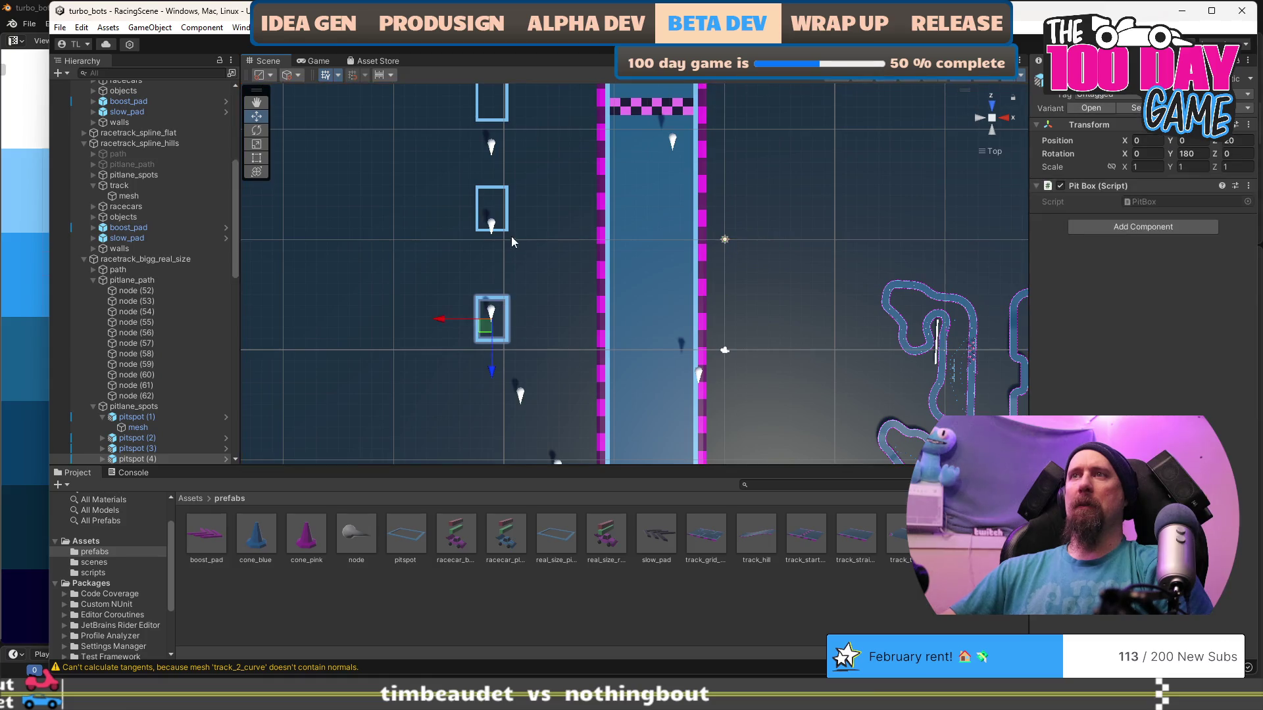
left_click(509, 219, "shift")
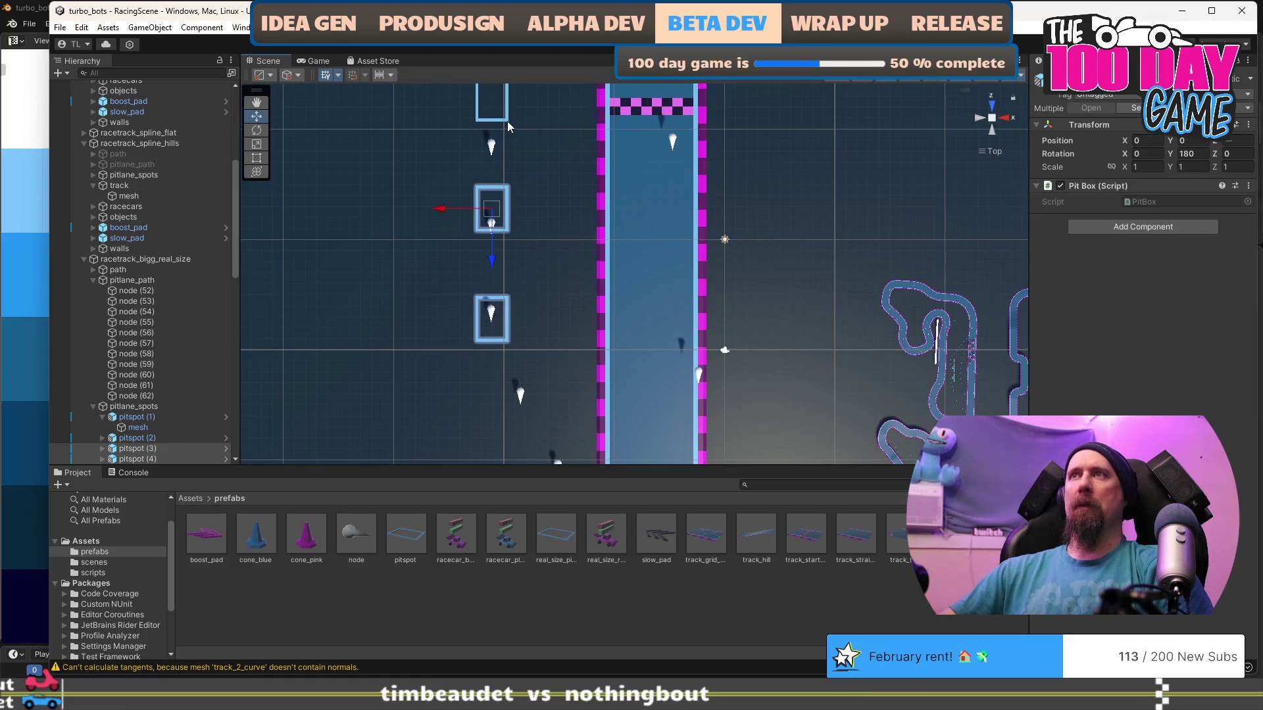
mouse_move(509, 127)
left_mouse_down()
mouse_move(602, 276)
mouse_move(662, 178)
left_mouse_up()
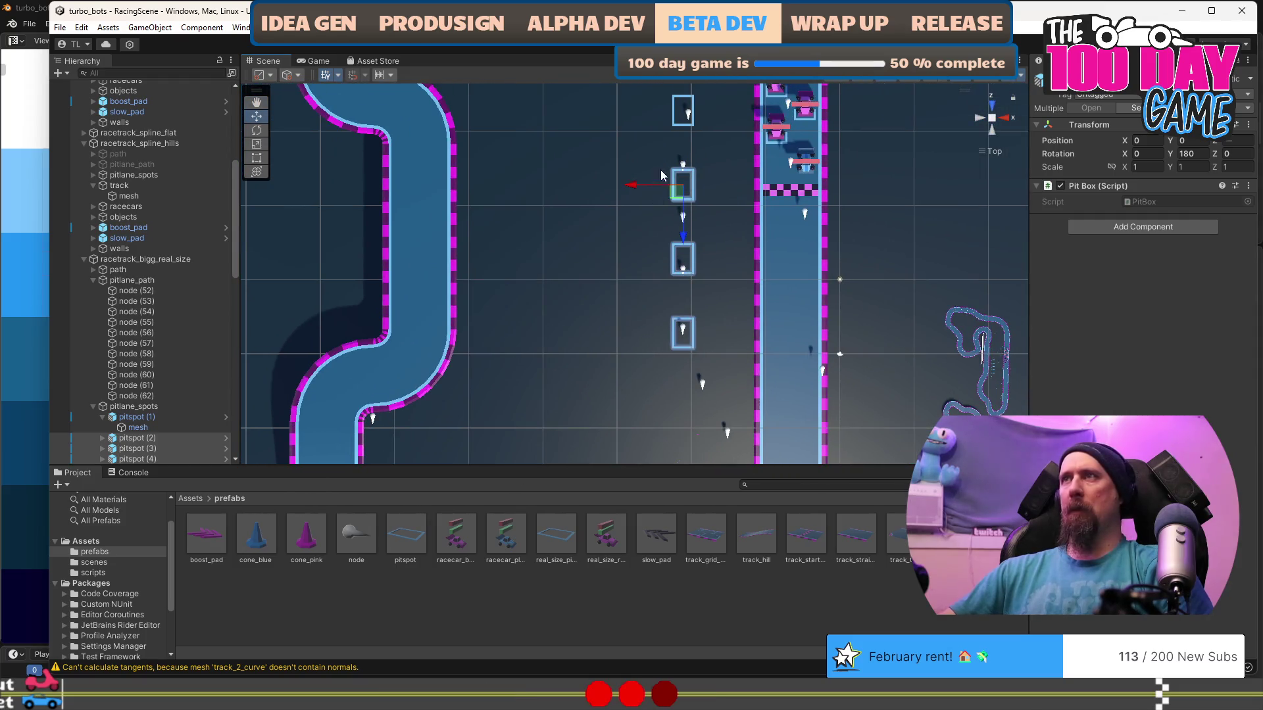
left_click(678, 128, "shift")
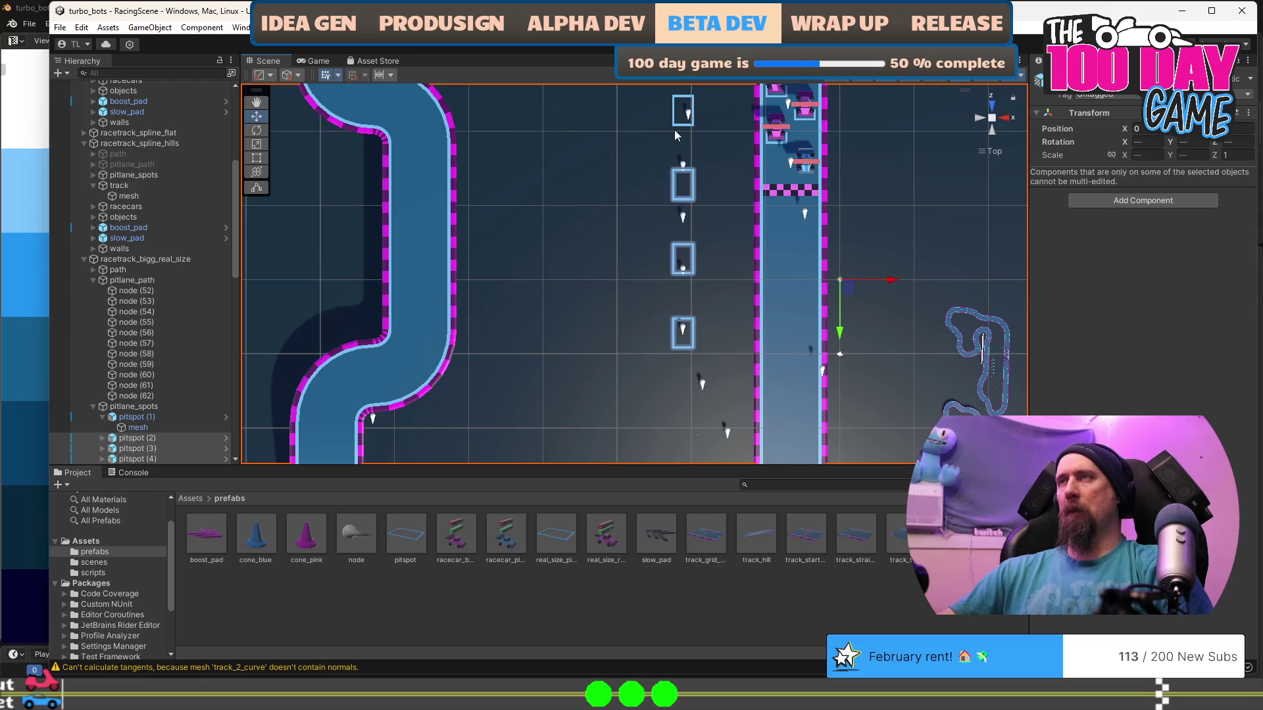
left_click(676, 130)
mouse_move(689, 140)
left_mouse_down()
mouse_move(727, 140)
mouse_move(569, 343)
mouse_move(619, 319)
mouse_move(632, 204)
left_mouse_up()
scroll(572, 366, "up", 2)
scroll(595, 269, "down", 4)
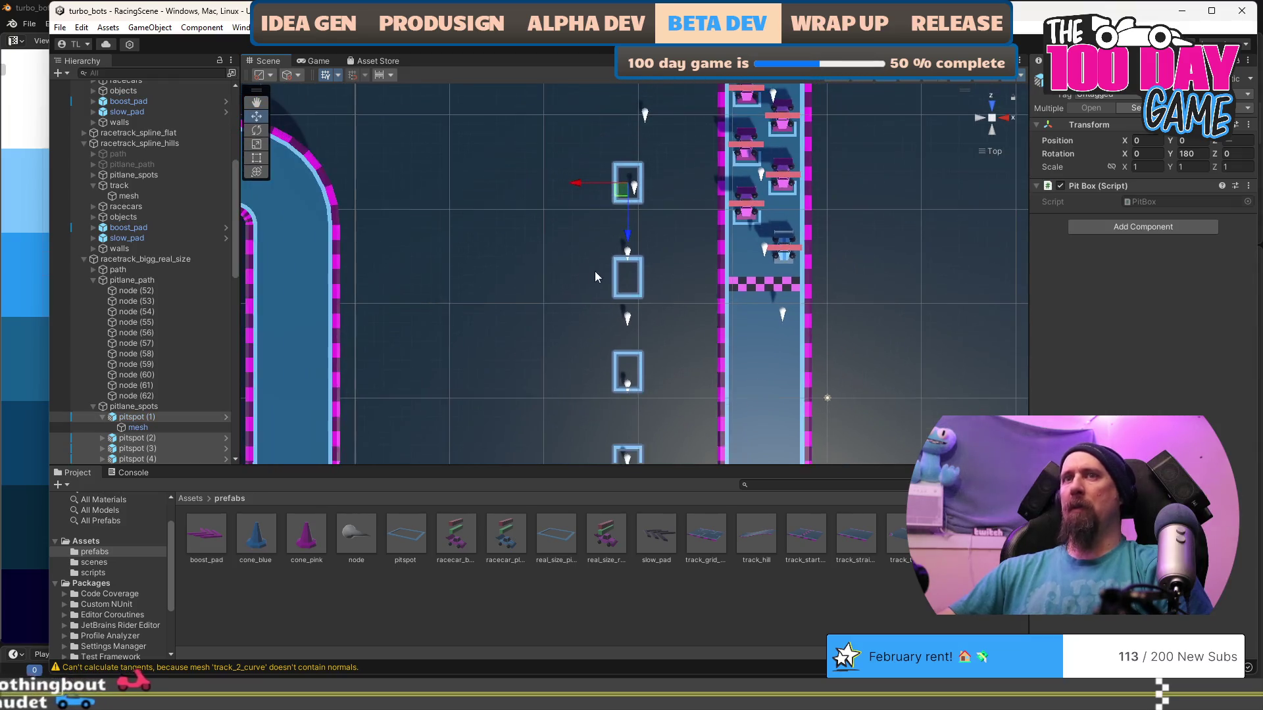
mouse_move(558, 353)
left_mouse_down()
mouse_move(575, 316)
mouse_move(540, 364)
mouse_move(492, 381)
left_mouse_up()
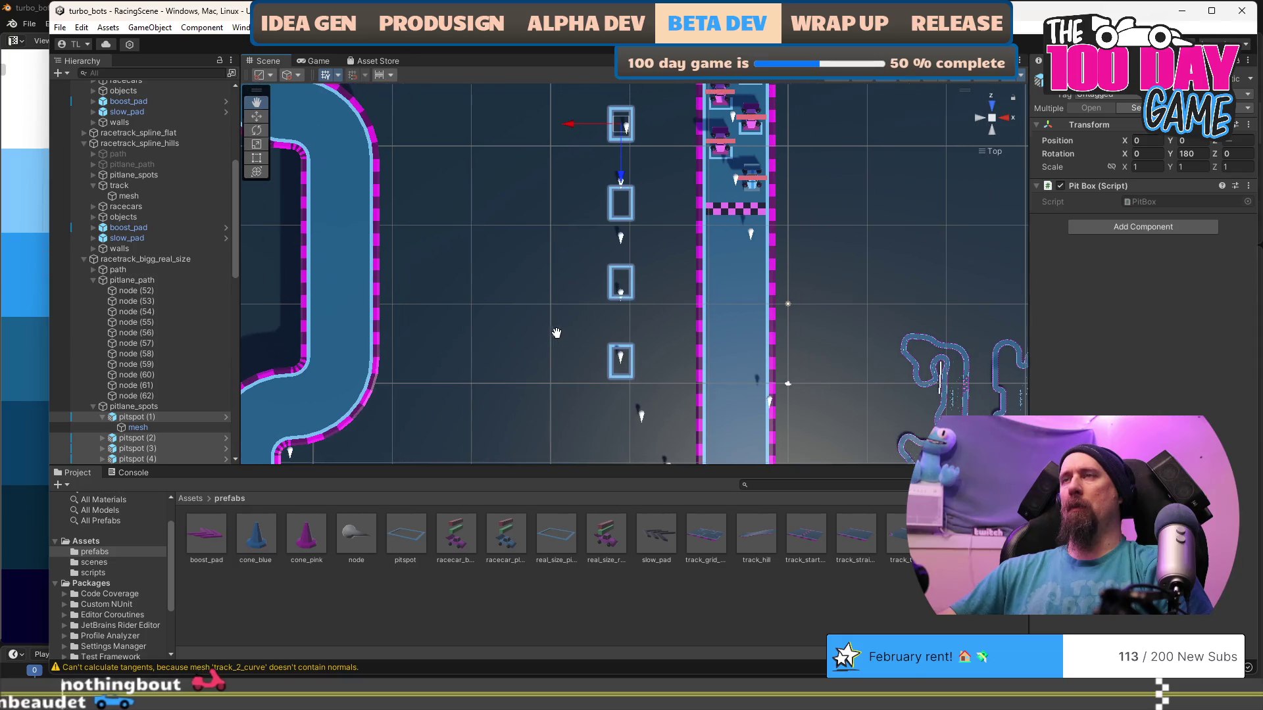
Slide the selected pit boxes left along X to line them up beside the pit straight.
left_click_drag(568, 129, 527, 133)
scroll(654, 257, "down", 2)
scroll(681, 255, "down", 1)
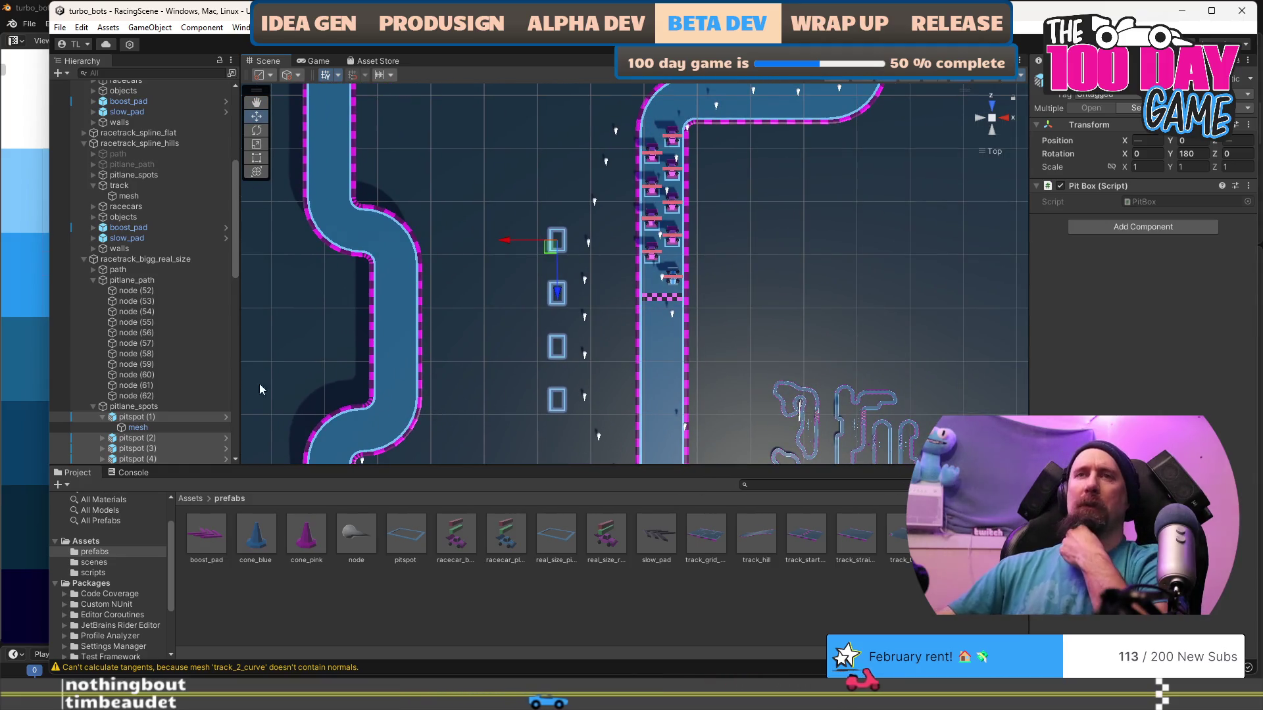
Deactivate the pitlane_path and path objects.
left_click(94, 284)
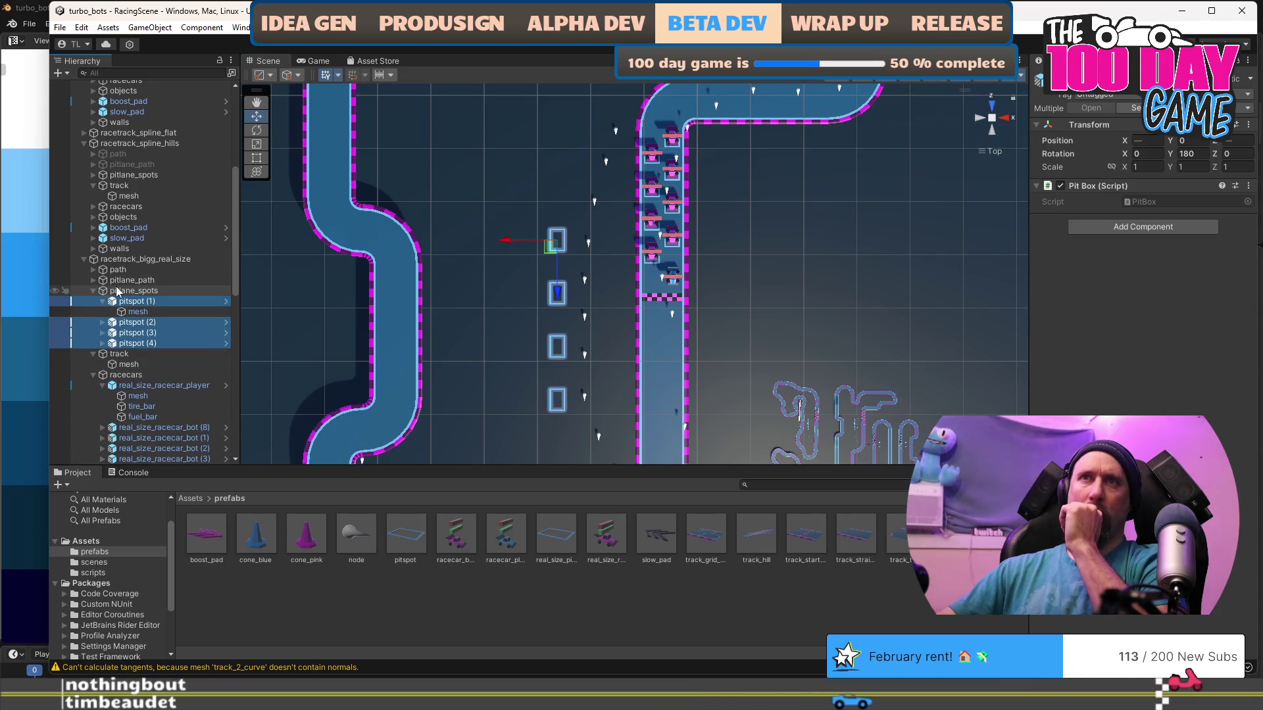
left_click(125, 280)
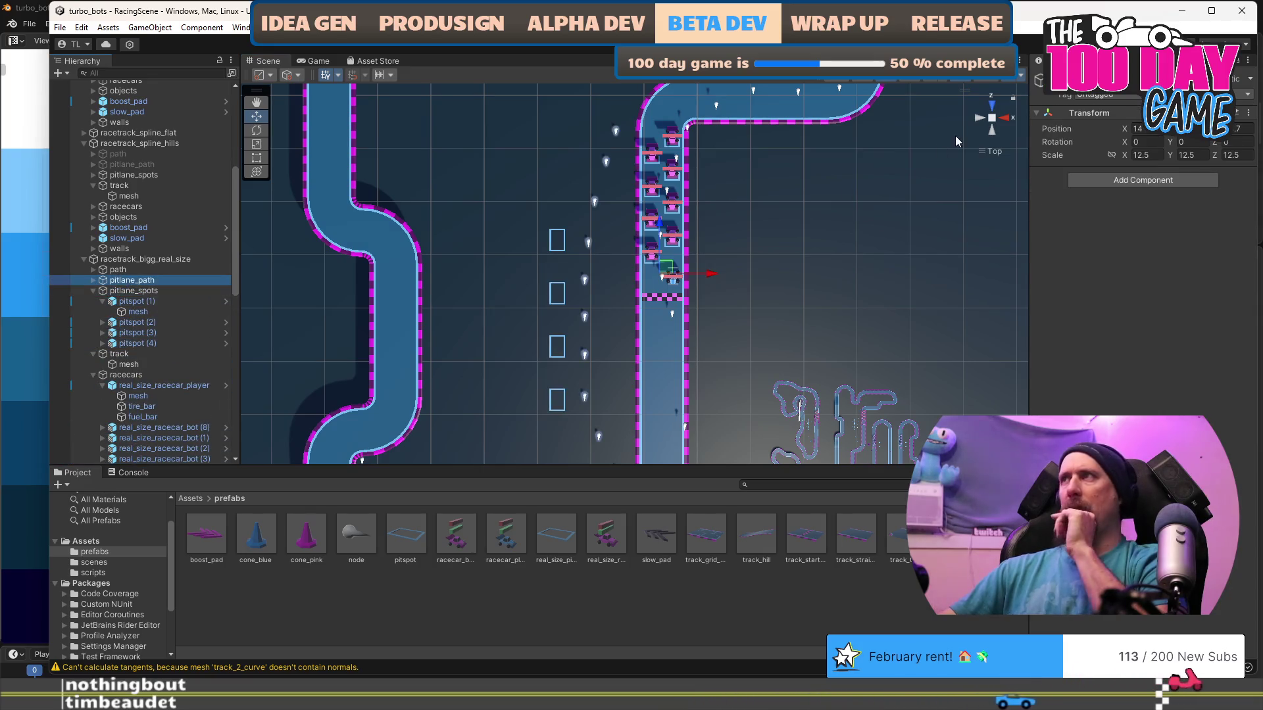
left_click(1038, 80)
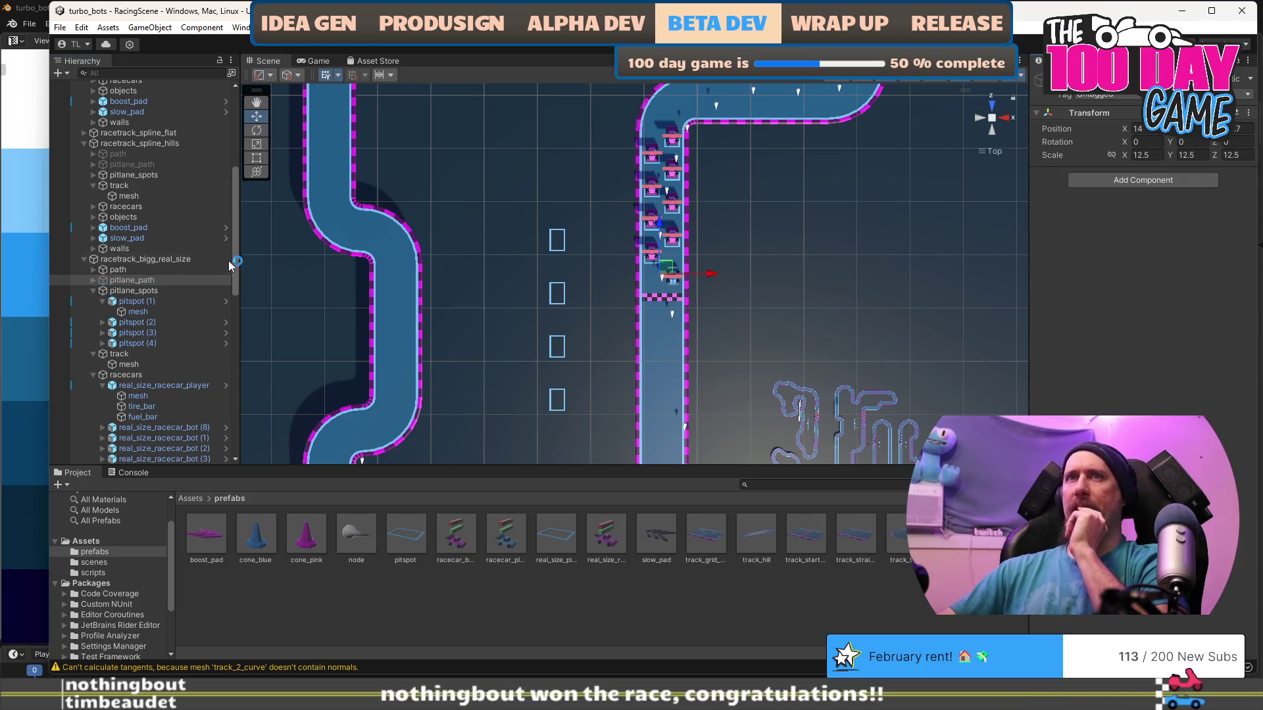
left_click(126, 271)
left_click(1038, 79)
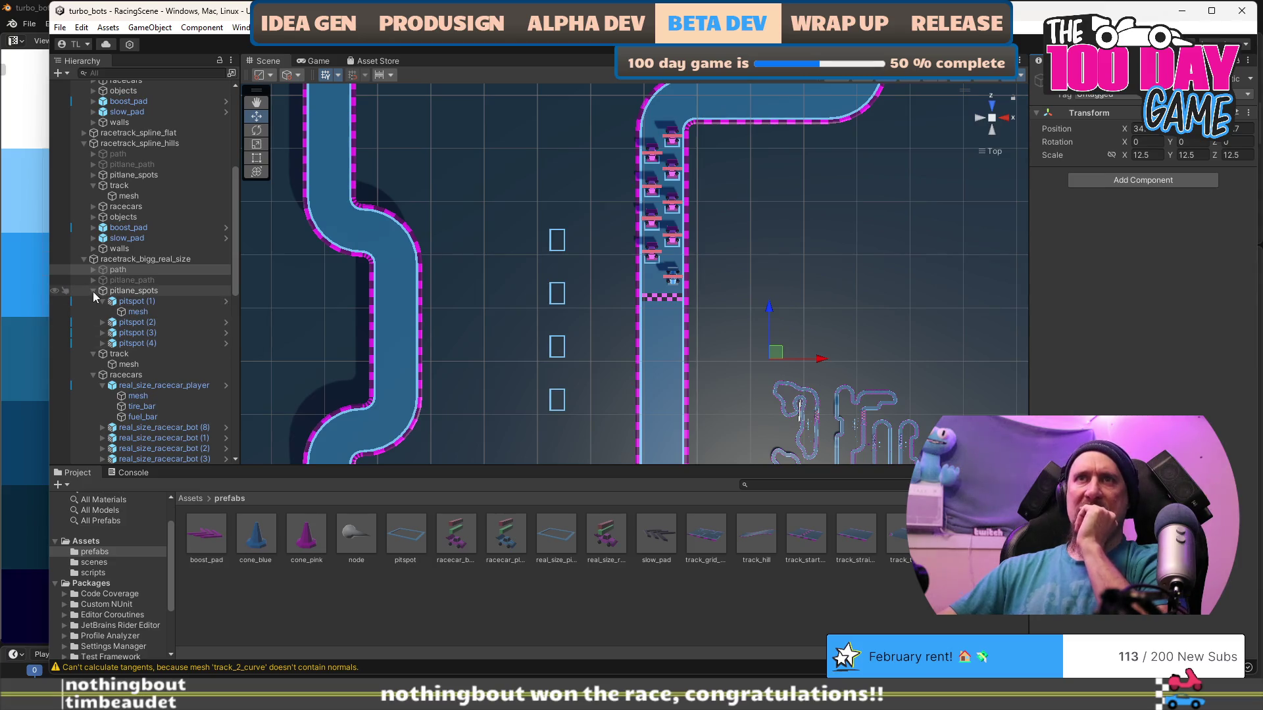
Collapse the pitlane_spots, track and racecars groups, then select cone_blue among the objects.
left_click(93, 291)
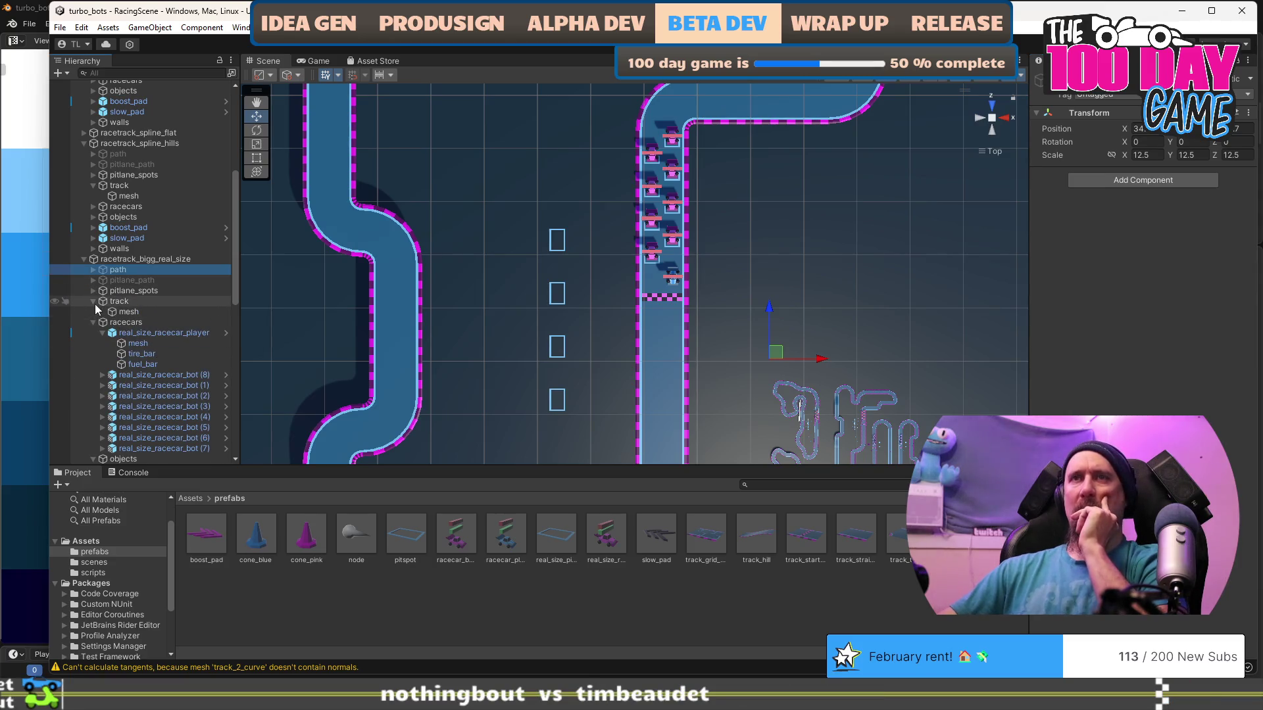
left_click(93, 302)
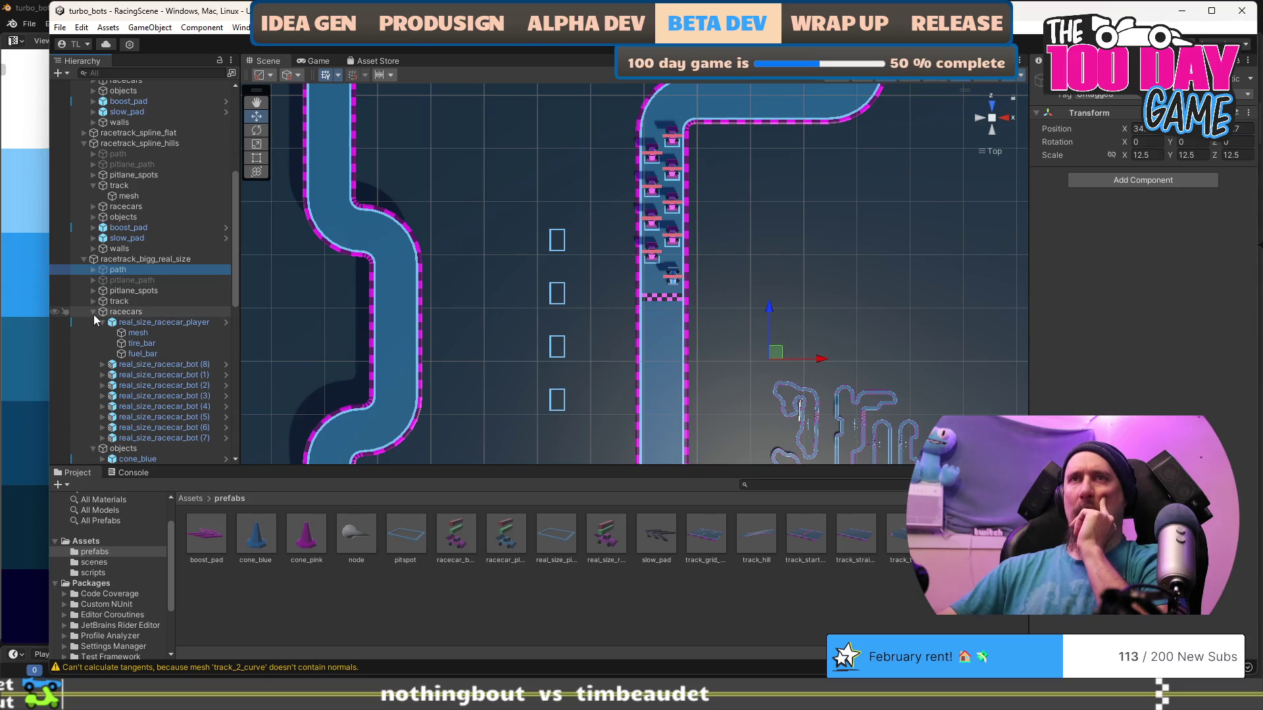
left_click(93, 312)
left_click(141, 334)
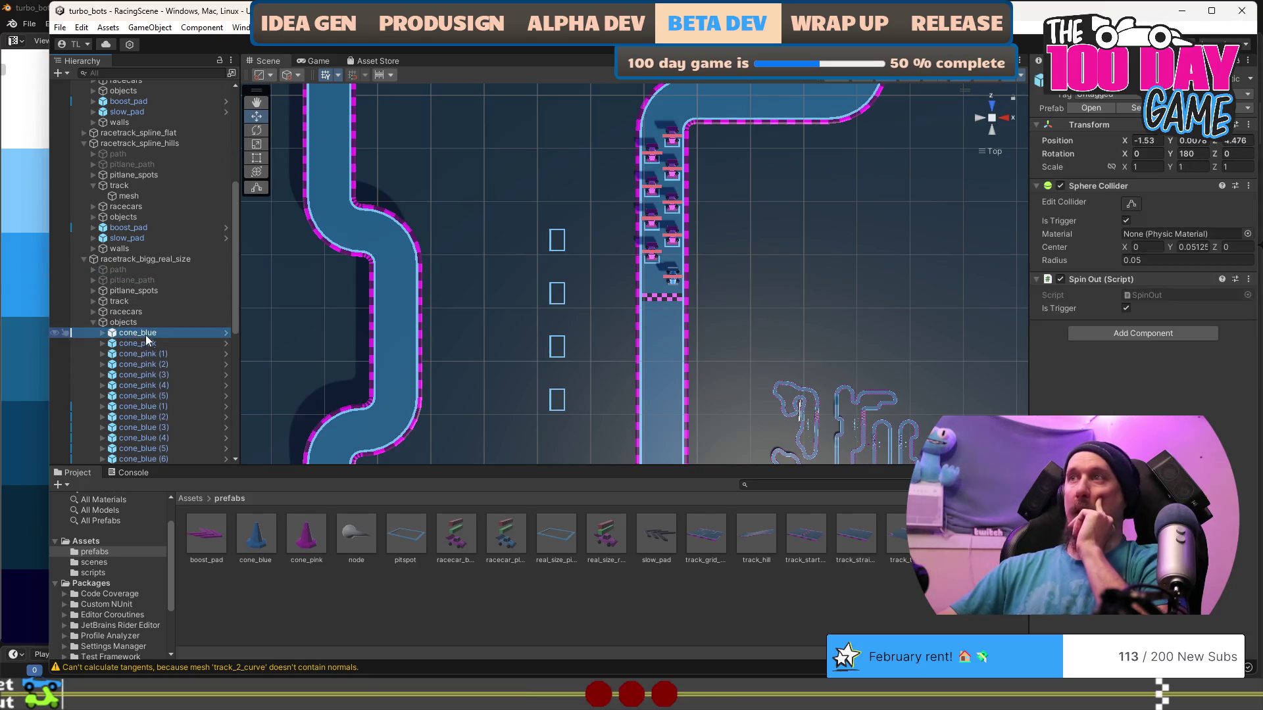
scroll(204, 372, "down", 10)
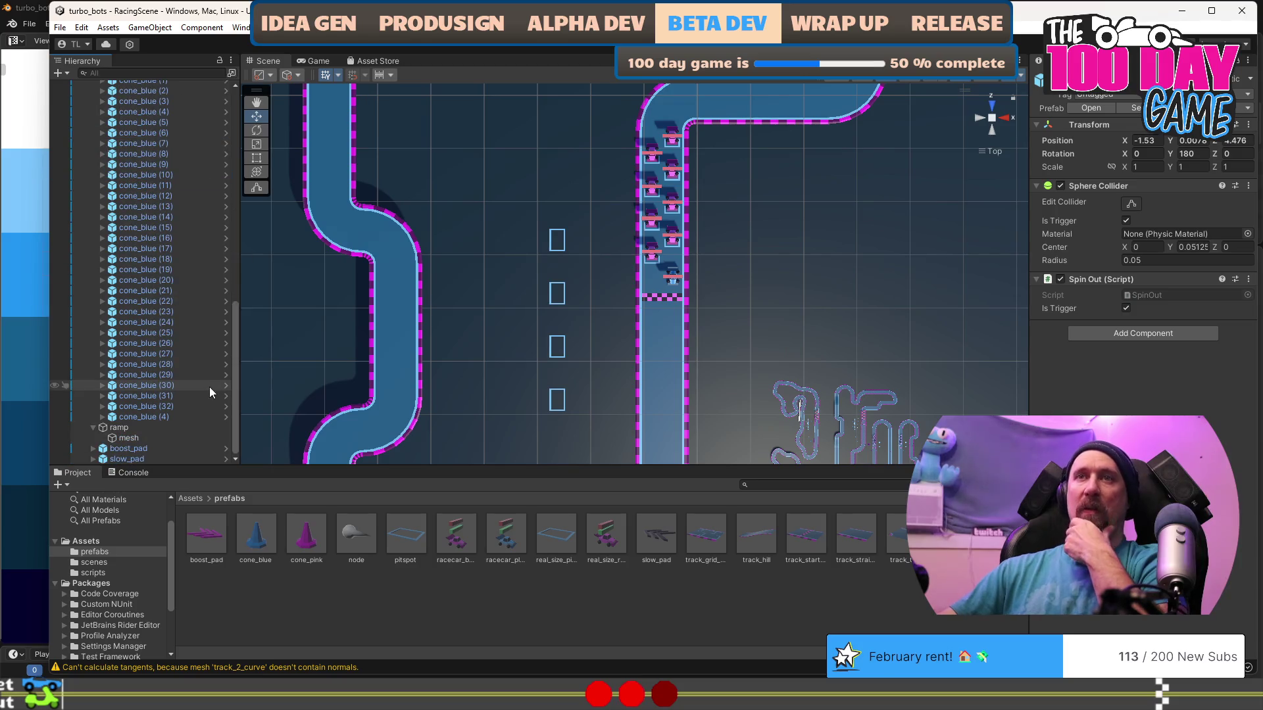
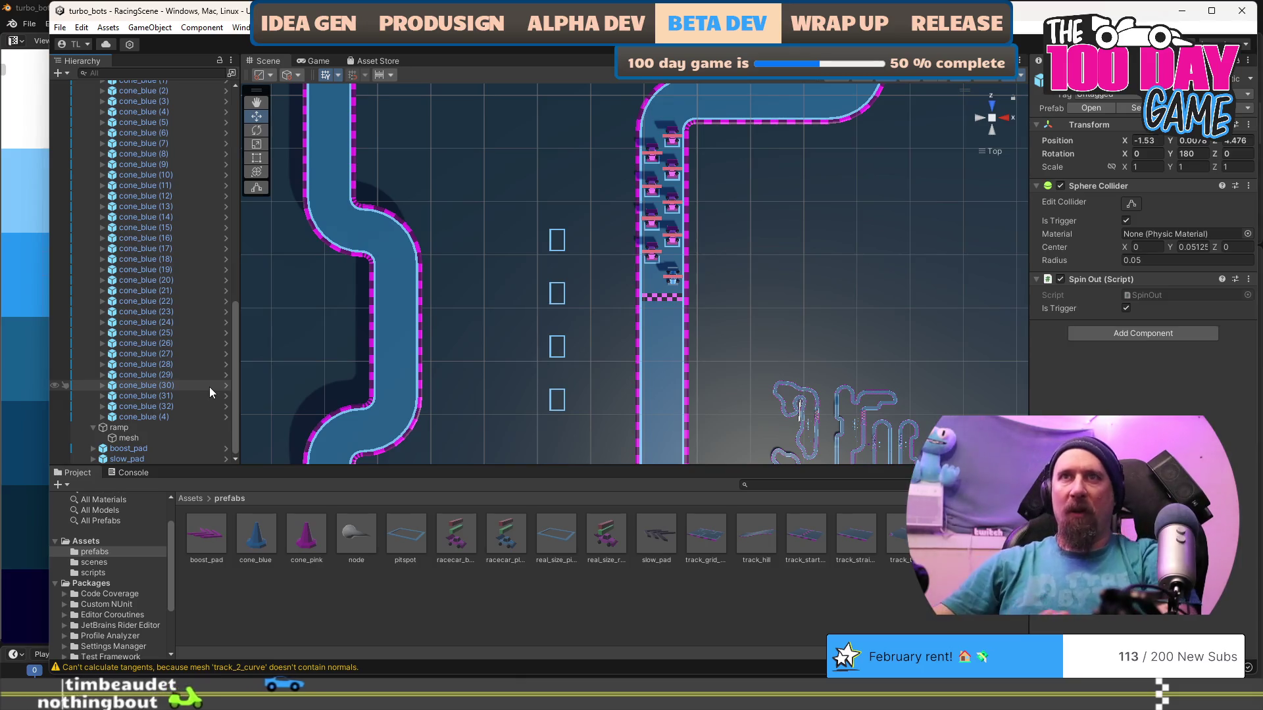
Frame the real-size track's cone_pink, then expand racetrack_bigg's objects and select cone_blue.
scroll(186, 391, "up", 8)
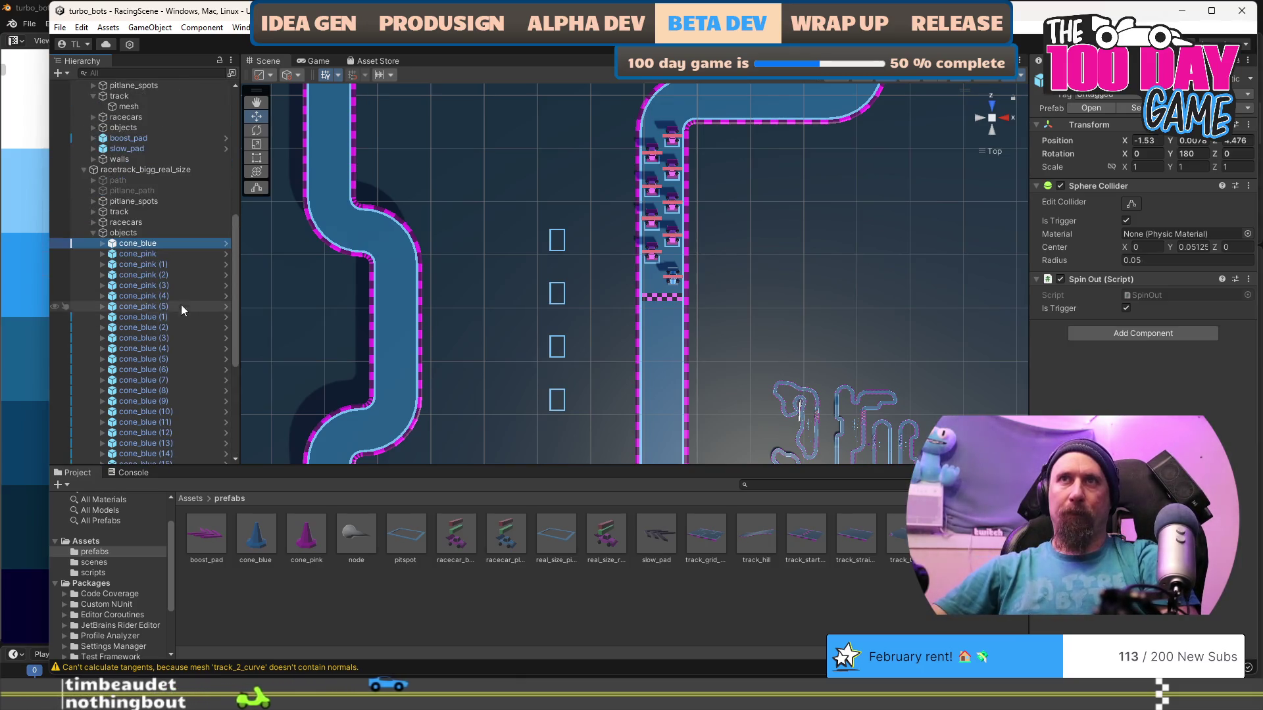
left_click(175, 255)
scroll(628, 363, "down", 3)
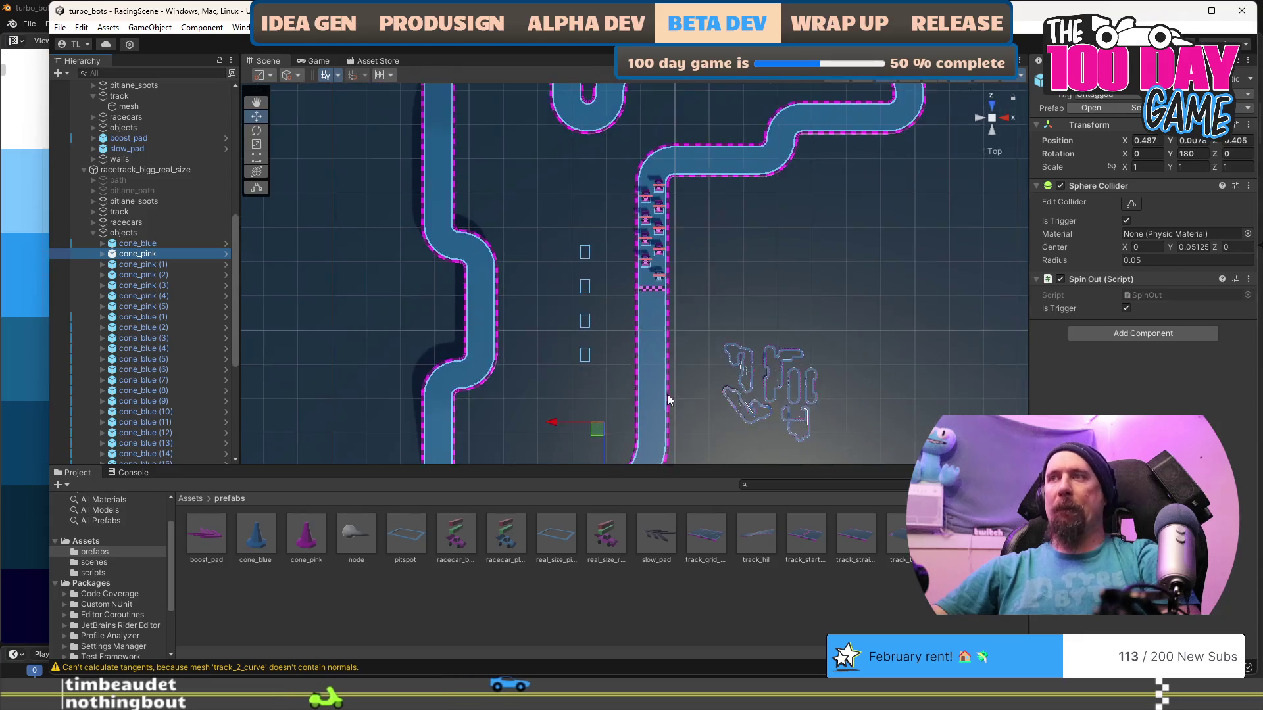
key("f")
scroll(767, 350, "down", 5)
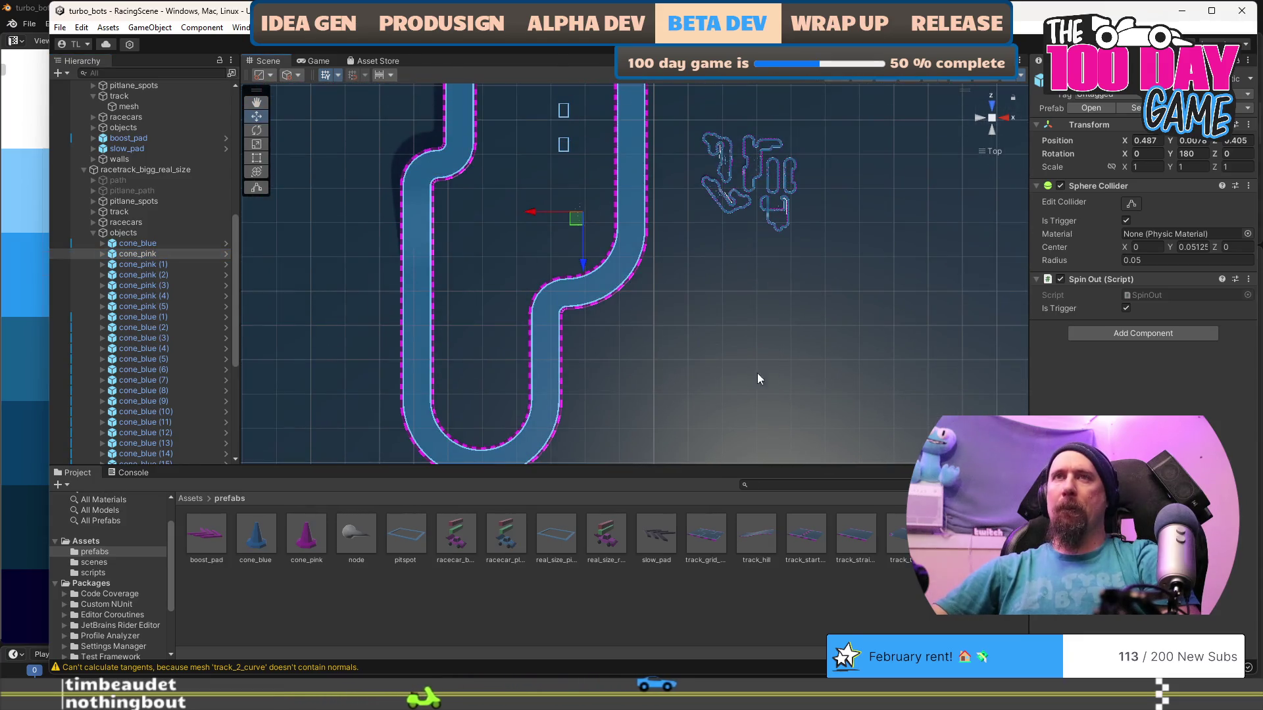
scroll(748, 322, "down", 3)
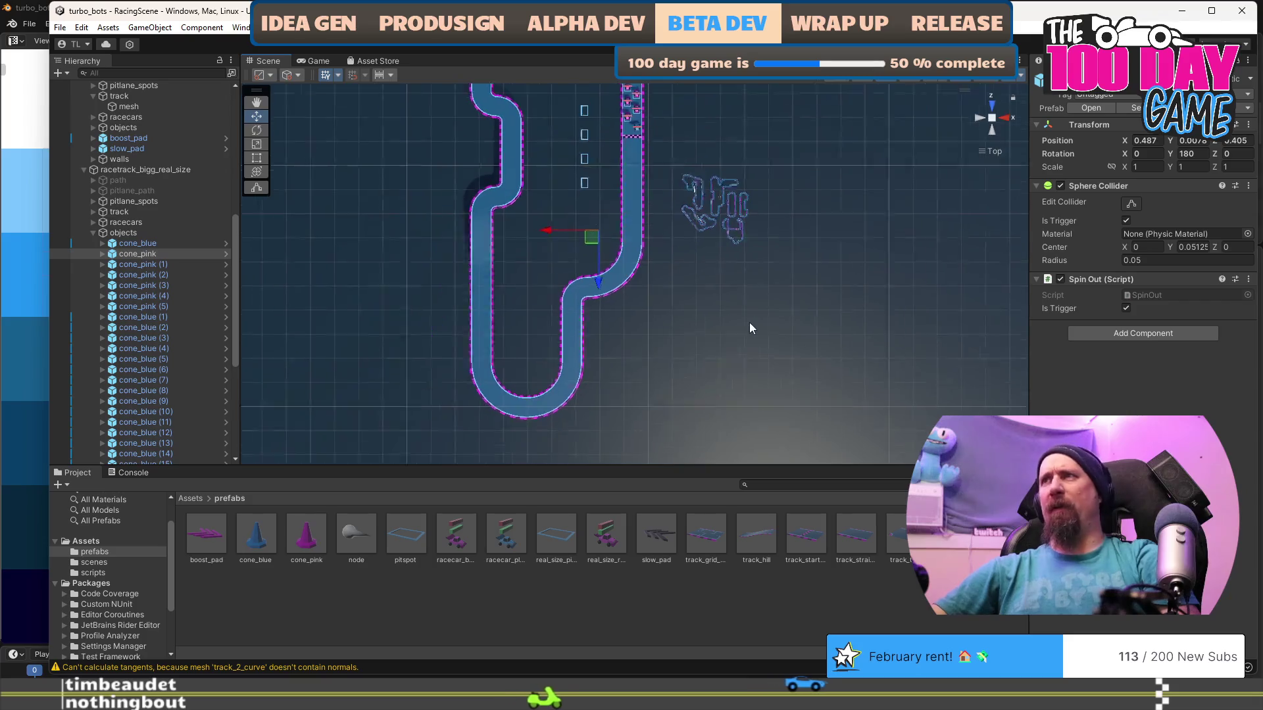
mouse_move(870, 294)
left_mouse_down()
mouse_move(488, 267)
mouse_move(678, 293)
left_mouse_up()
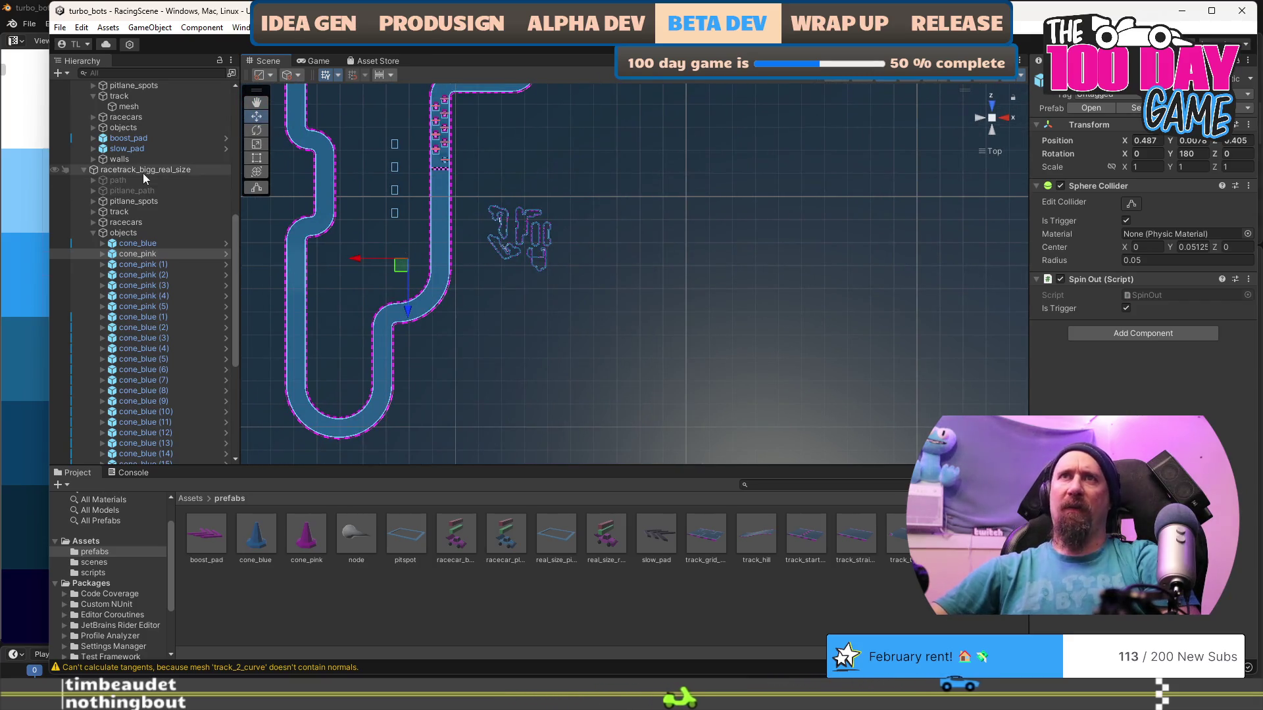
scroll(143, 185, "up", 10)
scroll(148, 197, "up", 2)
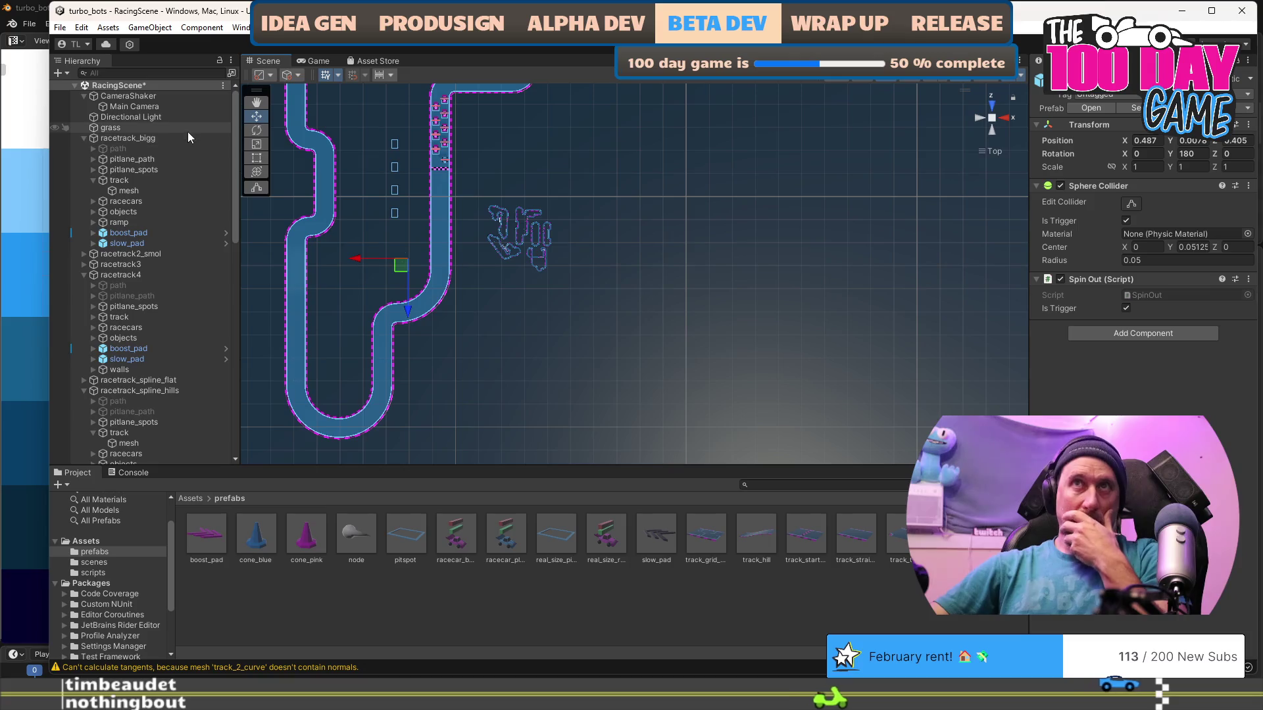
left_click(93, 212)
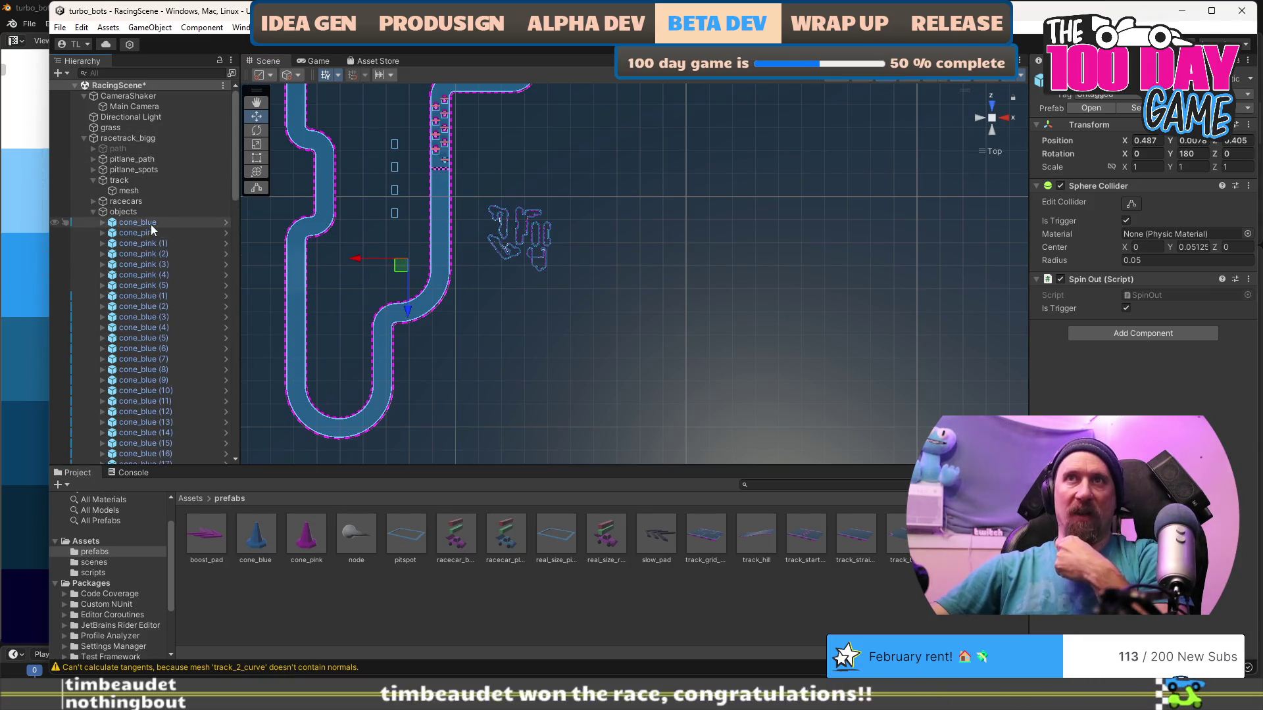
left_click(150, 224)
key("f")
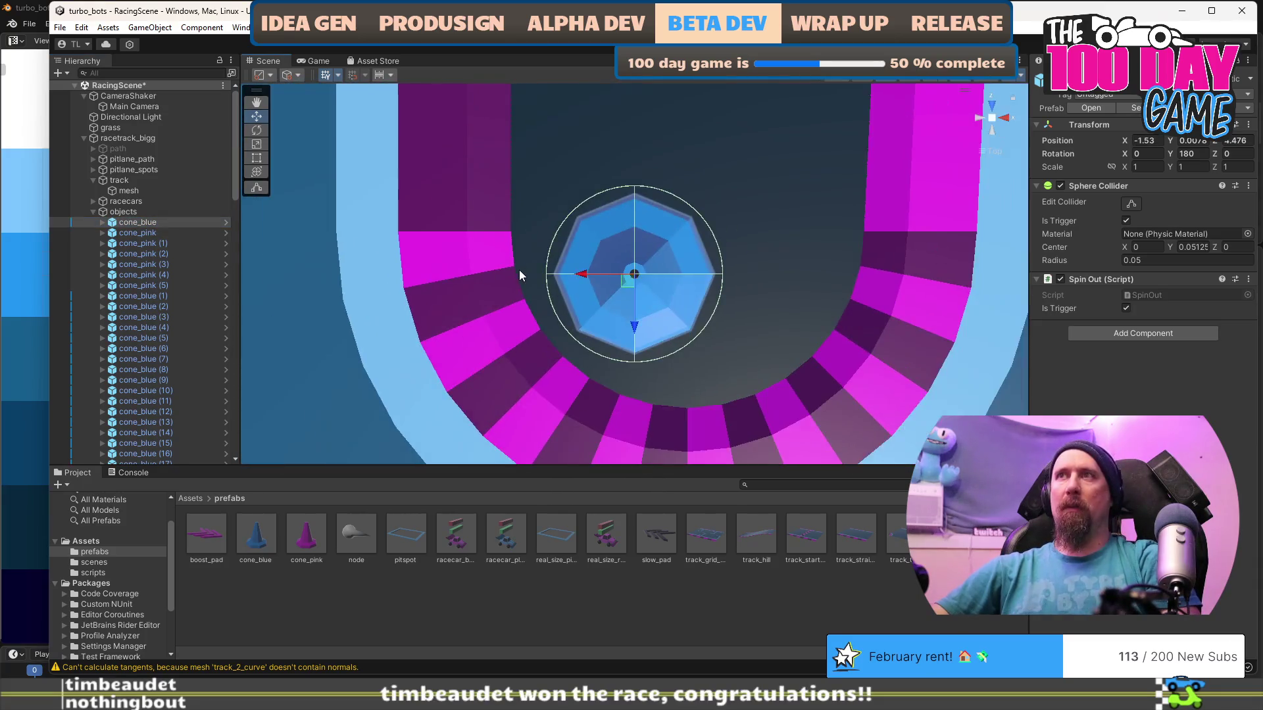
scroll(620, 275, "down", 10)
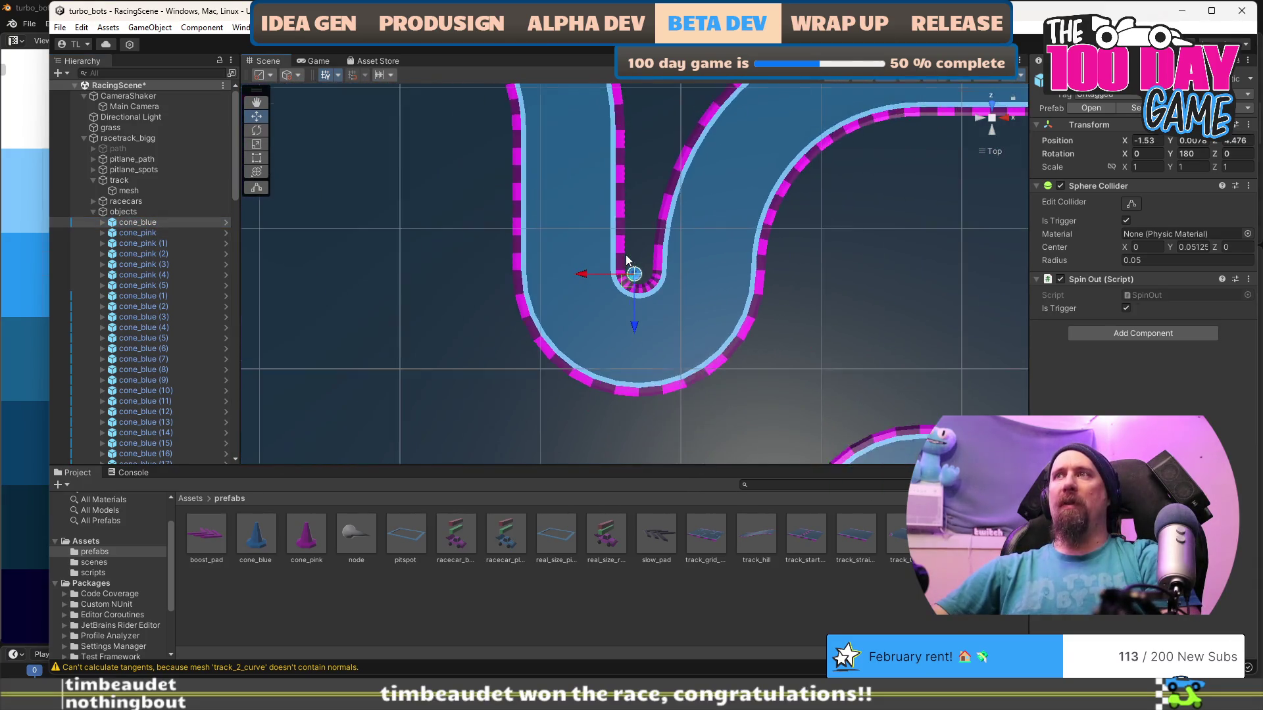
mouse_move(649, 290)
left_mouse_down()
mouse_move(614, 246)
mouse_move(405, 227)
left_mouse_up()
left_click(146, 234)
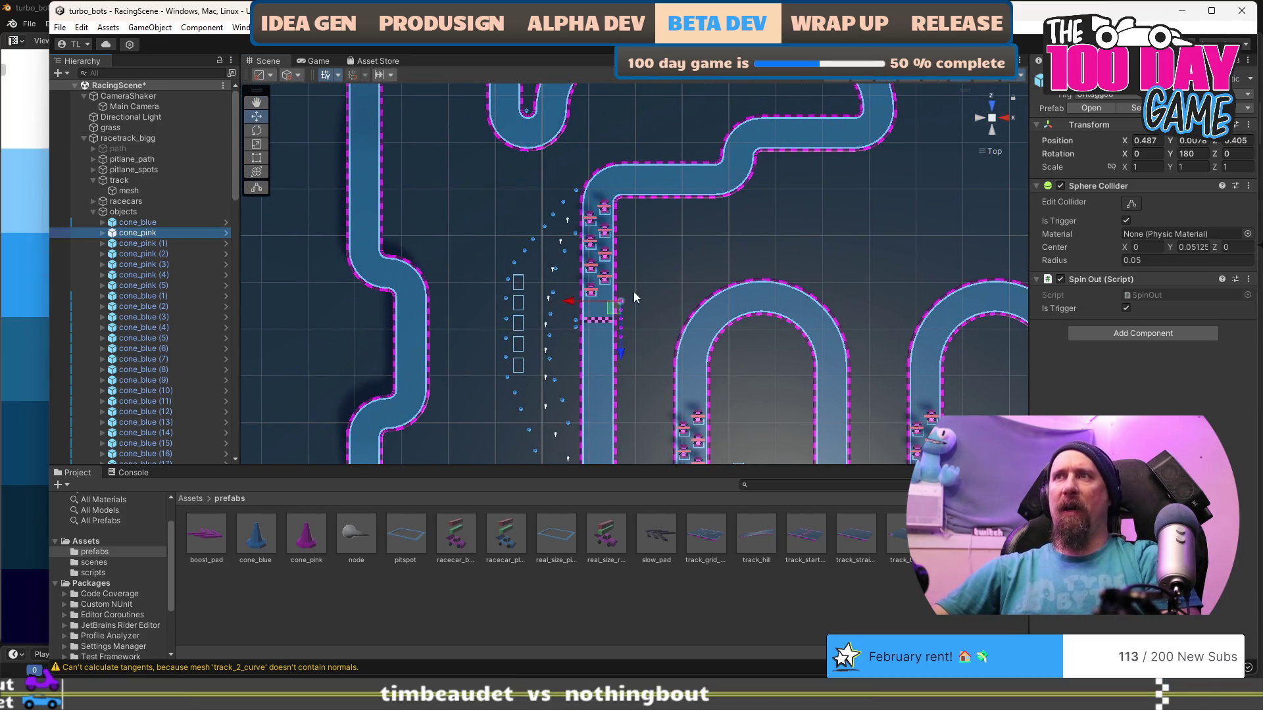
key("f")
scroll(642, 313, "down", 8)
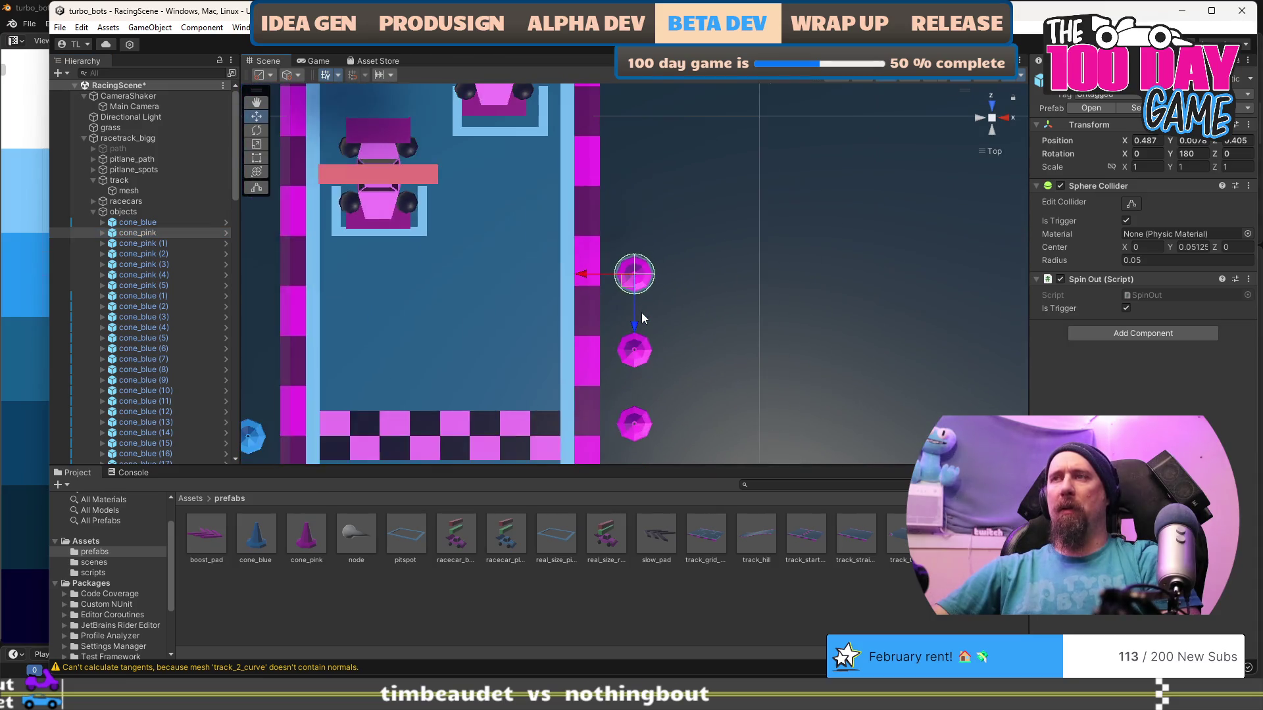
scroll(641, 313, "down", 3)
left_click(173, 244)
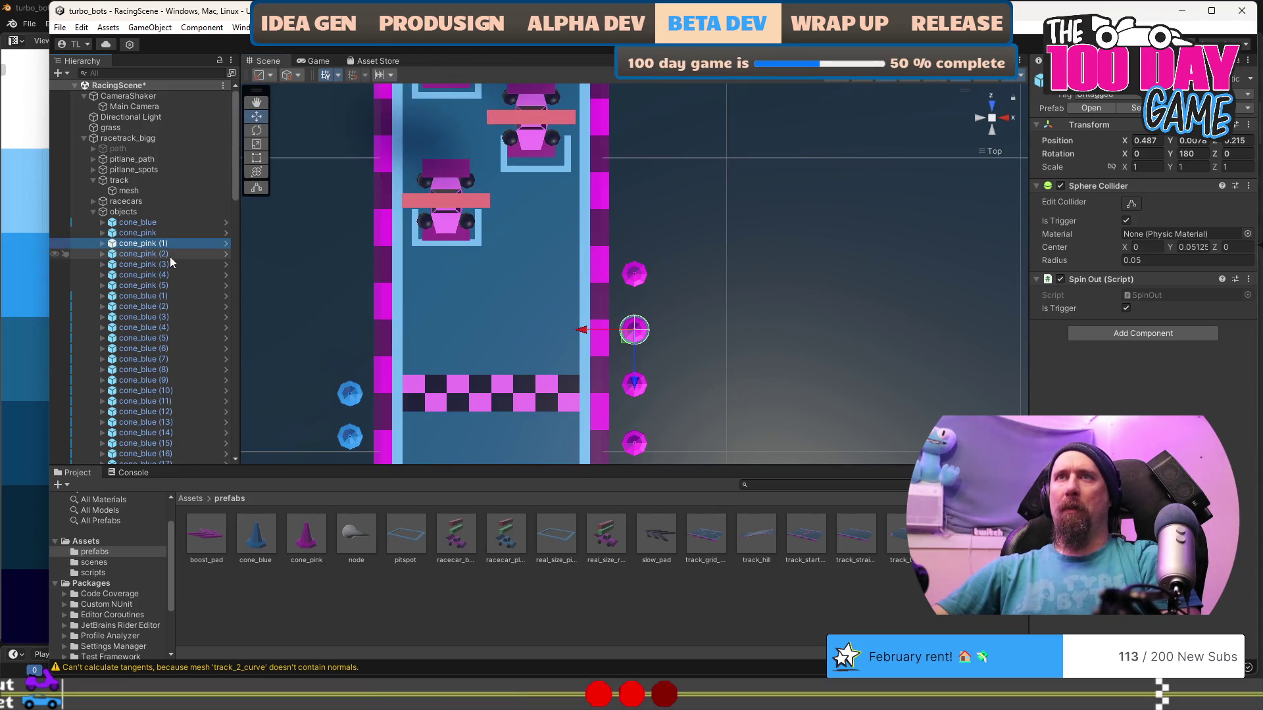
scroll(705, 333, "down", 1)
left_click_drag(707, 291, 708, 305)
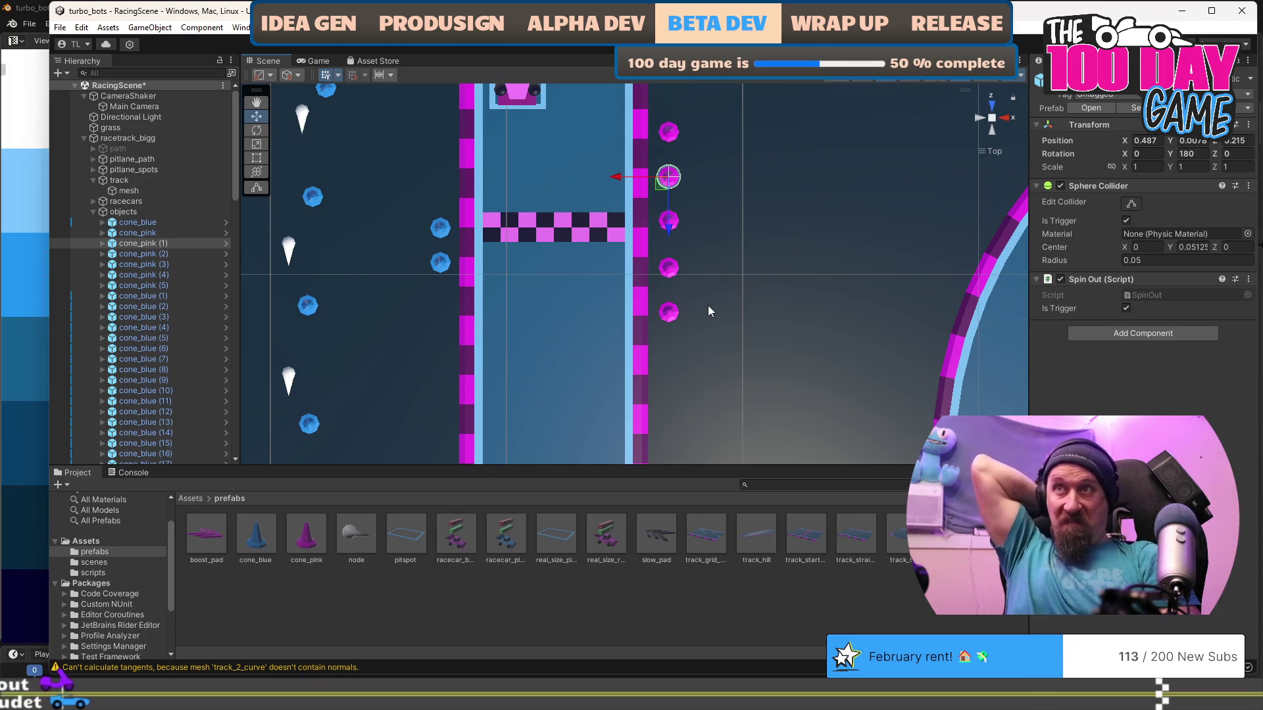
scroll(708, 305, "down", 3)
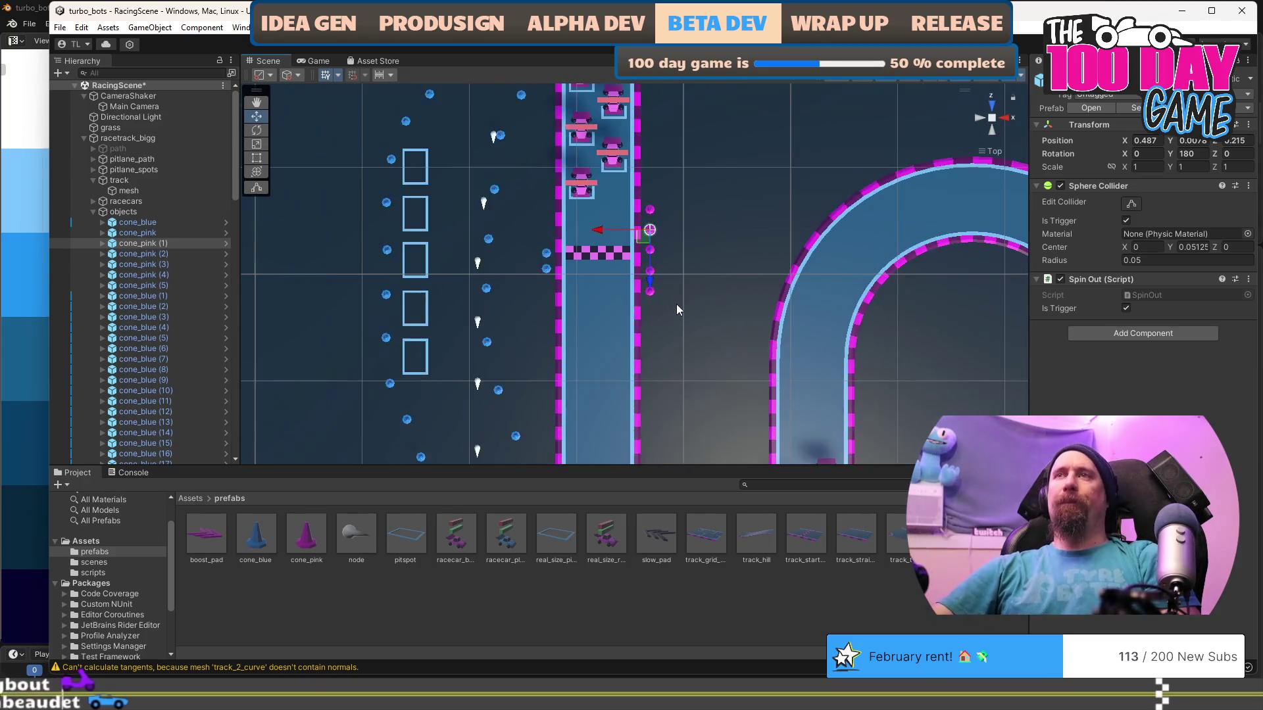
scroll(676, 304, "down", 2)
scroll(744, 305, "up", 5)
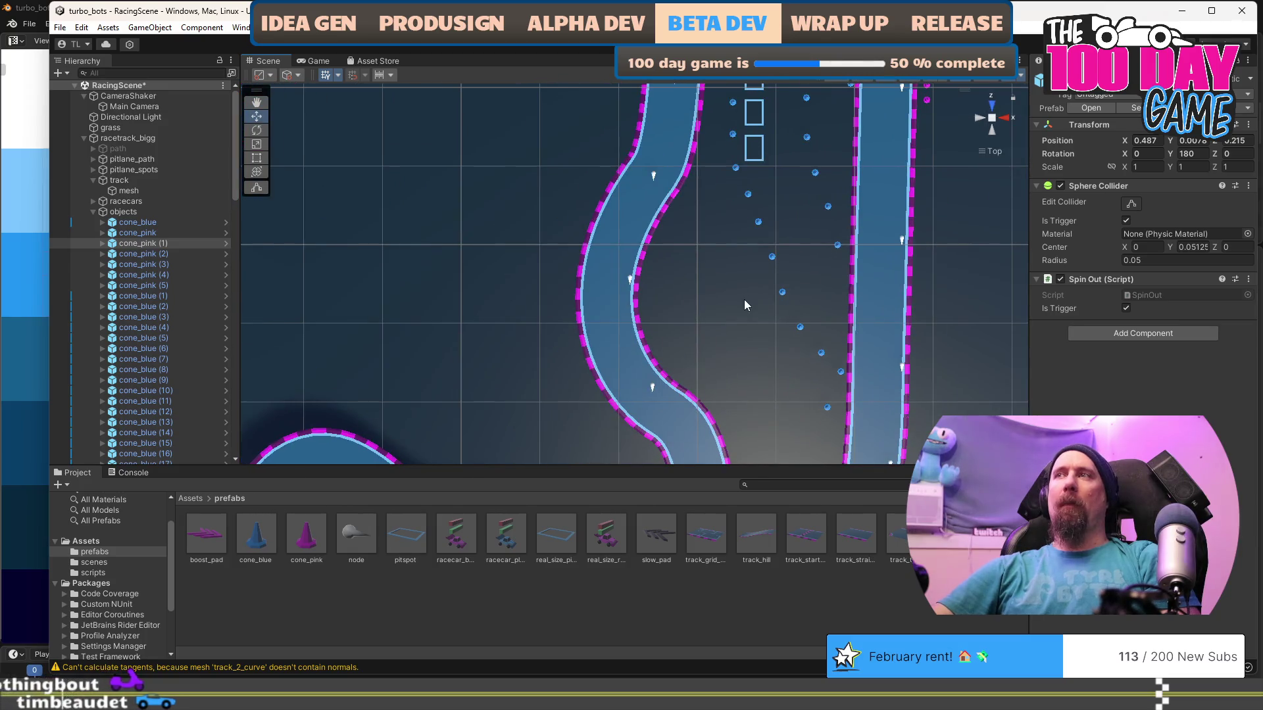
scroll(744, 305, "down", 6)
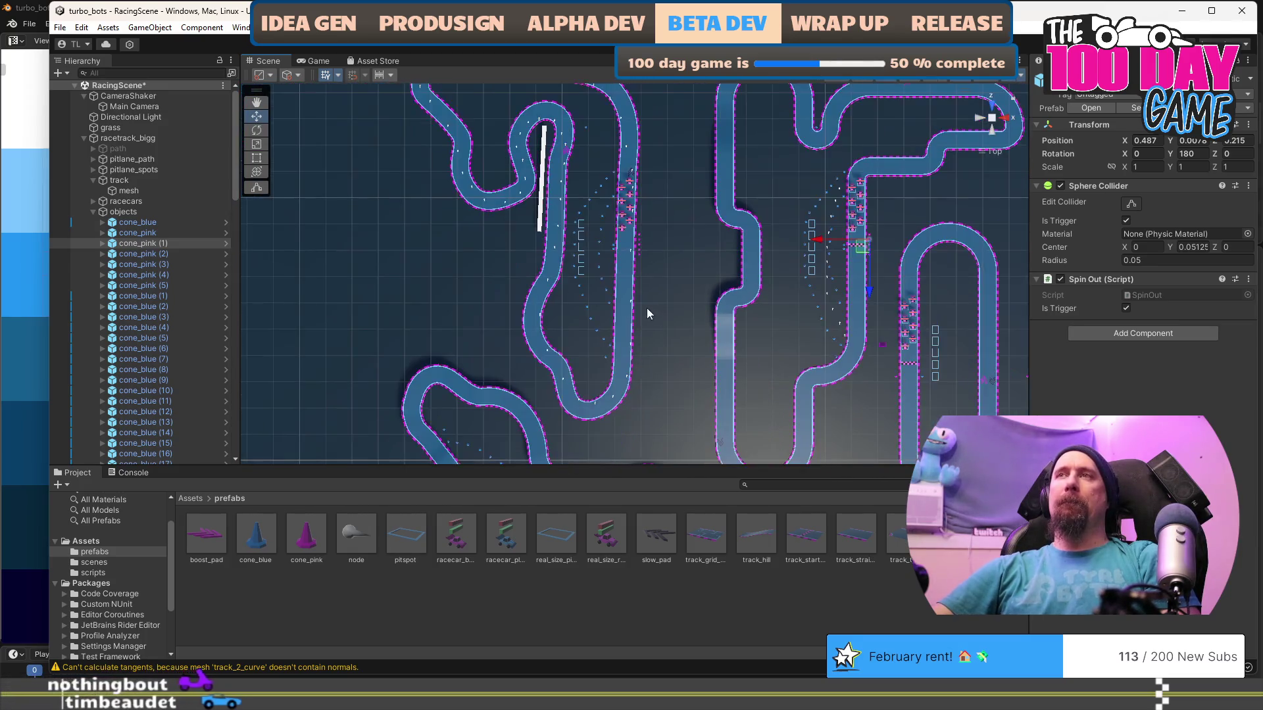
scroll(517, 309, "down", 4)
scroll(638, 276, "up", 10)
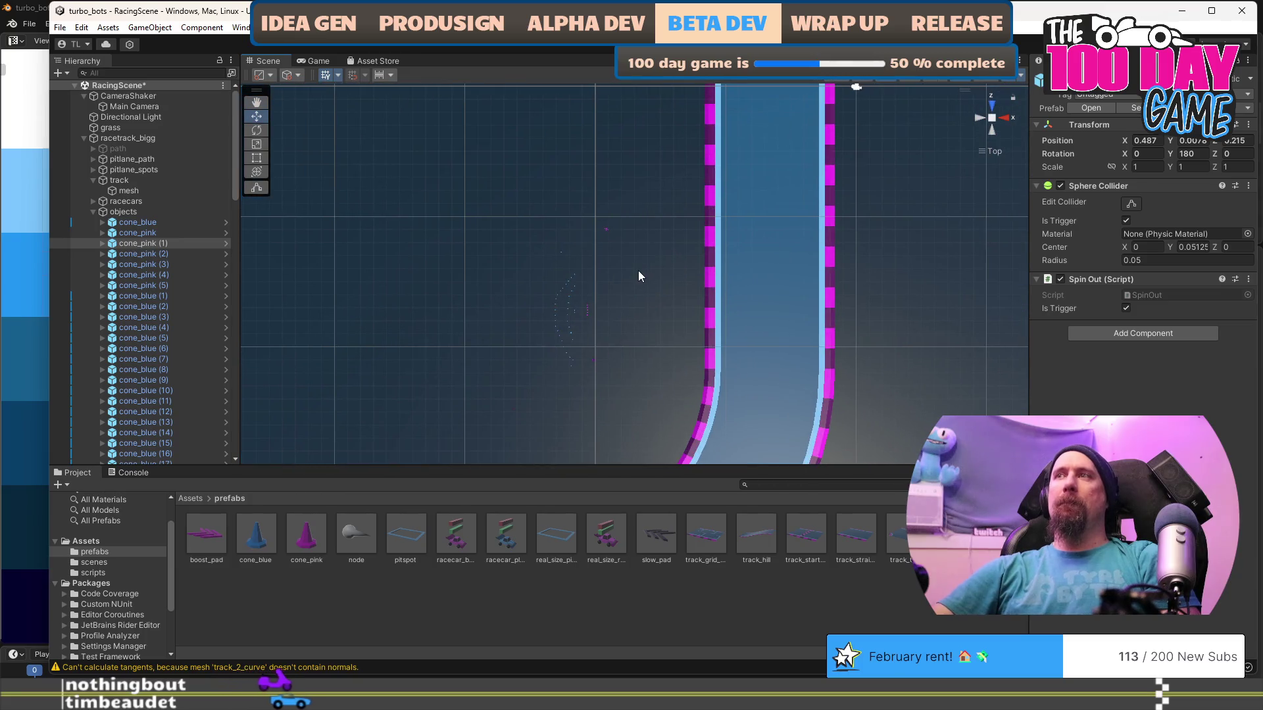
Delete cone_pink (1) through cone_blue (4) from racetrack_bigg_real_size and select the remaining cone_blue.
left_click(92, 211)
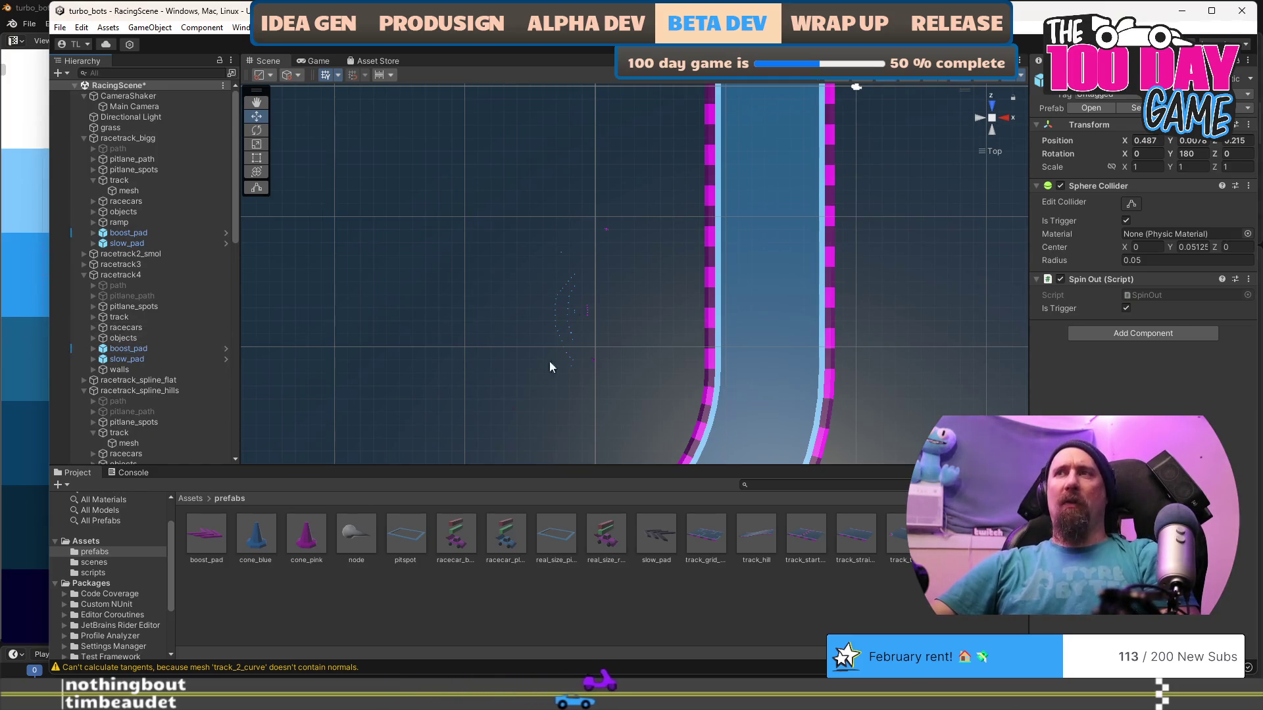
scroll(571, 381, "up", 5)
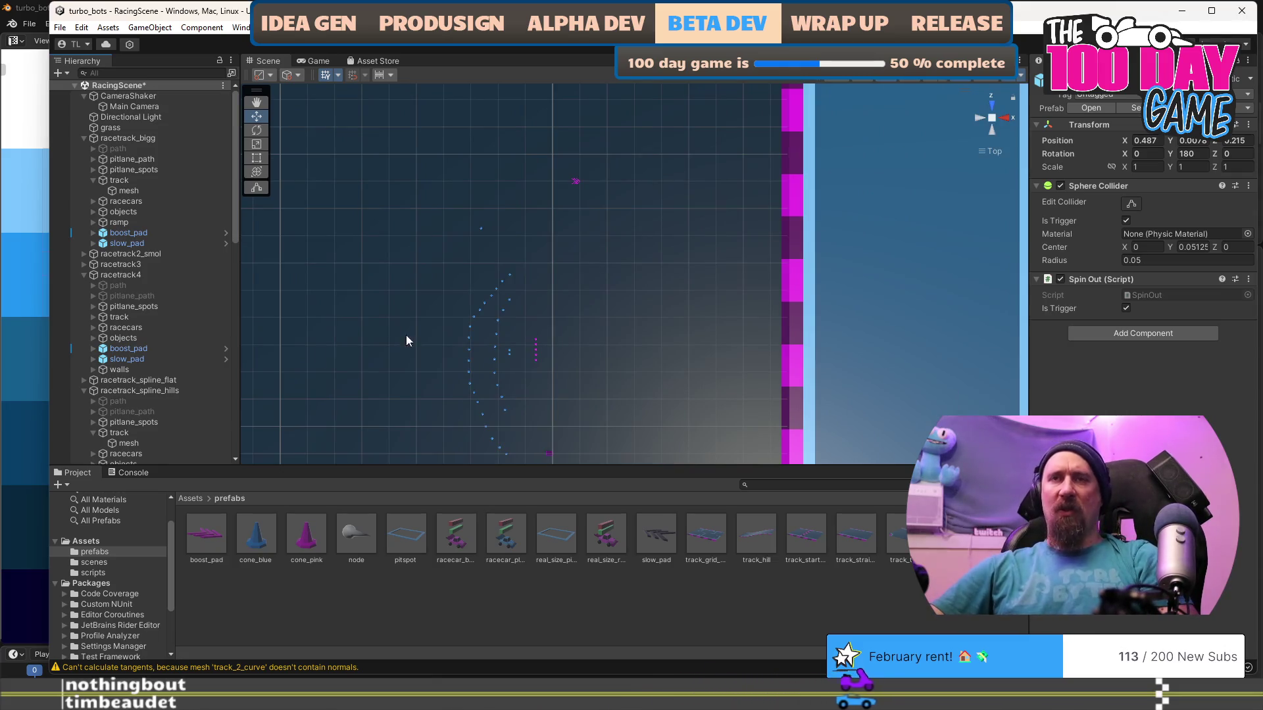
scroll(146, 342, "down", 8)
left_click(148, 364)
scroll(155, 356, "down", 10)
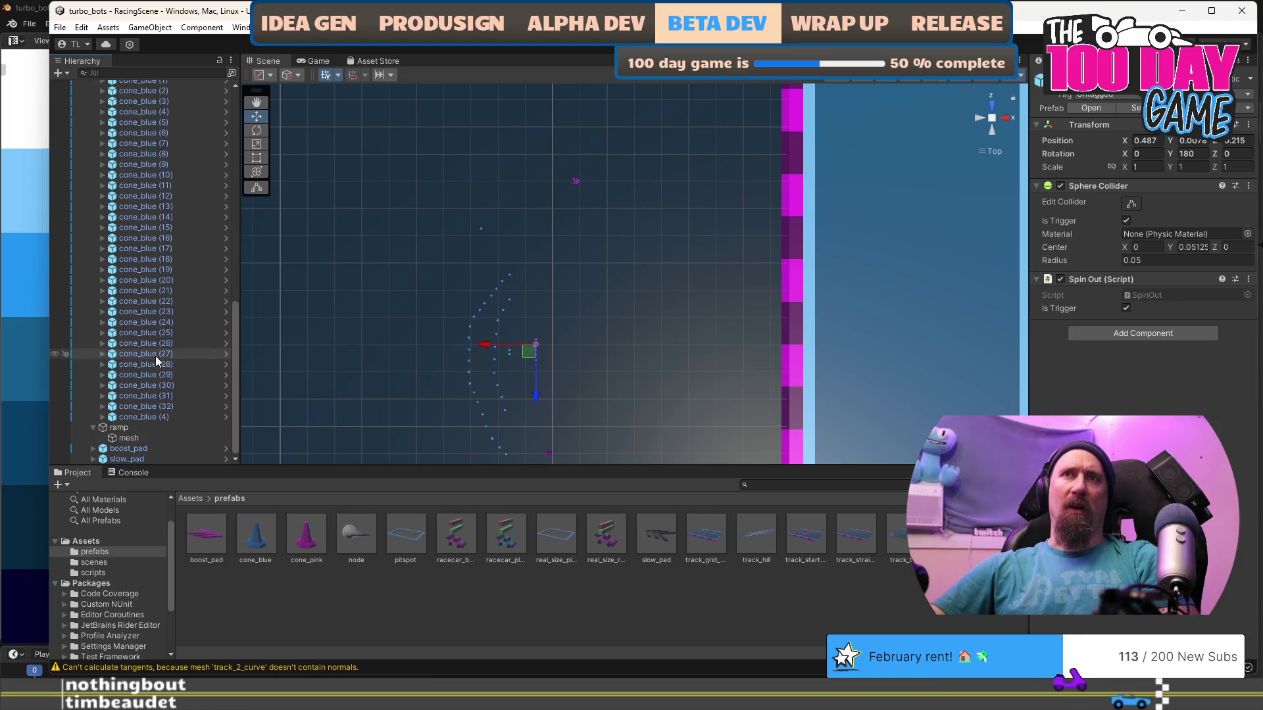
left_click(164, 418, "shift")
key("Delete")
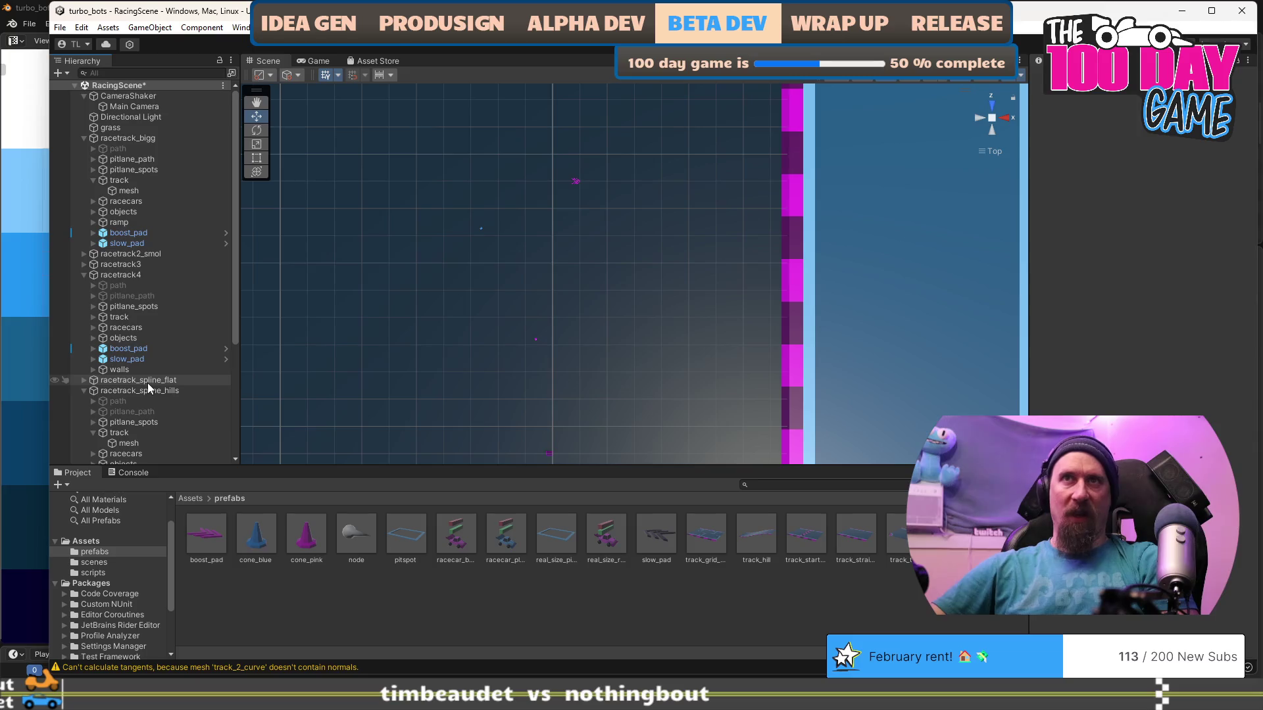
scroll(154, 311, "down", 3)
scroll(162, 198, "down", 10)
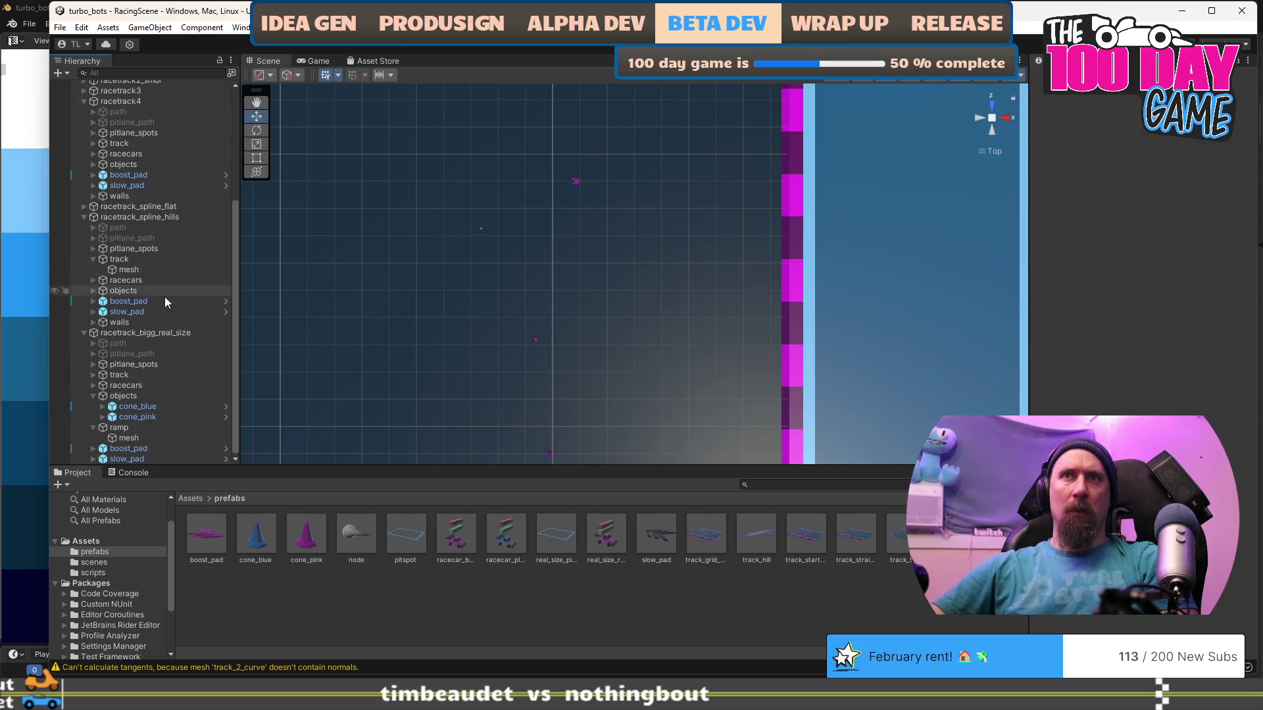
left_click(160, 406)
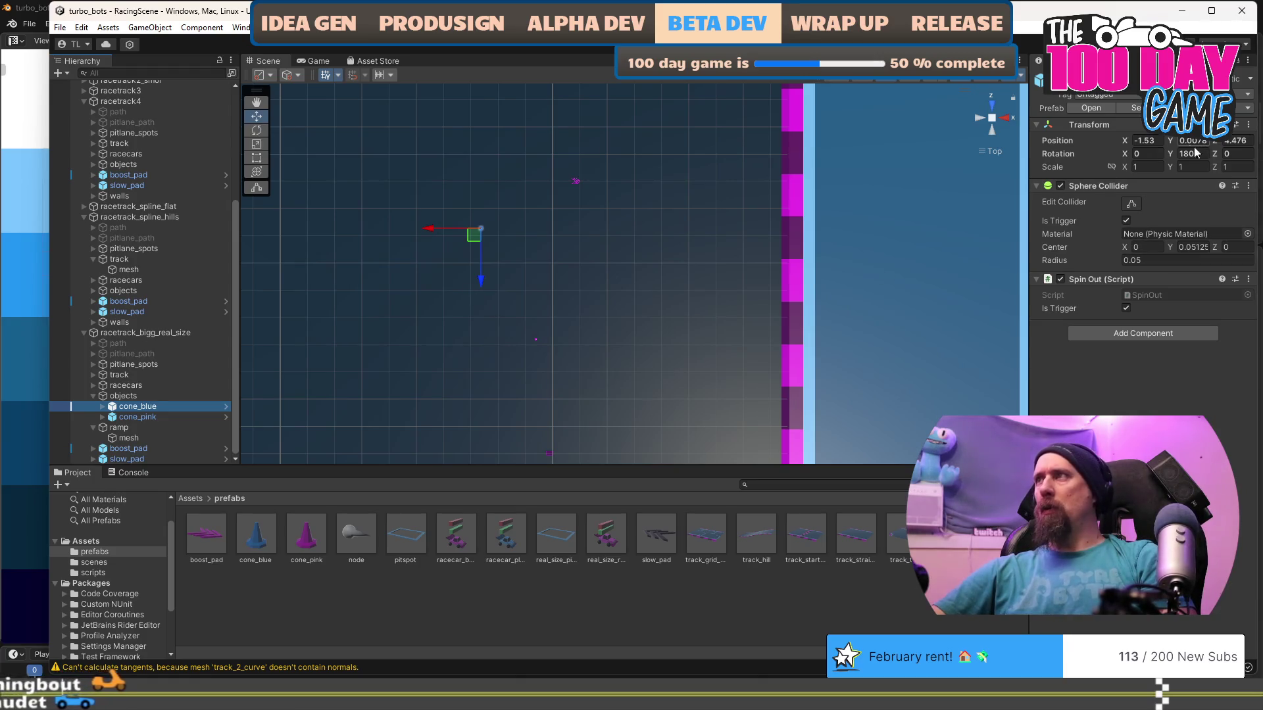
Select cone_blue's mesh child and locate its current mesh among the assets.
left_click(102, 408)
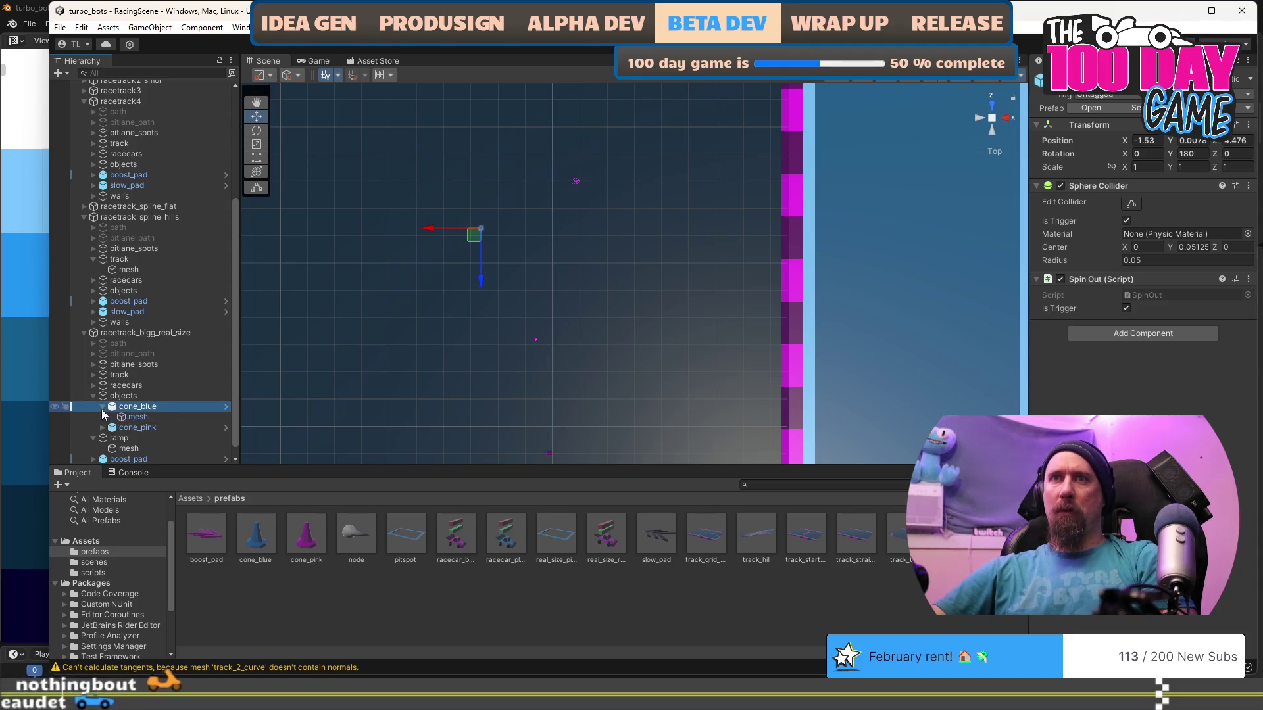
left_click(129, 417)
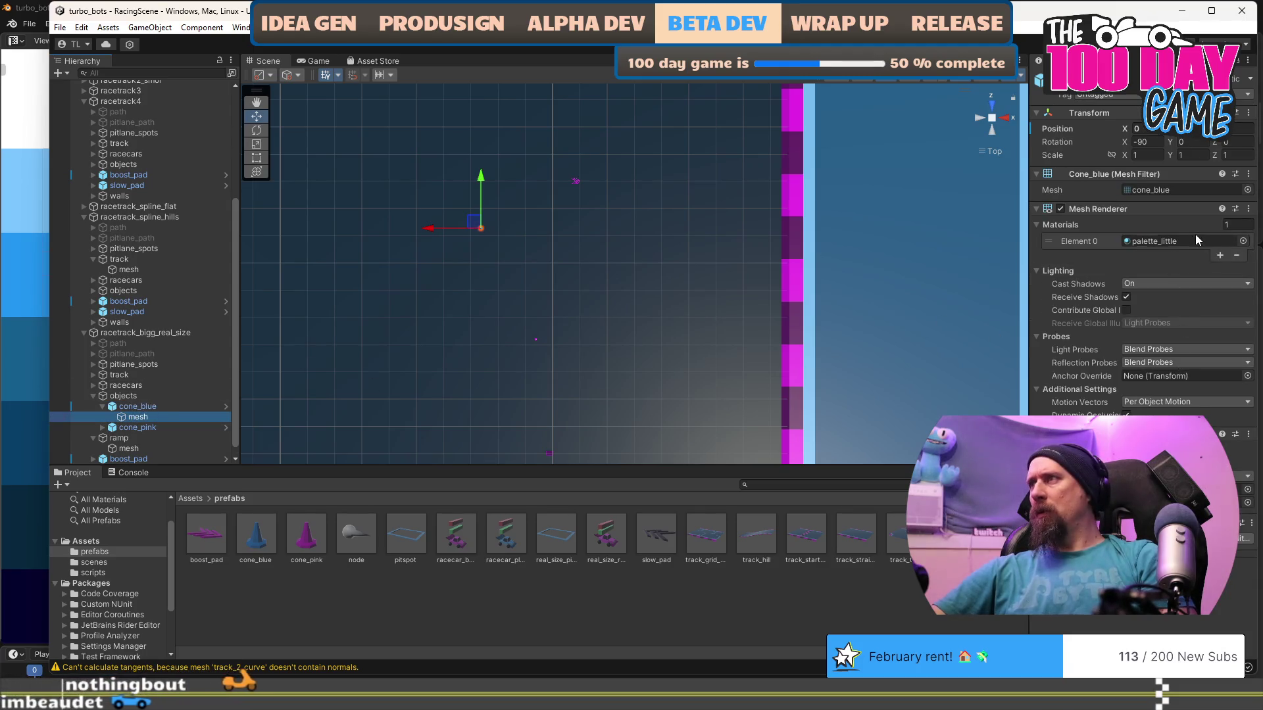
left_click(1197, 189)
key("r")
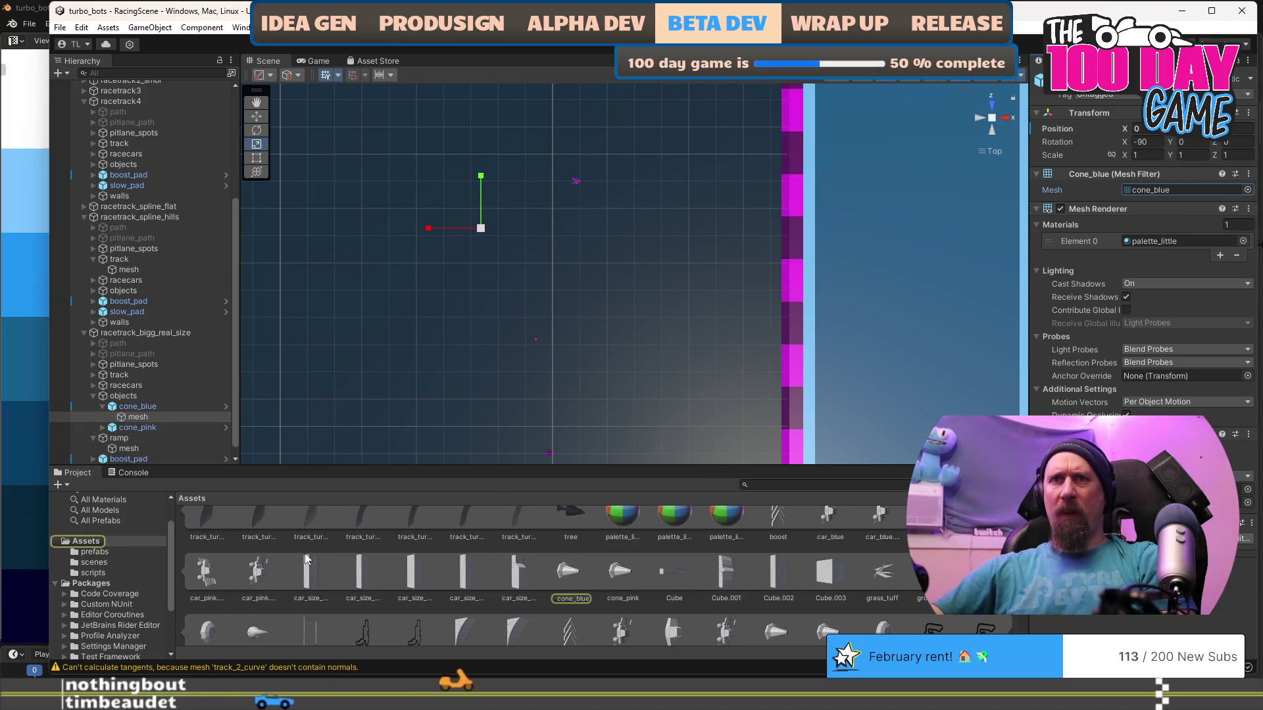
scroll(560, 564, "up", 3)
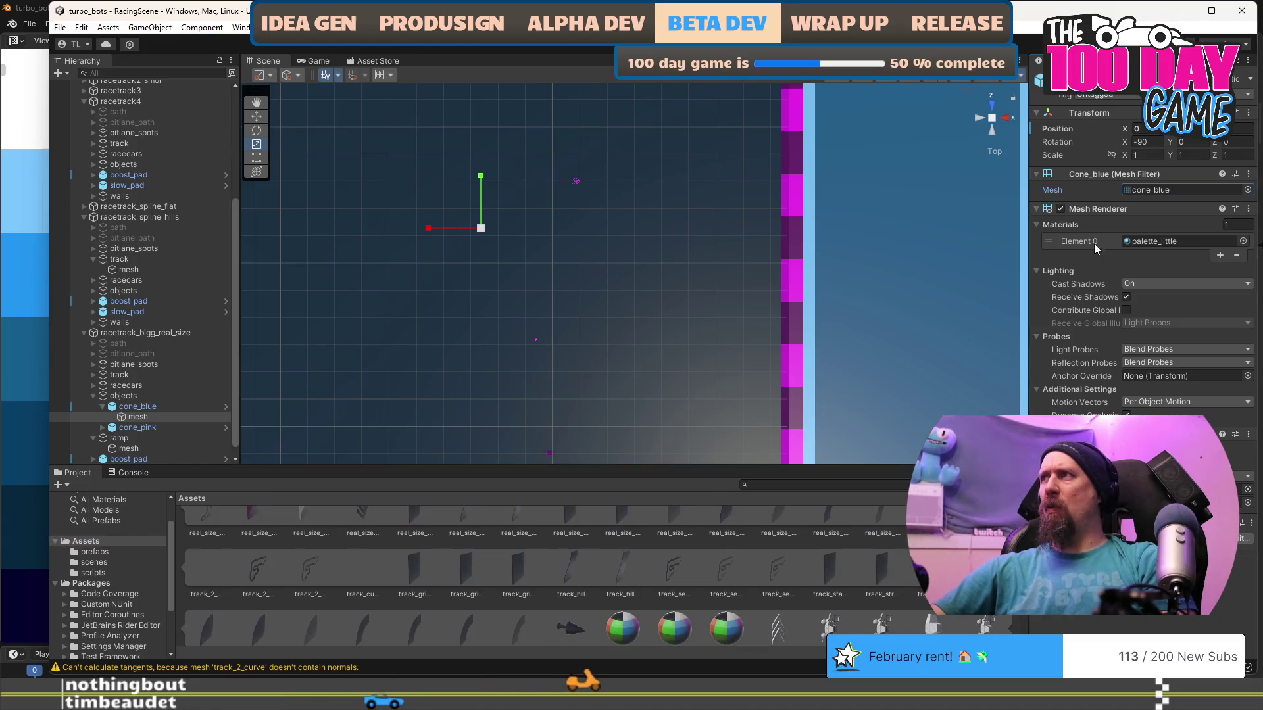
Replace the mesh child's mesh with real_size_cone_blue and reselect the cone_blue parent.
left_click(1247, 189)
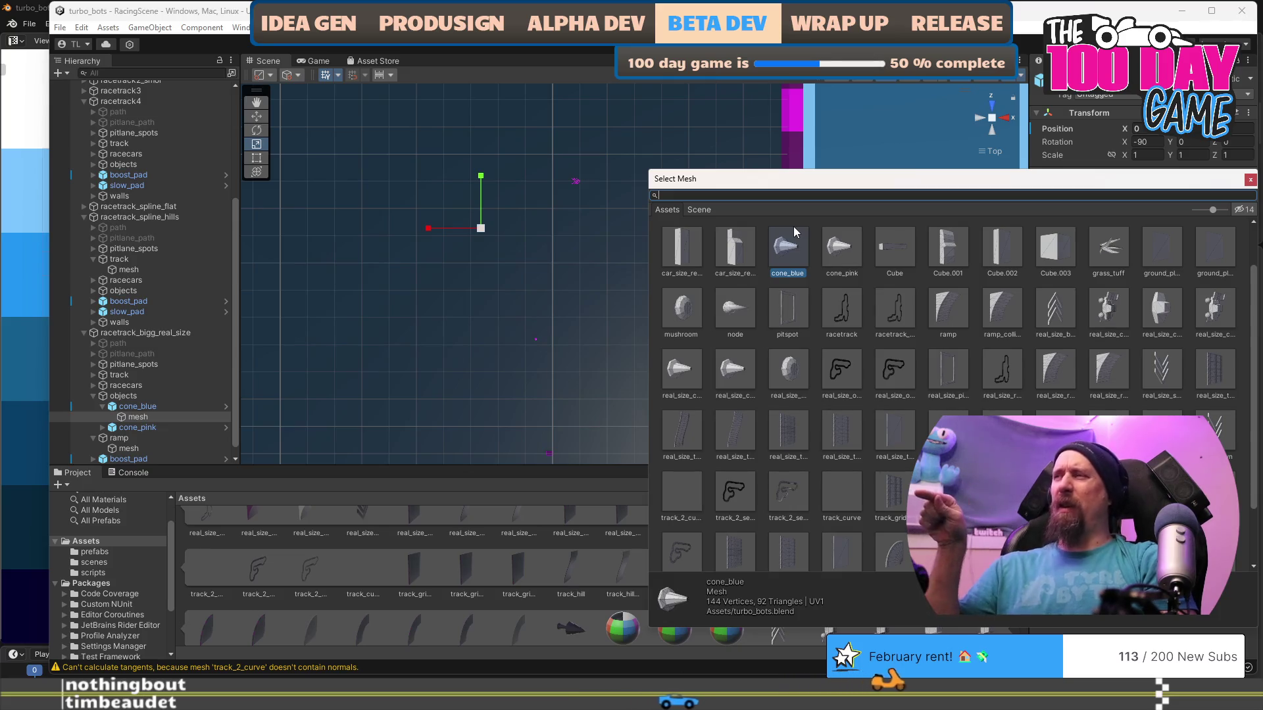
type("12")
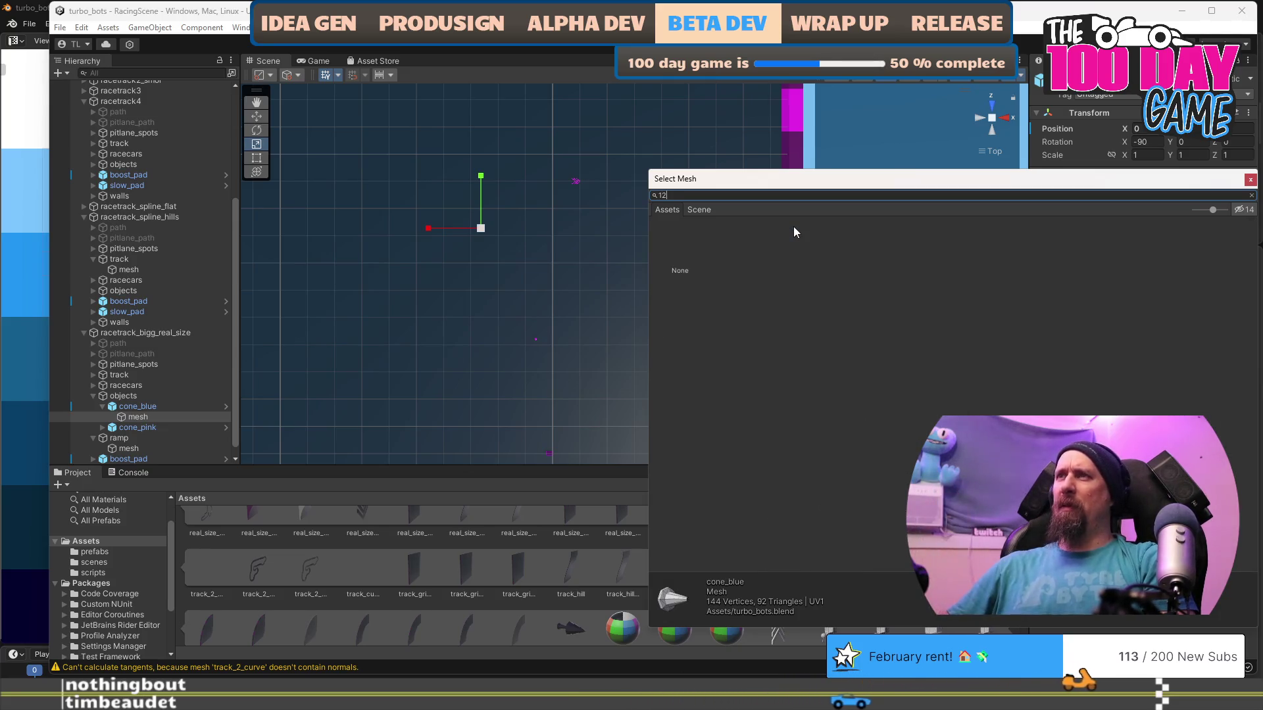
key("BackSpace")
key("BackSpace")
type("real_size")
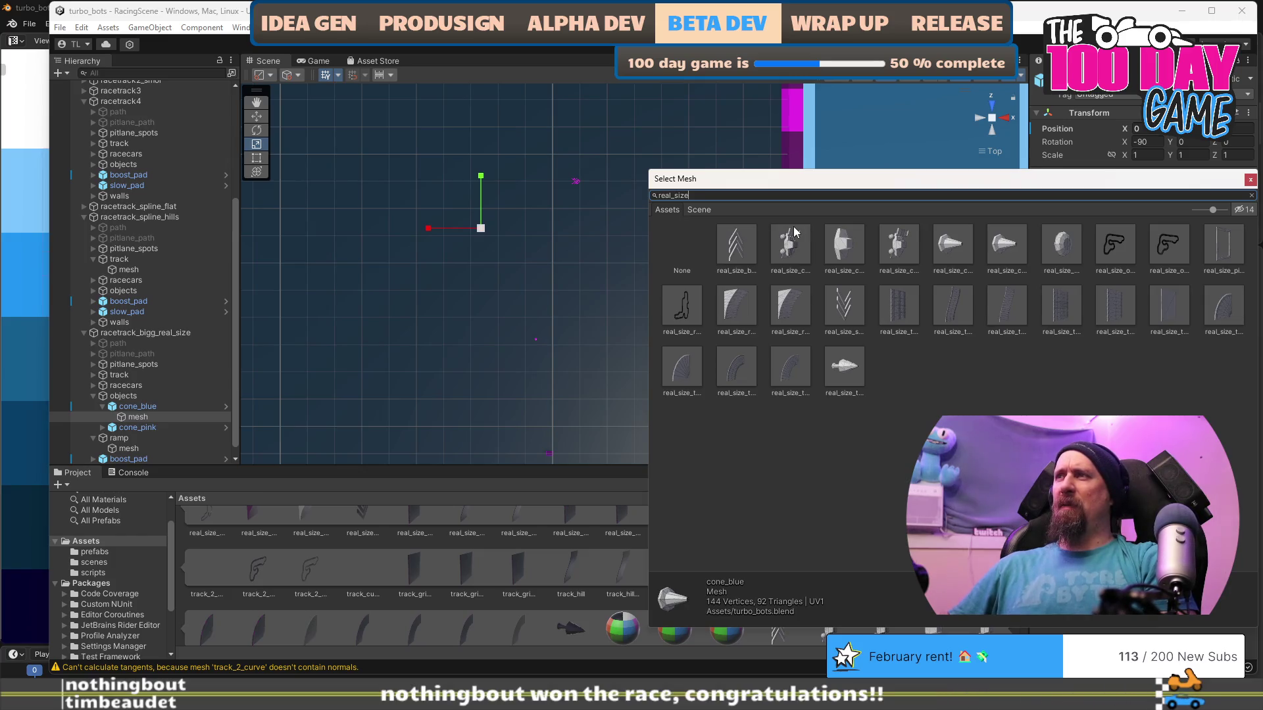
type("_cone_bl")
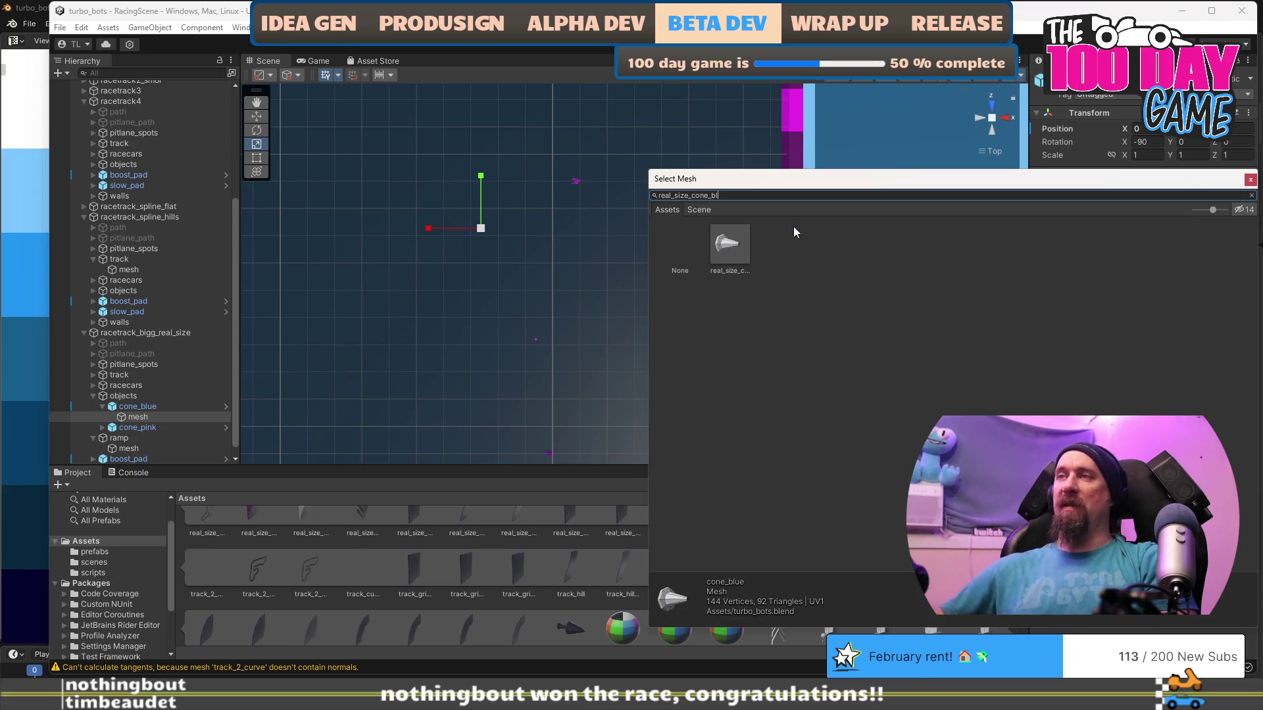
left_click(740, 255)
double_click(740, 255)
scroll(721, 325, "down", 3)
left_click_drag(615, 311, 615, 315)
left_click(136, 405)
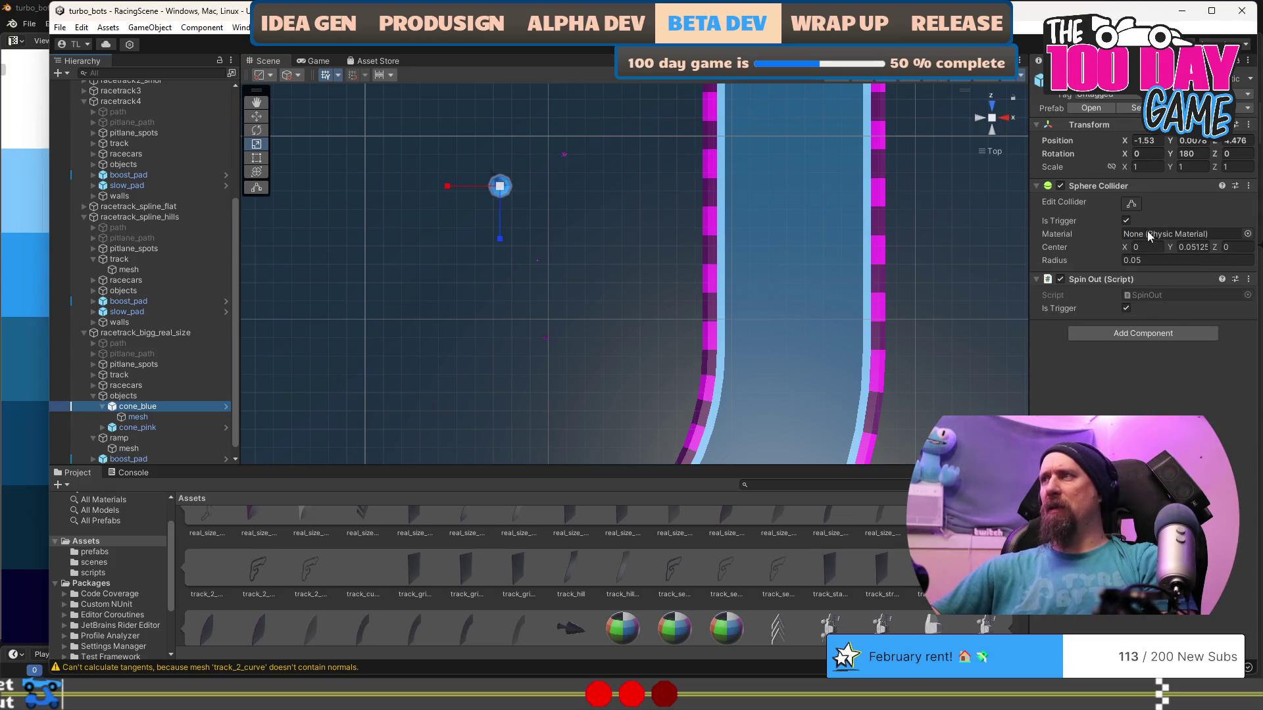
Multiply the blue cone's trigger radius by 12.5, making it 0.625.
left_click(1157, 261)
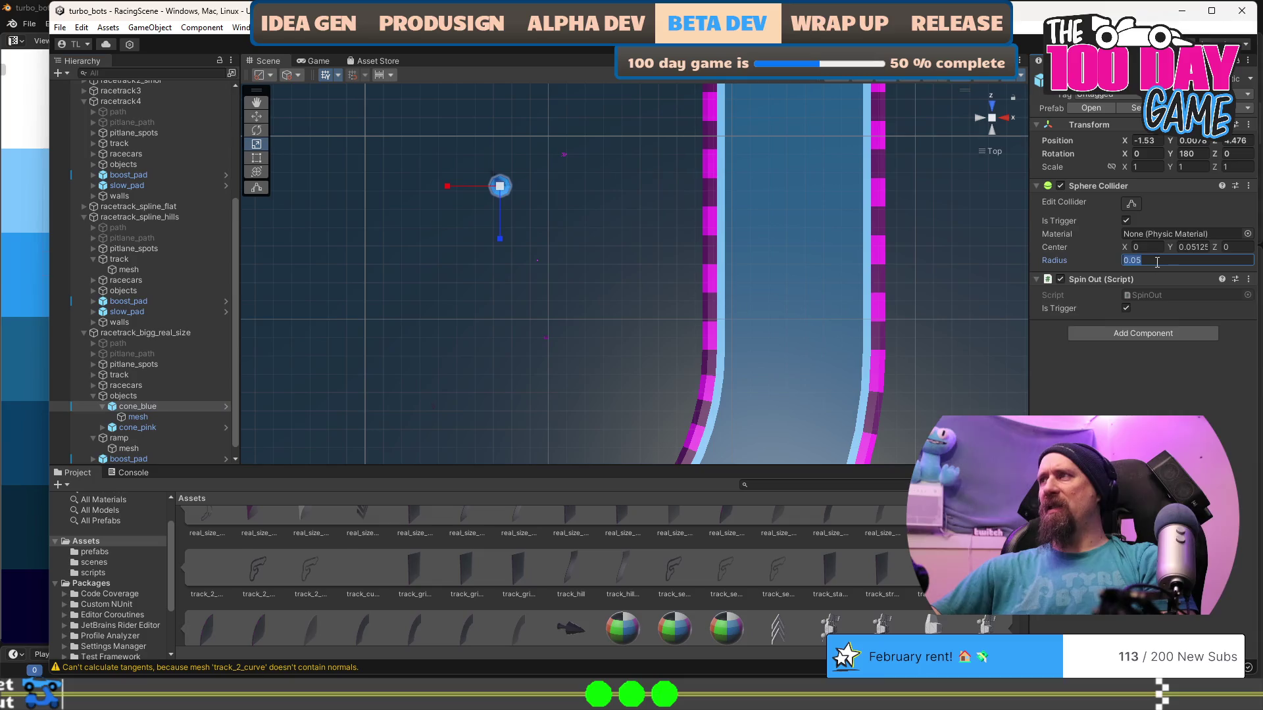
left_click(1172, 260)
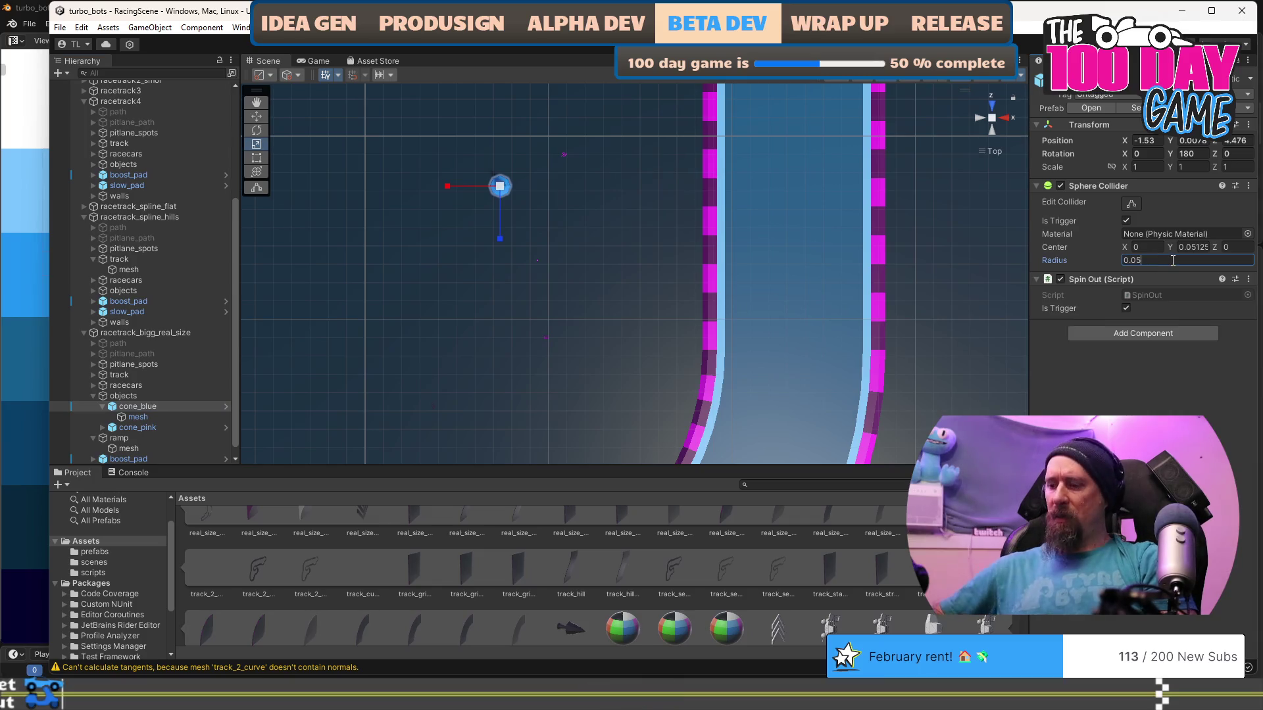
type("*12.5")
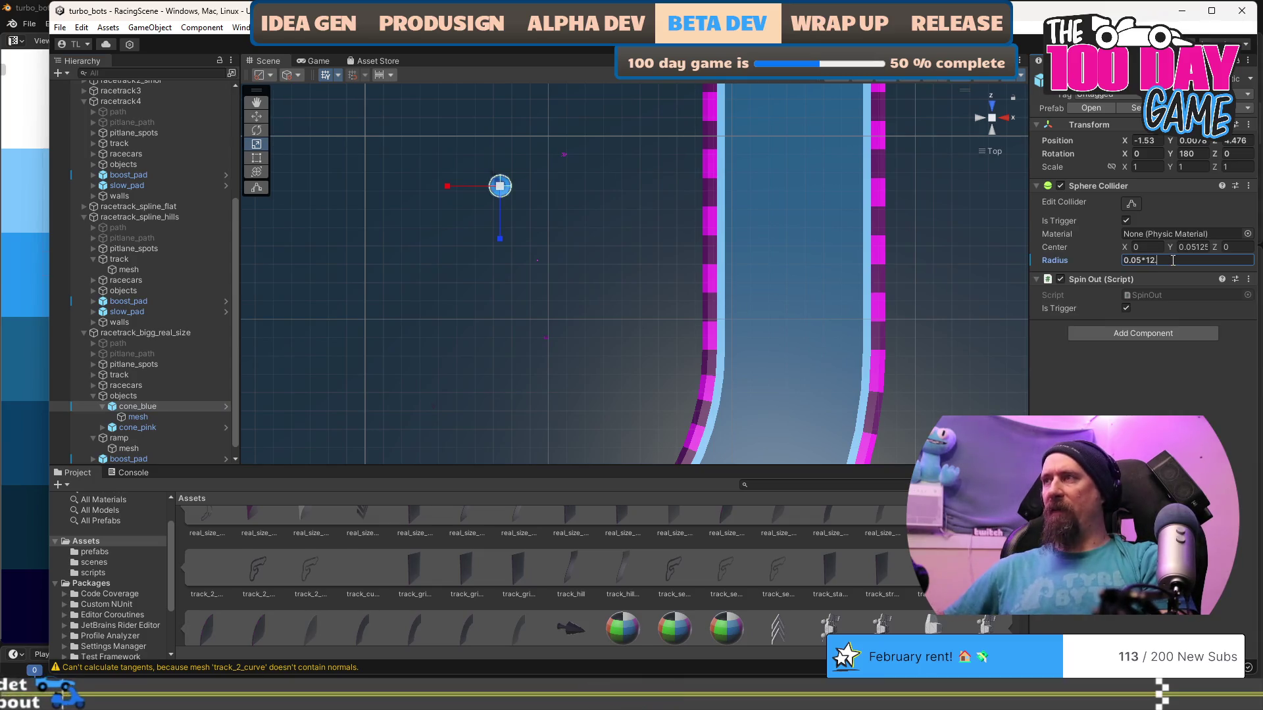
key("Return")
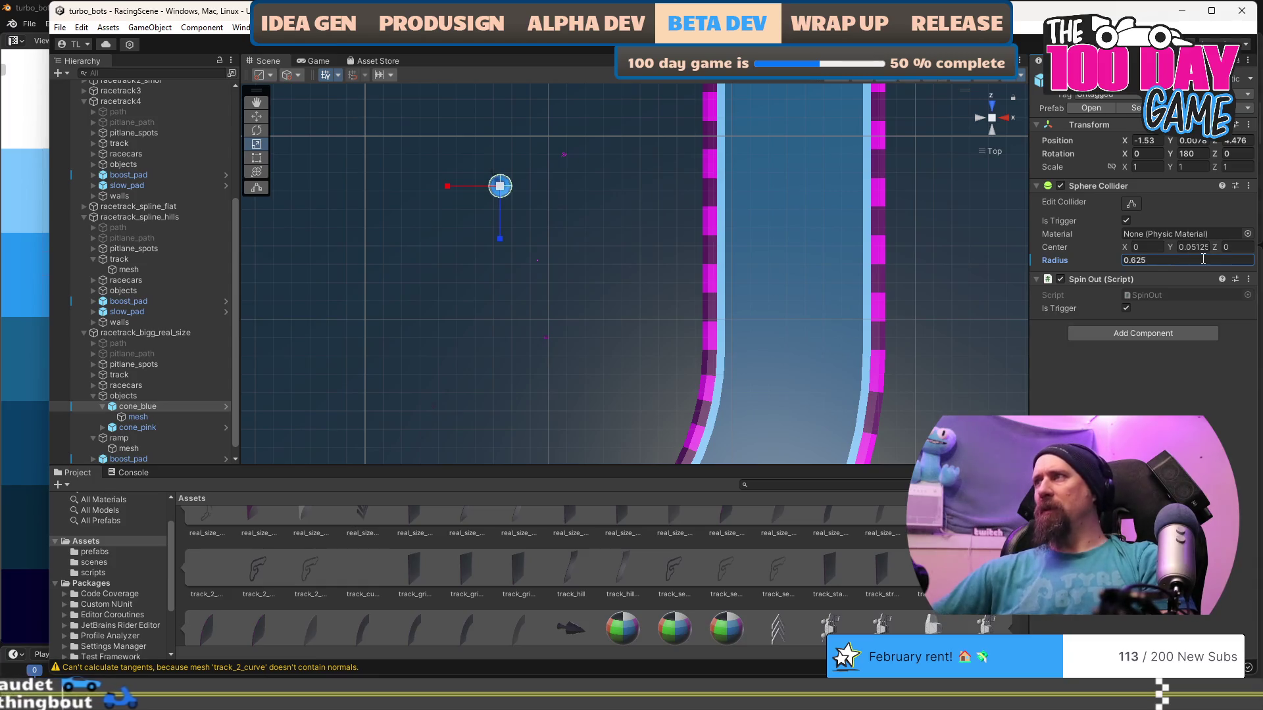
Raise the Sphere Collider centre Y to 0.6406, checking the cone in perspective view.
left_click(1194, 247)
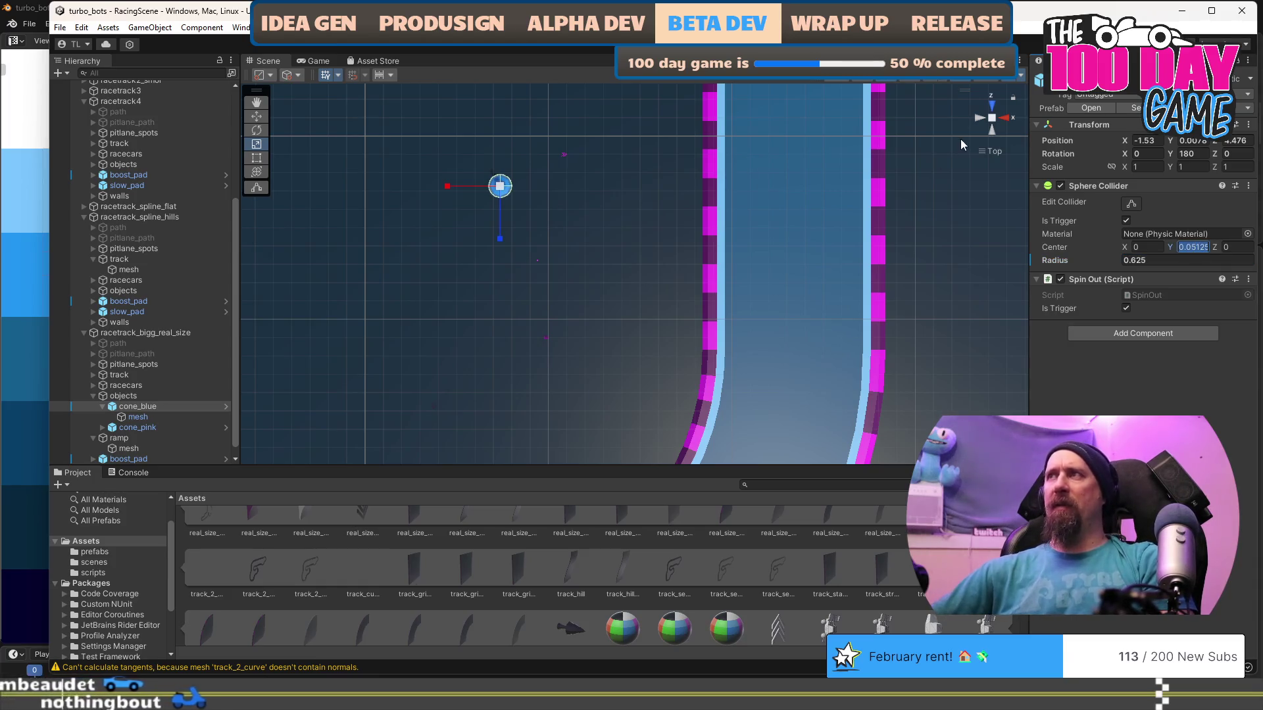
left_click(992, 153)
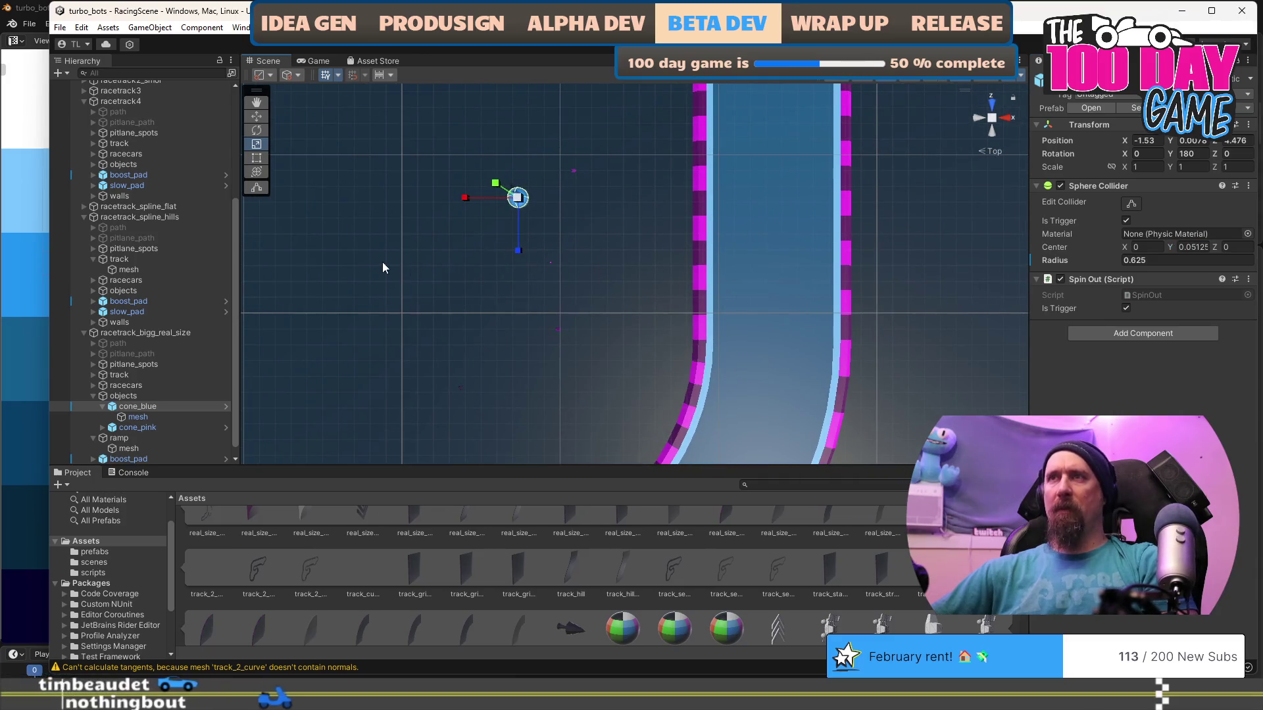
key("f")
mouse_move(738, 368)
left_mouse_down()
mouse_move(685, 277)
mouse_move(579, 177)
mouse_move(717, 259)
mouse_move(406, 386)
mouse_move(669, 175)
mouse_move(811, 229)
mouse_move(736, 240)
left_mouse_up()
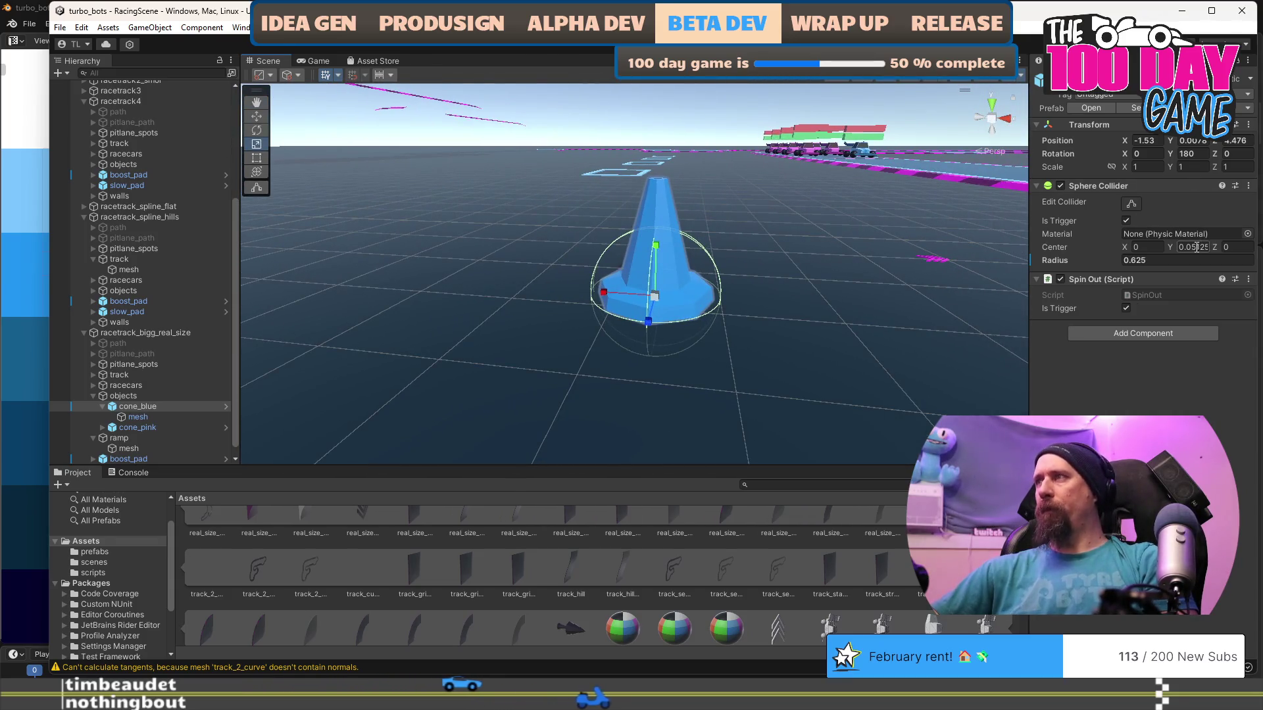
left_click(1207, 247)
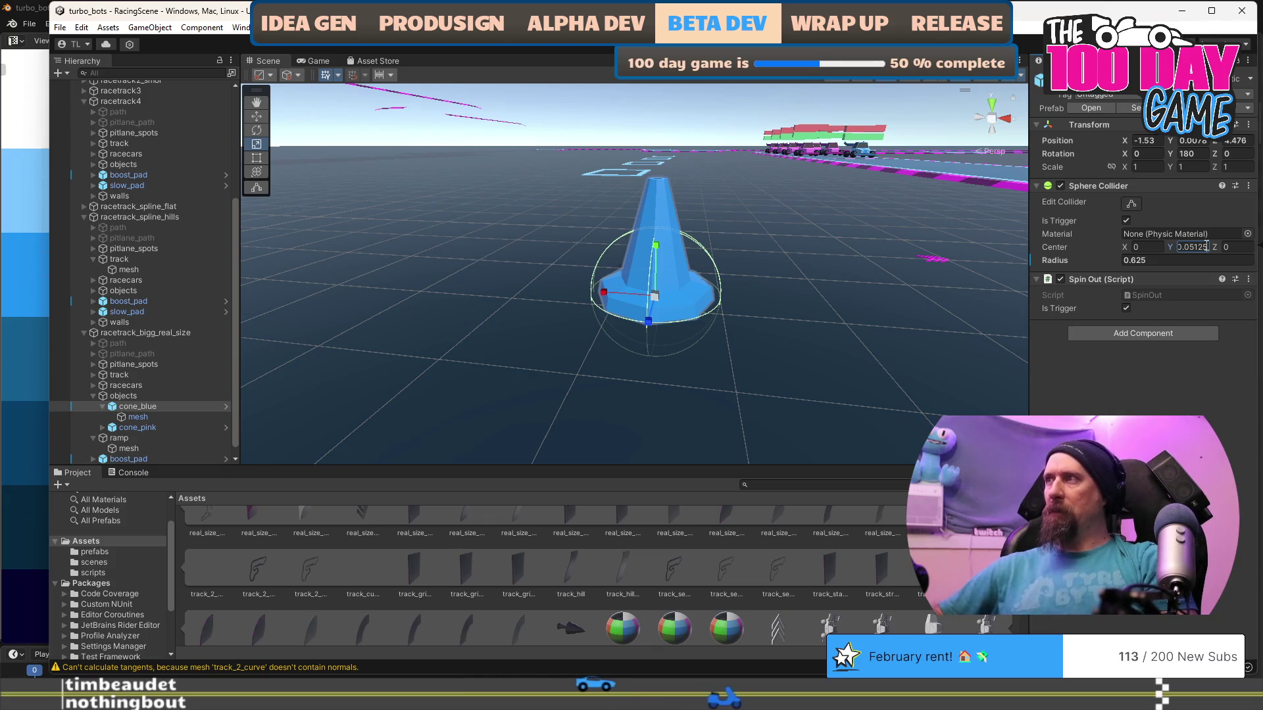
key("Return")
type(".5")
key("Return")
scroll(758, 255, "down", 3)
mouse_move(759, 255)
left_mouse_down()
mouse_move(654, 294)
mouse_move(604, 285)
mouse_move(642, 283)
mouse_move(544, 299)
left_mouse_up()
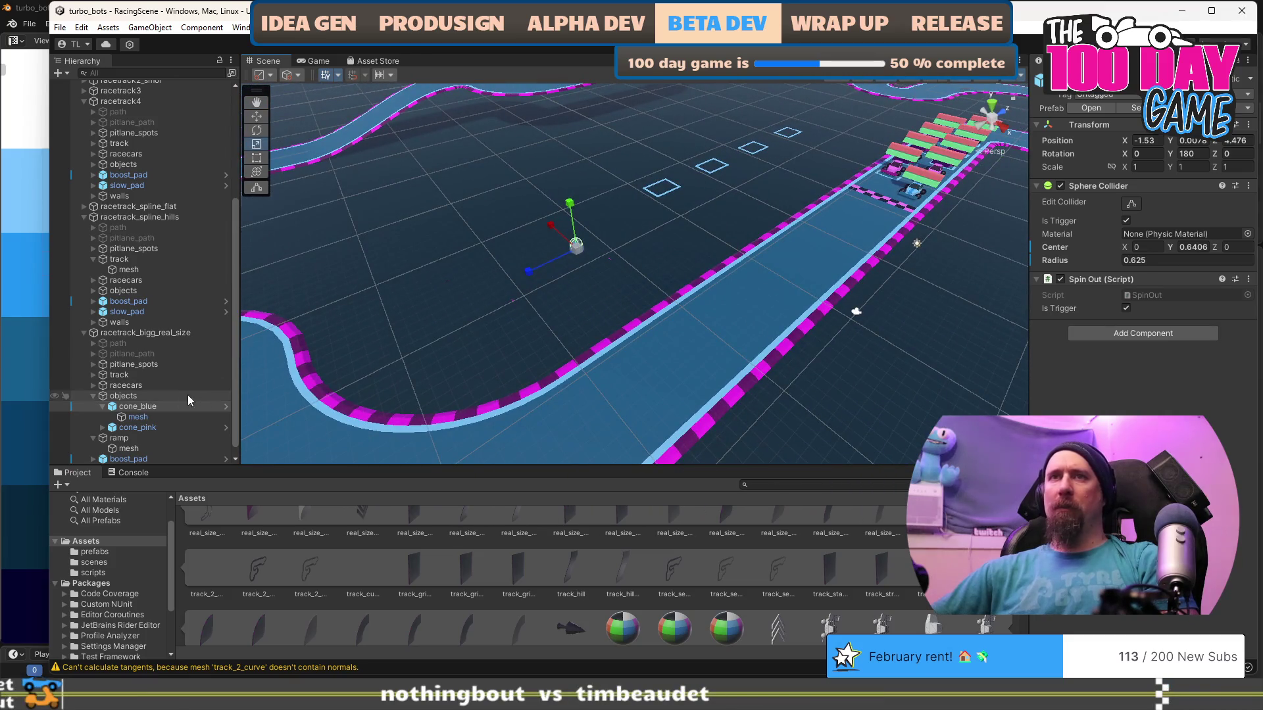
Rename the blue cone to real_size_cone_blue.
left_click(112, 553)
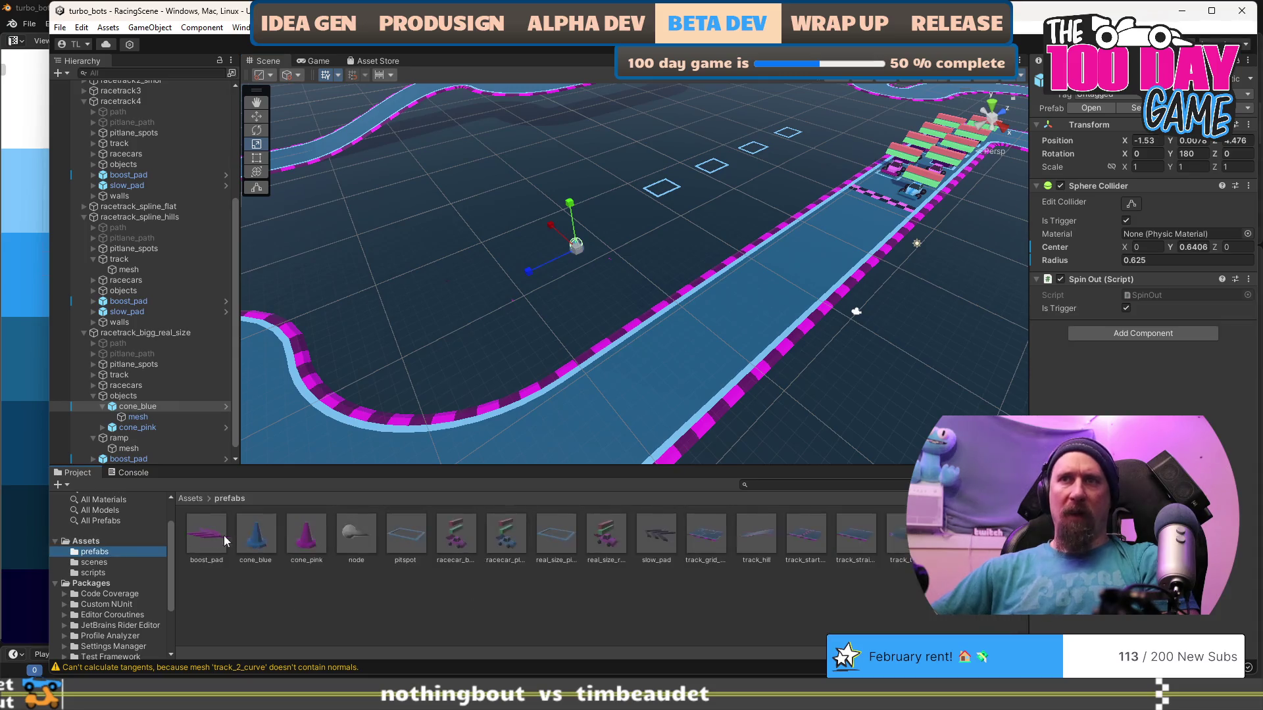
left_click(149, 395)
left_click(138, 406)
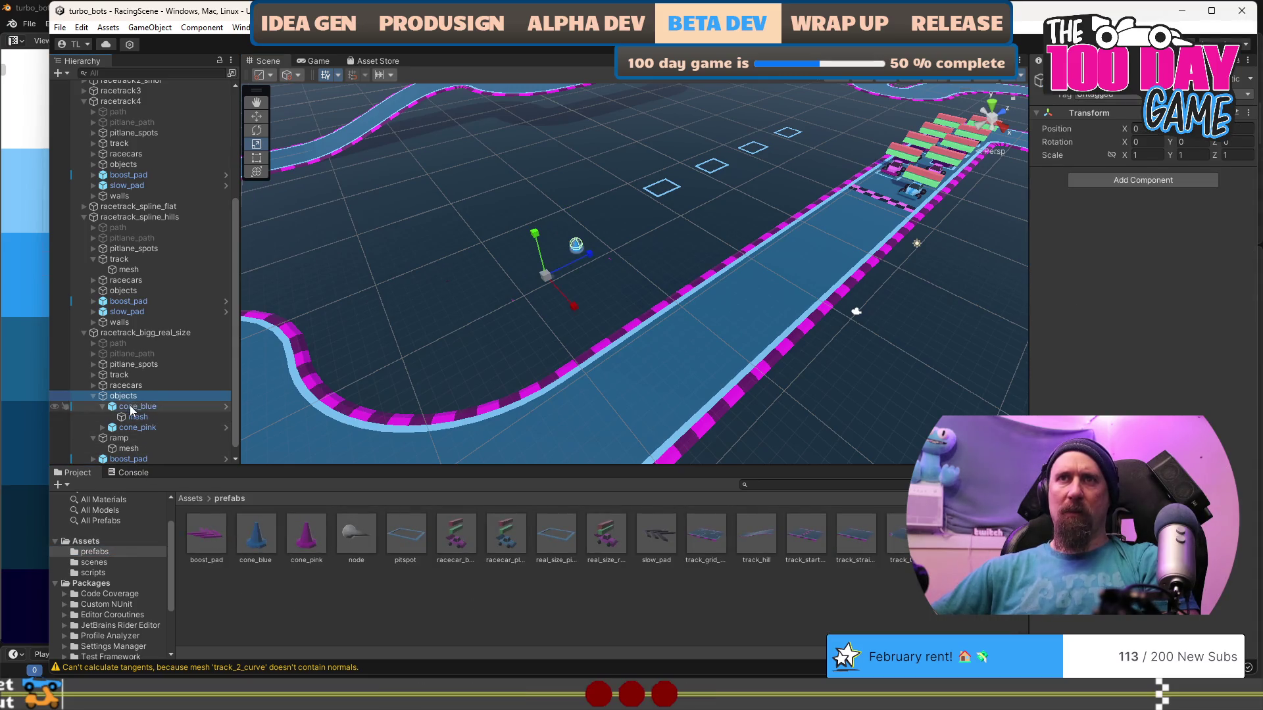
left_click_drag(141, 407, 316, 519)
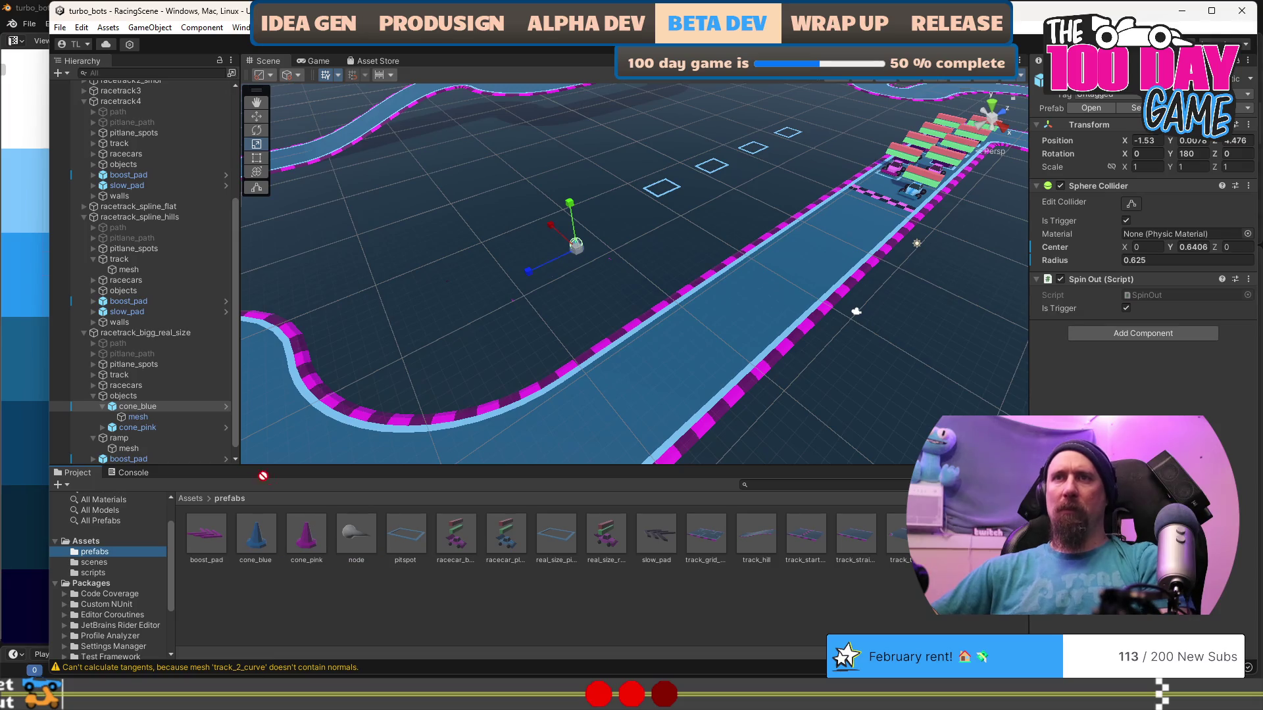
left_click_drag(266, 475, 164, 401)
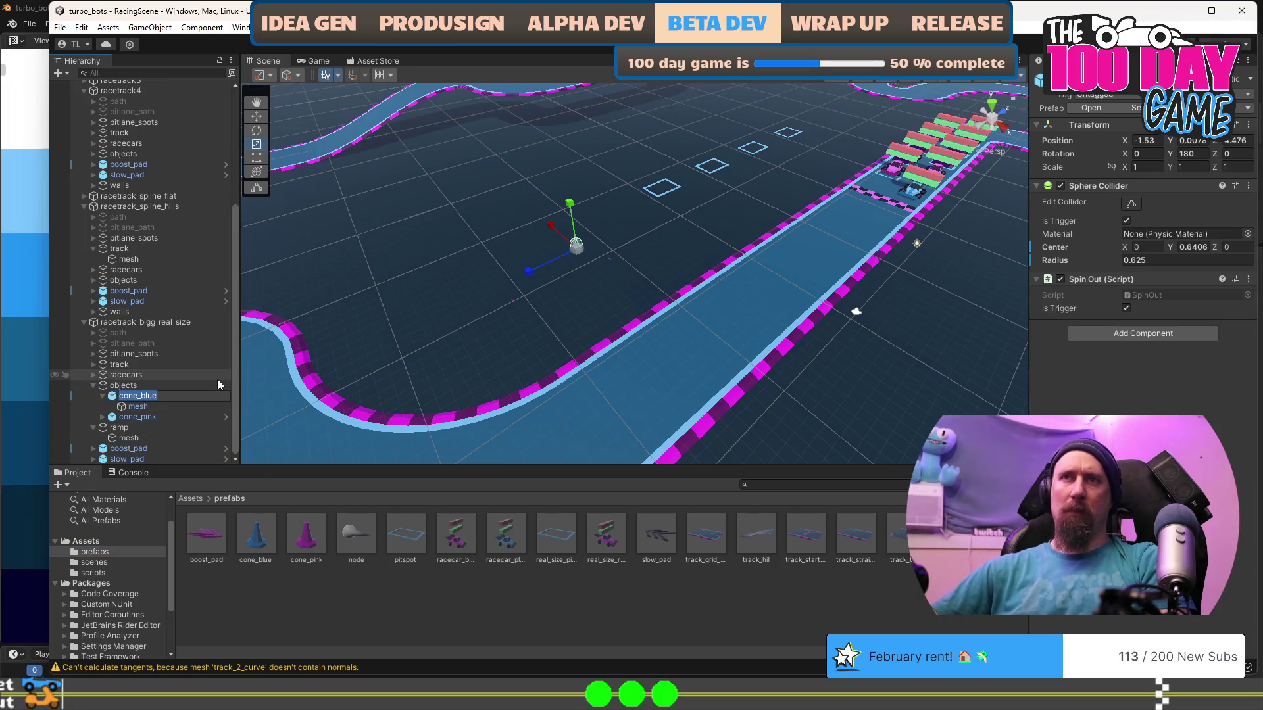
key("Home")
type("real_size_")
key("Return")
Save real_size_cone_blue as a Prefab Variant in the prefabs folder.
mouse_move(156, 401)
left_mouse_down()
mouse_move(105, 553)
mouse_move(396, 589)
mouse_move(459, 574)
left_mouse_up()
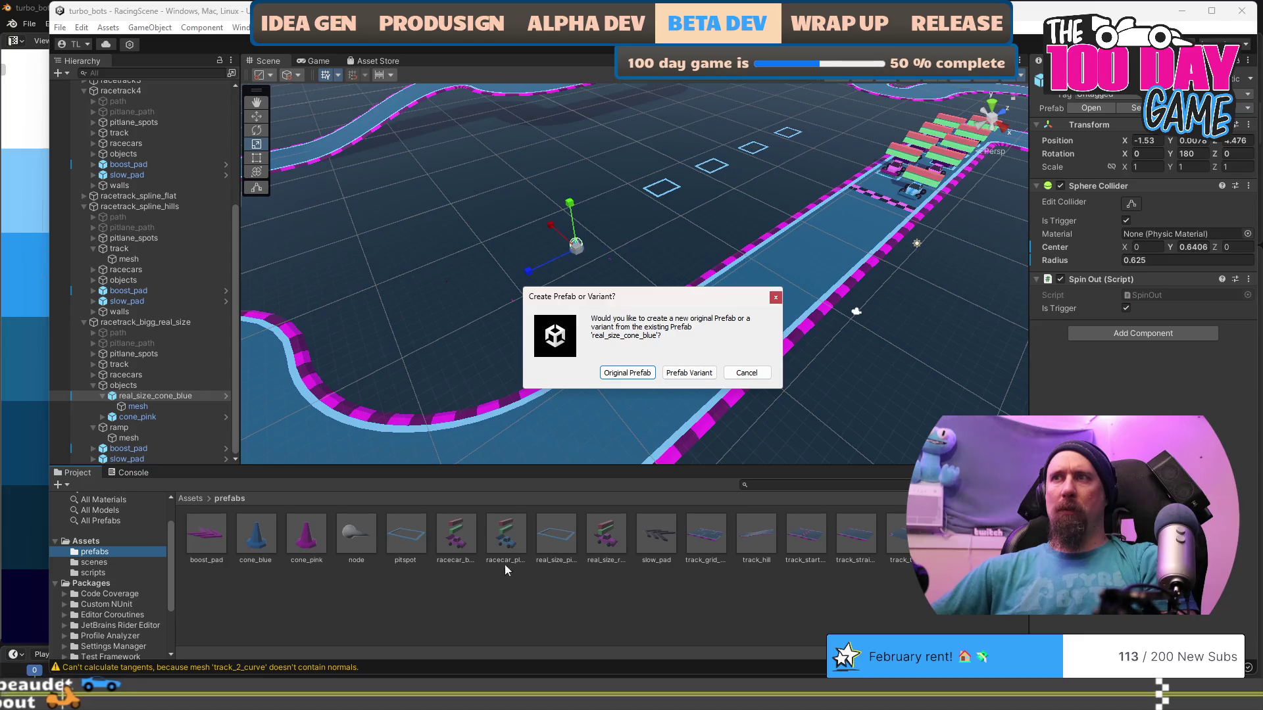
left_click(688, 372)
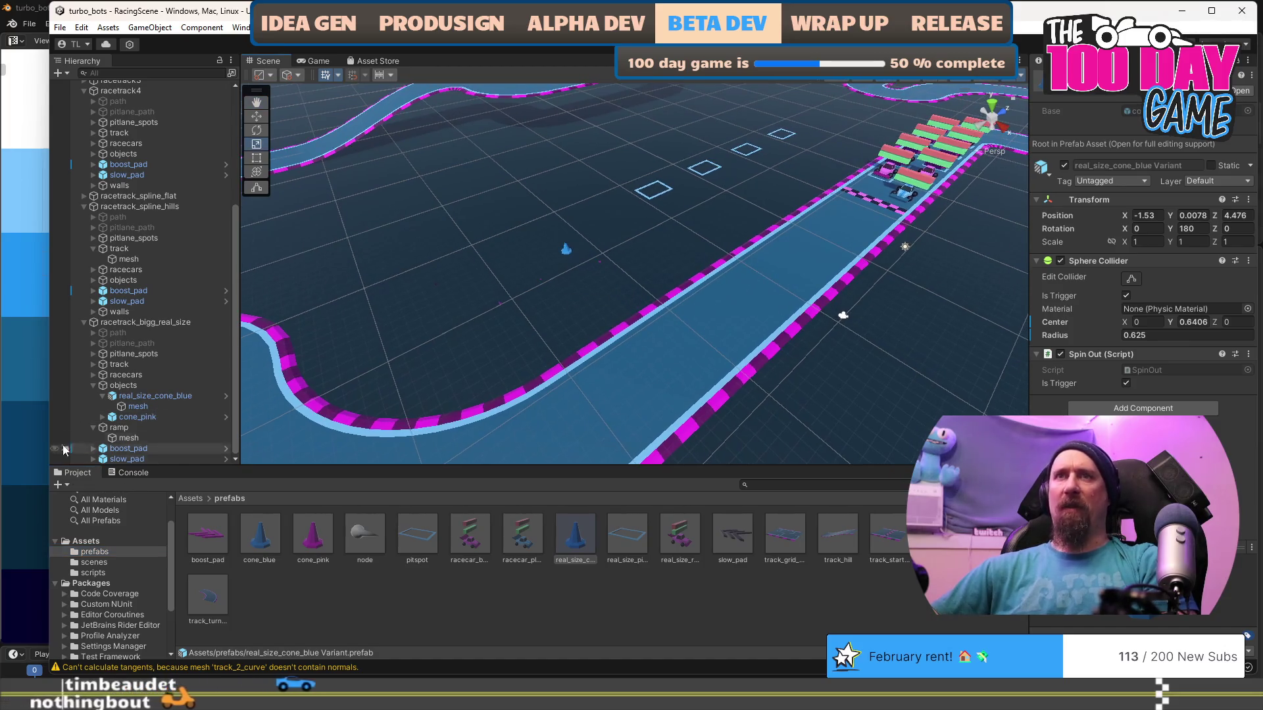
left_click(142, 397)
Move the real-size blue cone beside the start line, with its position height at 0.
mouse_move(416, 330)
left_mouse_down()
mouse_move(664, 290)
mouse_move(722, 236)
left_mouse_up()
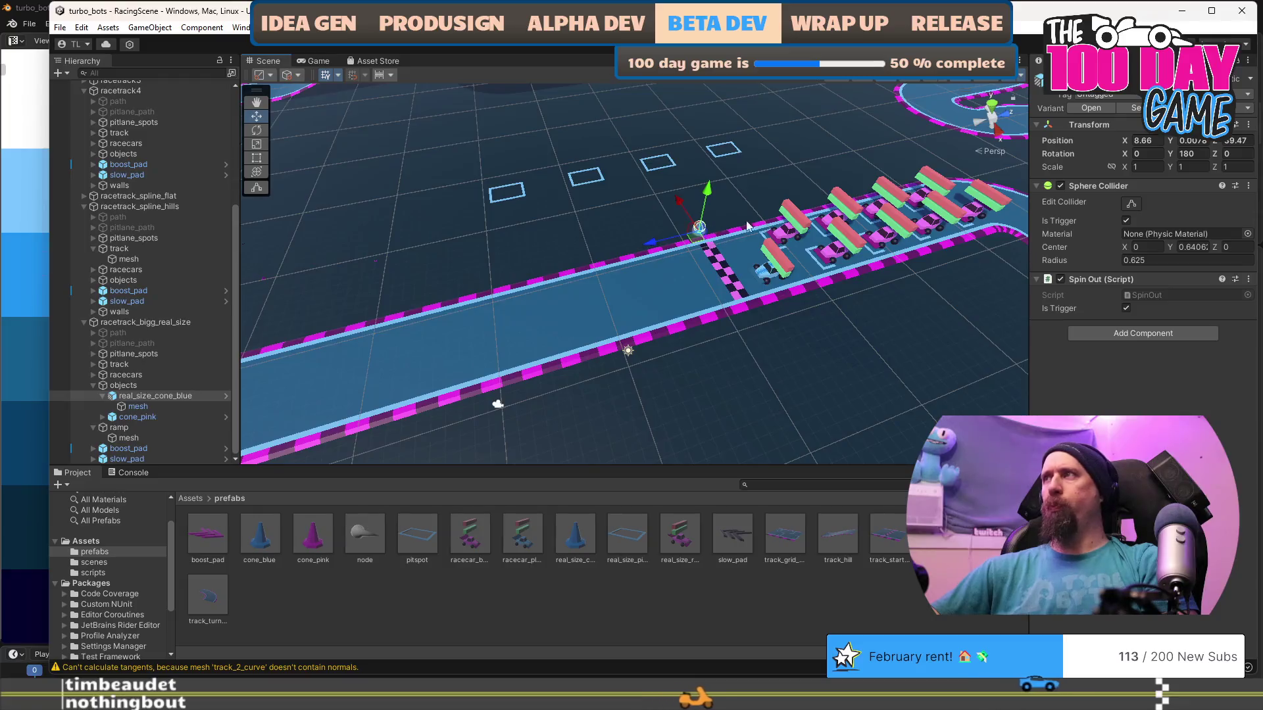
left_click_drag(691, 342, 712, 349)
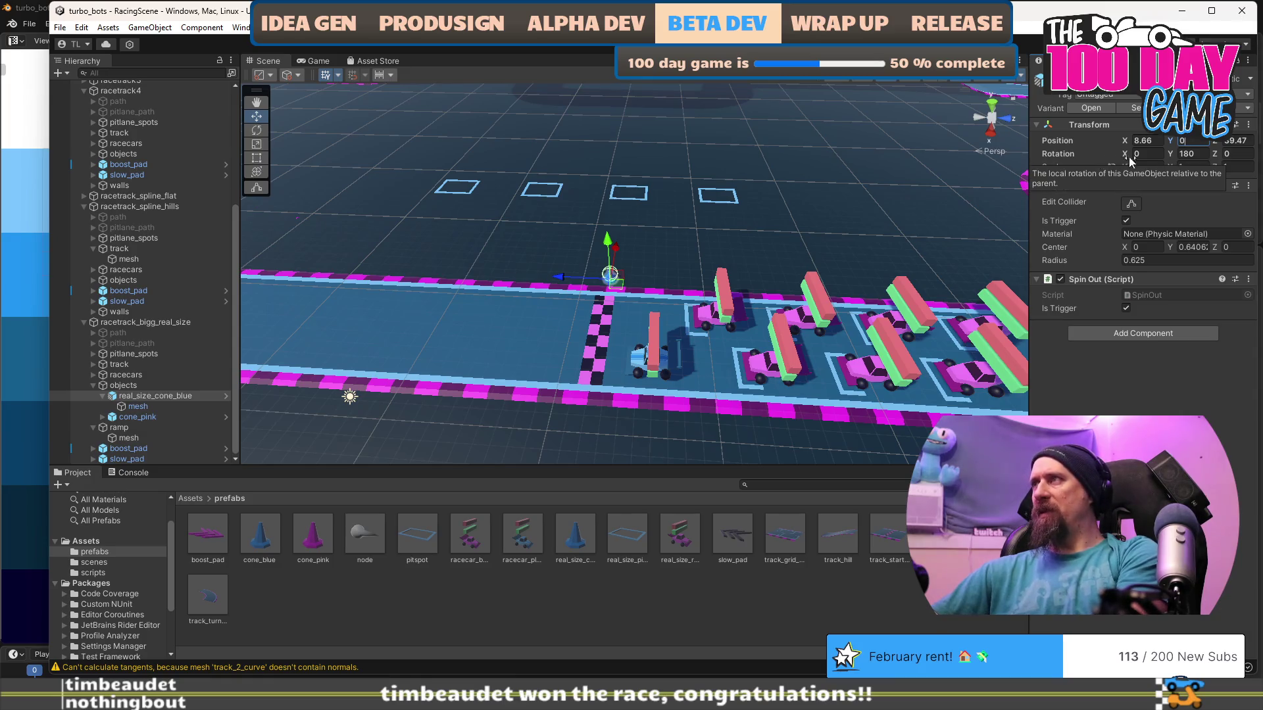
left_click(1239, 140)
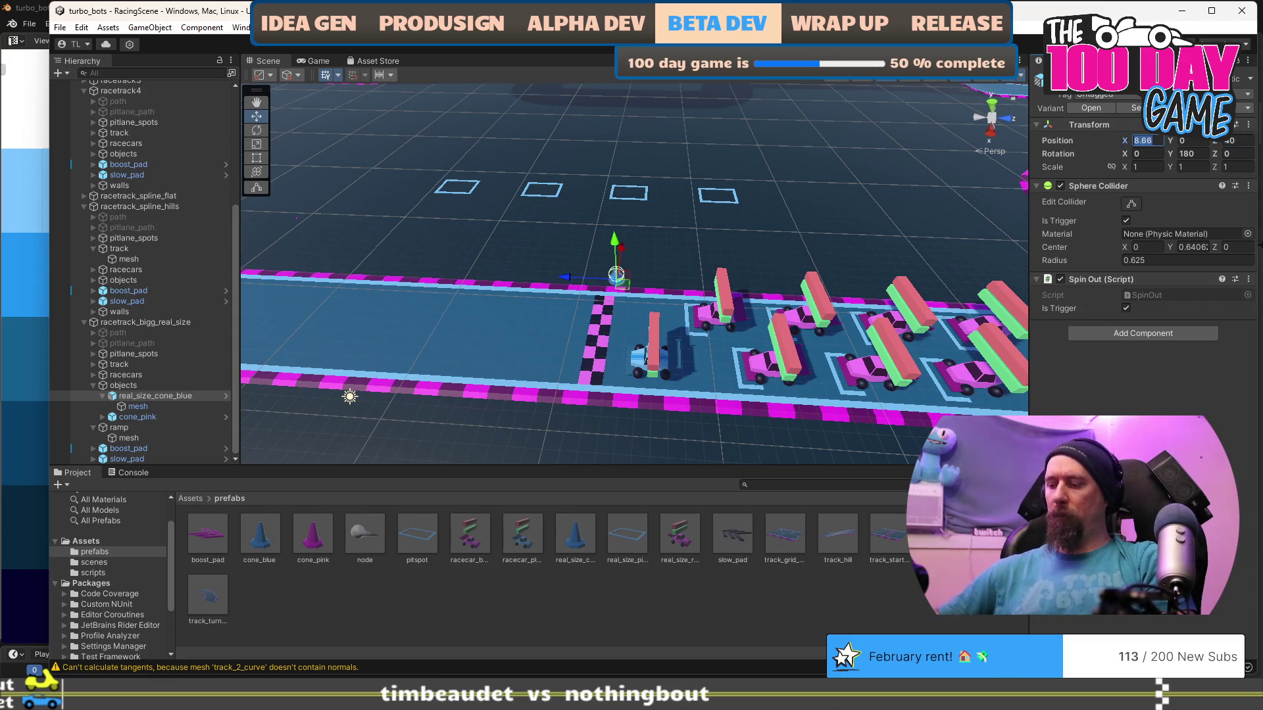
type("10")
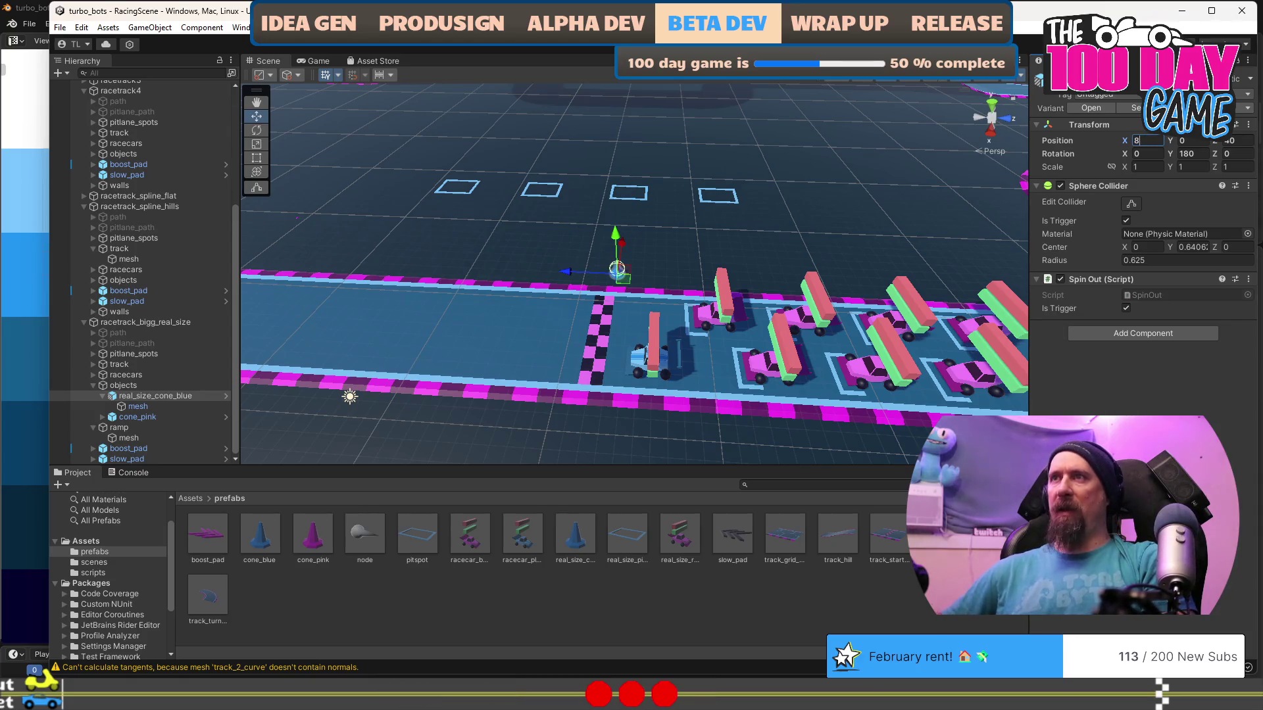
type(".5")
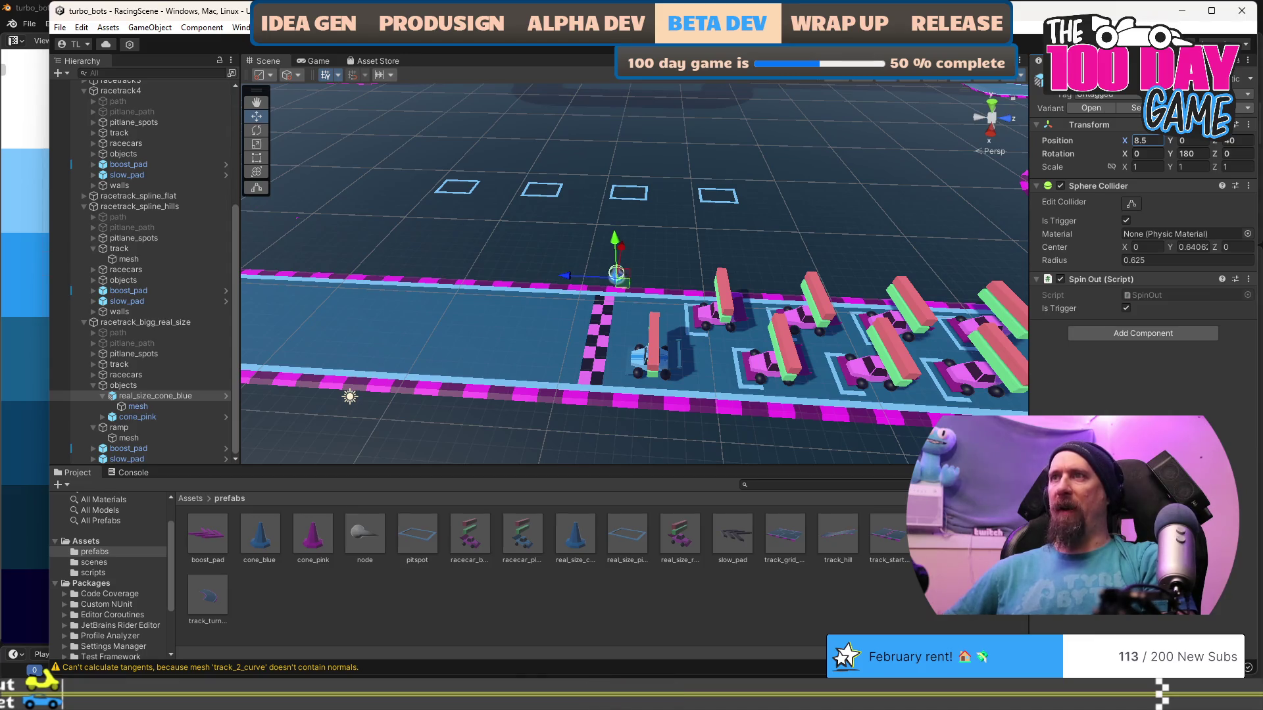
Inspect the blue cone's placement at the start grid from several angles.
left_click_drag(608, 275, 621, 269)
scroll(621, 270, "up", 10)
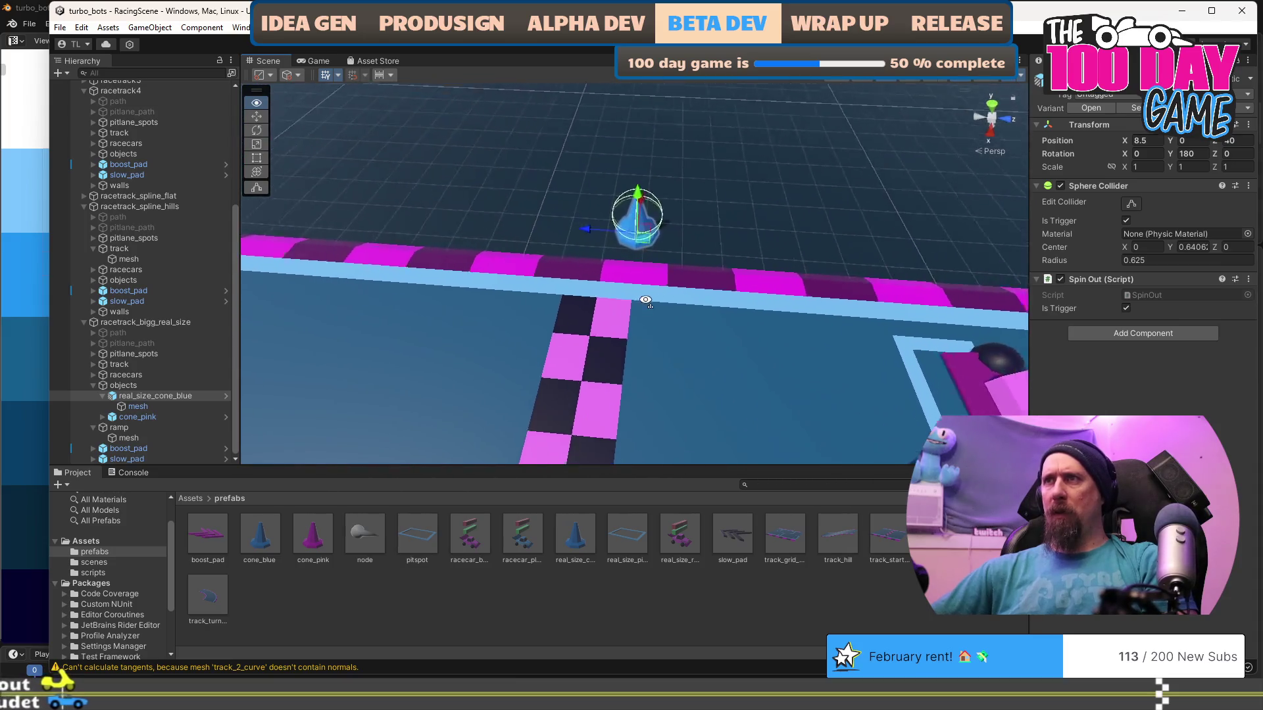
scroll(645, 300, "up", 2)
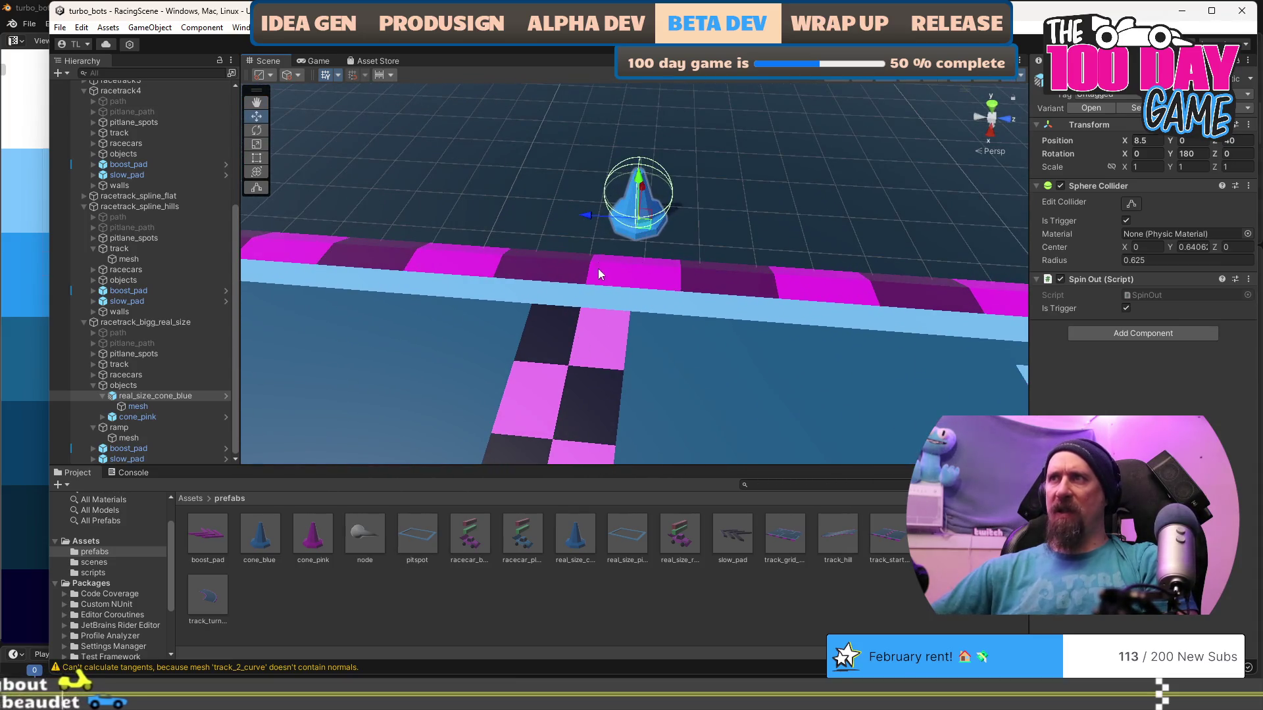
left_click_drag(589, 299, 607, 376)
left_click(781, 346)
mouse_move(716, 336)
left_mouse_down()
mouse_move(633, 308)
mouse_move(554, 313)
mouse_move(295, 198)
left_mouse_up()
left_click_drag(582, 312, 659, 319)
scroll(659, 319, "up", 5)
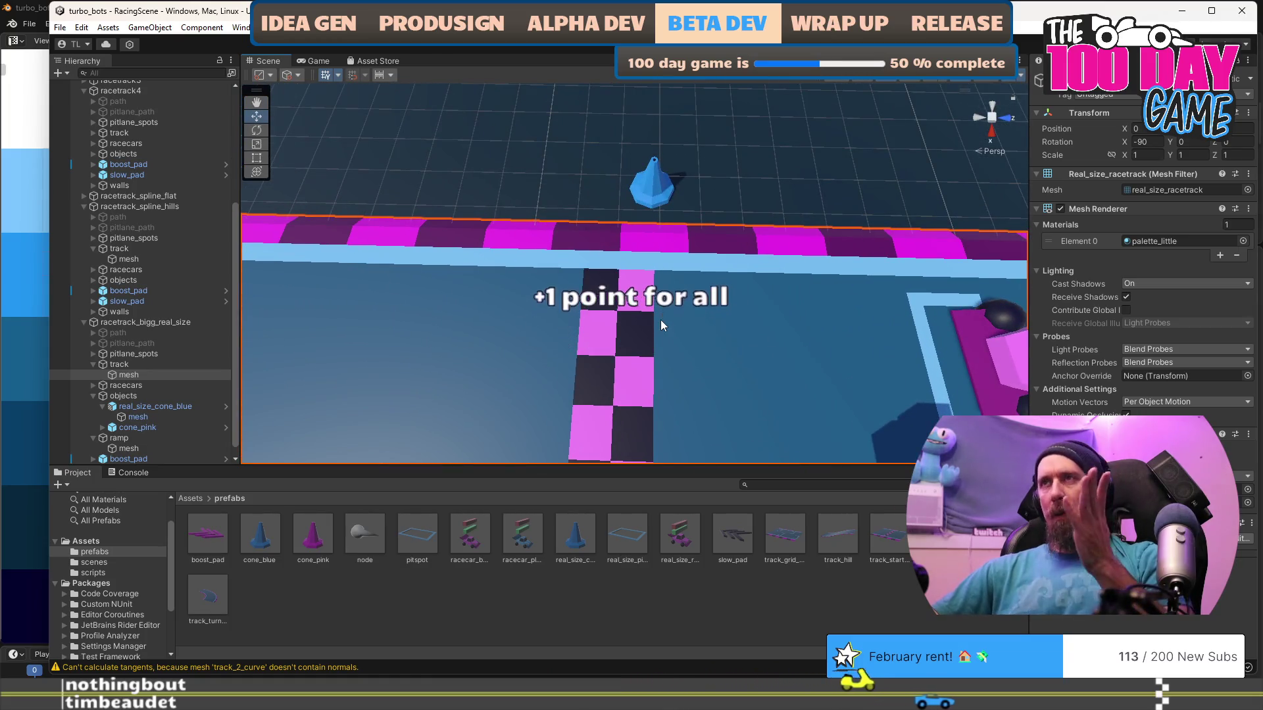
left_click(656, 173)
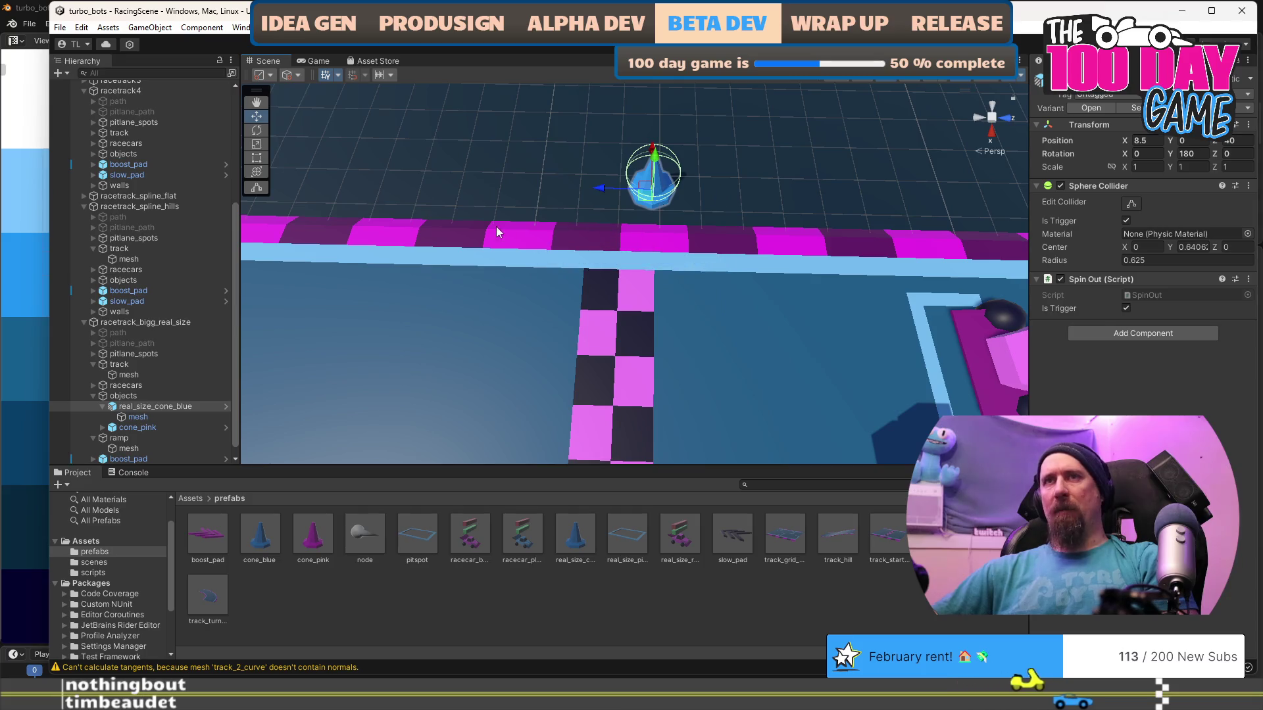
left_click(148, 428)
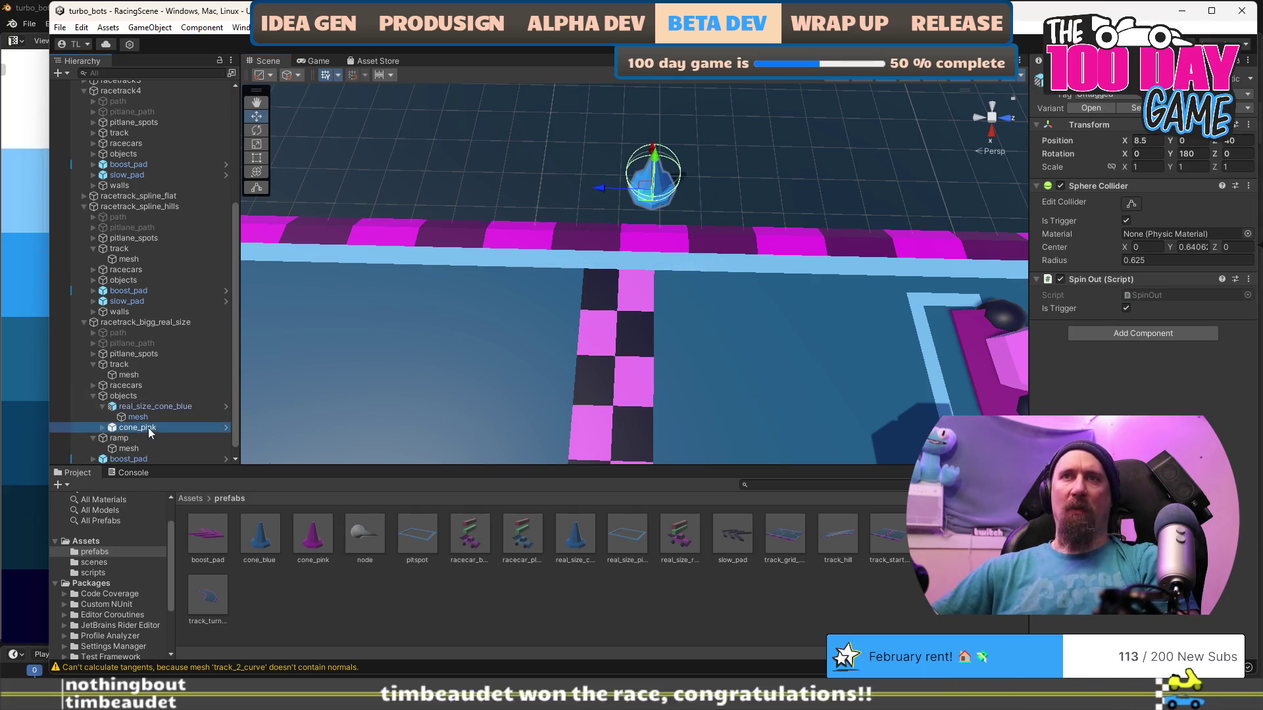
Rename the pink cone to real_size_cone_pink.
key("F2")
key("Home")
type("rea")
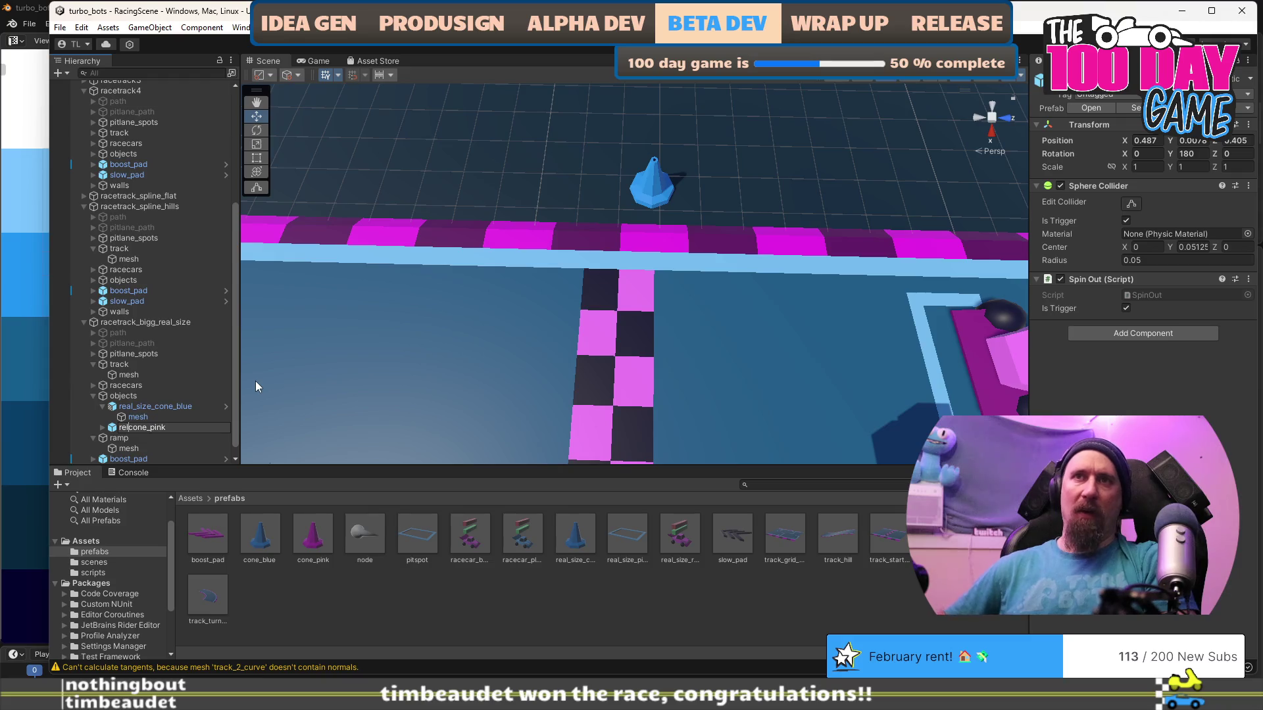
type("l_size_")
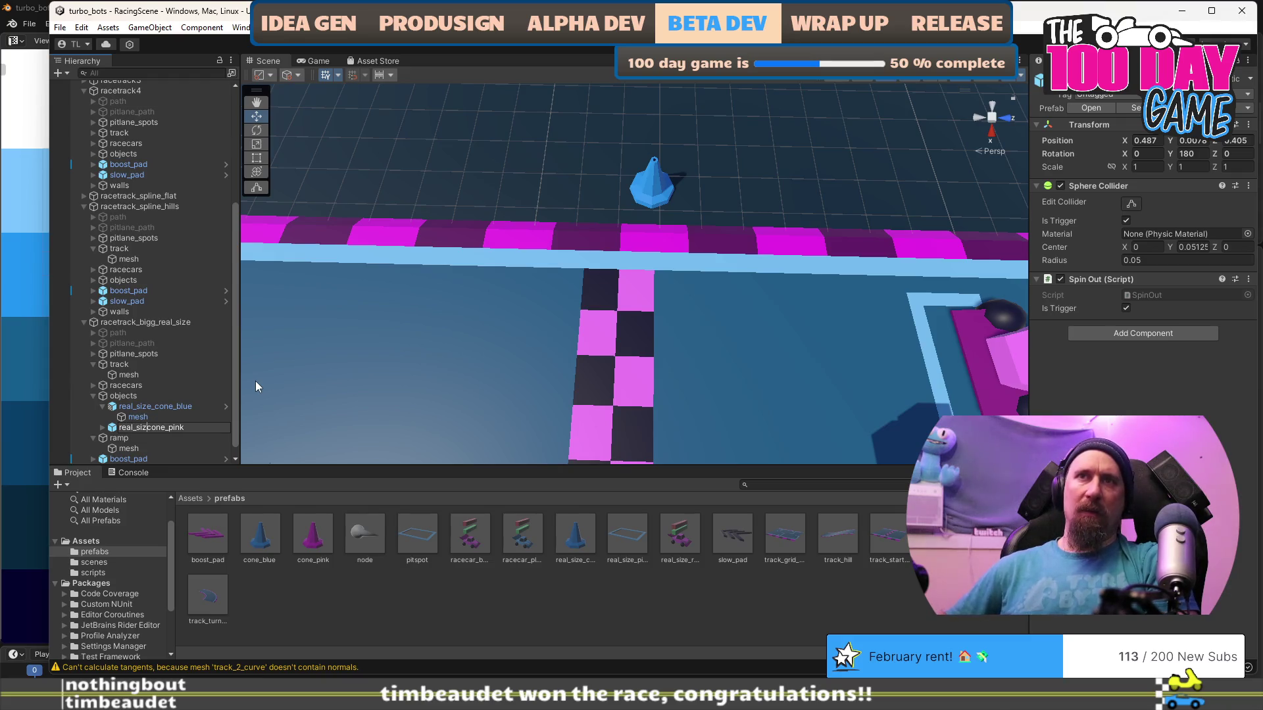
key("Return")
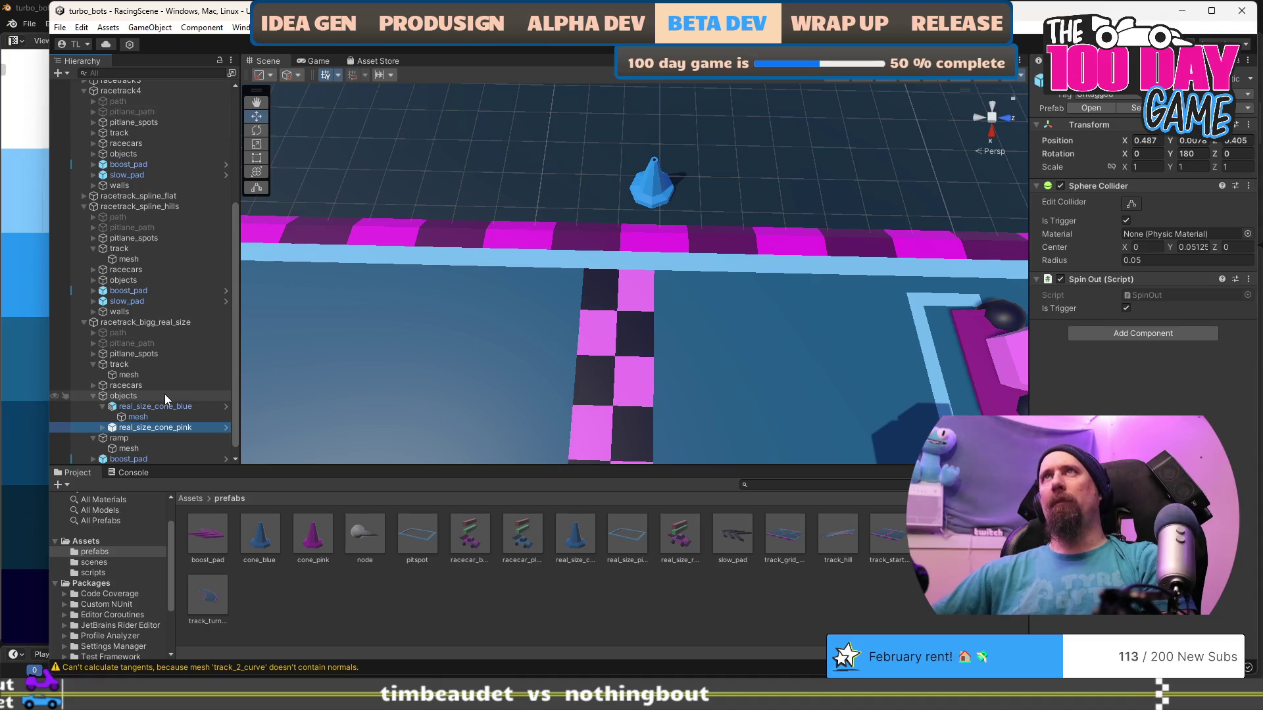
Assign the real_size_cone_pink mesh to the pink cone's mesh child.
scroll(193, 395, "down", 1)
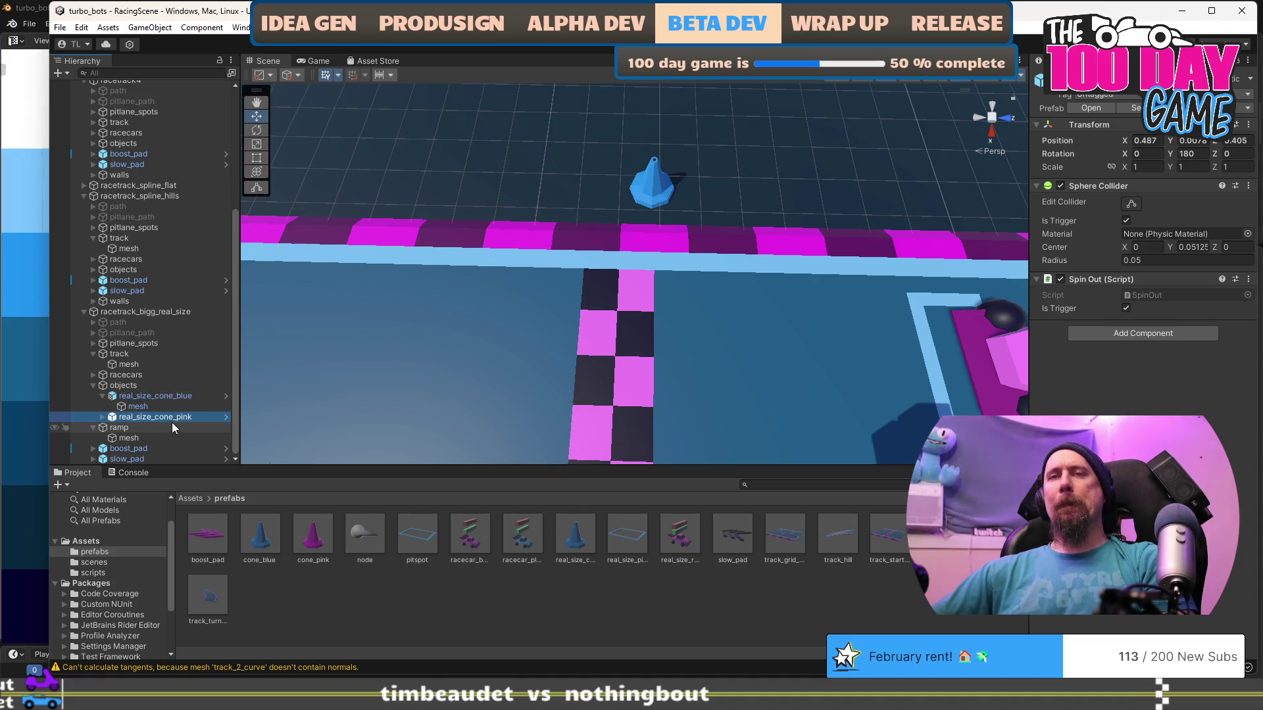
left_click(100, 418)
left_click(146, 428)
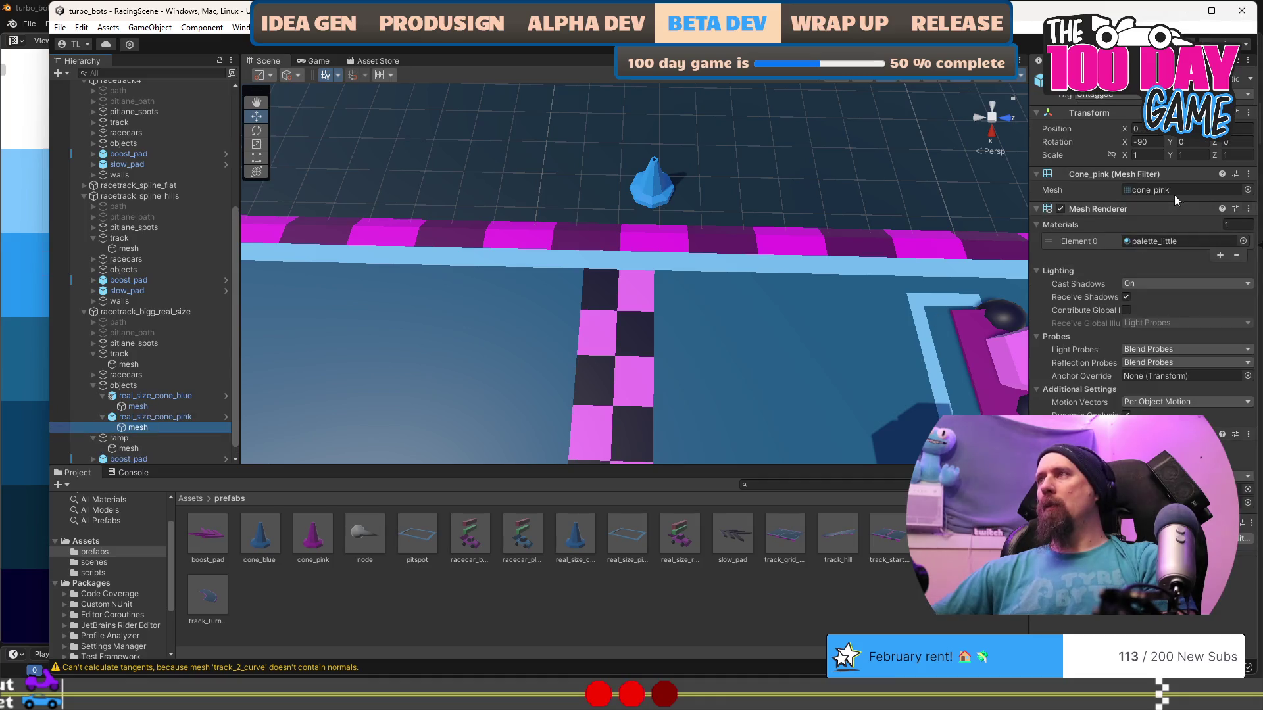
left_click(1201, 190)
left_click(1247, 190)
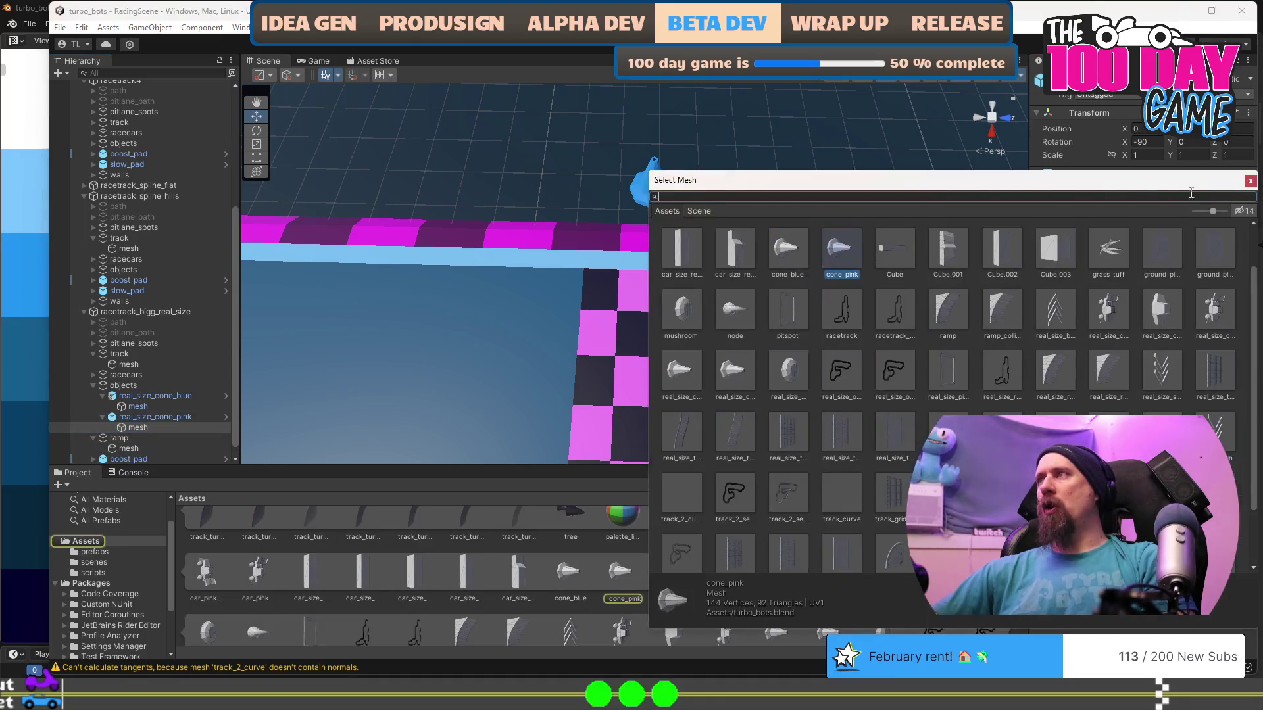
type("real_si")
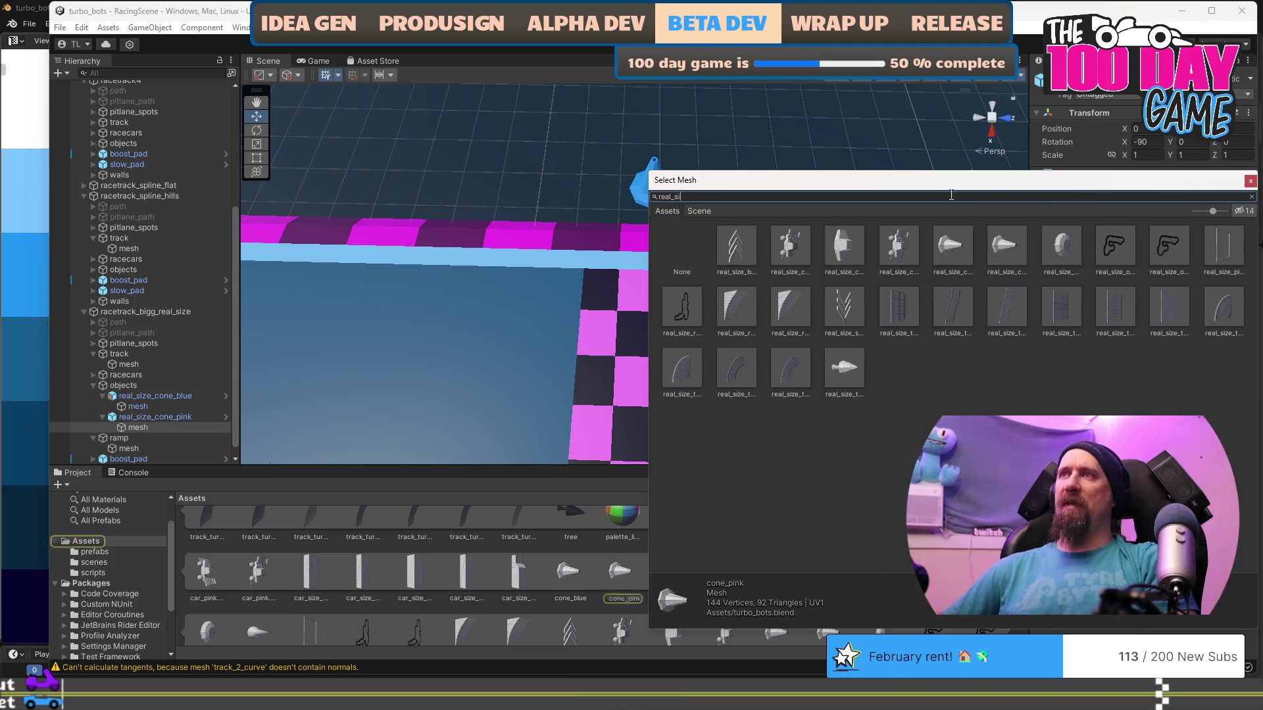
type("ze_cone_pin")
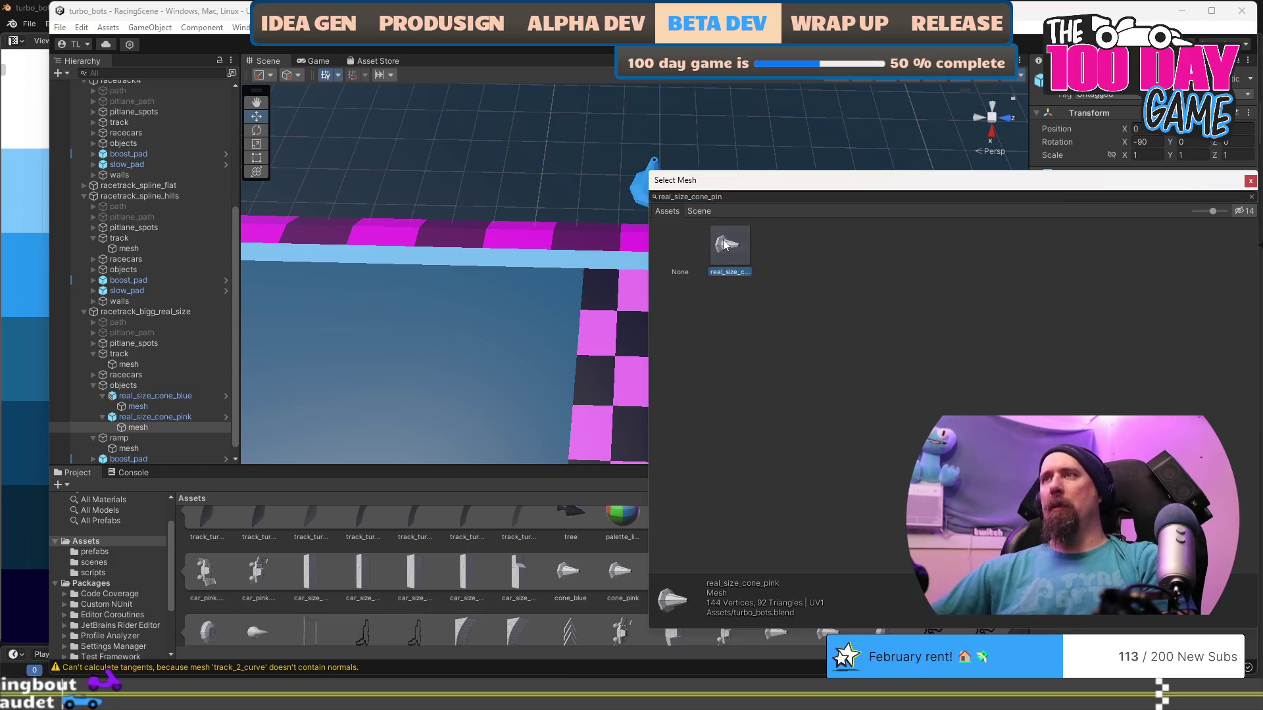
double_click(723, 245)
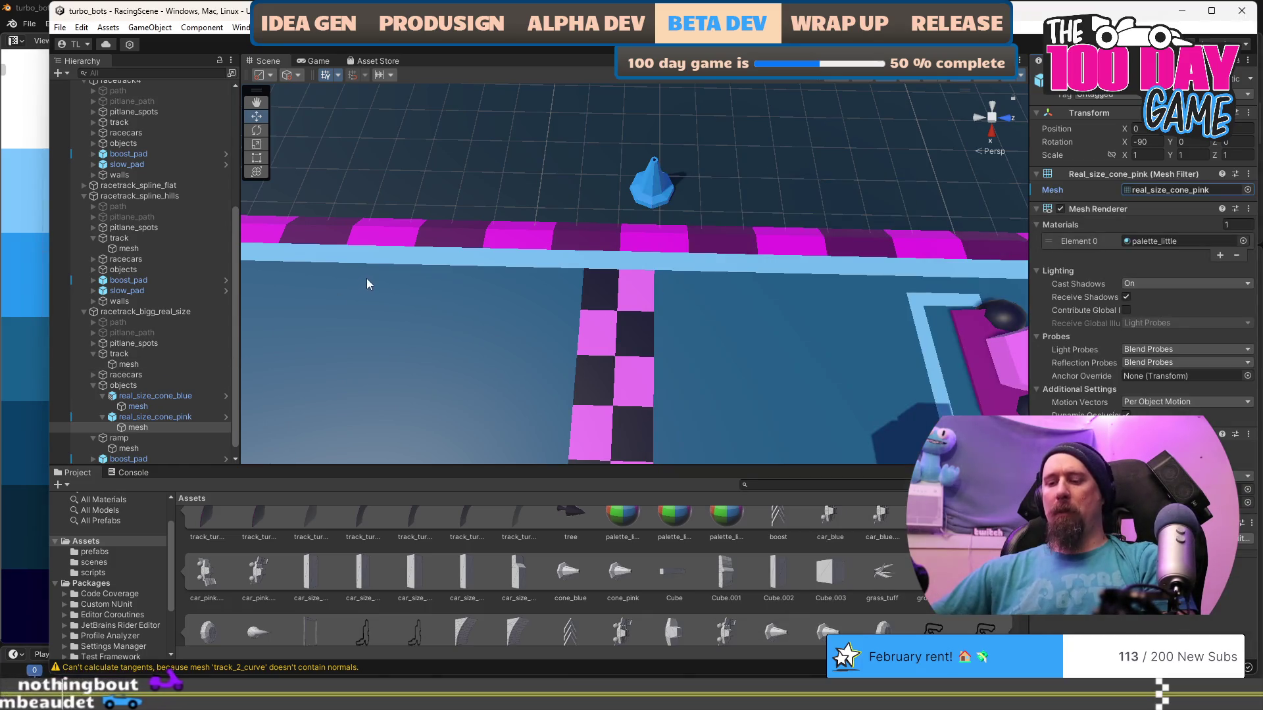
key("f")
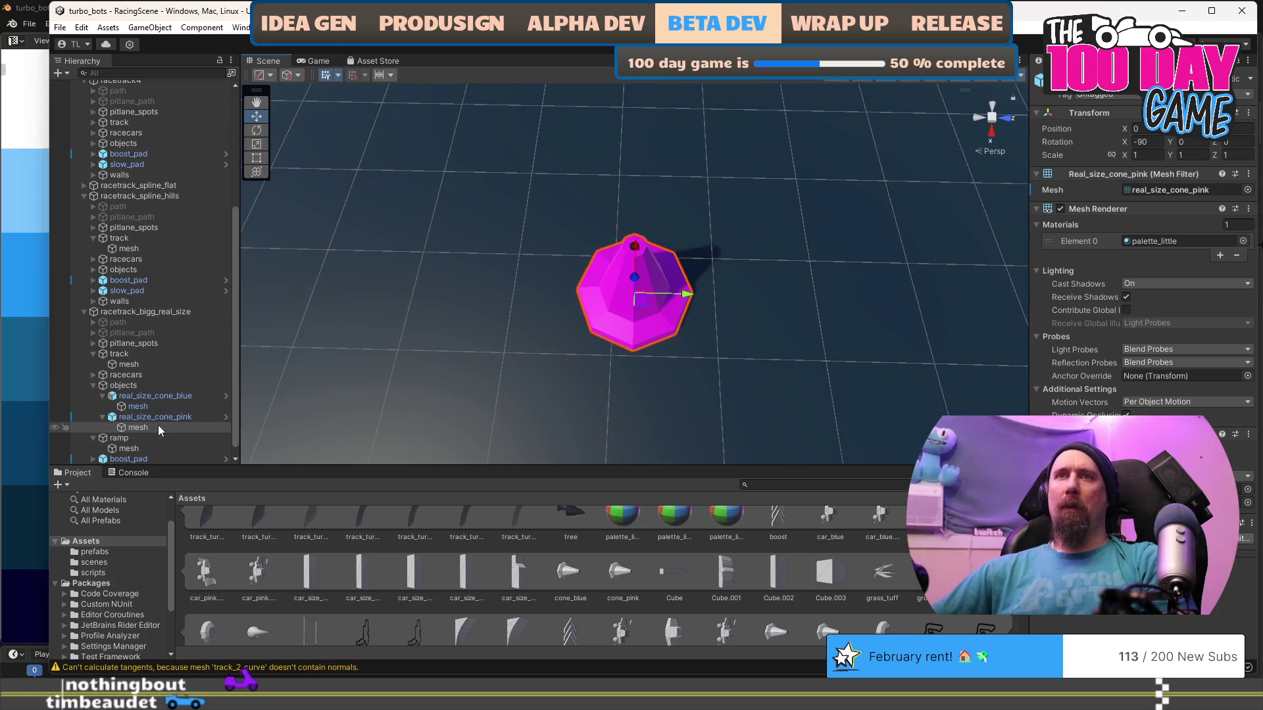
Set the pink cone's trigger radius to 0.625 and centre Y to 0.6406.
left_click(151, 419)
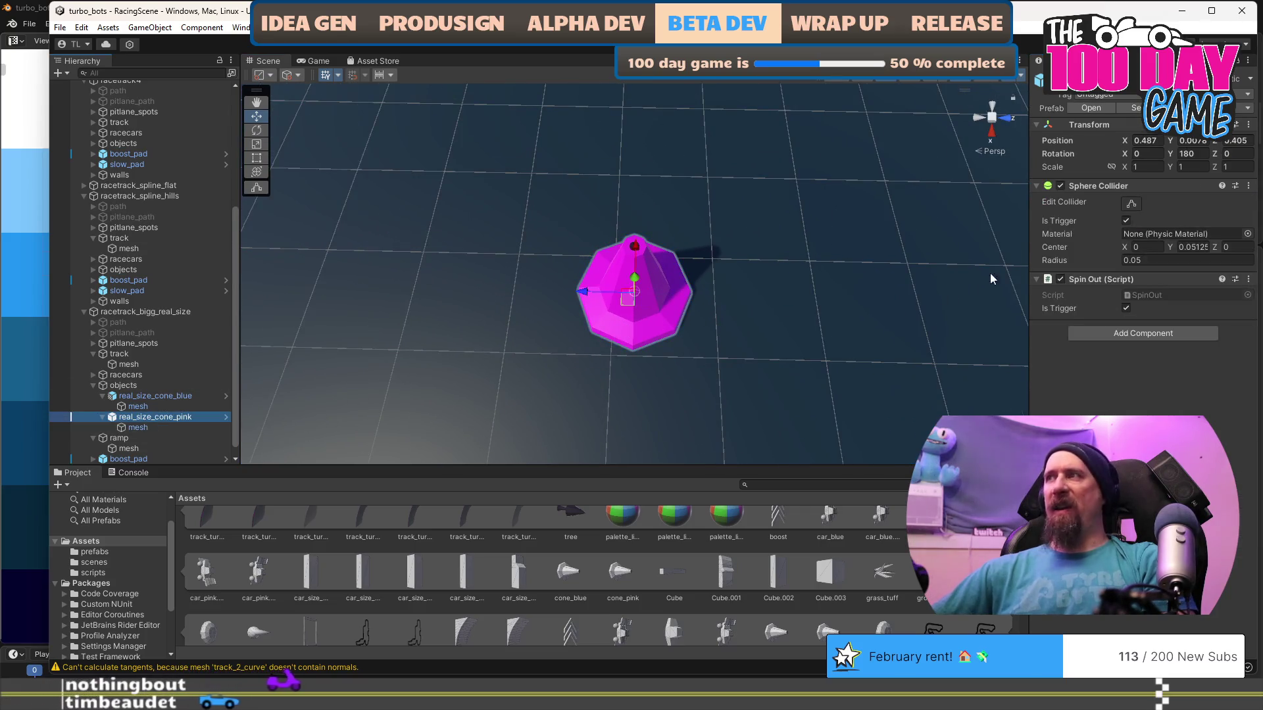
left_click(1152, 262)
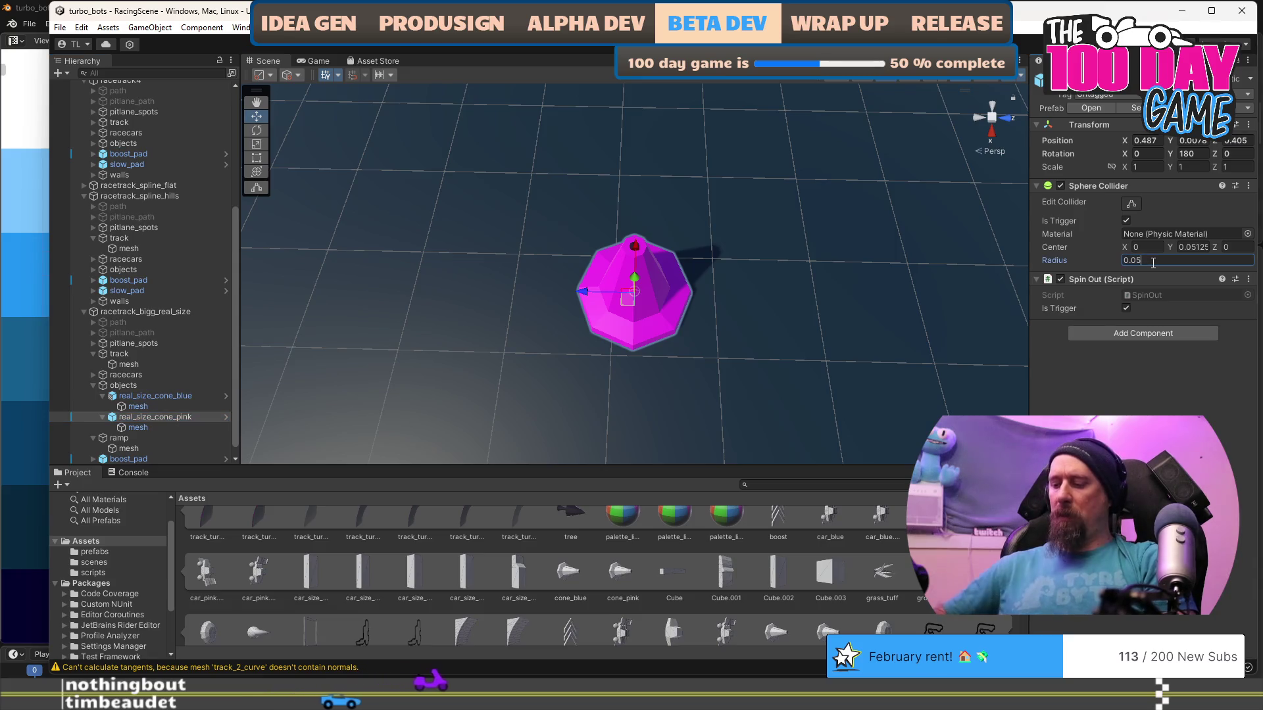
type("12.5")
key("Return")
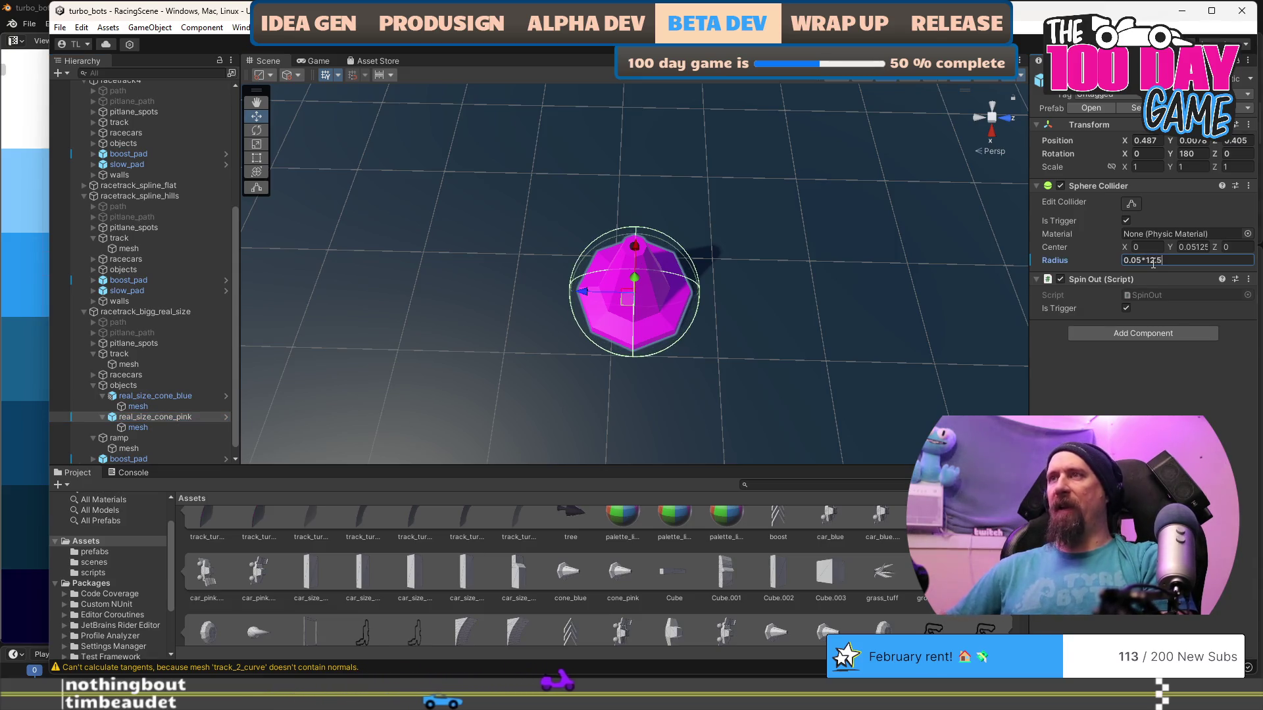
left_click(1188, 247)
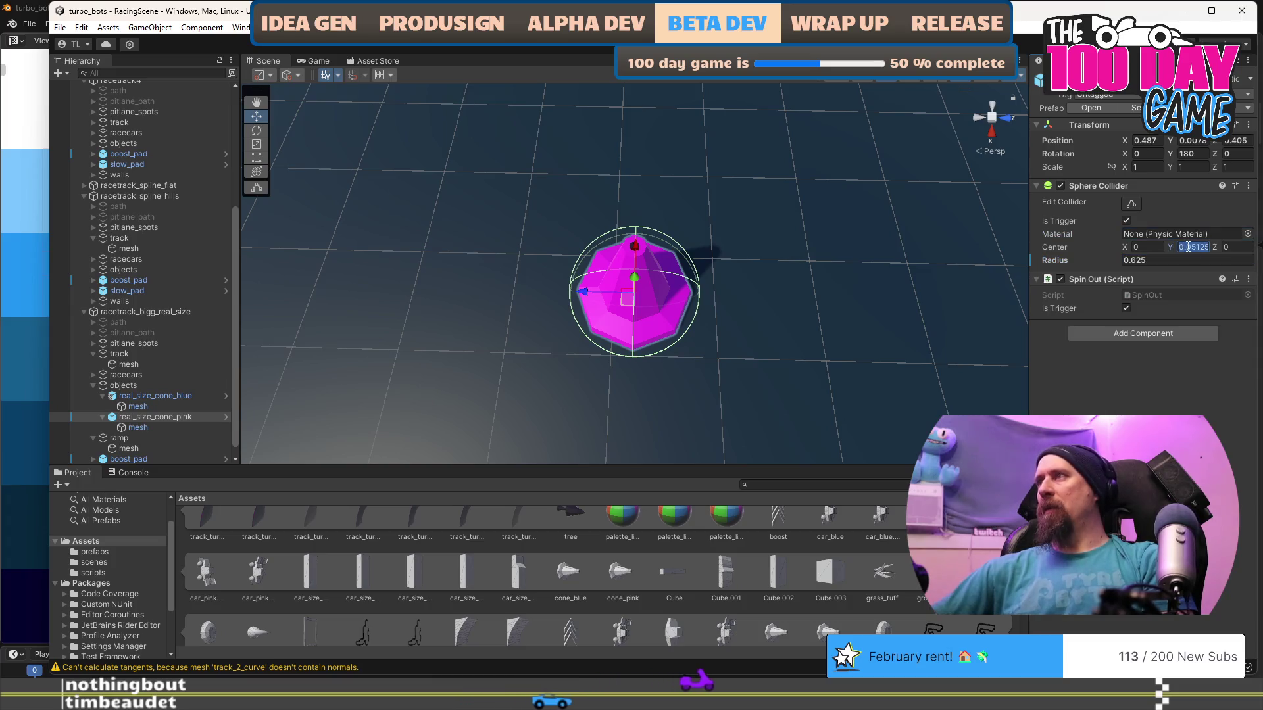
key("Return")
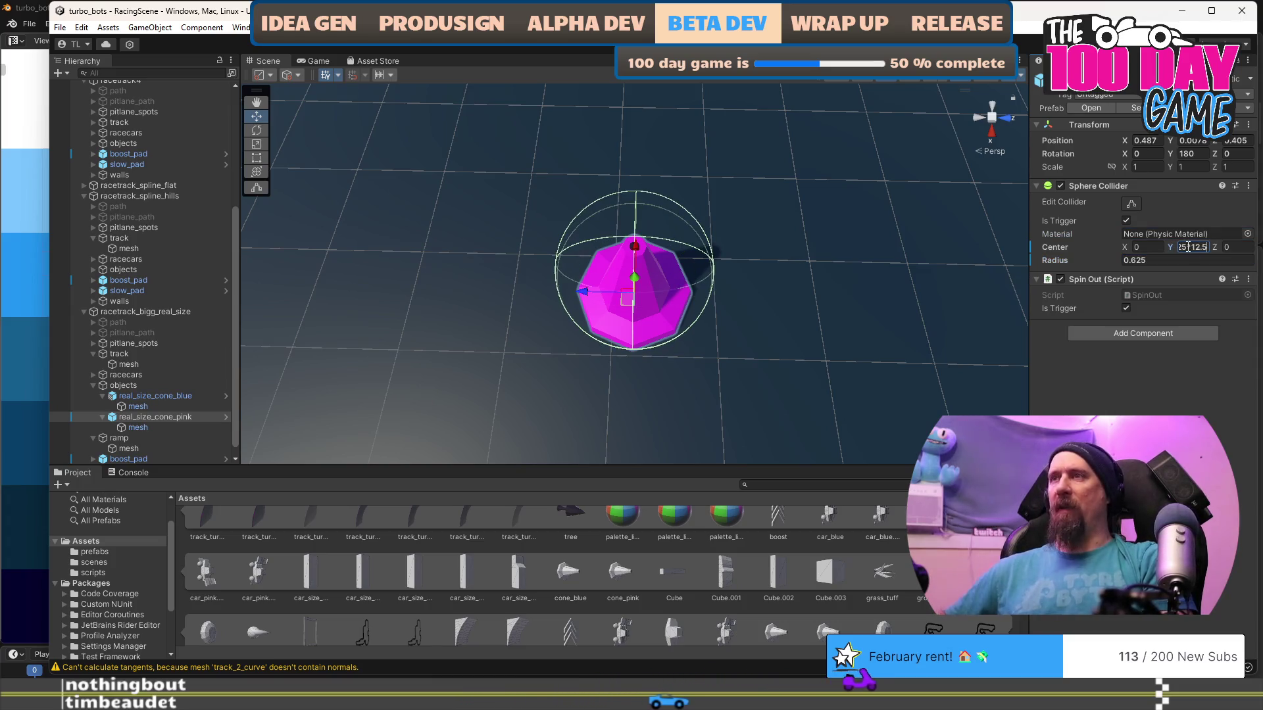
scroll(501, 344, "down", 5)
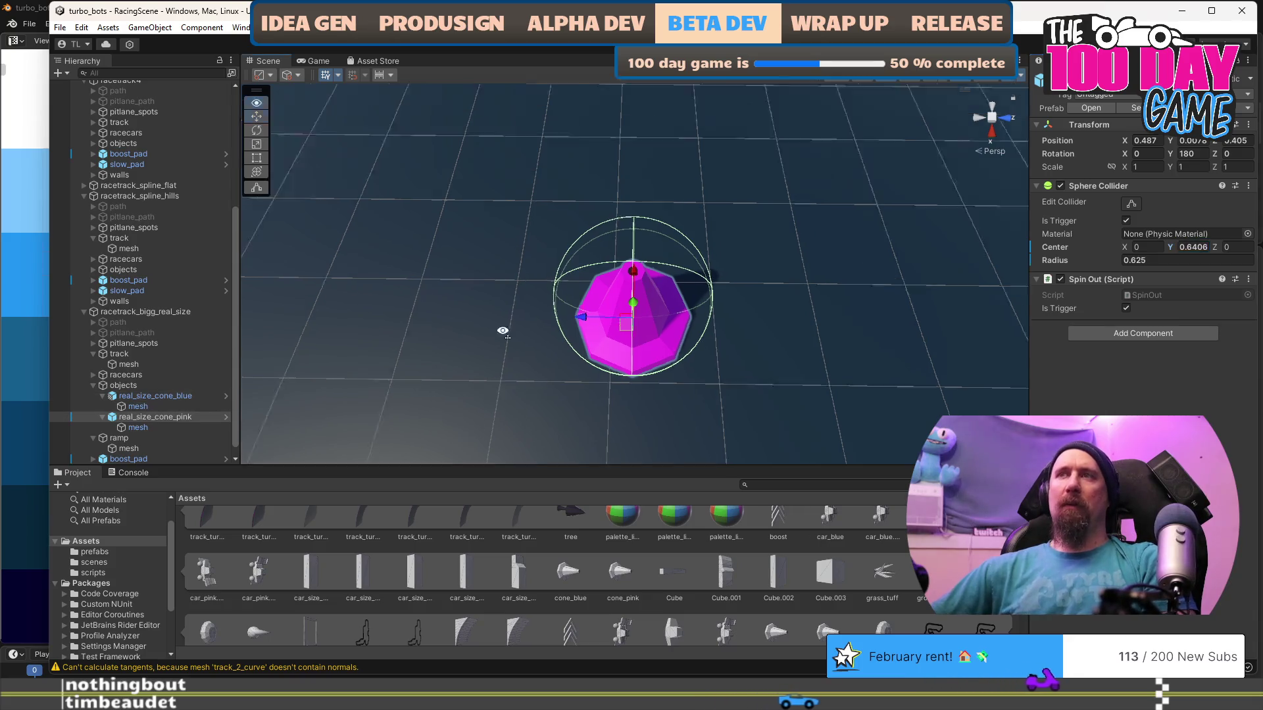
left_click_drag(685, 231, 598, 252)
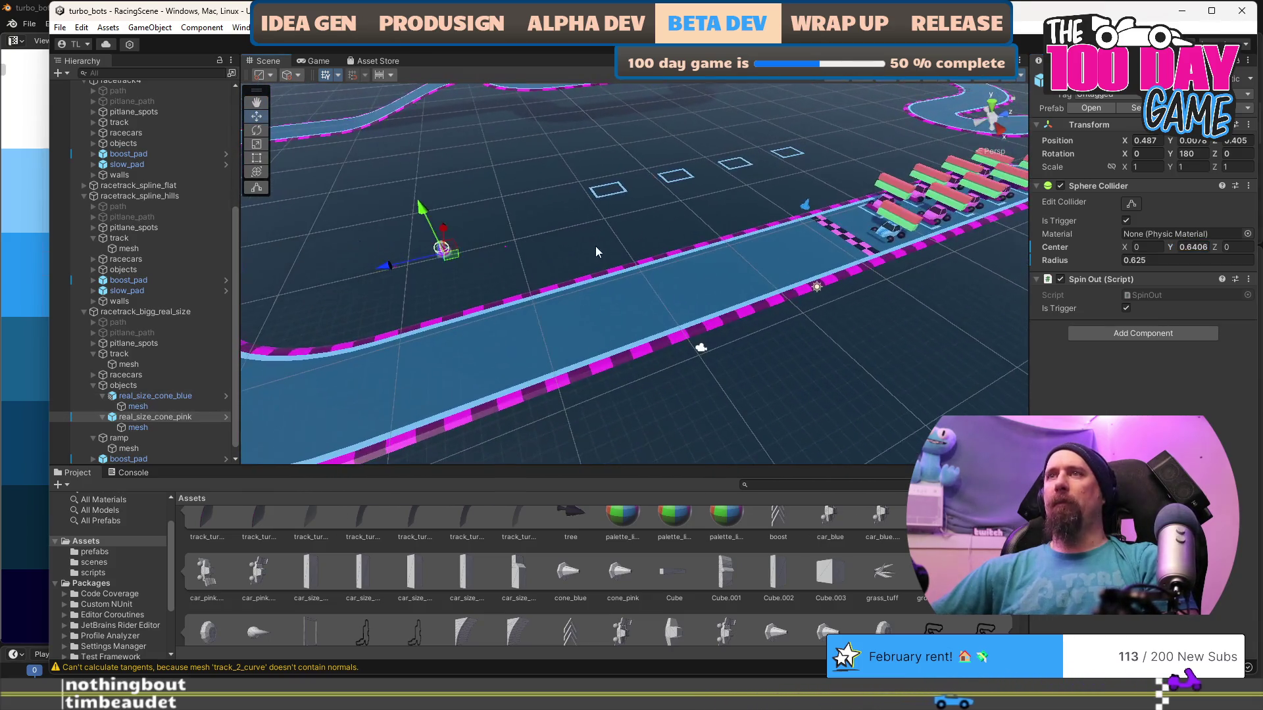
Place the pink cone on the track near the start line at Position X 21.
mouse_move(450, 262)
left_mouse_down()
mouse_move(852, 305)
mouse_move(907, 285)
left_mouse_up()
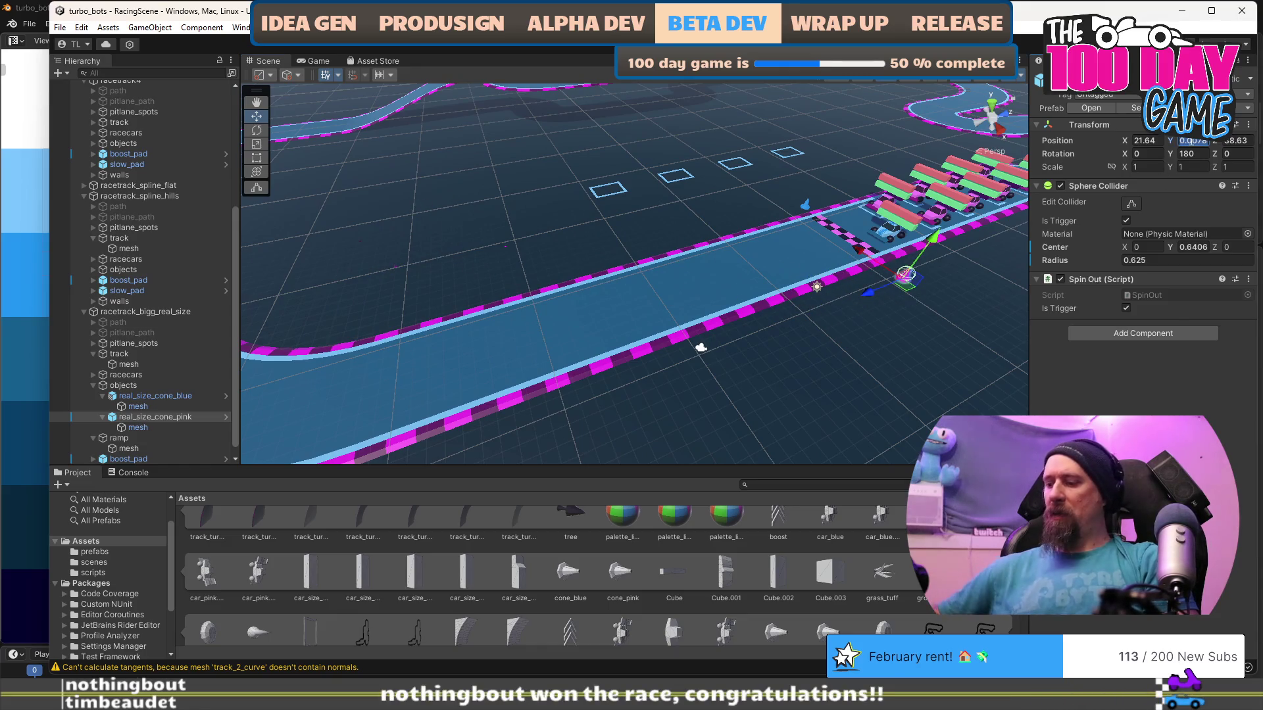
mouse_move(701, 348)
left_mouse_down()
mouse_move(639, 293)
mouse_move(575, 264)
left_mouse_up()
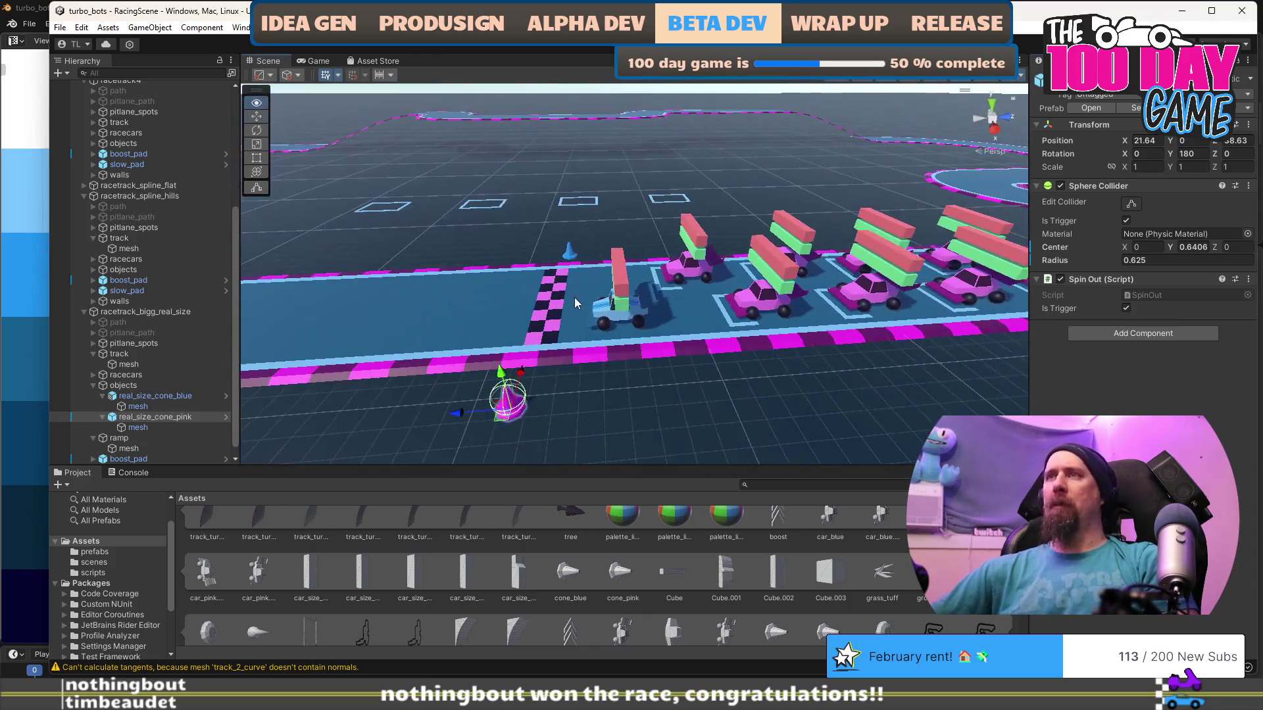
left_click(571, 253)
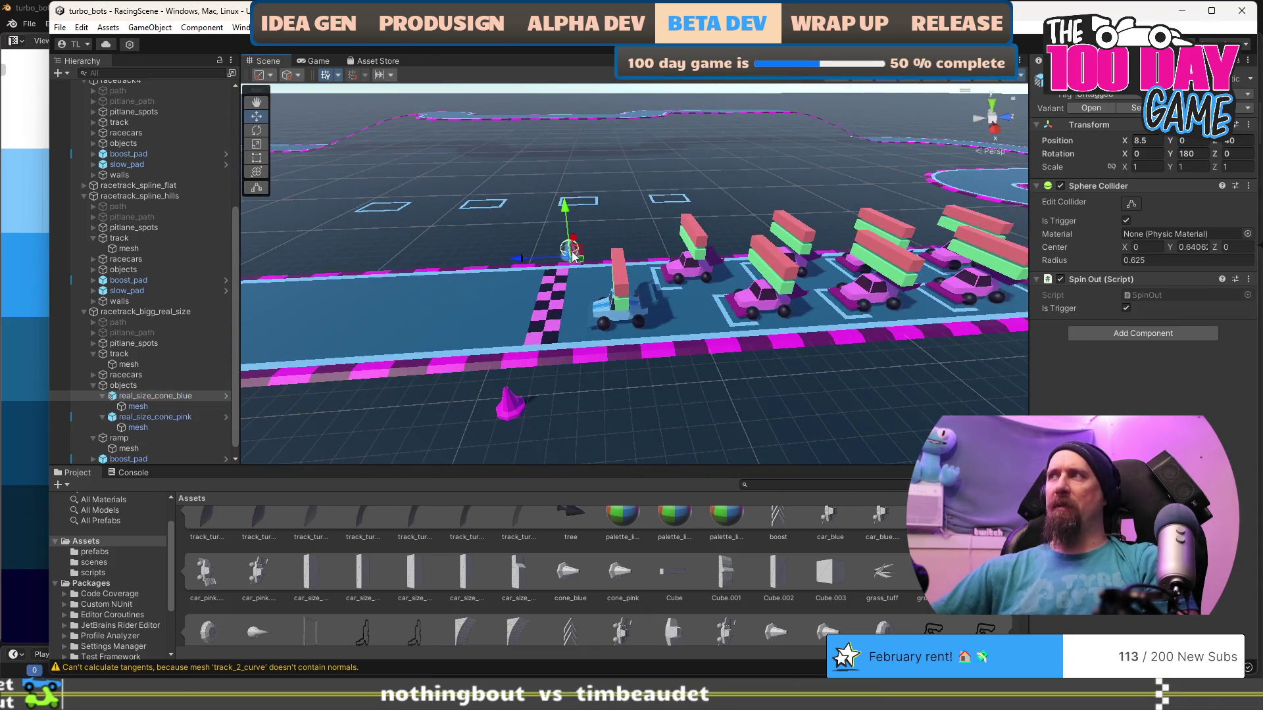
left_click(512, 410)
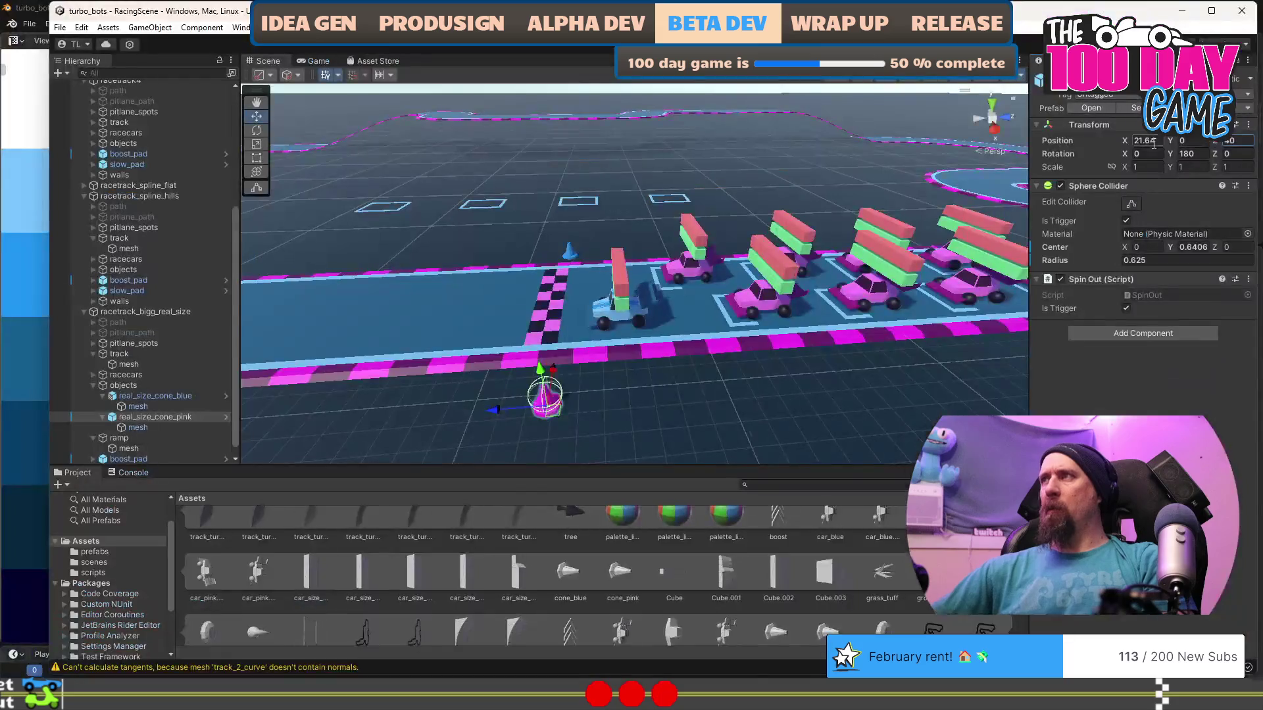
mouse_move(750, 310)
left_mouse_down()
mouse_move(579, 354)
mouse_move(492, 393)
left_mouse_up()
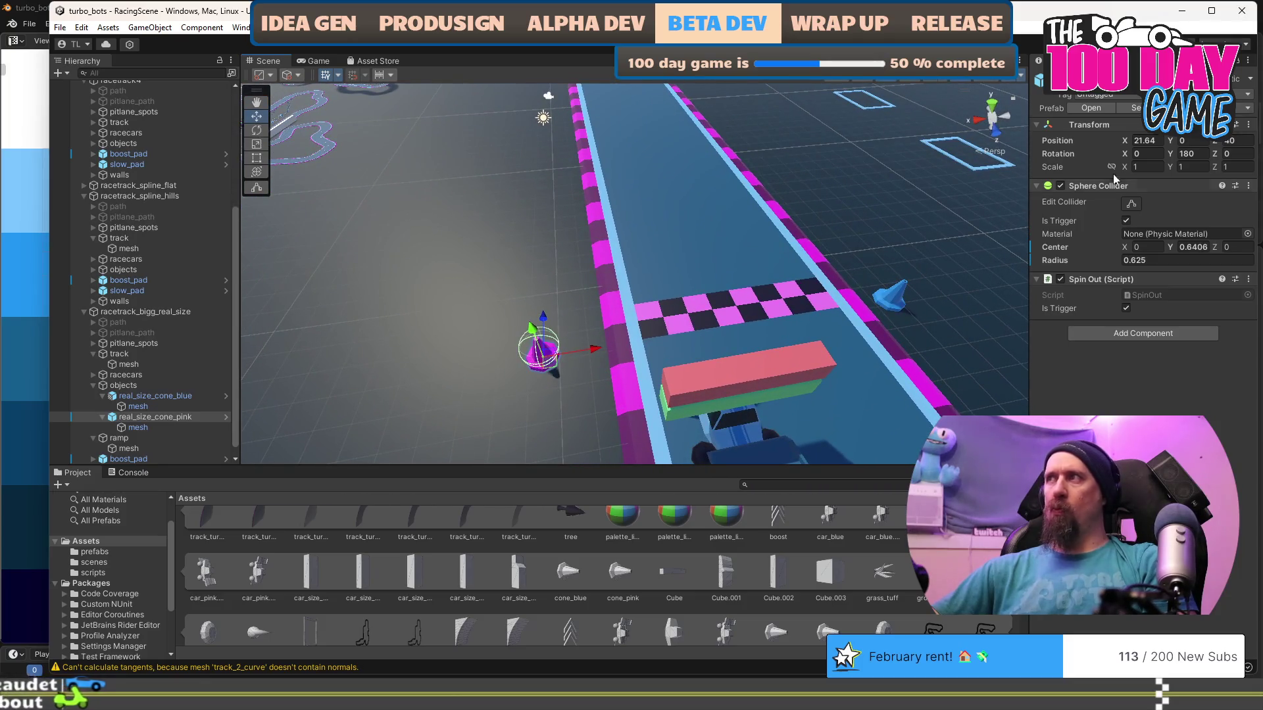
left_click(1162, 140)
type("21")
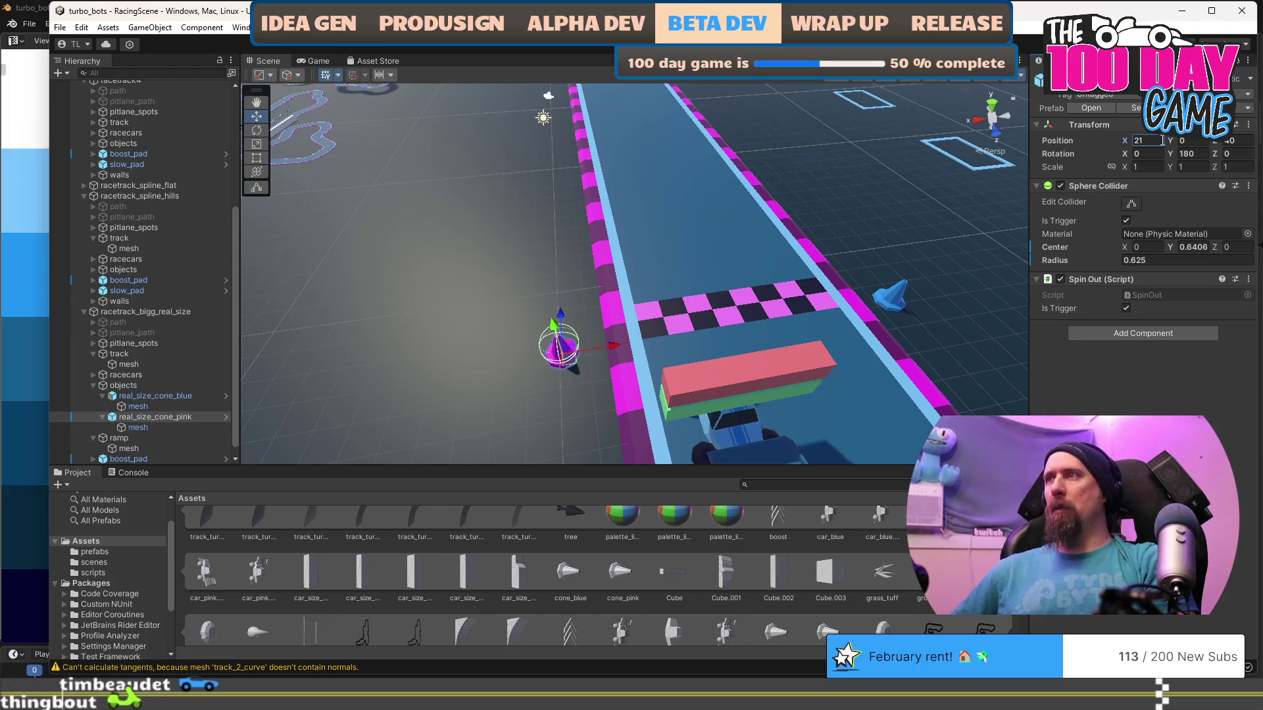
mouse_move(737, 329)
left_mouse_down()
mouse_move(670, 366)
mouse_move(636, 335)
mouse_move(682, 370)
mouse_move(928, 304)
mouse_move(638, 334)
left_mouse_up()
left_click(670, 367)
left_click(618, 316)
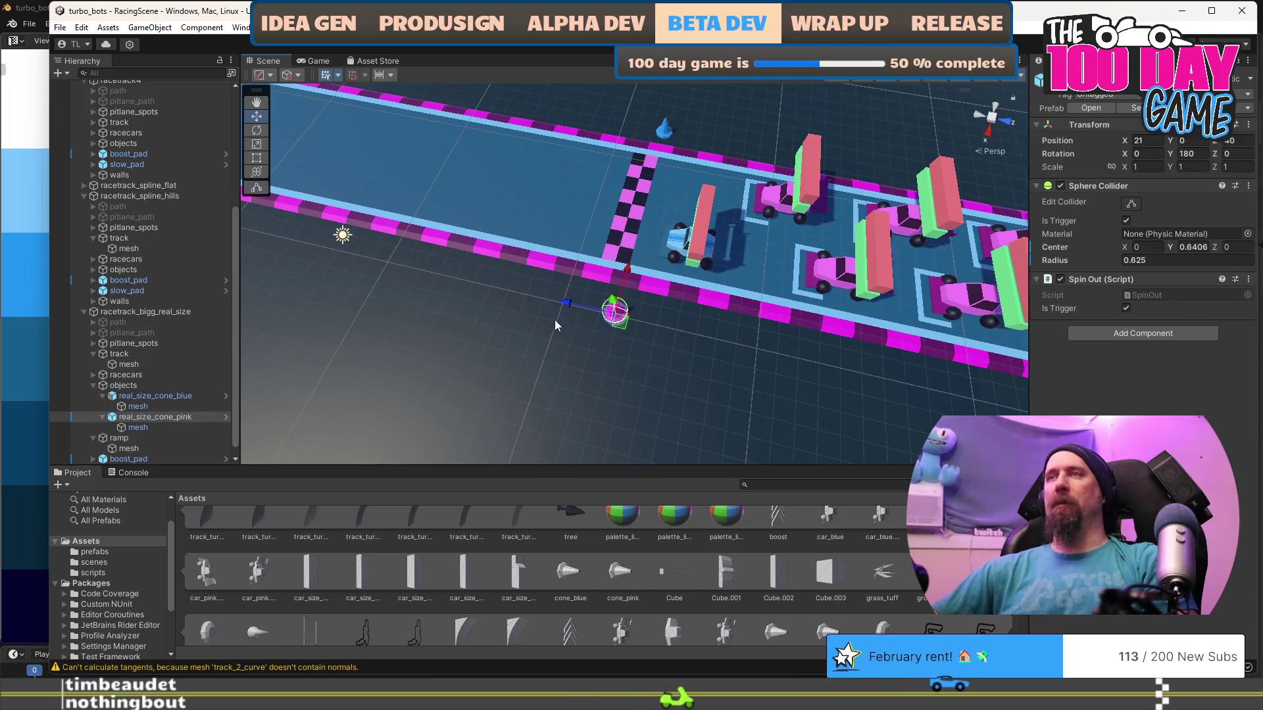
Duplicate the pink cone twice and the blue cone once.
left_click(102, 395)
left_click(102, 406)
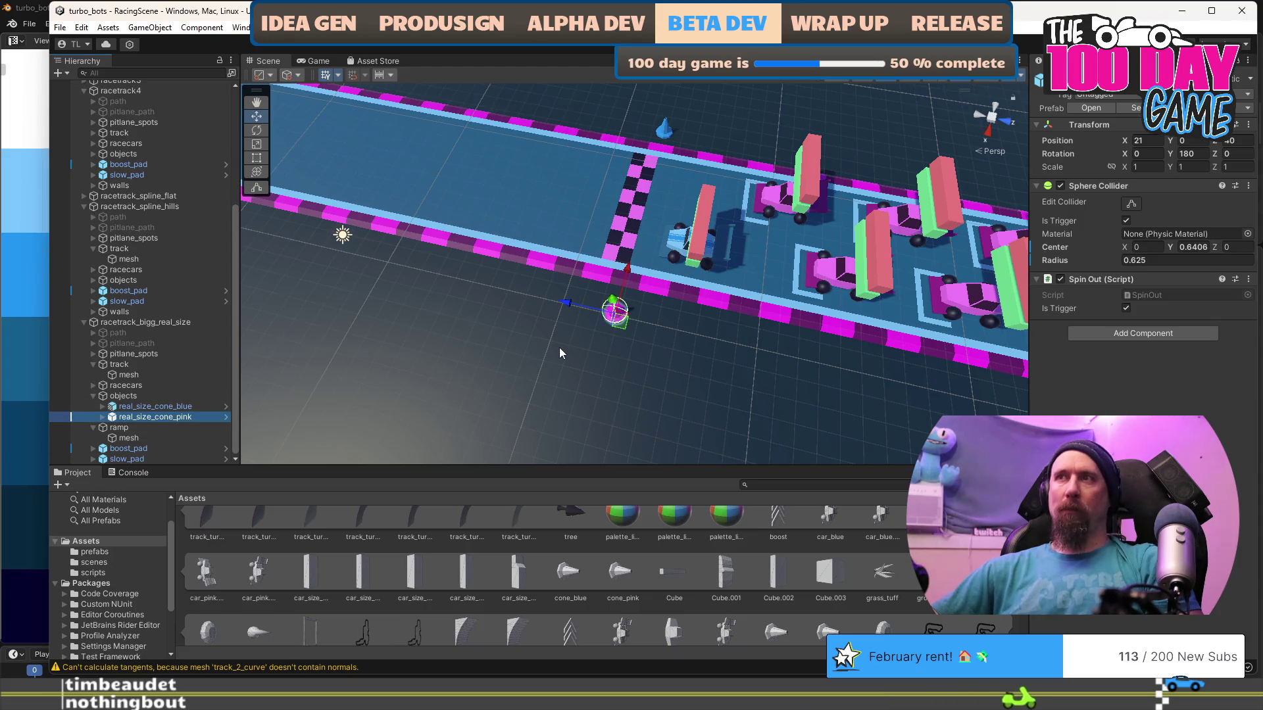
key("ctrl+d")
left_click_drag(566, 302, 519, 290)
key("ctrl+d")
left_click(661, 113)
left_click(666, 128)
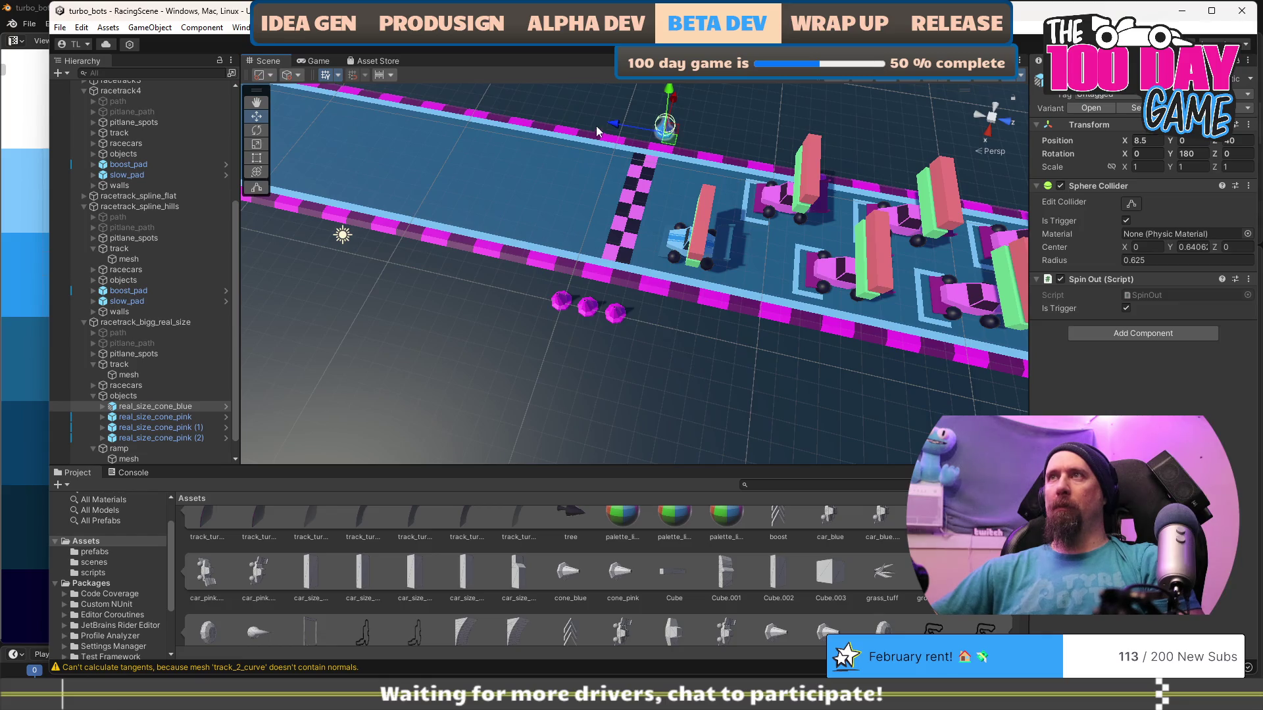
key("ctrl+d")
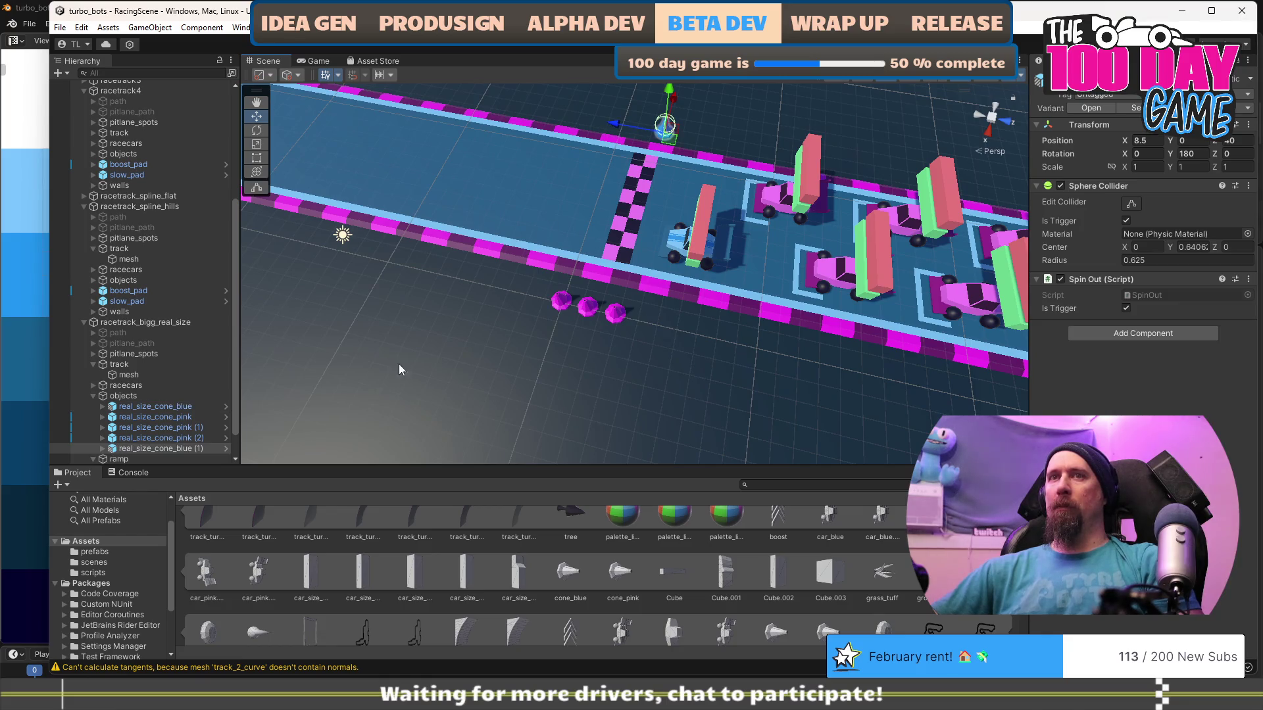
Delete the two extra pink cone copies, keeping the original pink cone.
left_click(183, 438)
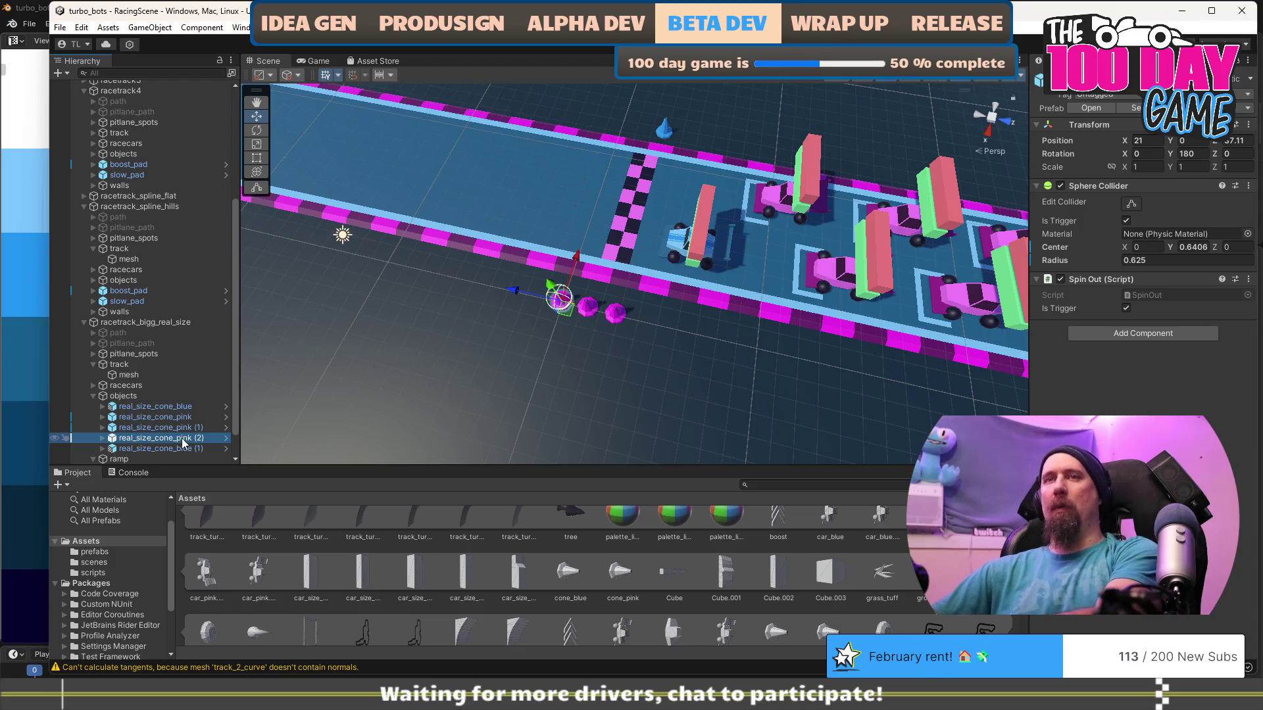
key("Delete")
left_click(188, 429)
key("Delete")
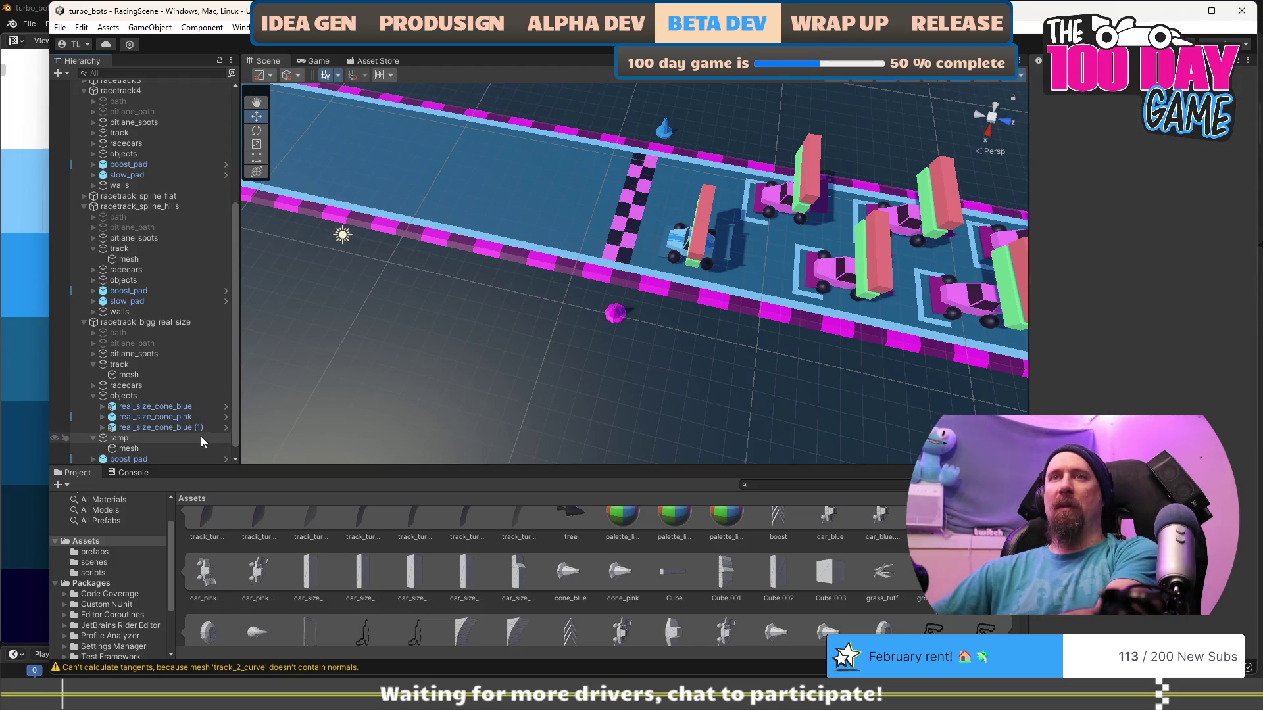
left_click(183, 419)
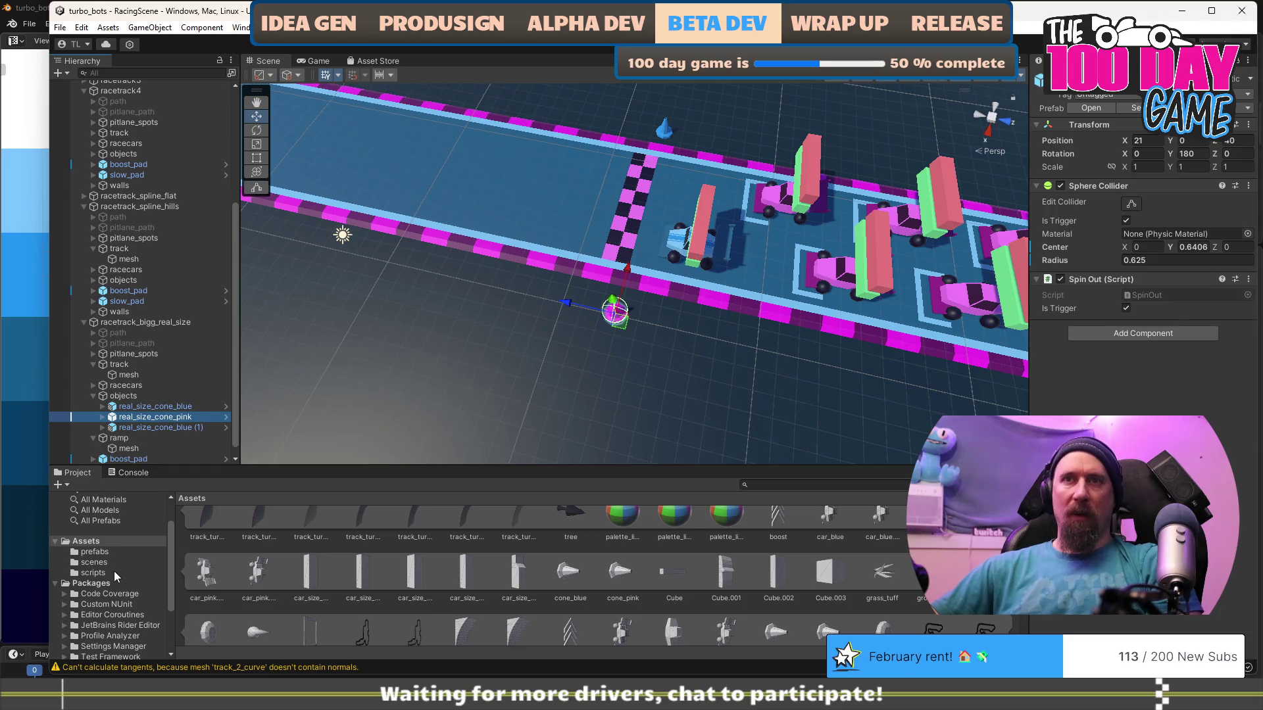
left_click(105, 554)
Save real_size_cone_pink as a Prefab Variant, then duplicate it along the track.
mouse_move(152, 416)
left_mouse_down()
mouse_move(299, 485)
mouse_move(336, 594)
left_mouse_up()
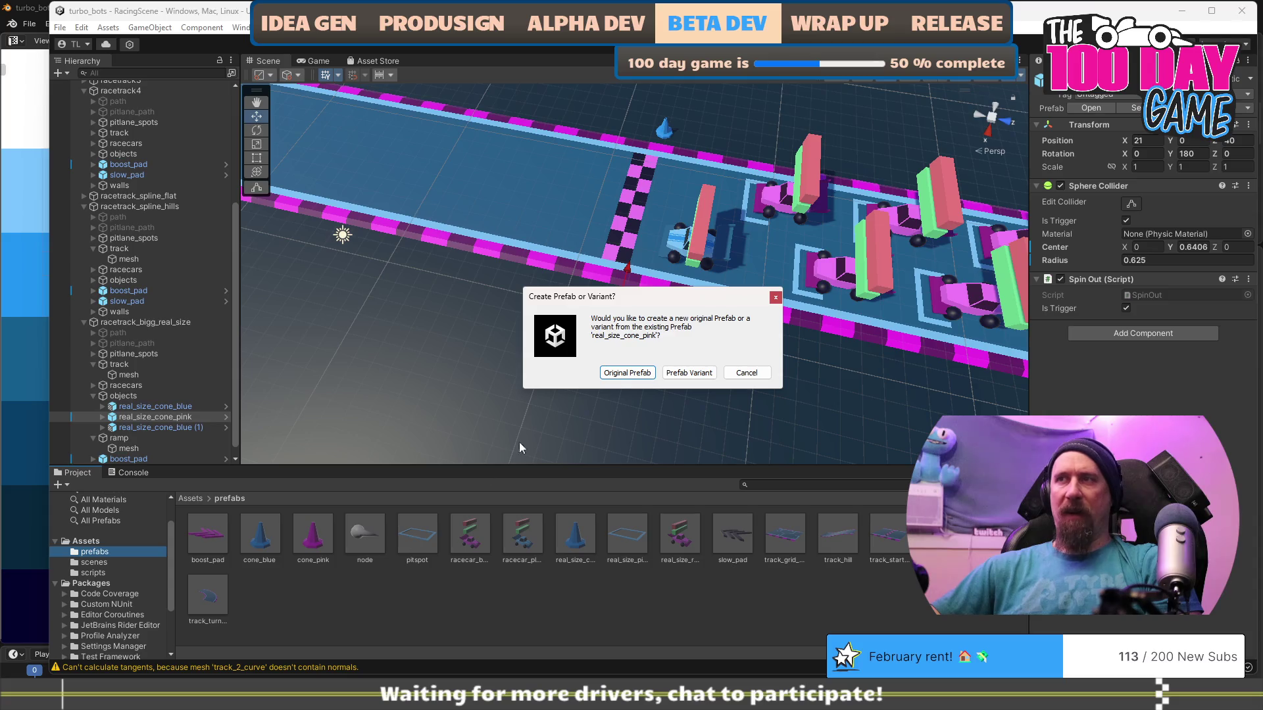
left_click(669, 373)
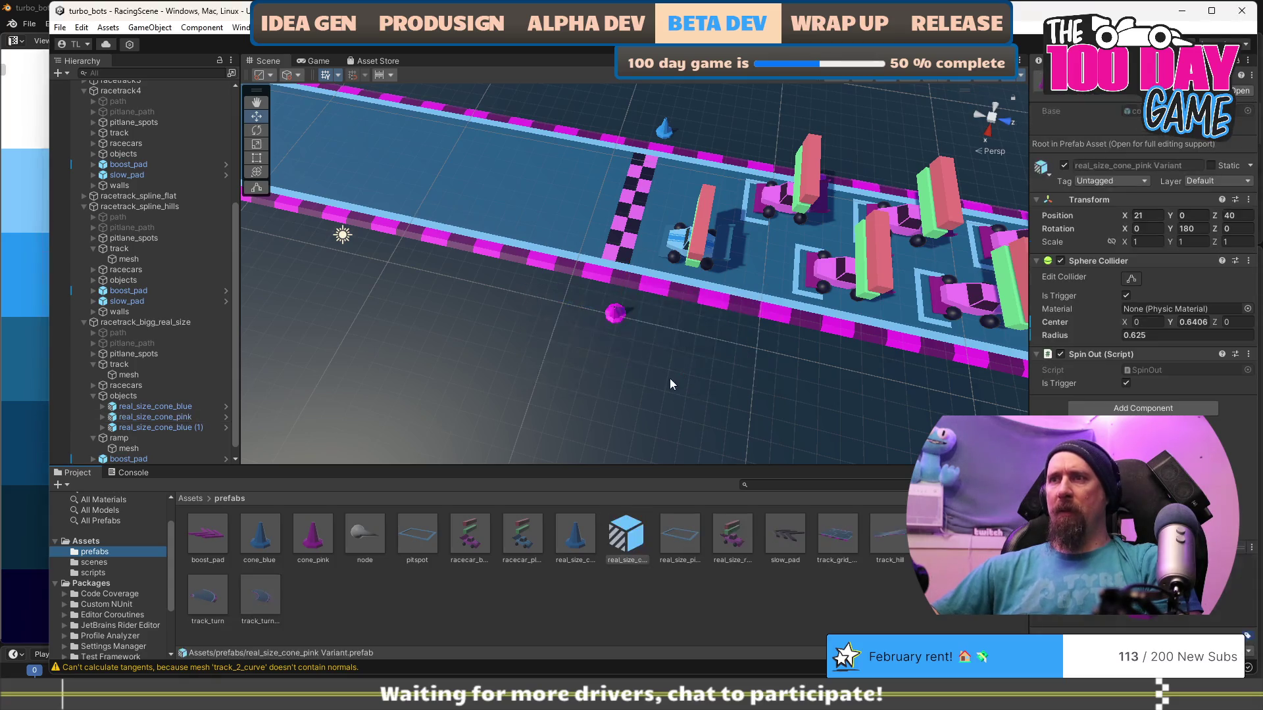
left_click(616, 314)
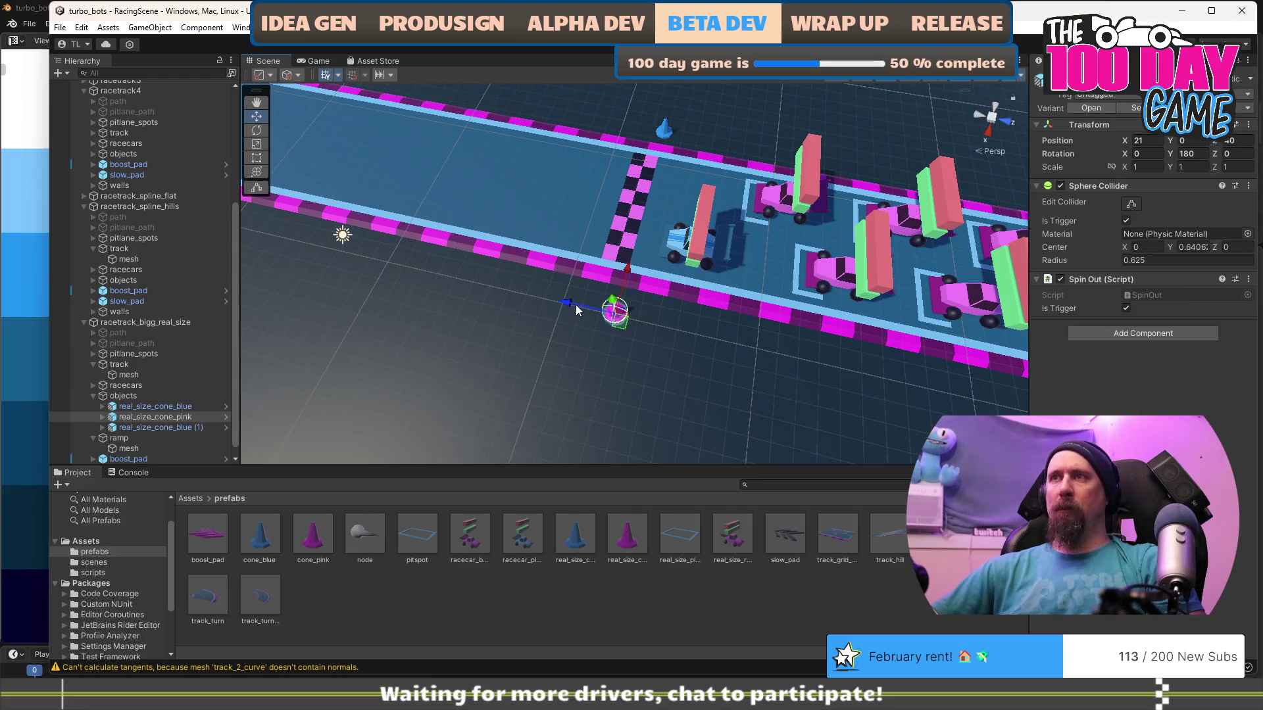
key("ctrl+d")
left_click_drag(575, 305, 519, 294)
Duplicate the pink cone again and add two blue cone copies along the track.
key("ctrl+d")
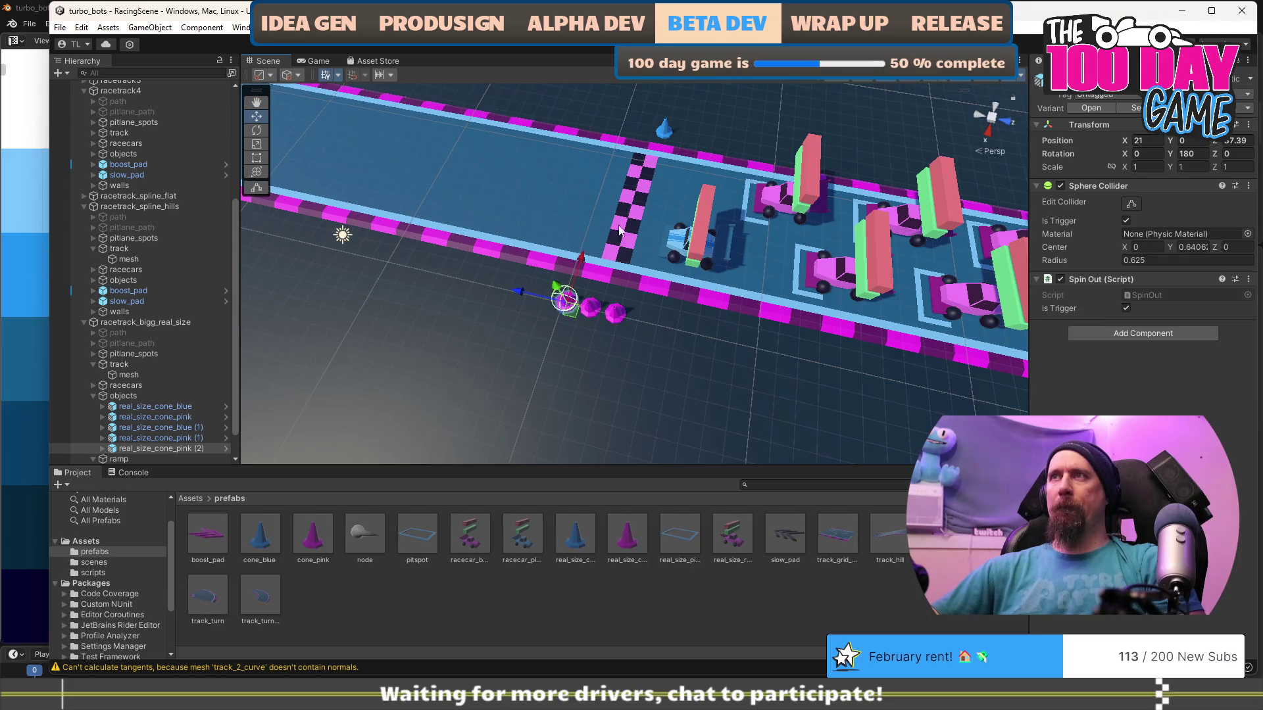
left_click(651, 111)
left_click(667, 138)
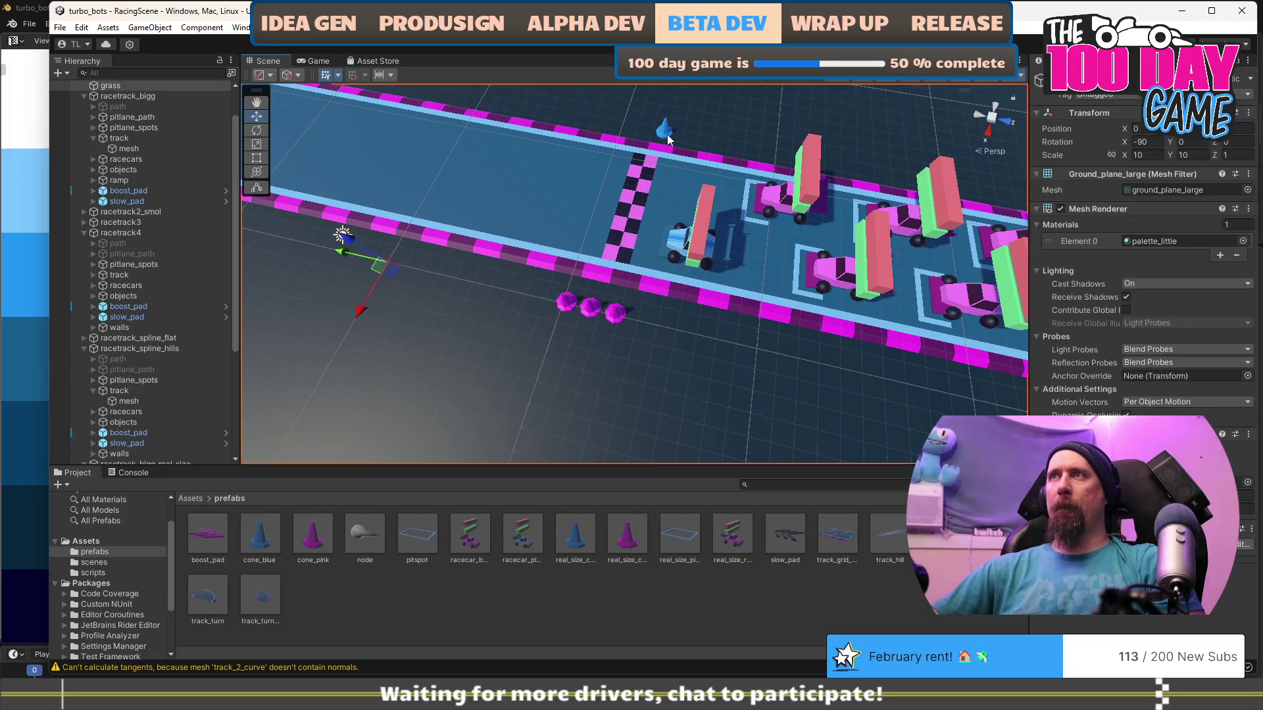
left_click(666, 132)
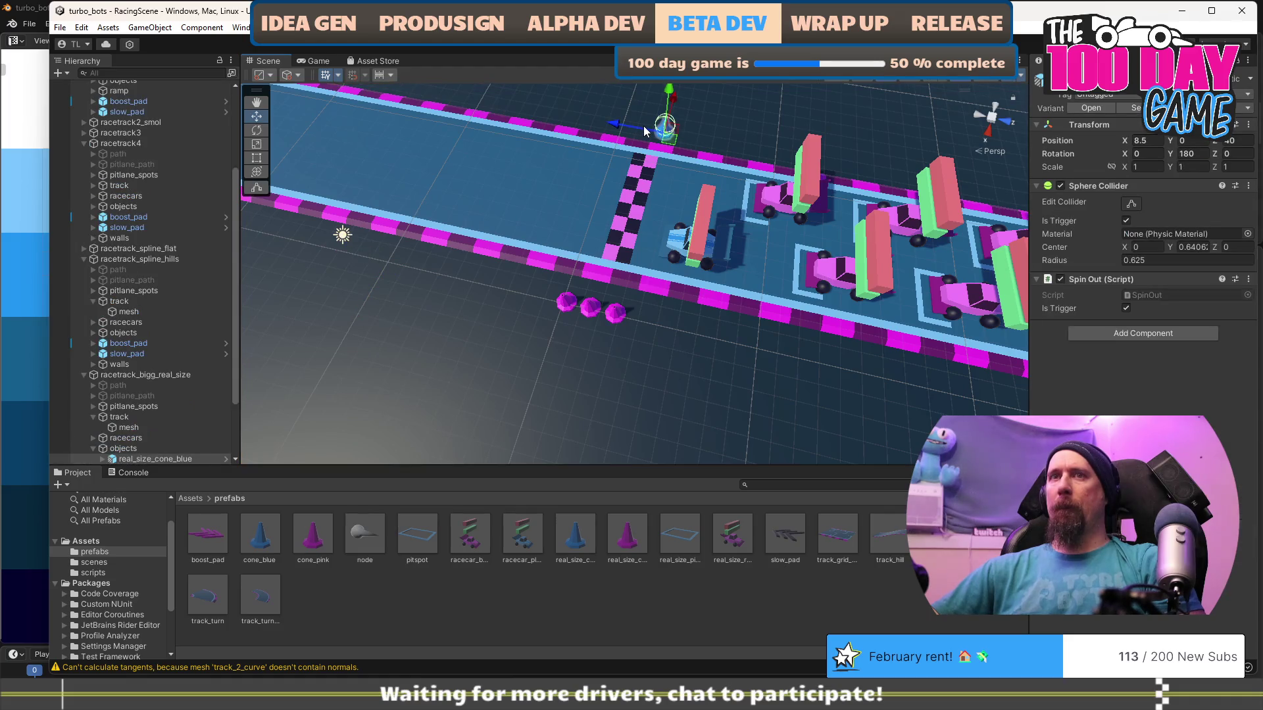
key("ctrl+d")
left_click_drag(625, 125, 604, 127)
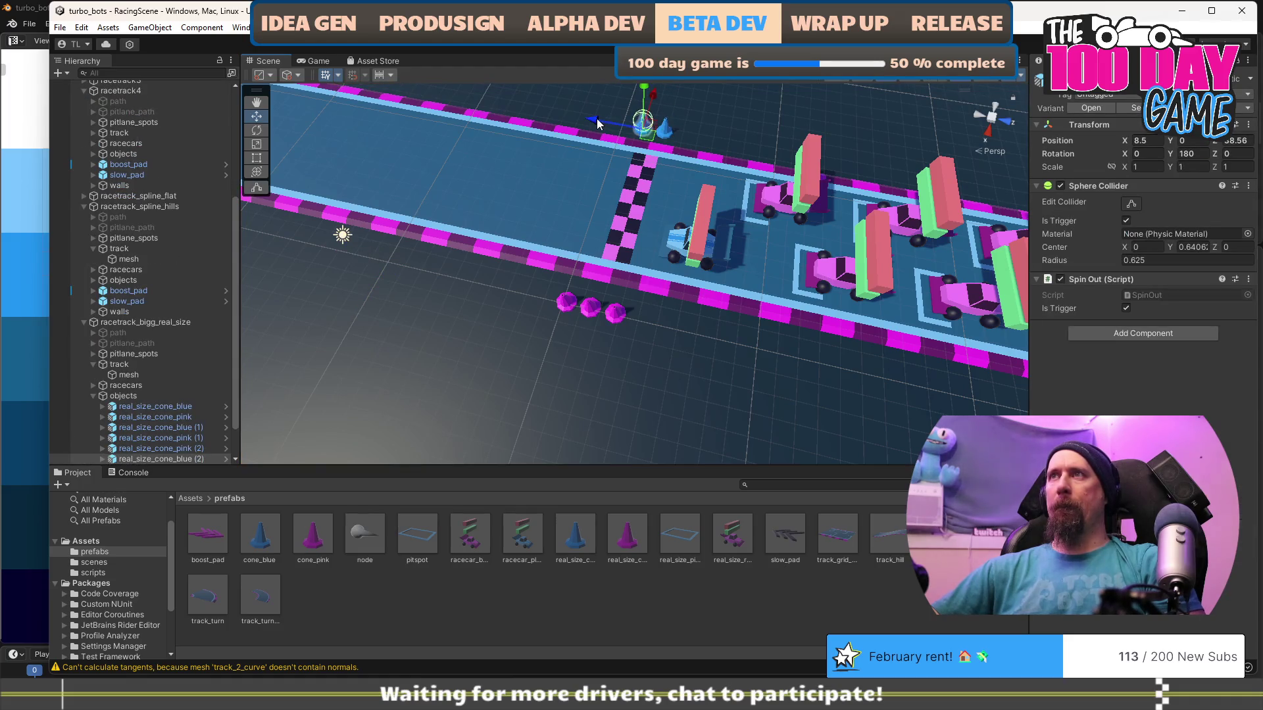
key("ctrl+d")
left_click_drag(577, 113, 577, 112)
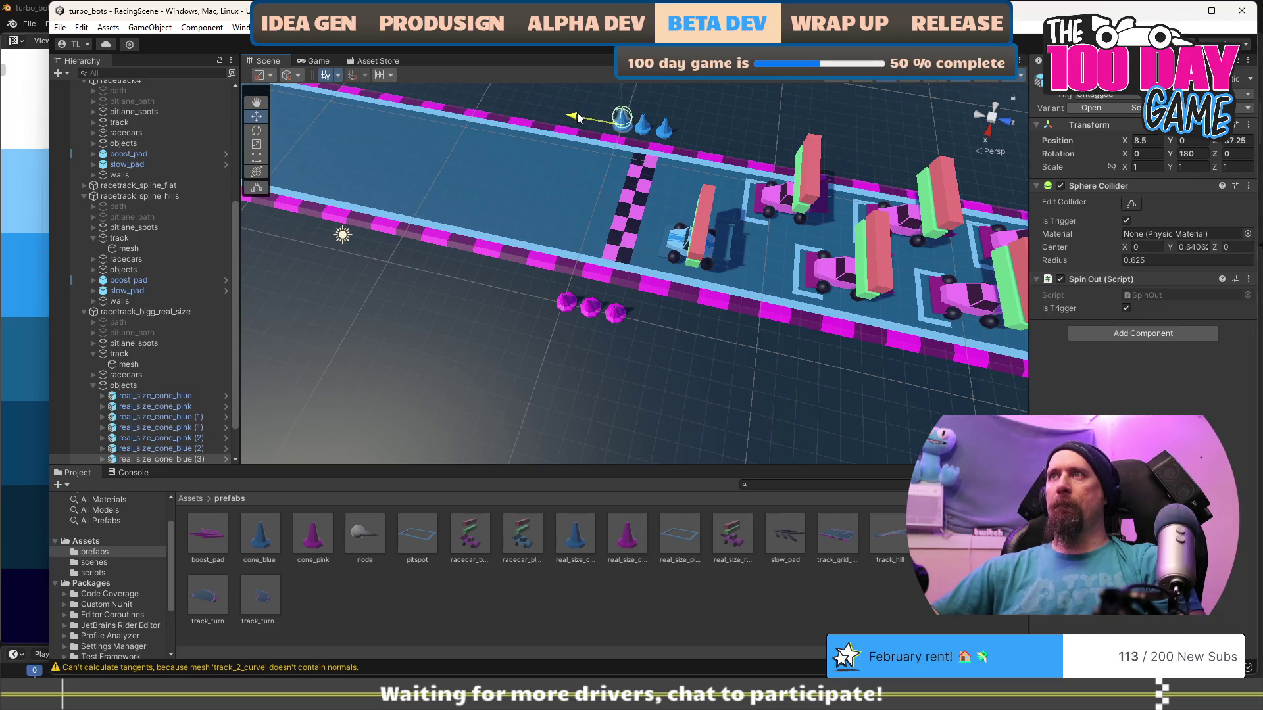
Place another blue cone copy at the hairpin, at X -4.25, Z 5.41.
mouse_move(622, 392)
left_mouse_down()
mouse_move(445, 322)
mouse_move(439, 332)
left_mouse_up()
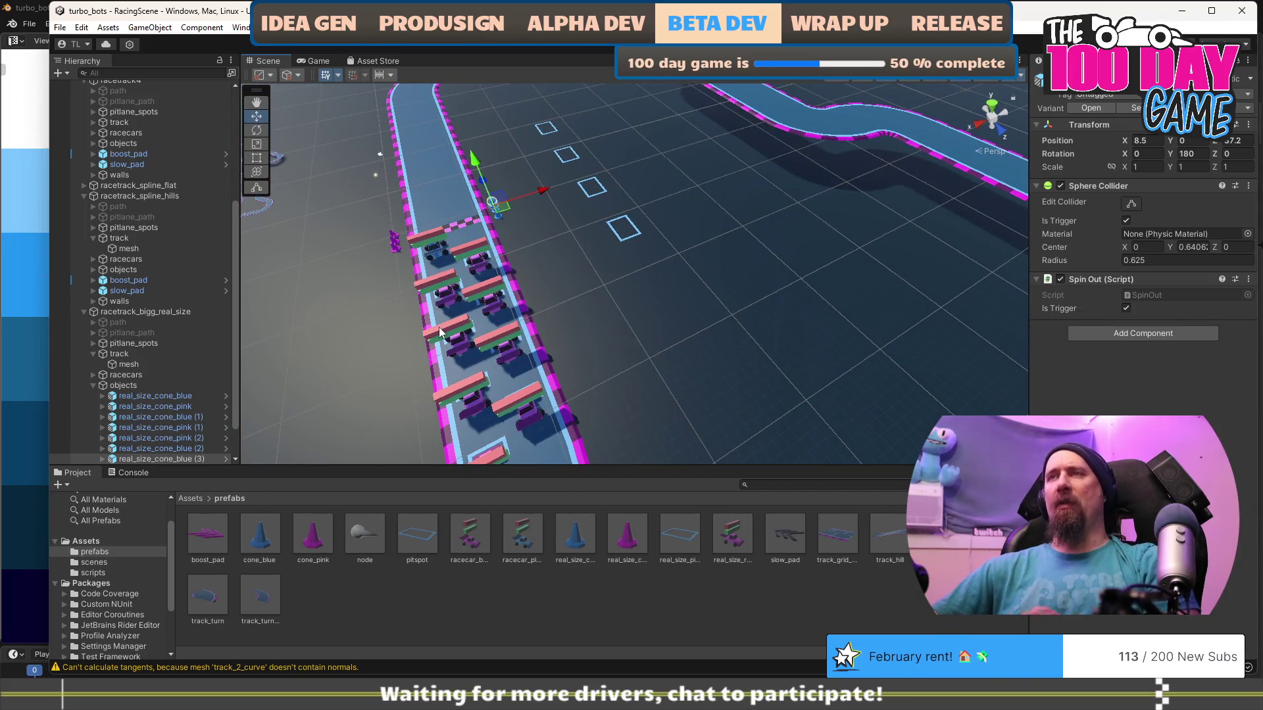
left_click_drag(562, 354, 660, 376)
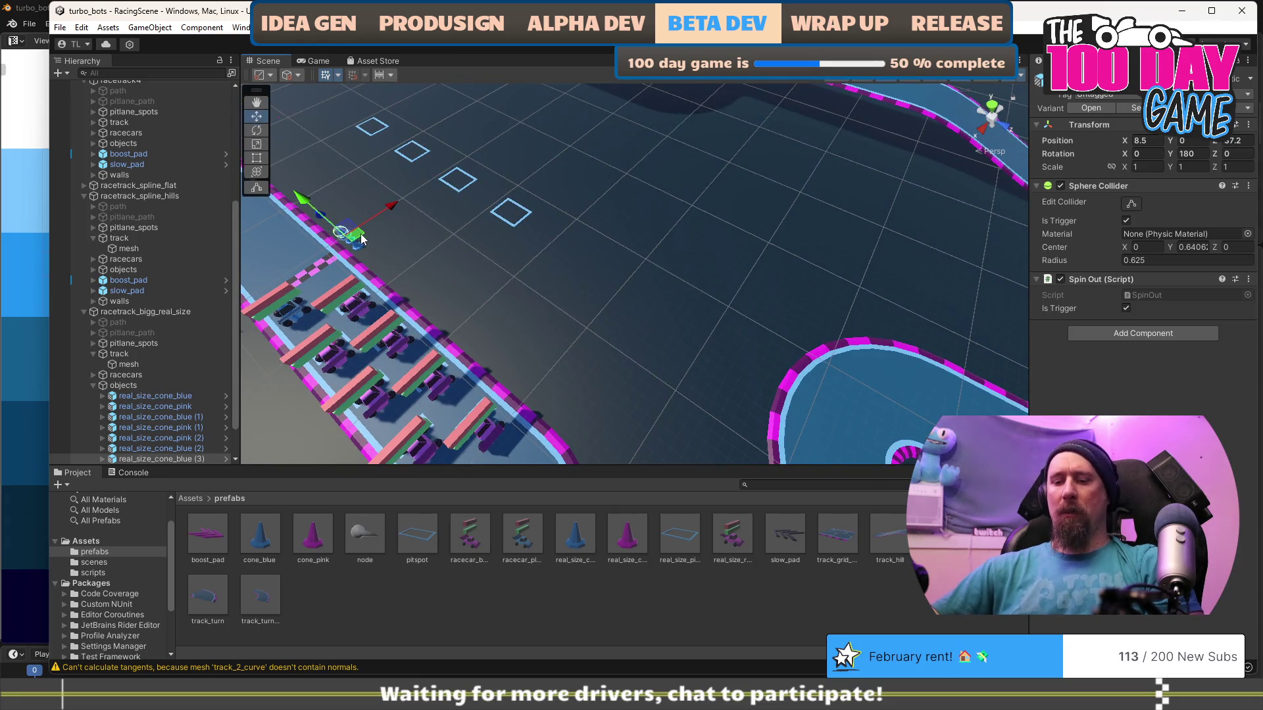
key("ctrl+d")
mouse_move(361, 238)
left_mouse_down()
mouse_move(519, 337)
mouse_move(711, 383)
left_mouse_up()
left_click_drag(592, 323, 803, 272)
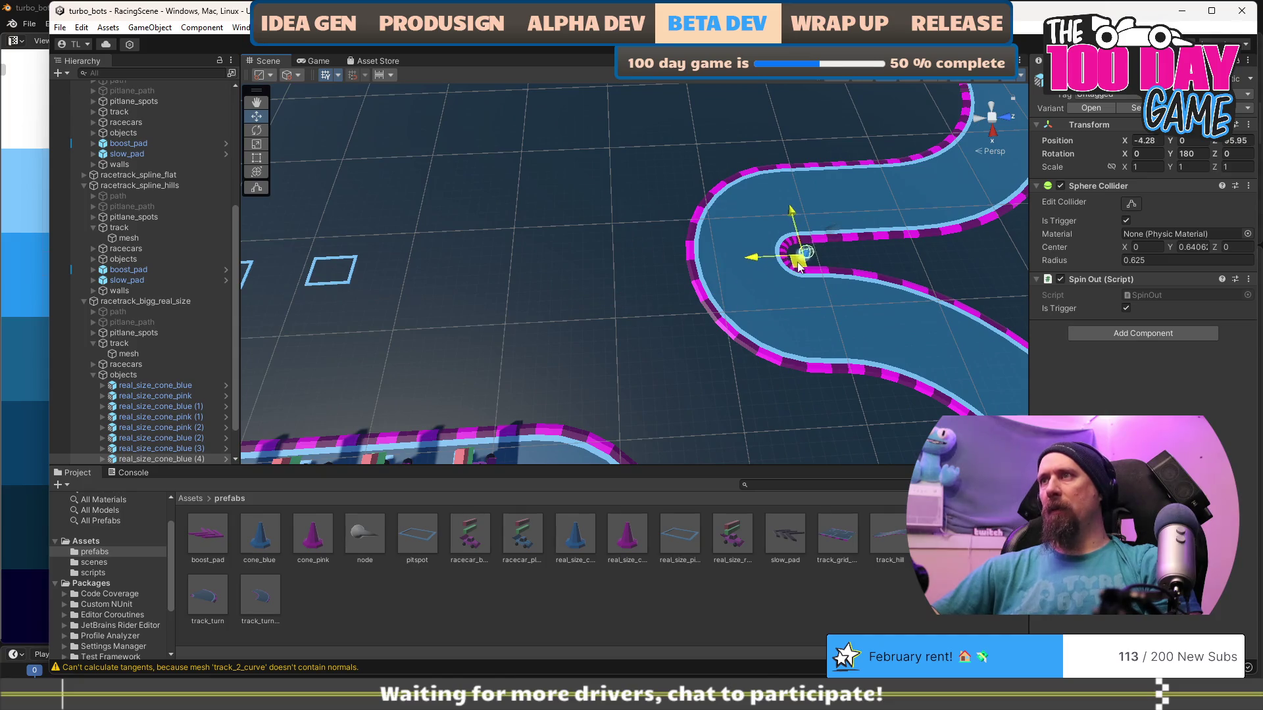
Place the blue cone at the hairpin and duplicate blue copies along the bend's inner edge.
key("f")
mouse_move(718, 294)
left_mouse_down()
mouse_move(668, 236)
mouse_move(625, 243)
mouse_move(760, 287)
left_mouse_up()
left_click_drag(663, 288, 655, 286)
scroll(737, 270, "down", 5)
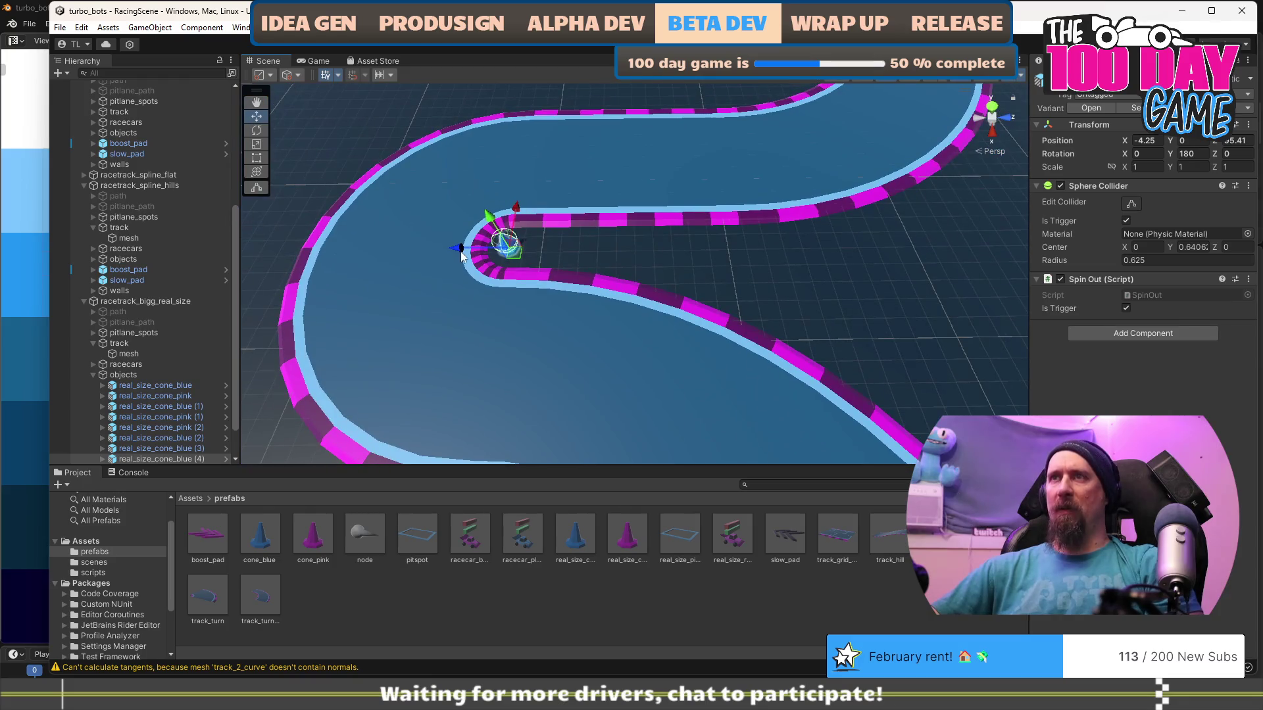
key("ctrl+d")
left_click_drag(460, 256, 532, 258)
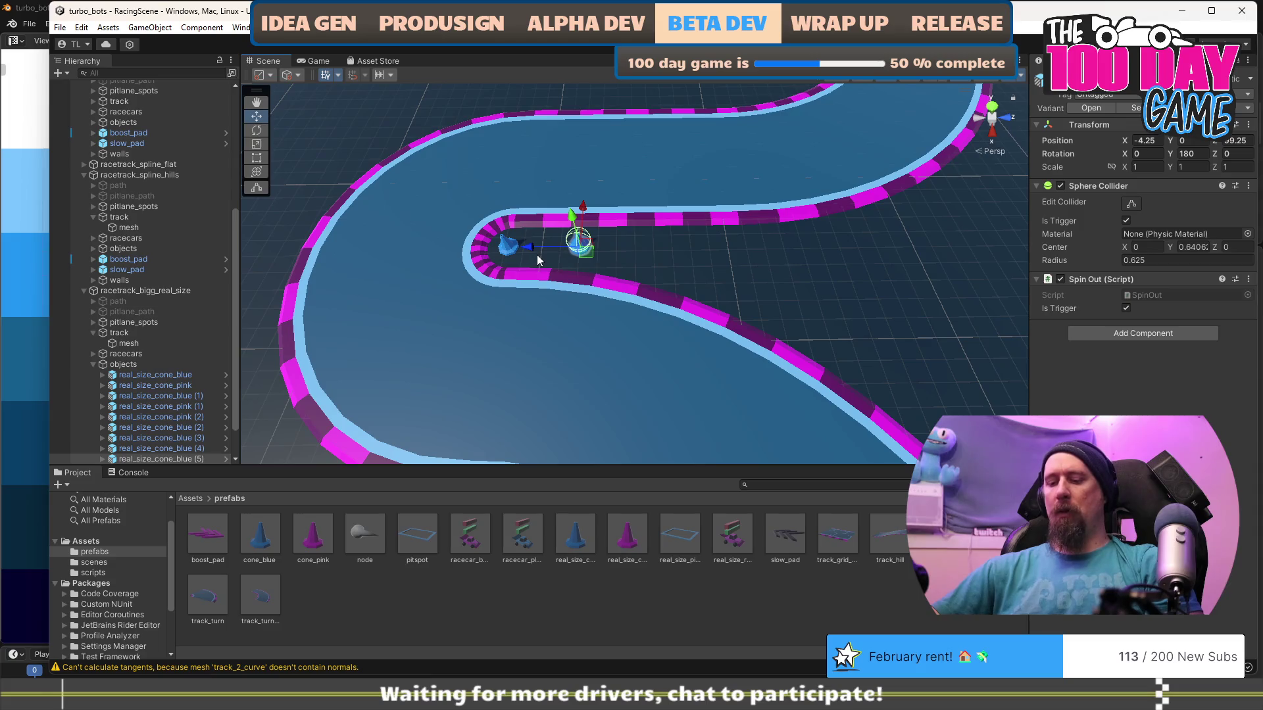
key("ctrl+d")
mouse_move(611, 251)
left_mouse_down()
mouse_move(756, 257)
mouse_move(854, 219)
mouse_move(319, 265)
mouse_move(399, 227)
left_mouse_up()
key("ctrl+d")
Move real_size_cone_pink onto the hairpin row and duplicate pink copies between the blue cones.
key("ctrl+d")
left_click(180, 356)
left_click_drag(383, 360, 451, 275)
key("ctrl+d")
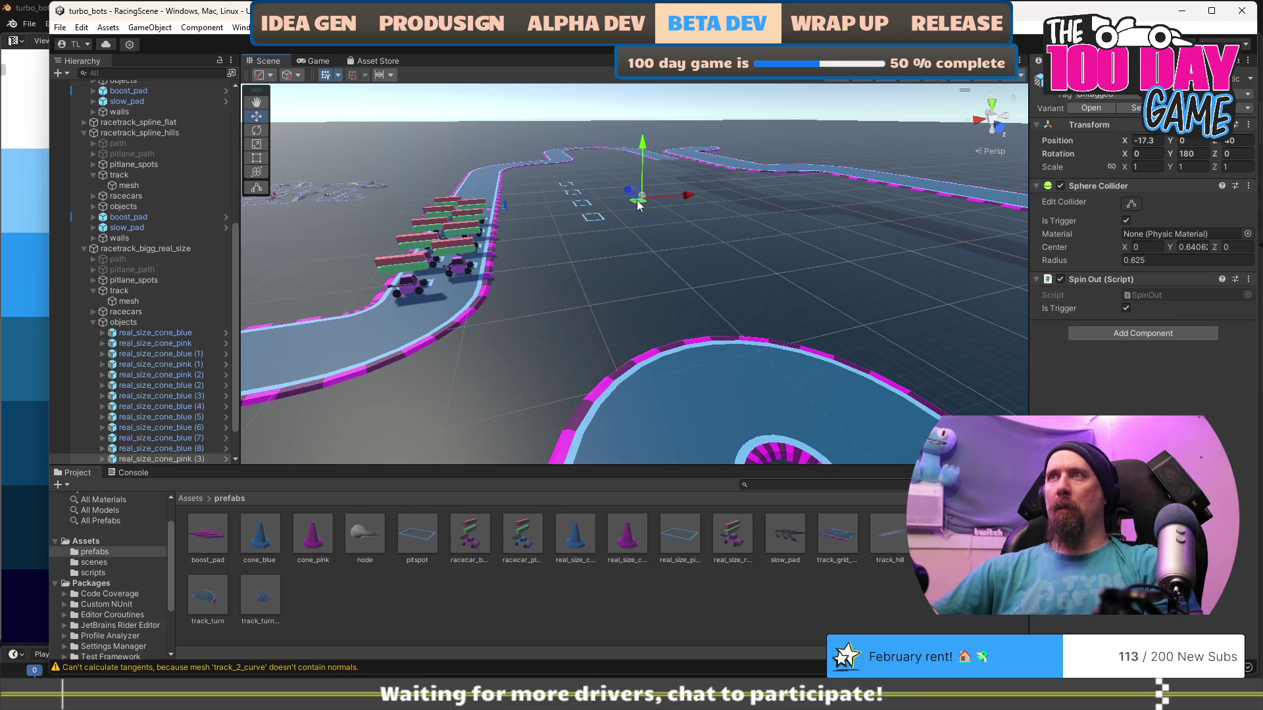
key("f")
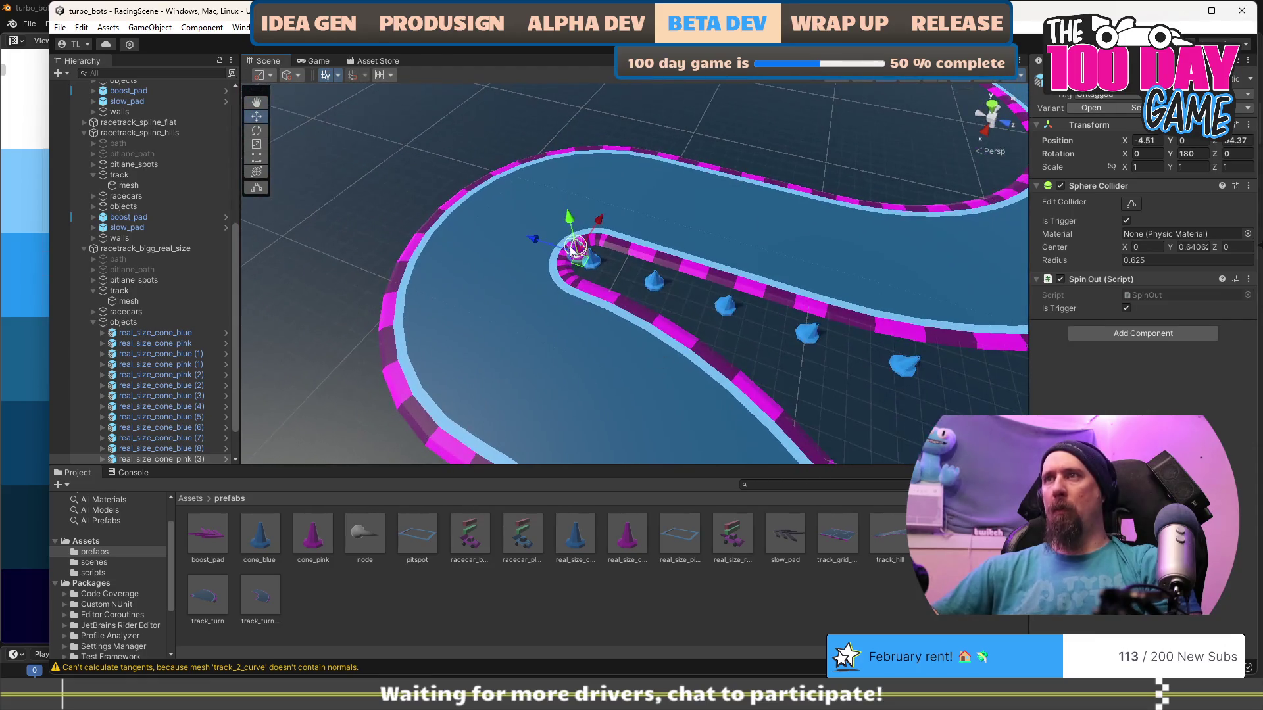
mouse_move(576, 265)
left_mouse_down()
mouse_move(628, 293)
mouse_move(454, 316)
mouse_move(552, 341)
mouse_move(541, 329)
mouse_move(554, 330)
left_mouse_up()
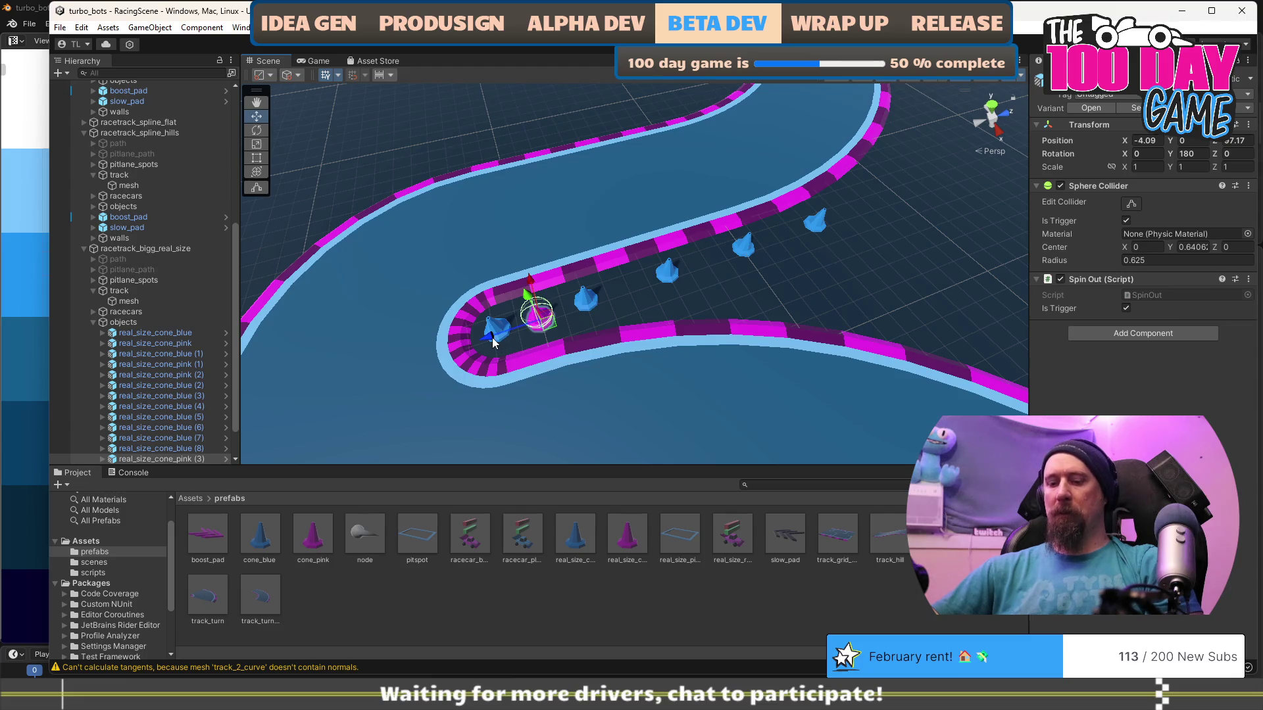
key("ctrl+d")
left_click_drag(490, 342, 742, 268)
key("ctrl+d")
key("ctrl+d")
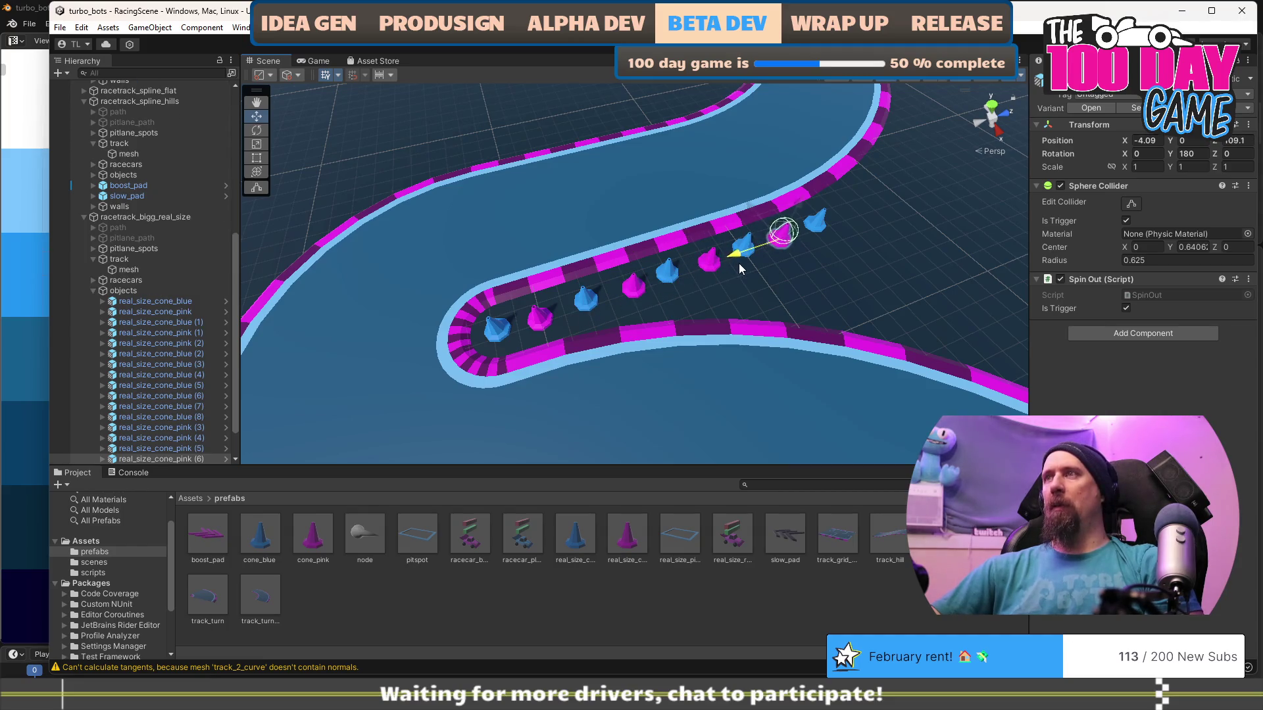
left_click(728, 330)
mouse_move(729, 330)
left_mouse_down()
mouse_move(447, 377)
mouse_move(168, 333)
mouse_move(524, 241)
mouse_move(671, 361)
mouse_move(660, 366)
mouse_move(685, 398)
left_mouse_up()
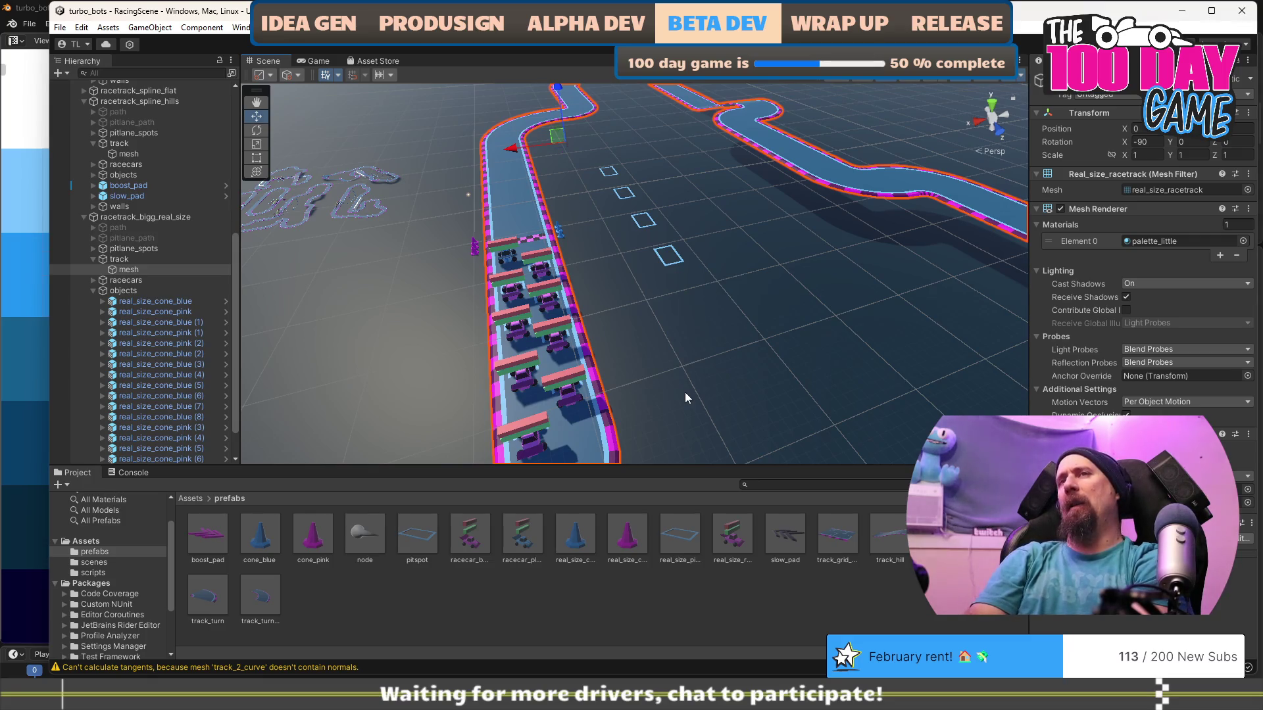
Duplicate a blue cone and place copies in a row beside the start straight.
mouse_move(684, 392)
left_mouse_down()
mouse_move(695, 366)
mouse_move(657, 375)
mouse_move(698, 381)
mouse_move(677, 385)
mouse_move(679, 420)
mouse_move(573, 431)
mouse_move(545, 362)
left_mouse_up()
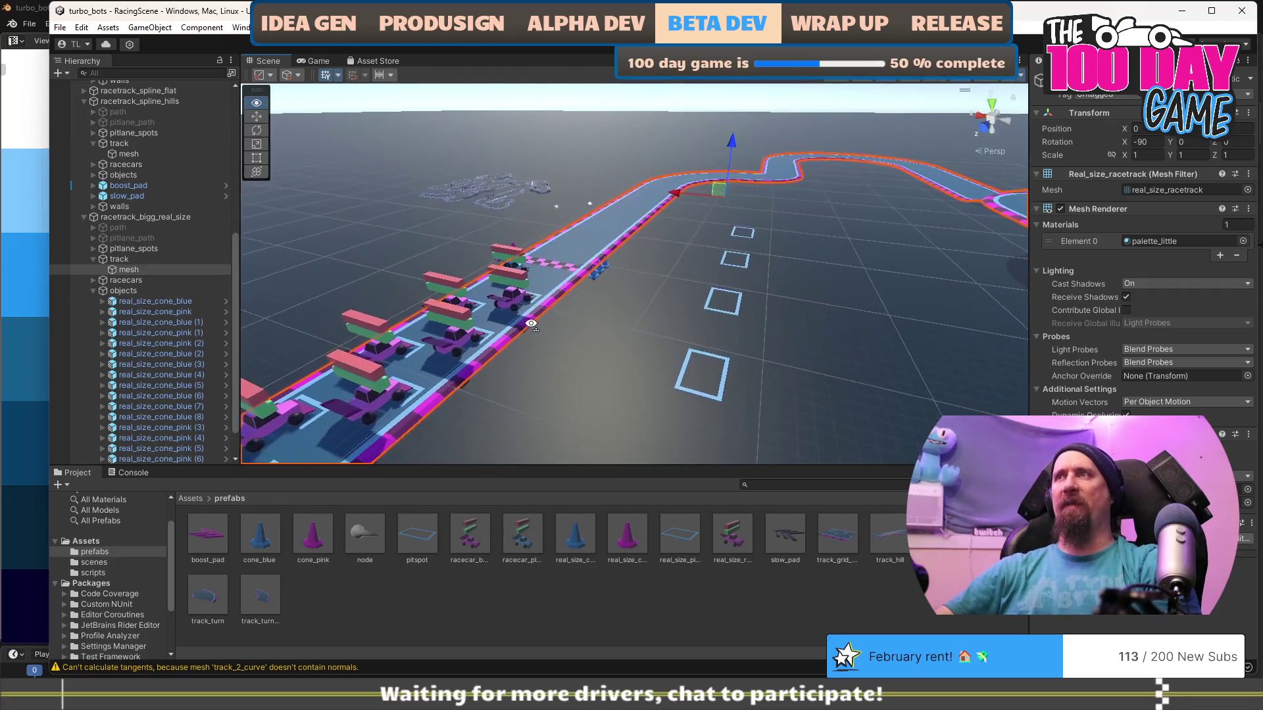
scroll(559, 365, "down", 5)
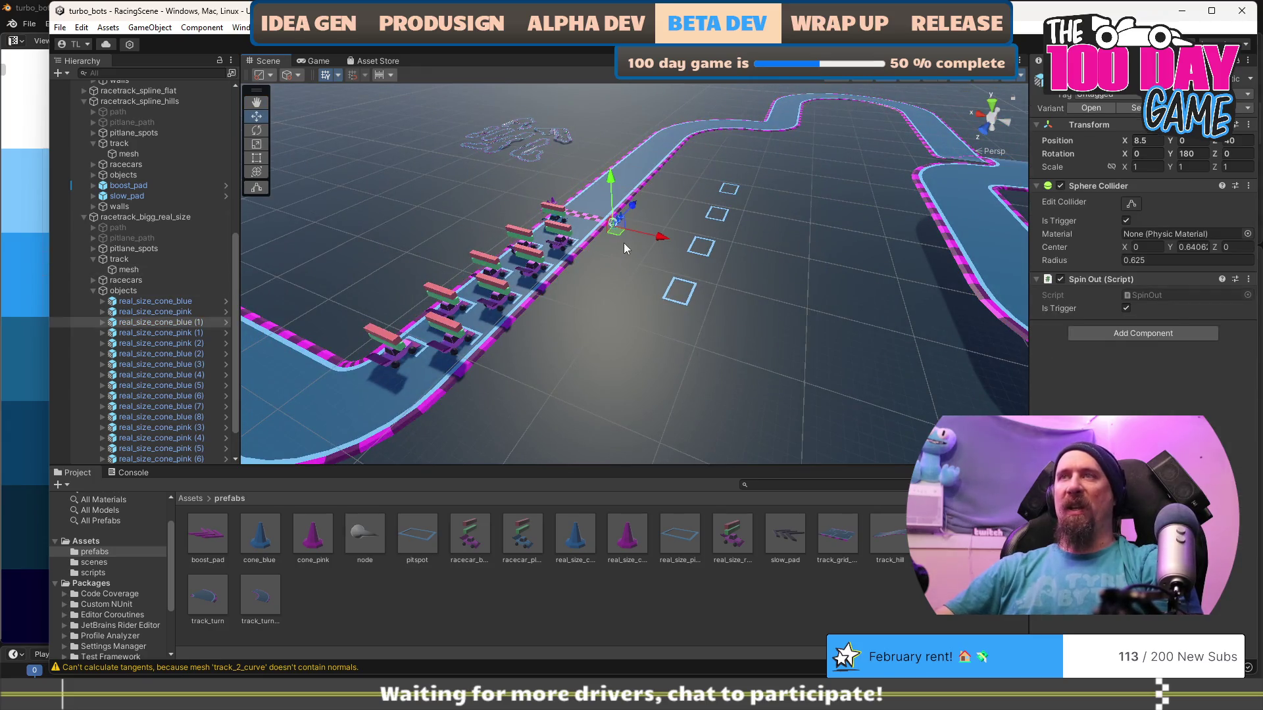
key("ctrl+d")
left_click_drag(623, 242, 609, 262)
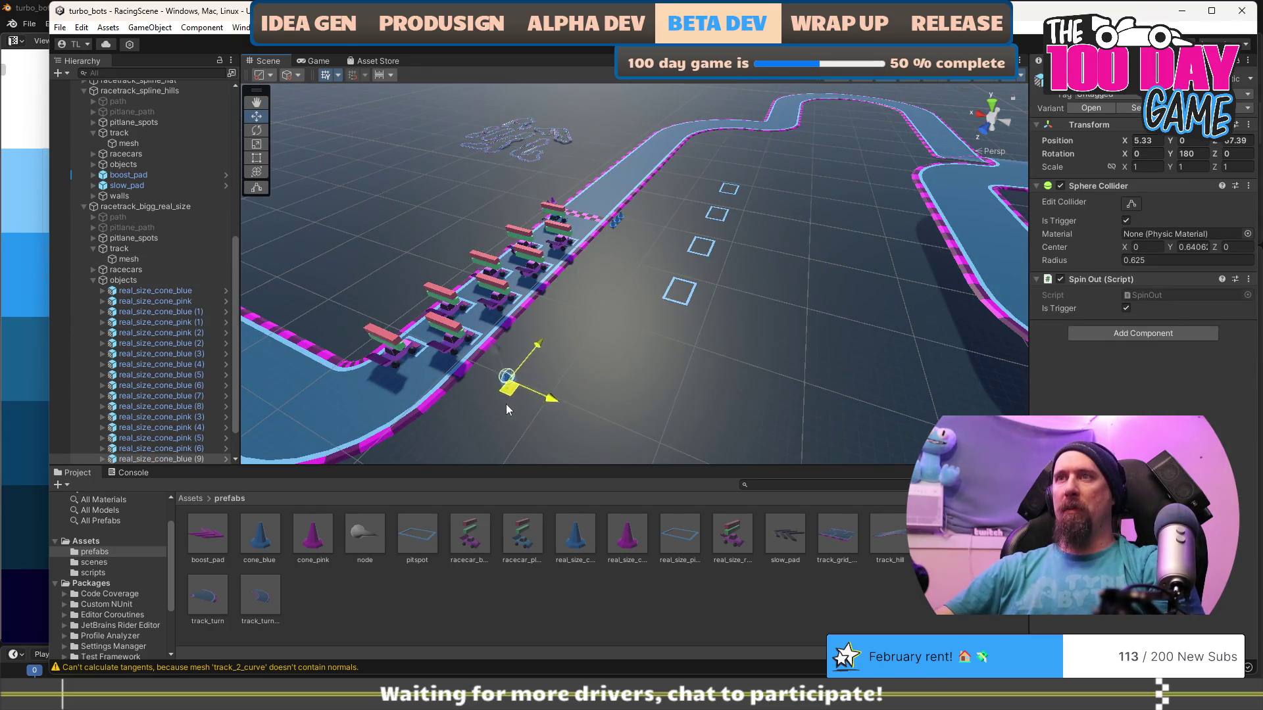
mouse_move(479, 402)
left_mouse_down()
mouse_move(454, 415)
mouse_move(526, 428)
mouse_move(646, 350)
mouse_move(642, 383)
mouse_move(620, 388)
mouse_move(622, 301)
mouse_move(560, 205)
mouse_move(625, 197)
mouse_move(522, 220)
mouse_move(546, 191)
mouse_move(605, 297)
left_mouse_up()
key("ctrl+d")
key("ctrl+d")
key("ctrl+d")
key("ctrl+d")
key("ctrl+d")
key("ctrl+d")
key("ctrl+d")
key("ctrl+d")
left_click(571, 230)
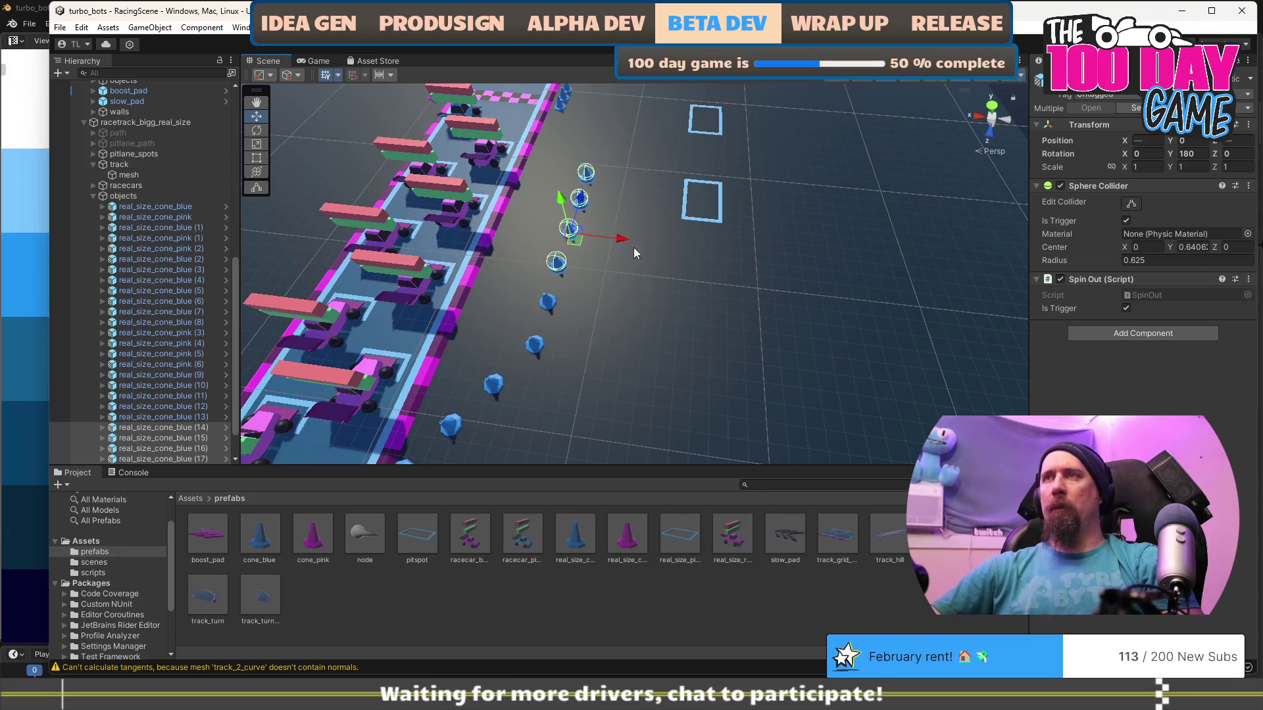
Duplicate the group of four blue cones four times, pushing each copy farther up the straight.
key("ctrl+d")
mouse_move(574, 238)
left_mouse_down()
mouse_move(602, 115)
mouse_move(609, 145)
left_mouse_up()
key("f")
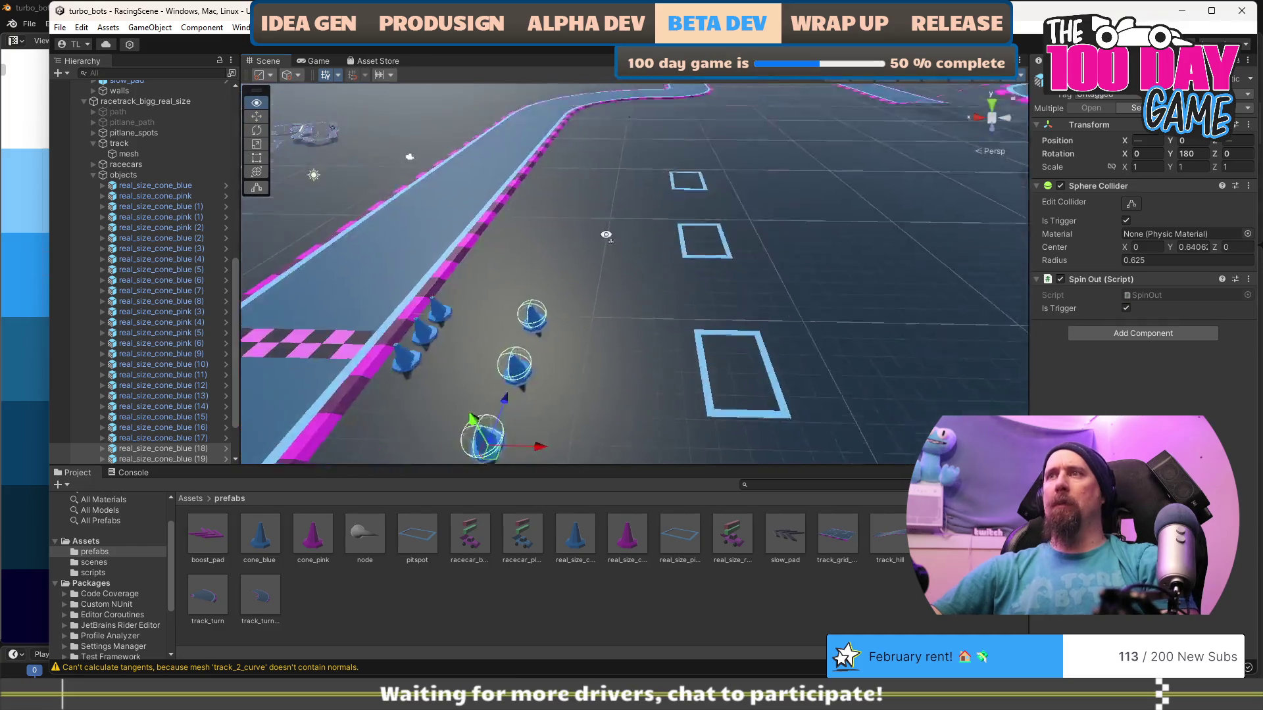
key("ctrl+d")
left_click_drag(588, 325, 599, 233)
scroll(599, 231, "down", 5)
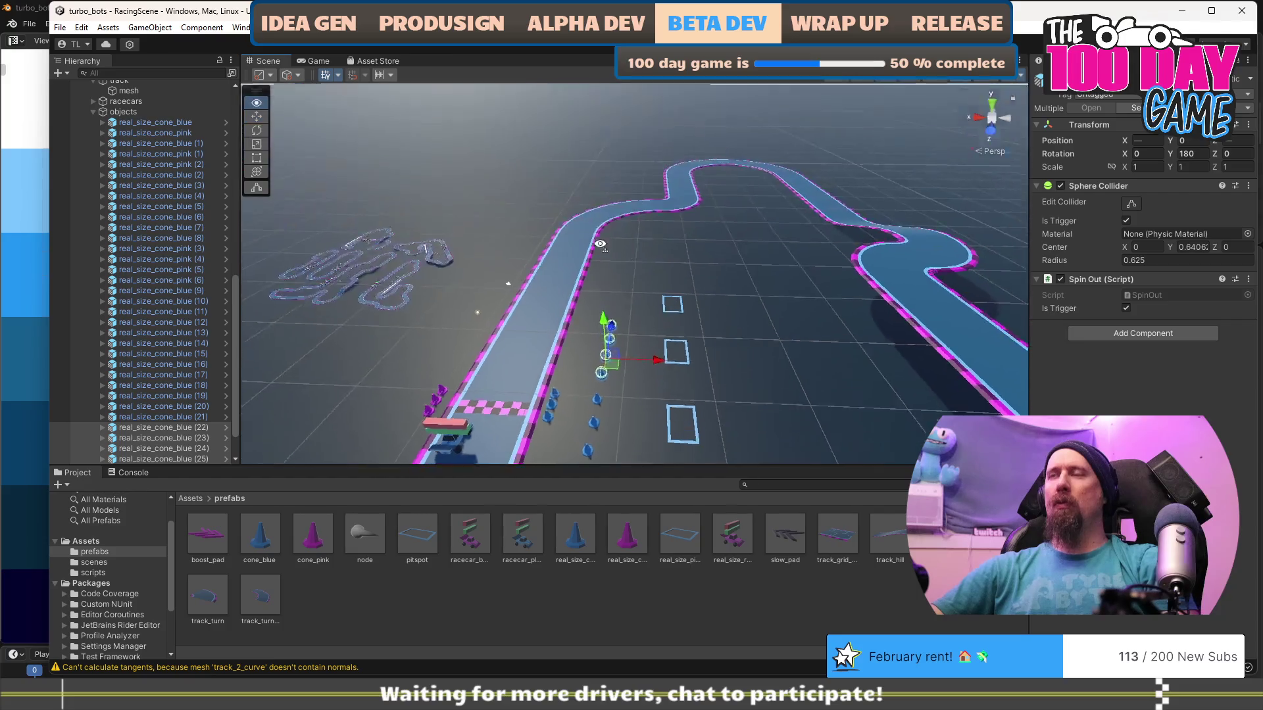
scroll(605, 358, "up", 5)
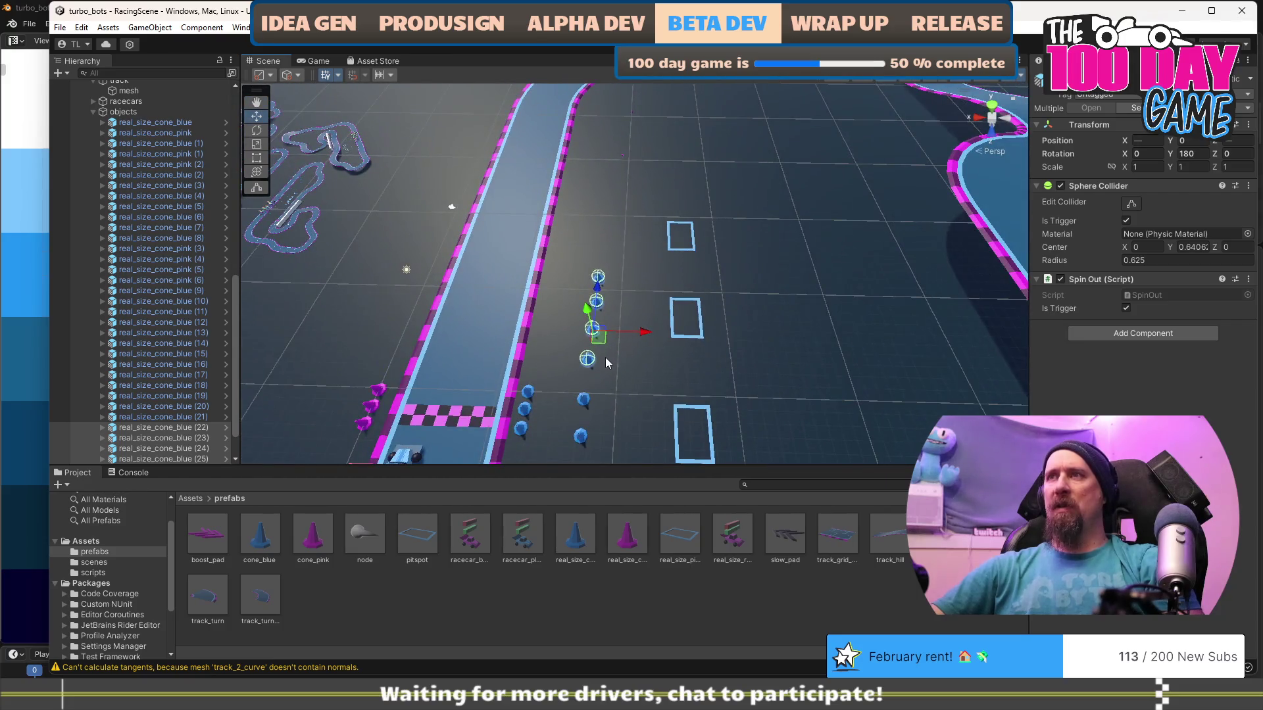
key("ctrl+d")
left_click_drag(598, 337, 614, 245)
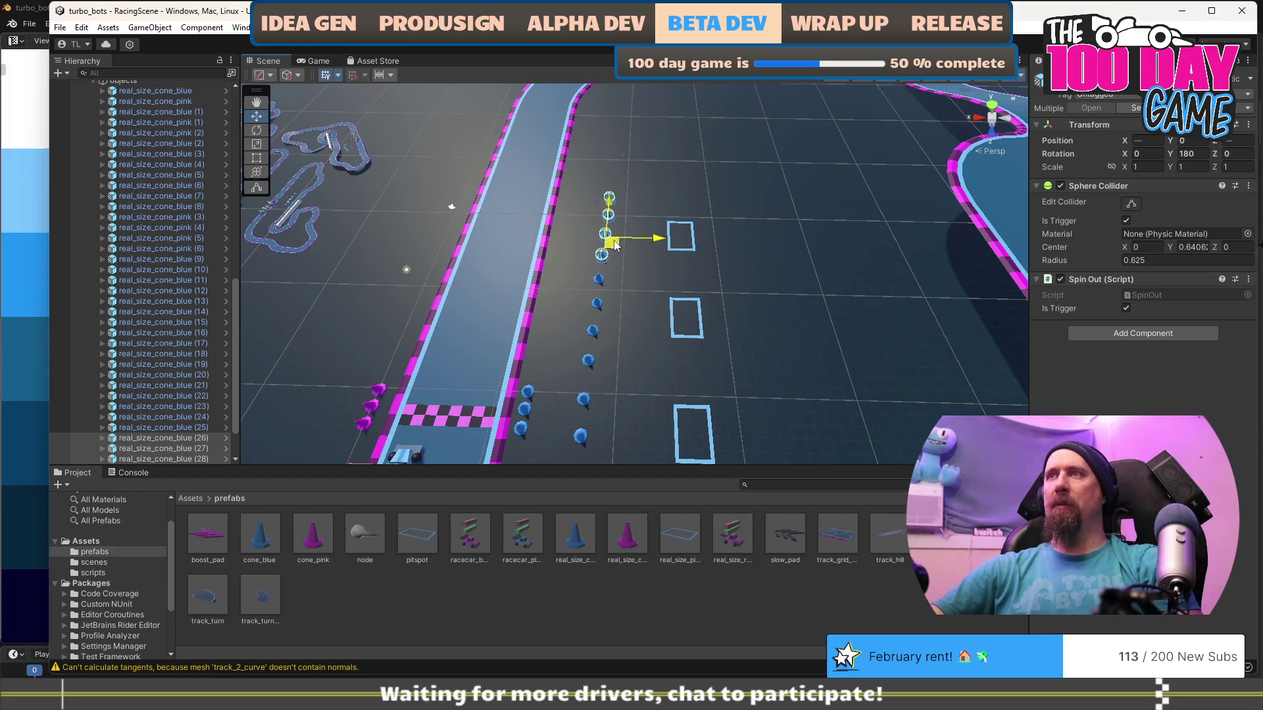
scroll(631, 341, "down", 5)
scroll(631, 345, "up", 8)
scroll(635, 355, "down", 4)
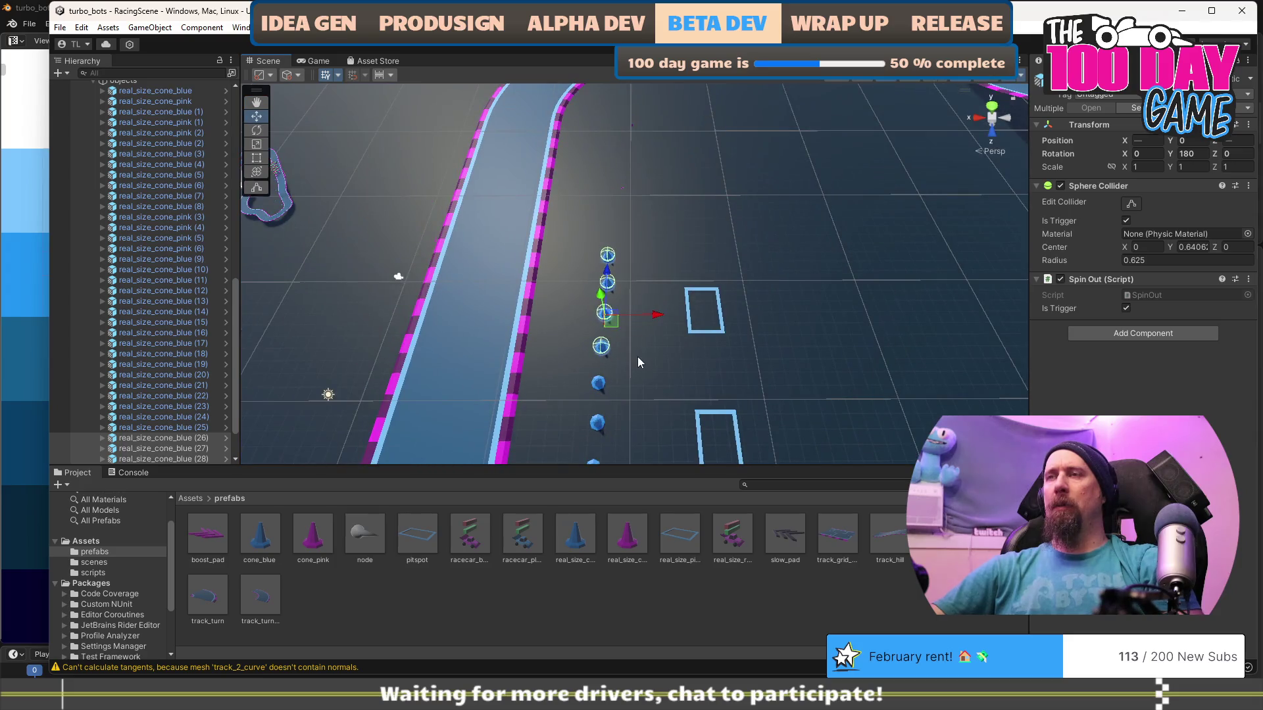
key("ctrl+d")
mouse_move(612, 320)
left_mouse_down()
mouse_move(616, 212)
mouse_move(577, 234)
mouse_move(614, 240)
mouse_move(642, 286)
mouse_move(609, 297)
mouse_move(551, 282)
left_mouse_up()
Tidy stray blue cones near the line's end so the row runs straight.
left_click(625, 292)
left_click(648, 309)
key("ctrl+d")
left_click(640, 303)
mouse_move(633, 322)
left_mouse_down()
mouse_move(567, 319)
mouse_move(669, 381)
mouse_move(583, 369)
mouse_move(596, 354)
mouse_move(628, 392)
mouse_move(625, 414)
left_mouse_up()
scroll(673, 411, "down", 3)
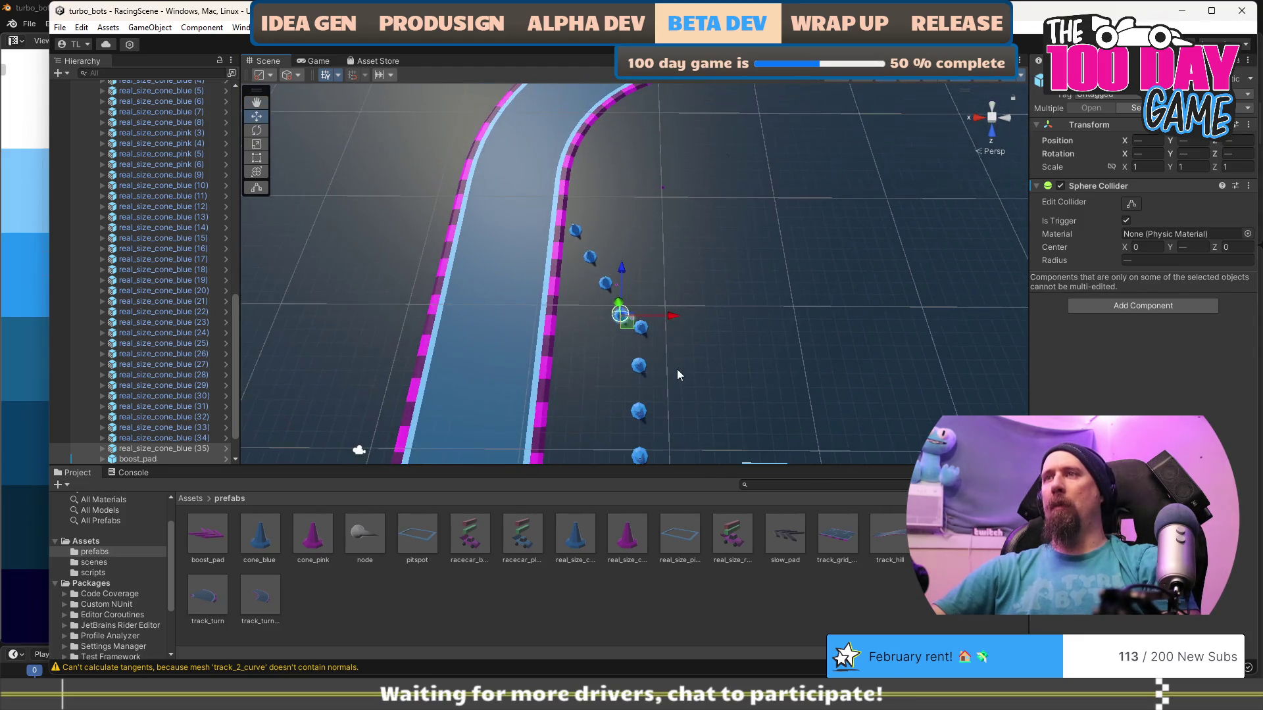
left_click(641, 327)
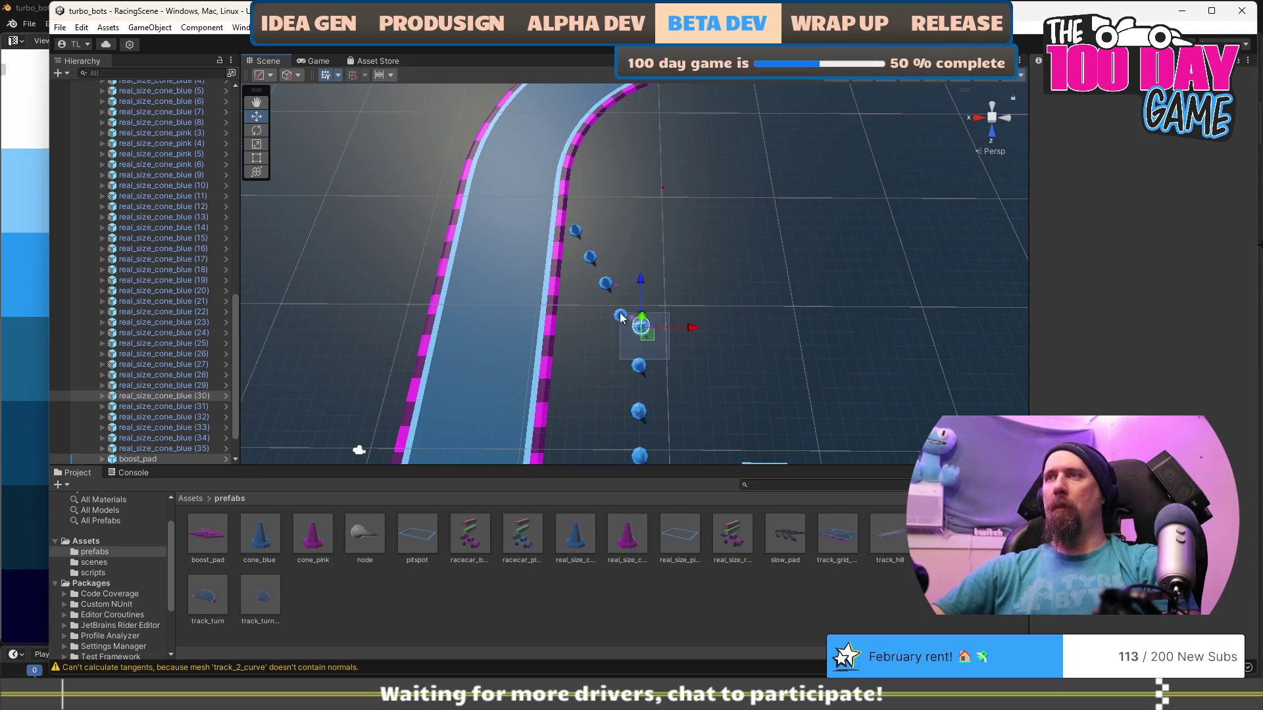
left_click(666, 338)
mouse_move(574, 336)
left_mouse_down()
mouse_move(673, 365)
mouse_move(824, 365)
mouse_move(863, 318)
mouse_move(682, 275)
mouse_move(698, 304)
mouse_move(858, 232)
mouse_move(358, 279)
mouse_move(598, 309)
left_mouse_up()
left_click(615, 218)
left_click(607, 222)
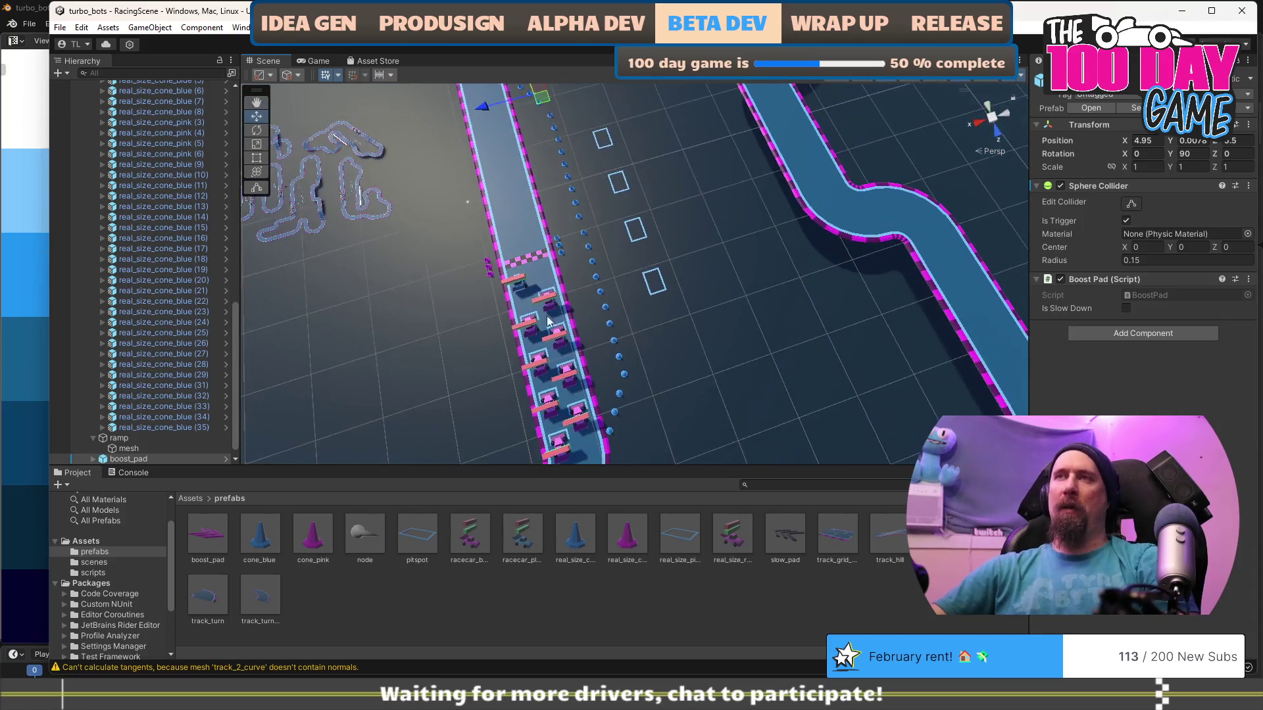
scroll(494, 299, "up", 2)
Duplicate pink cones and place them beside the track to start a new row.
left_click_drag(469, 219, 496, 243)
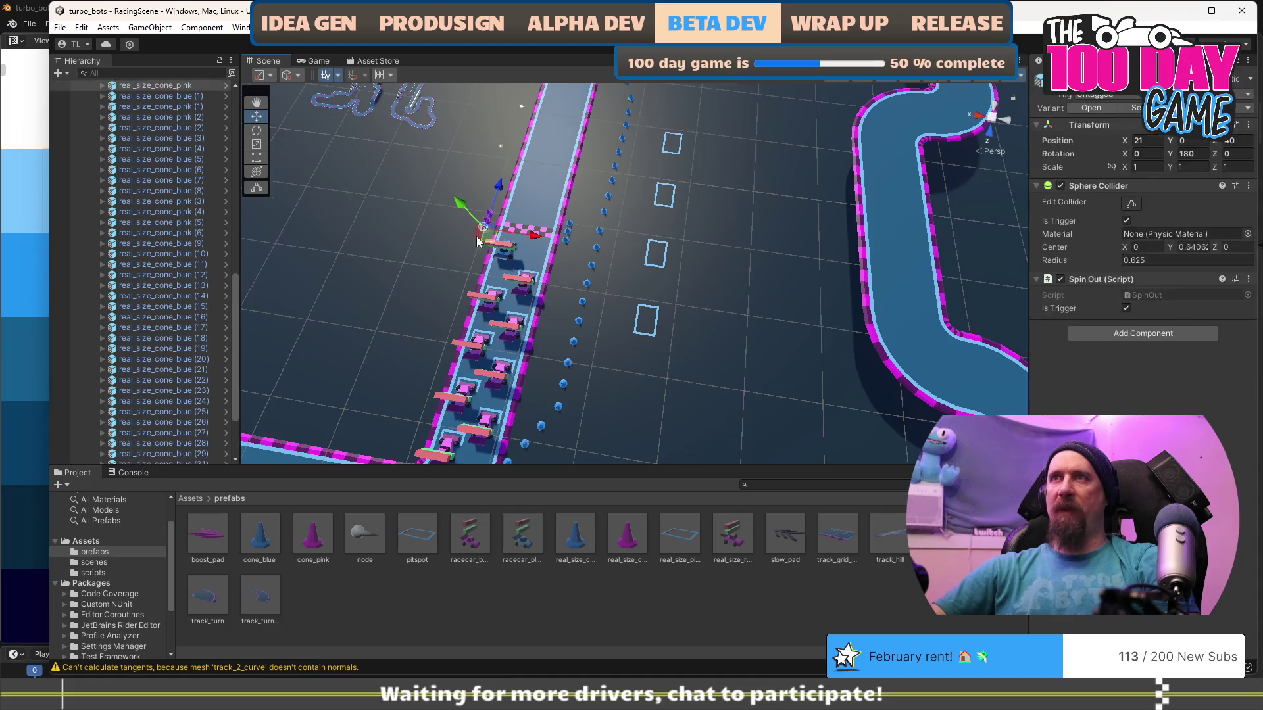
scroll(530, 318, "down", 3)
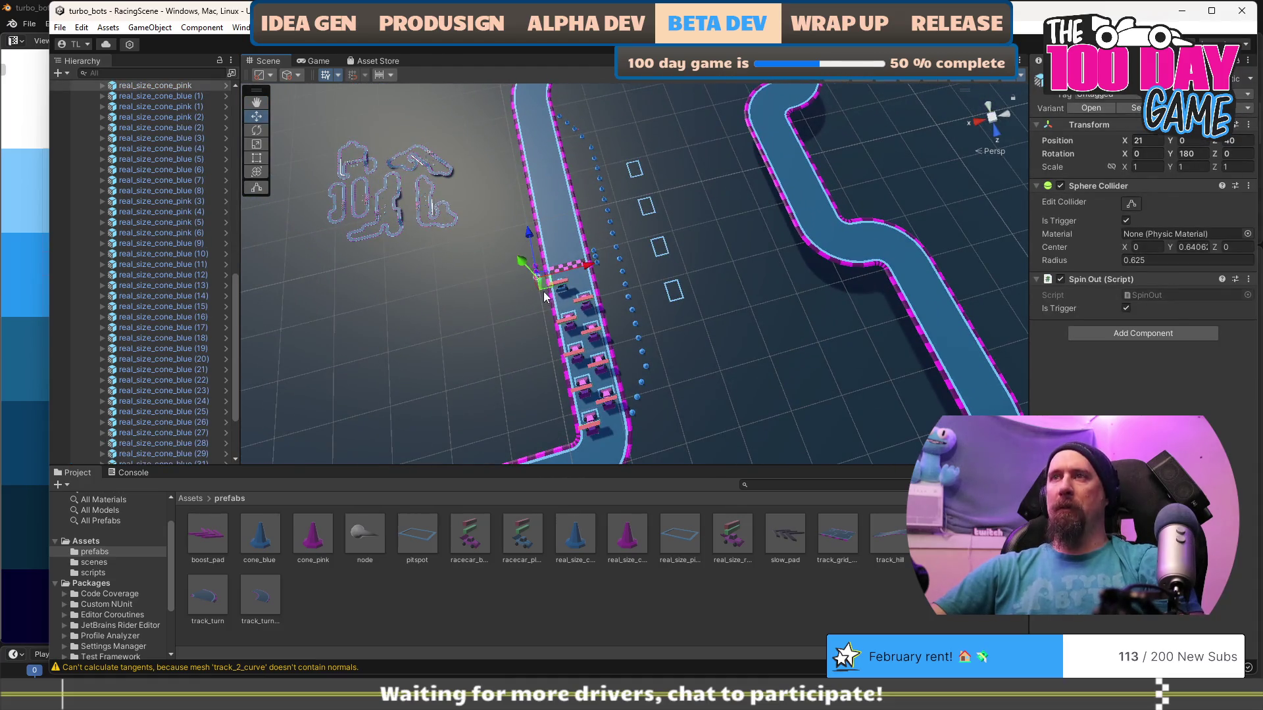
key("ctrl+d")
mouse_move(544, 298)
left_mouse_down()
mouse_move(717, 427)
mouse_move(591, 449)
mouse_move(671, 368)
mouse_move(722, 287)
mouse_move(666, 294)
left_mouse_up()
mouse_move(643, 339)
left_mouse_down()
mouse_move(642, 360)
mouse_move(641, 271)
mouse_move(533, 182)
left_mouse_up()
key("ctrl+d")
key("ctrl+d")
key("ctrl+d")
key("ctrl+d")
key("ctrl+d")
key("ctrl+d")
key("ctrl+d")
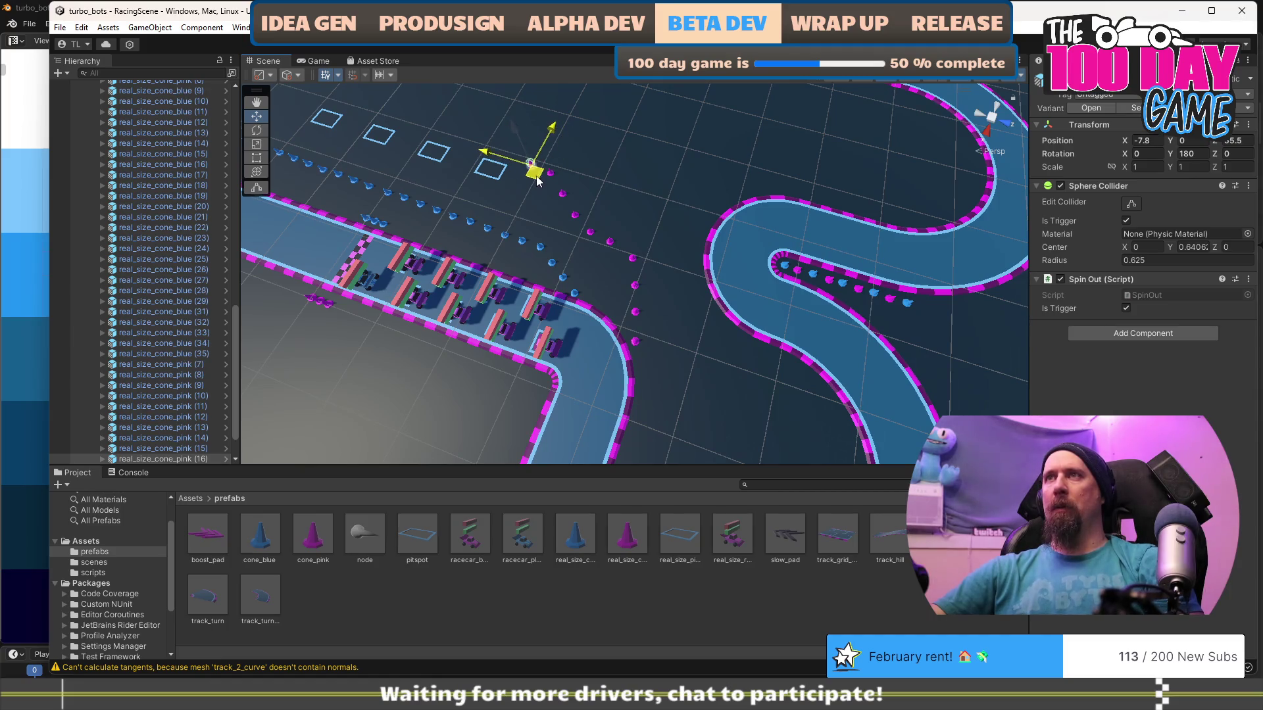
left_click_drag(566, 225, 542, 325)
key("ctrl+d")
mouse_move(622, 117)
left_mouse_down()
mouse_move(573, 288)
mouse_move(583, 262)
mouse_move(598, 275)
mouse_move(592, 309)
left_mouse_up()
Nudge several pink cones, including cone (10), into line, then duplicate another pink cone.
left_click(562, 297)
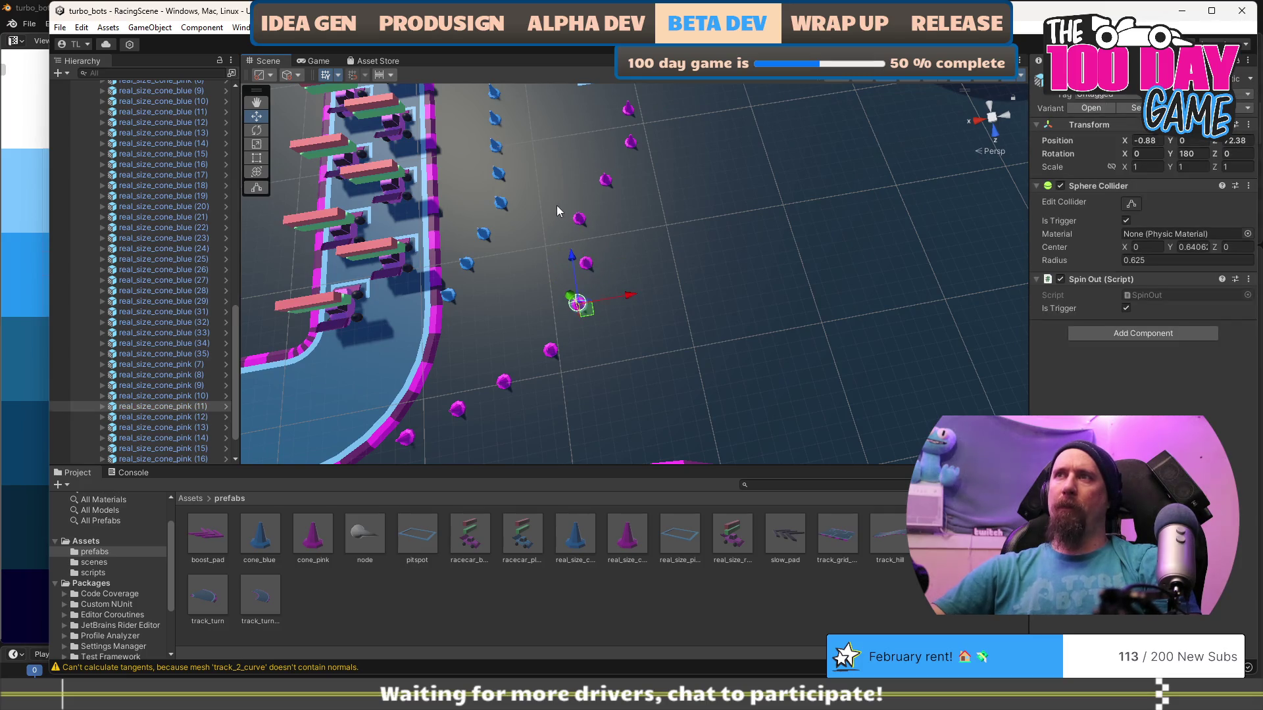
left_click(579, 218)
left_click_drag(586, 224, 615, 236)
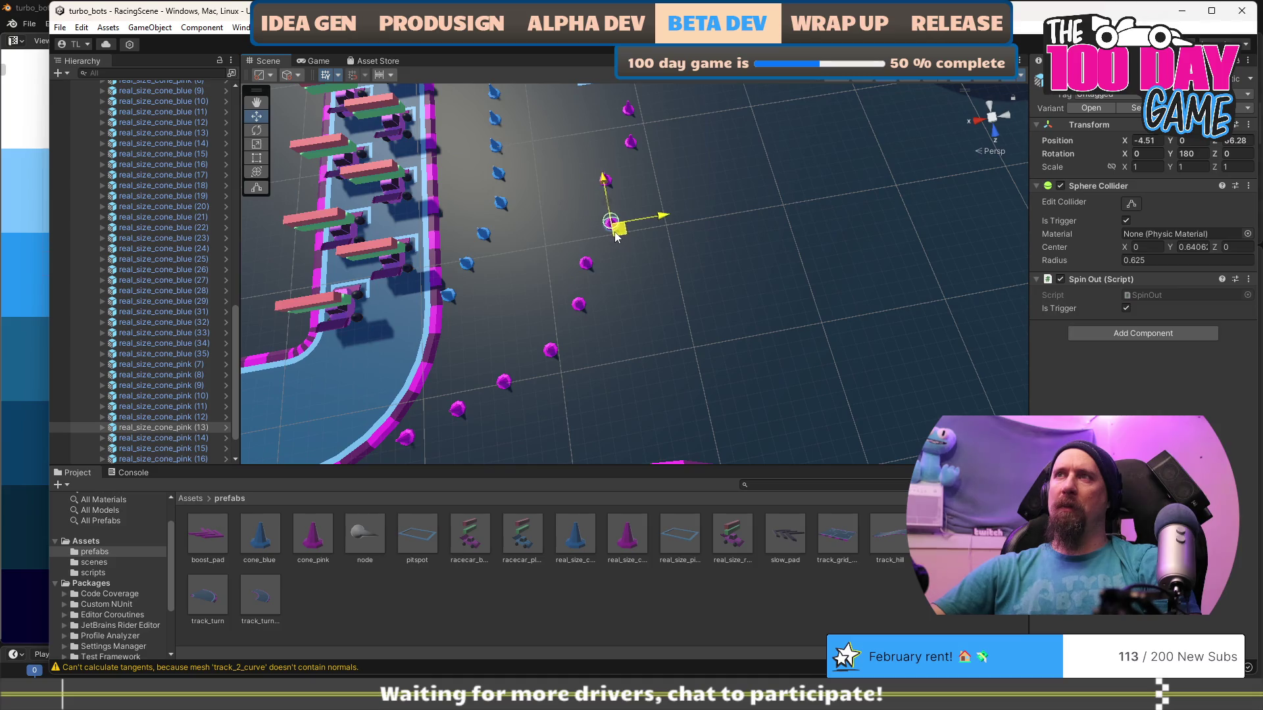
left_click(605, 179)
left_click_drag(615, 187, 632, 197)
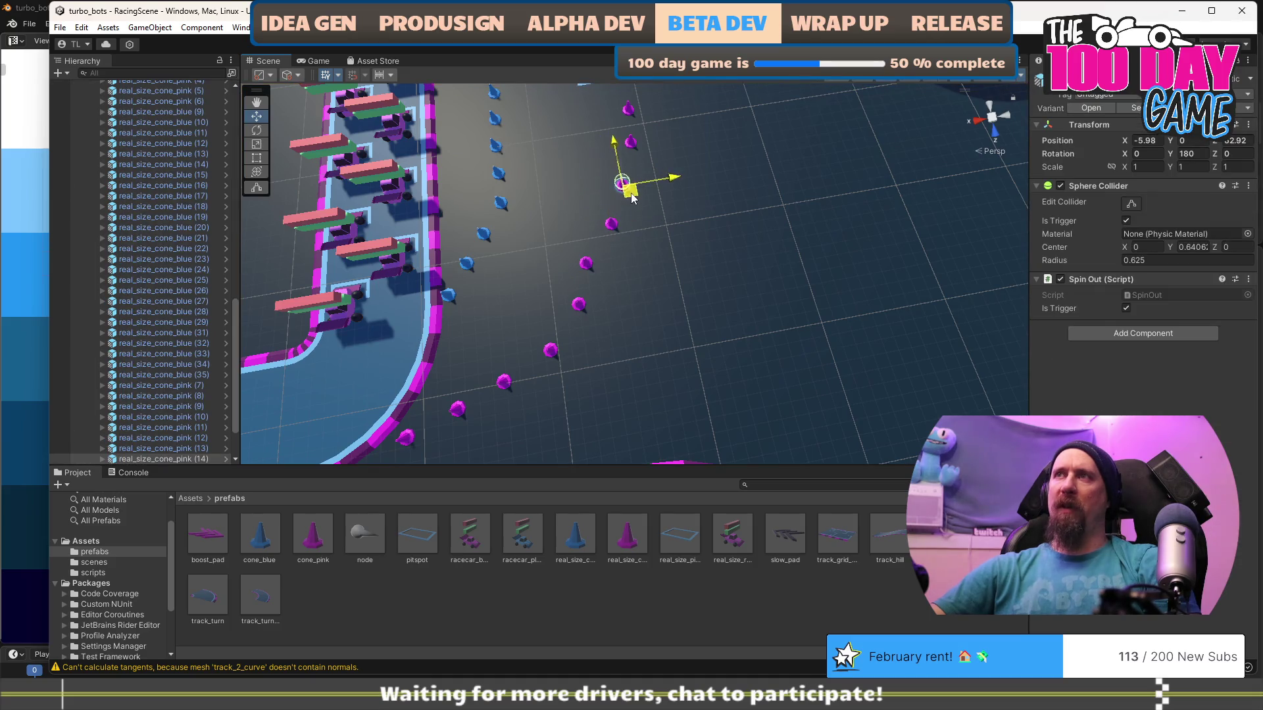
left_click(587, 264)
left_click_drag(605, 274, 608, 281)
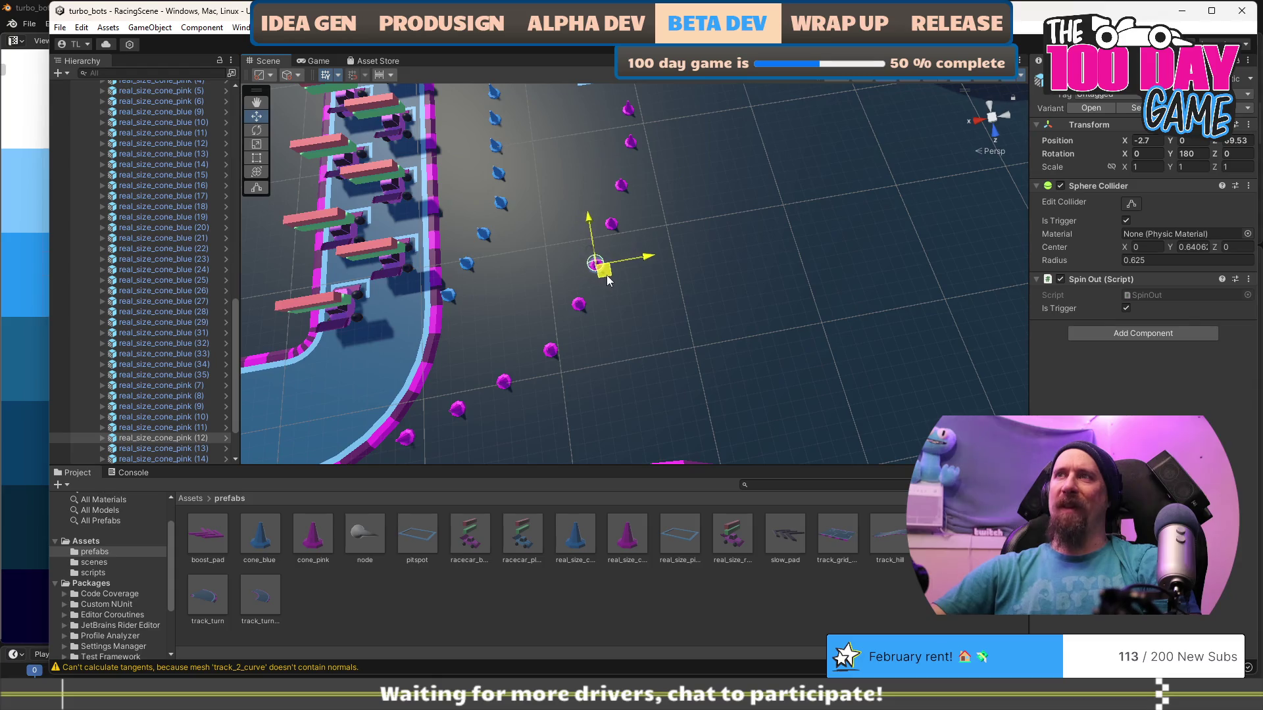
left_click(539, 318)
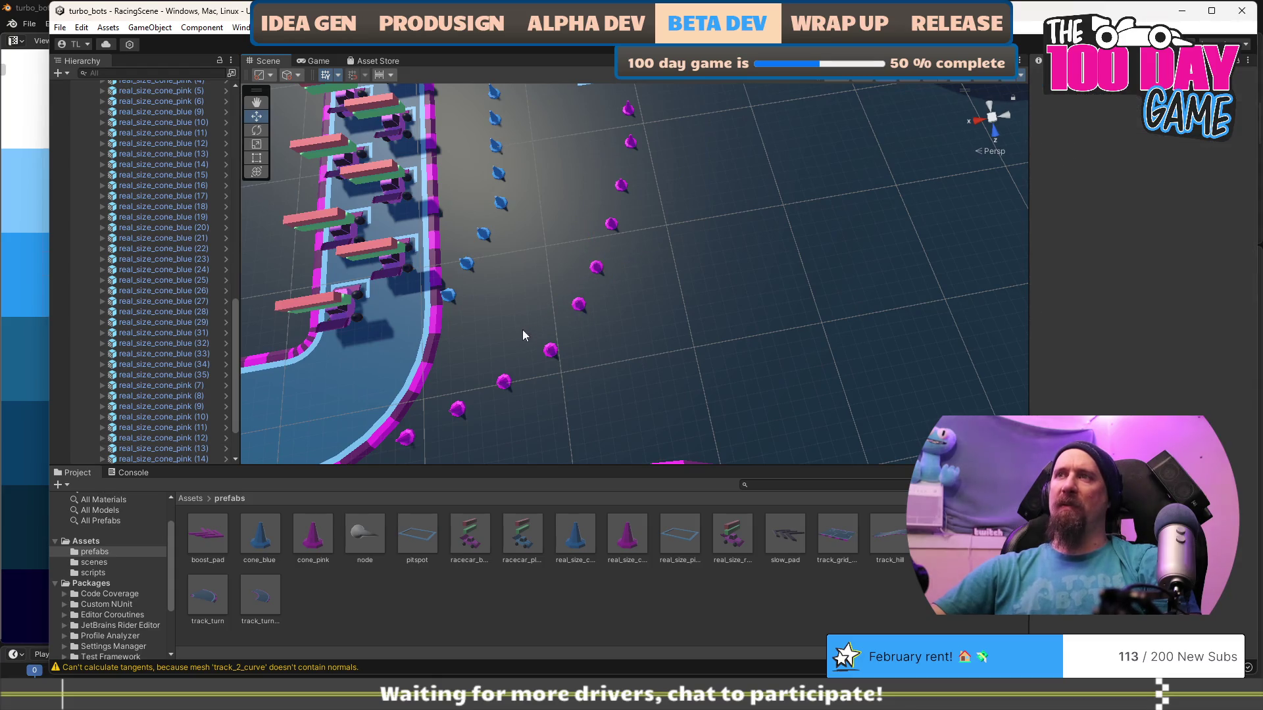
left_click(552, 351)
left_click_drag(563, 366, 553, 366)
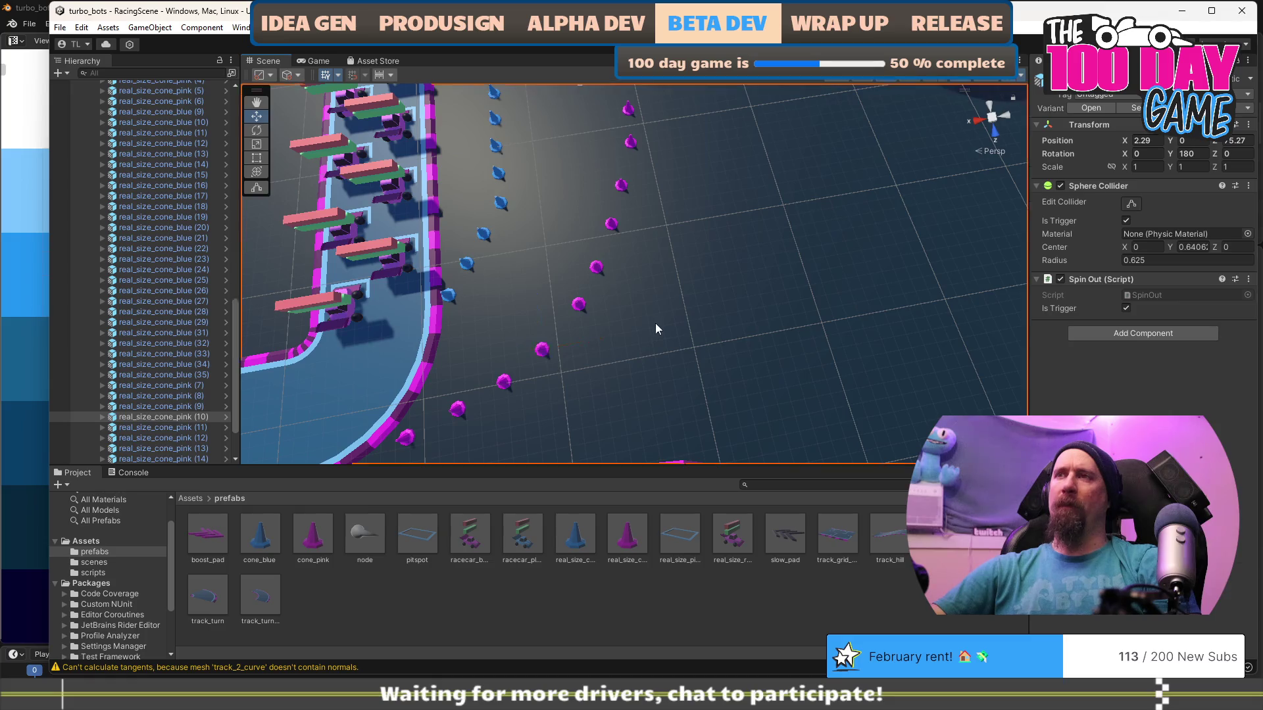
left_click(429, 405)
mouse_move(660, 104)
left_mouse_down()
mouse_move(620, 225)
mouse_move(600, 221)
mouse_move(681, 202)
mouse_move(684, 190)
mouse_move(680, 275)
left_mouse_up()
left_click(666, 216)
key("ctrl+d")
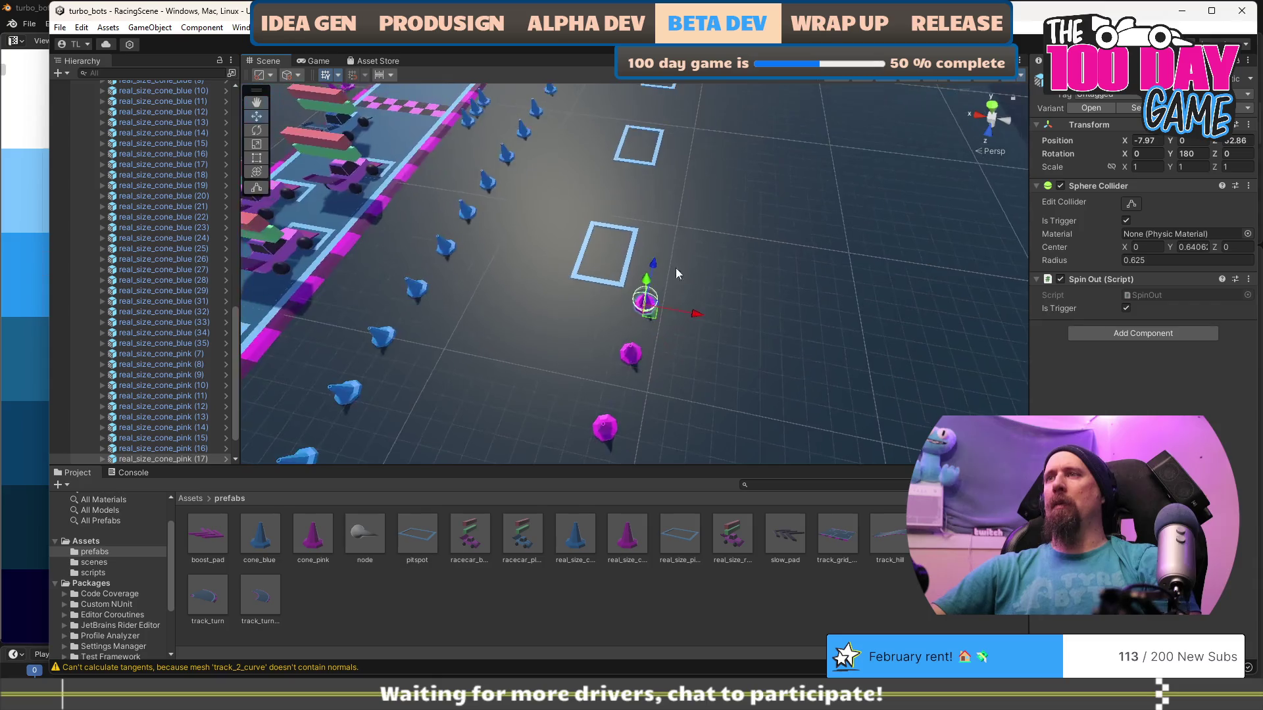
Place the duplicated pink cone and another copy further along the row.
left_click_drag(665, 229, 666, 224)
key("ctrl+d")
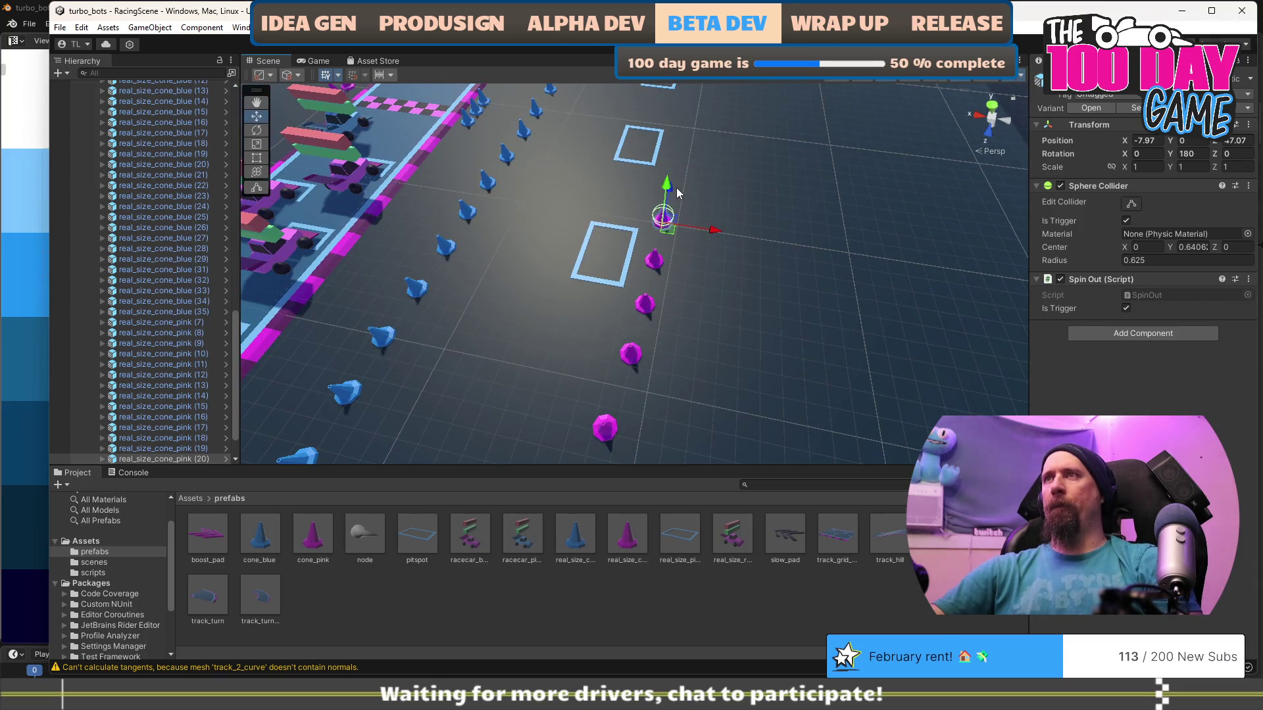
scroll(684, 185, "up", 3)
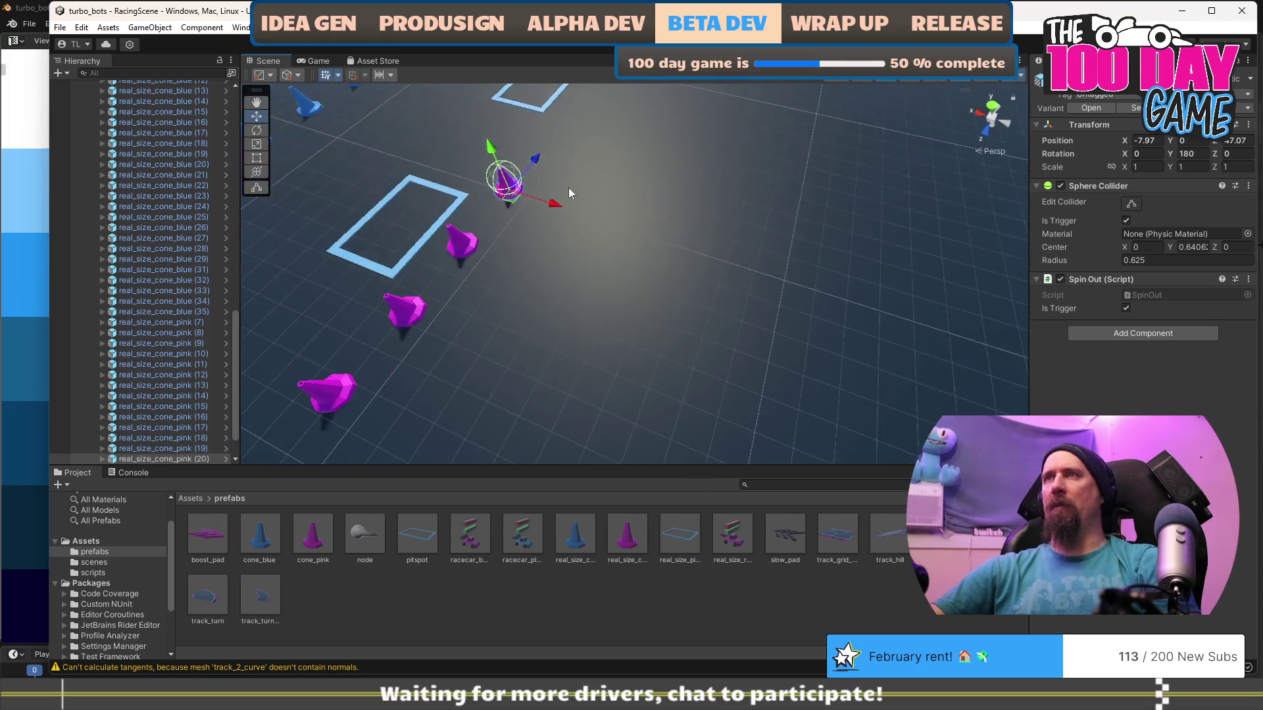
left_click_drag(536, 162, 577, 146)
scroll(583, 135, "down", 5)
Select four pink cones, duplicate them and slide the copies farther along the row.
left_click(562, 212)
left_click_drag(574, 211, 658, 331)
left_click_drag(571, 211, 645, 356)
left_click_drag(732, 381, 520, 337)
left_click(633, 281, "ctrl")
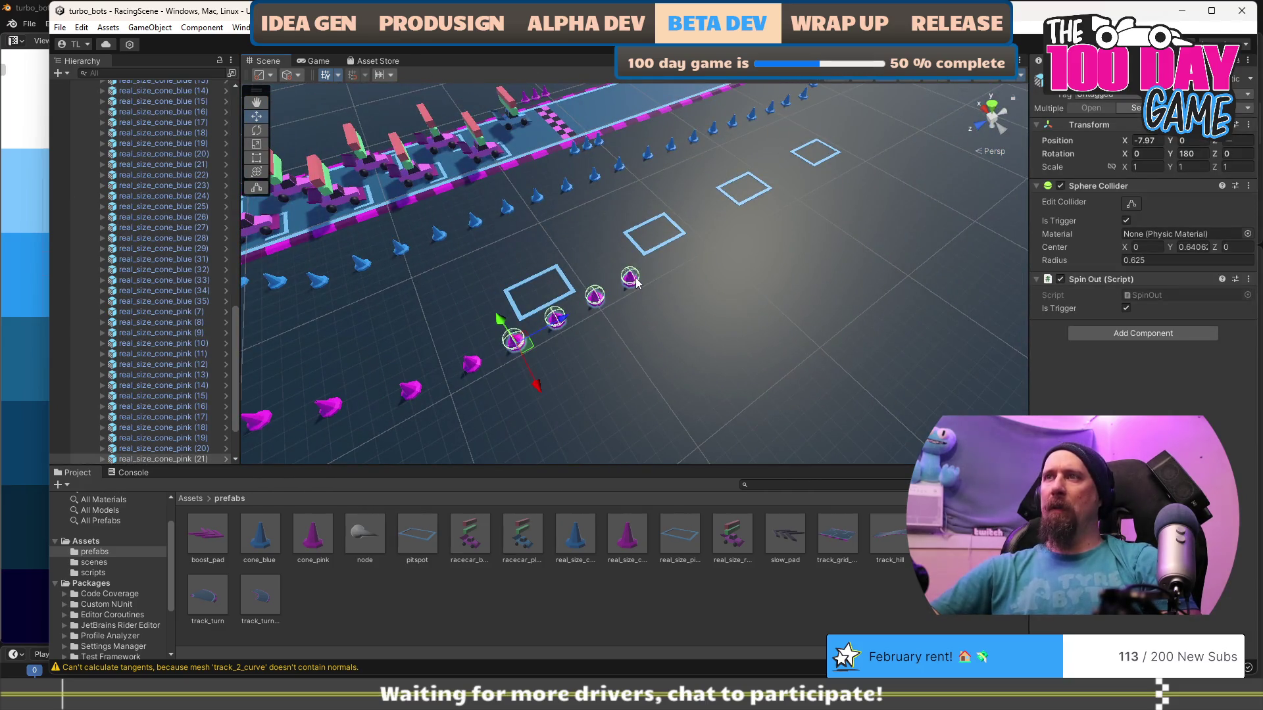
left_click(721, 263)
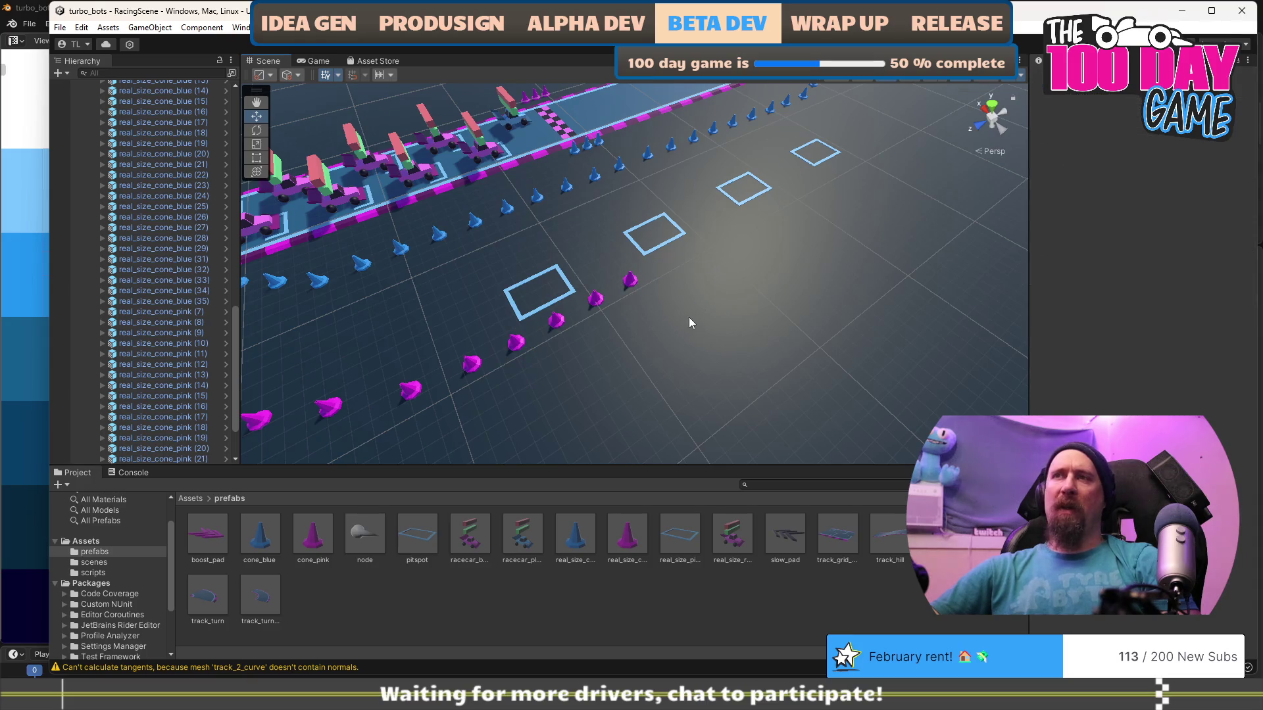
key("ctrl+z")
left_click_drag(567, 327, 711, 255)
key("ctrl+d")
mouse_move(779, 201)
left_mouse_down()
mouse_move(874, 165)
mouse_move(868, 174)
left_mouse_up()
mouse_move(619, 341)
left_mouse_down()
mouse_move(592, 286)
mouse_move(505, 353)
left_mouse_up()
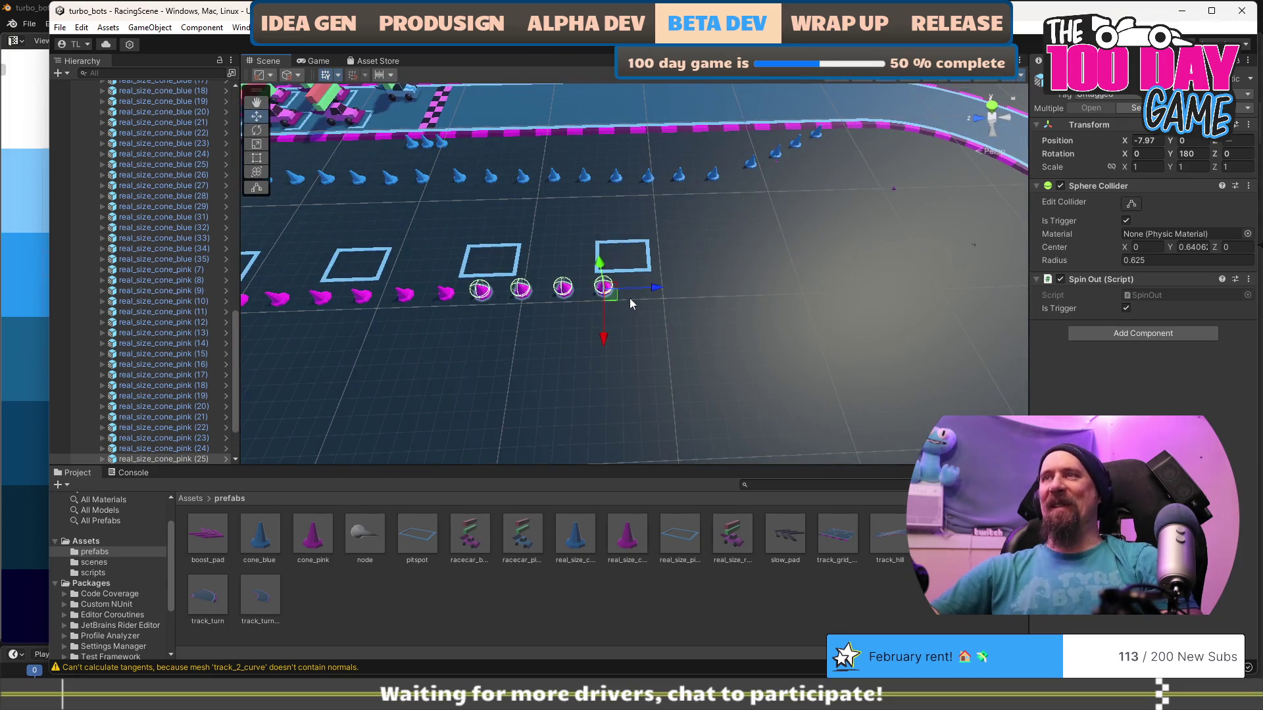
mouse_move(655, 288)
left_mouse_down()
mouse_move(808, 284)
mouse_move(658, 342)
mouse_move(569, 353)
left_mouse_up()
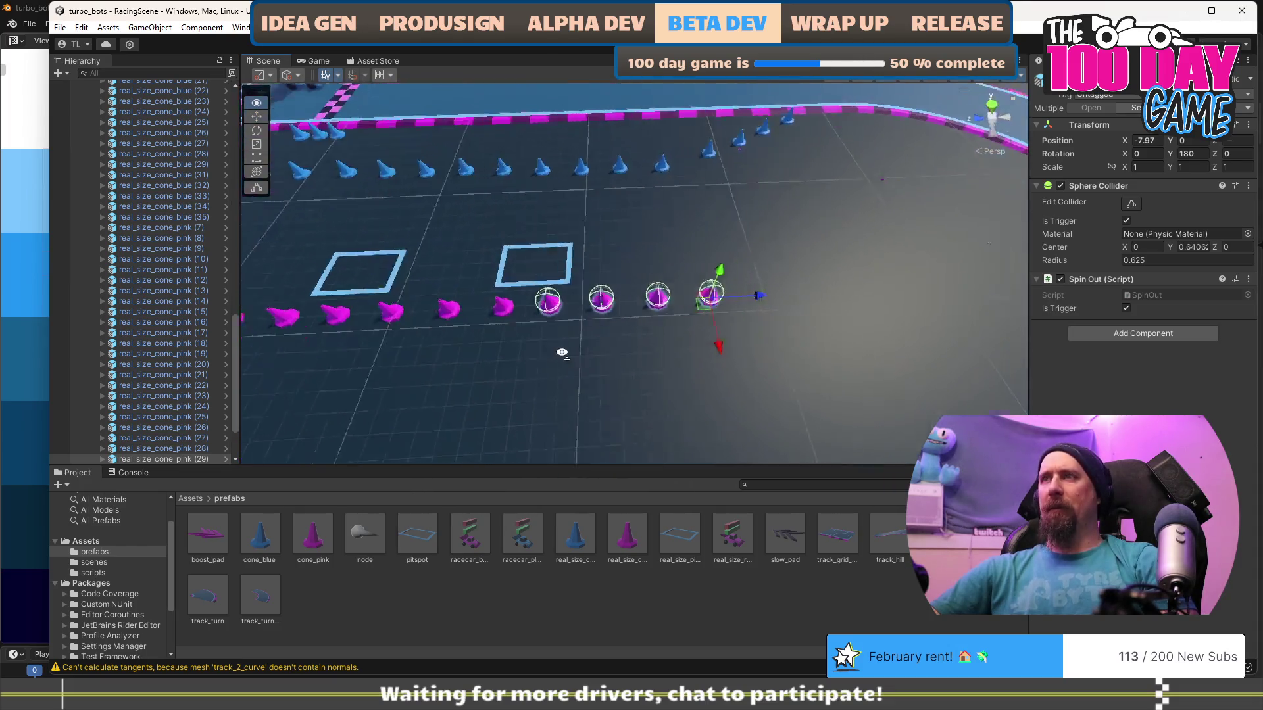
left_click(779, 377)
Move a single pink spin-out cone along the row and duplicate it.
left_click_drag(716, 360, 606, 373)
left_click(677, 370)
mouse_move(508, 414)
left_mouse_down()
mouse_move(526, 398)
mouse_move(718, 380)
mouse_move(867, 321)
mouse_move(912, 323)
left_mouse_up()
key("ctrl+d")
key("ctrl+d")
key("ctrl+d")
key("ctrl+d")
key("ctrl+d")
scroll(915, 324, "down", 5)
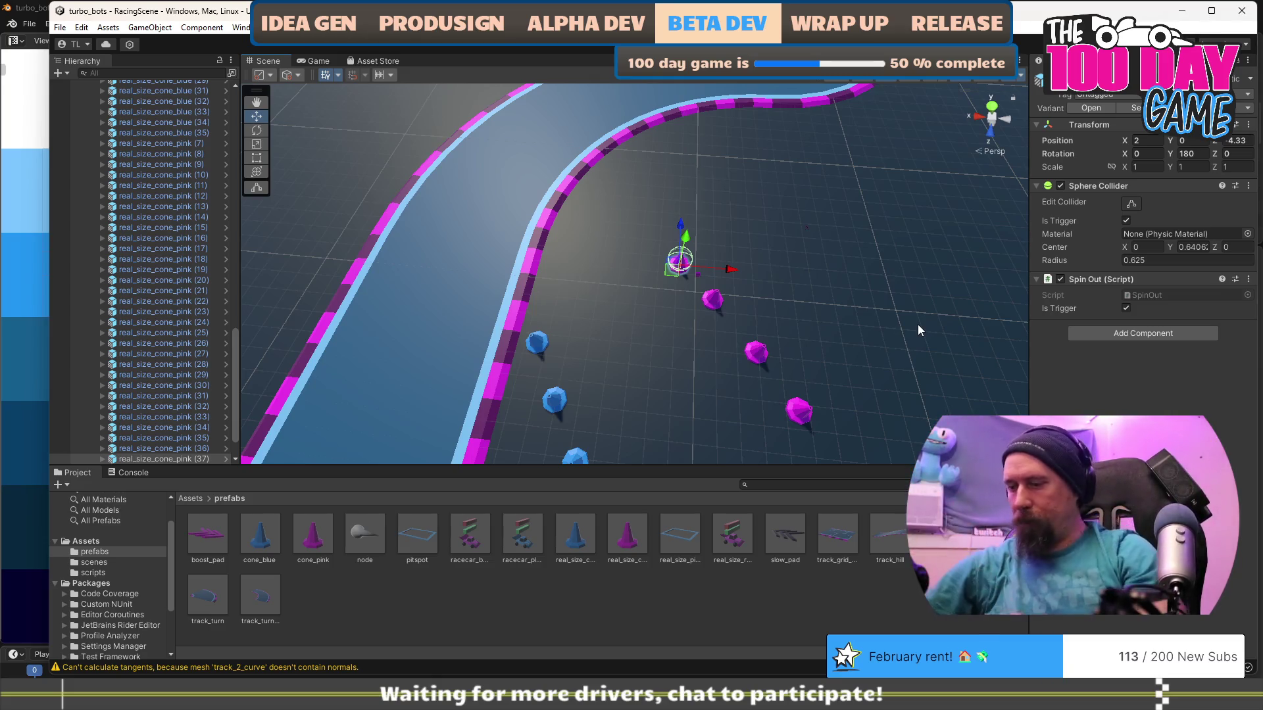
Duplicate a pink cone and place the copy on the track edge.
left_click_drag(808, 420, 723, 385)
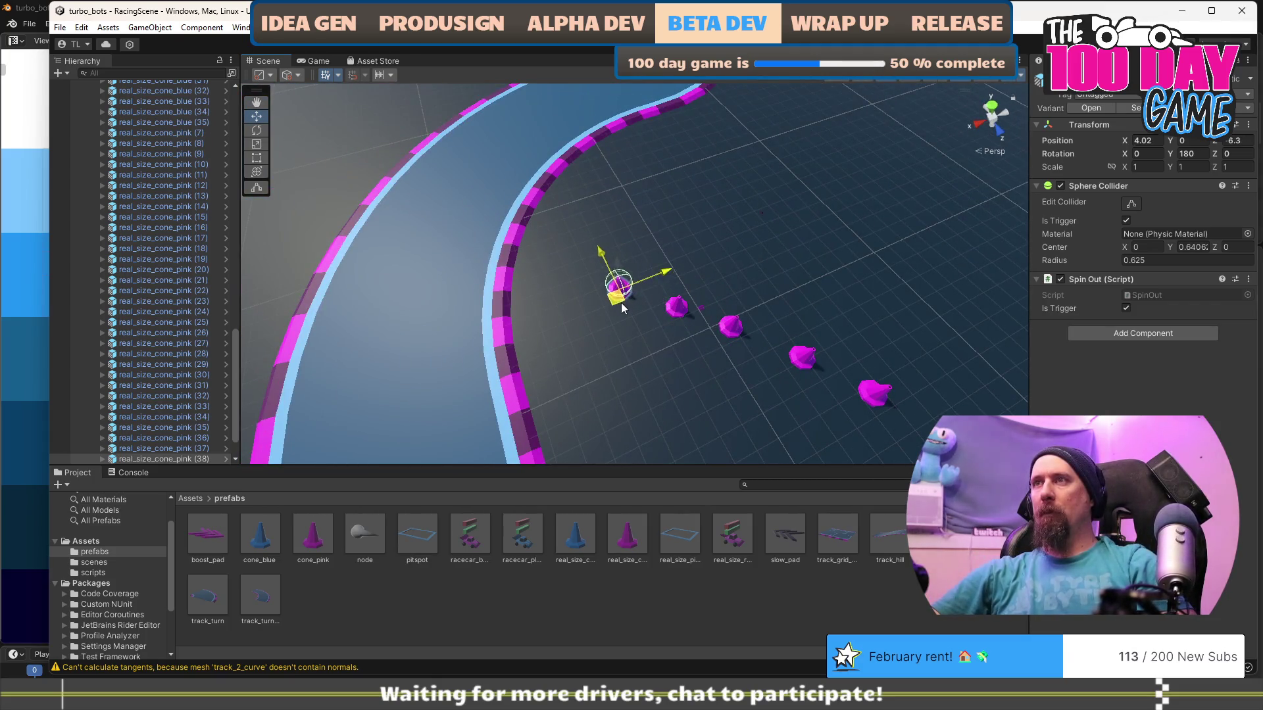
key("ctrl+d")
left_click_drag(619, 306, 572, 277)
mouse_move(625, 342)
left_mouse_down()
mouse_move(699, 425)
mouse_move(785, 372)
left_mouse_up()
mouse_move(772, 328)
left_mouse_down()
mouse_move(741, 334)
mouse_move(725, 356)
left_mouse_up()
Adjust pink cones (38), (39) and (37) so the row follows the track edge.
left_click(784, 262)
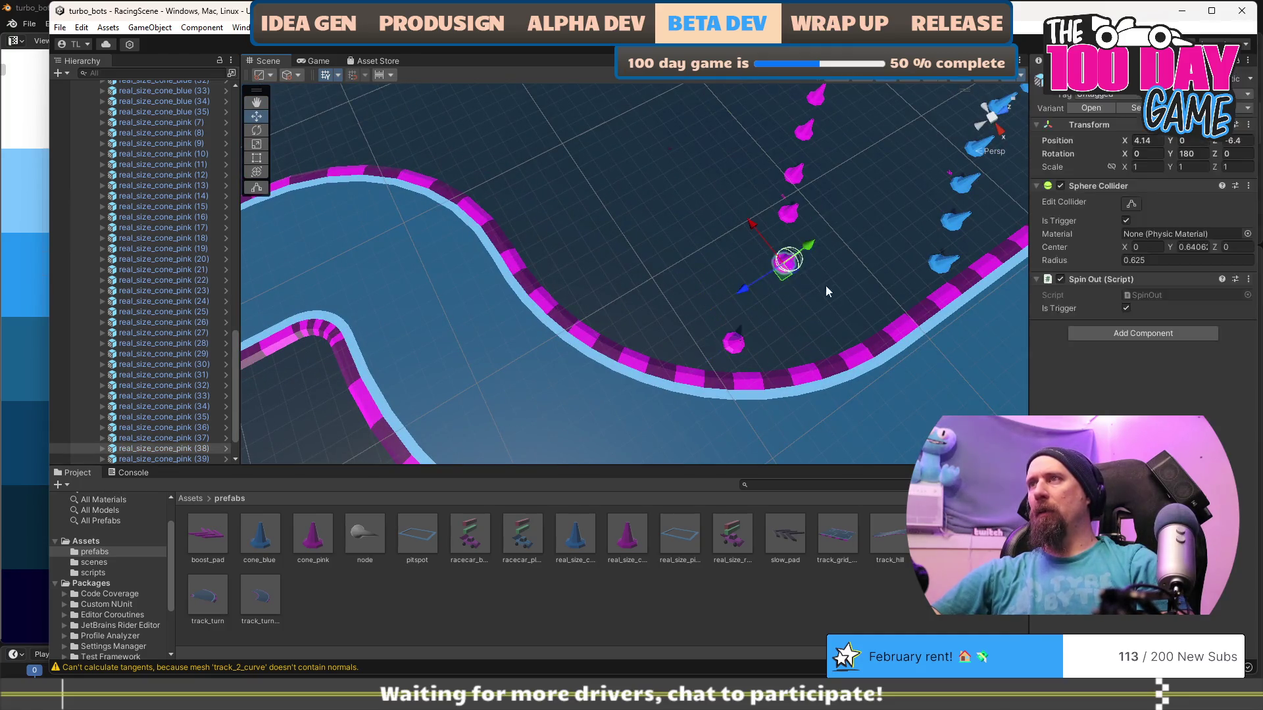
left_click_drag(751, 278, 766, 302)
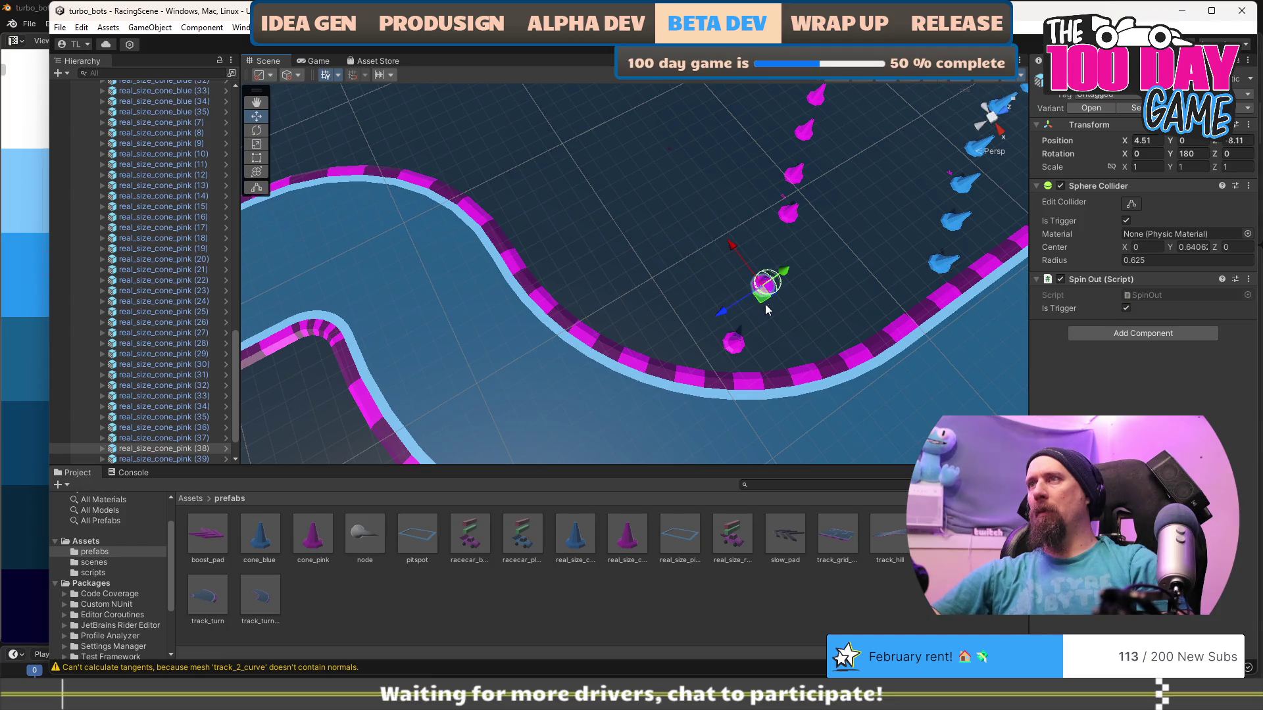
left_click(744, 349)
left_click_drag(723, 358, 709, 344)
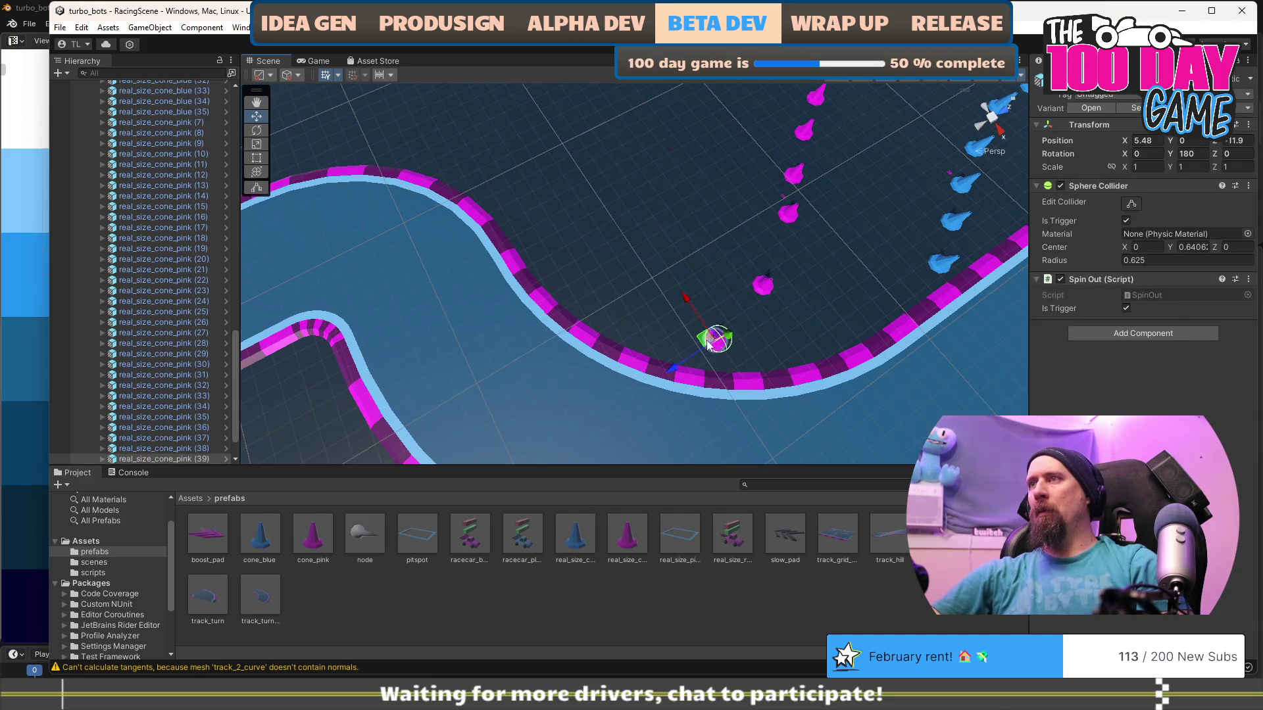
left_click(813, 236)
mouse_move(826, 266)
left_mouse_down()
mouse_move(846, 235)
mouse_move(787, 322)
mouse_move(746, 273)
mouse_move(542, 346)
mouse_move(668, 397)
left_mouse_up()
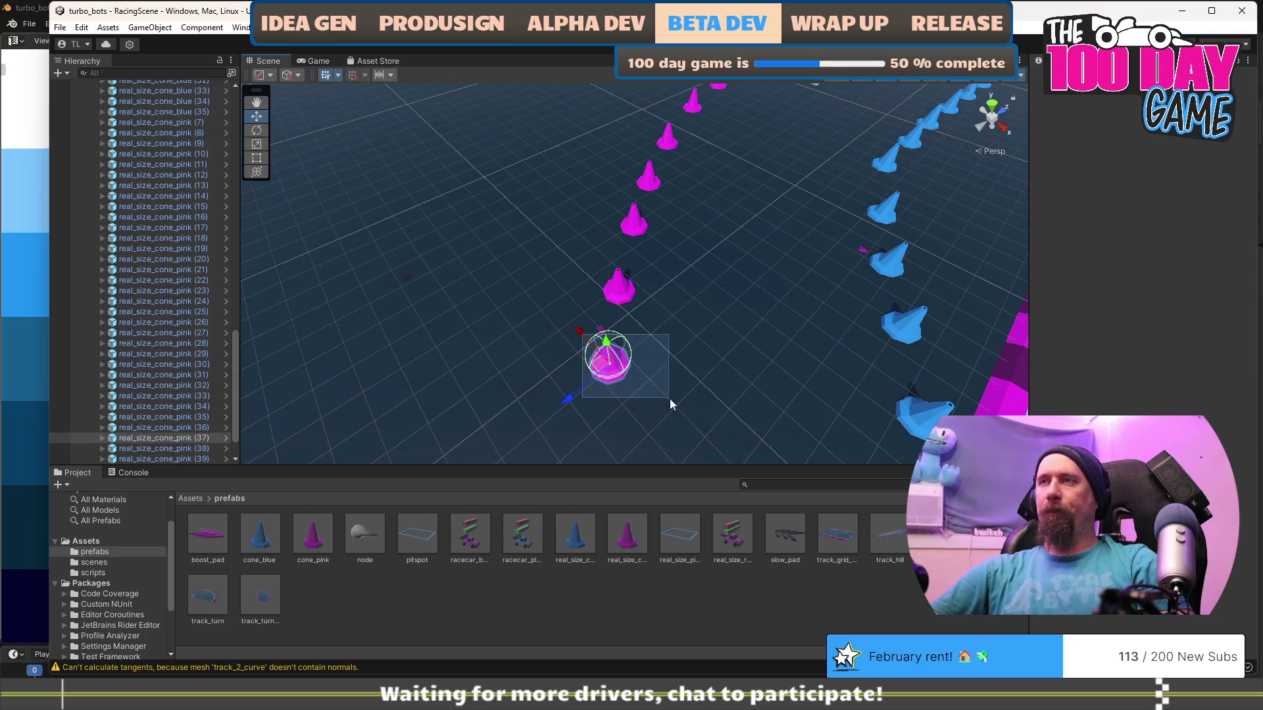
mouse_move(609, 369)
left_mouse_down()
mouse_move(579, 389)
mouse_move(612, 383)
left_mouse_up()
scroll(686, 384, "down", 5)
scroll(611, 376, "up", 6)
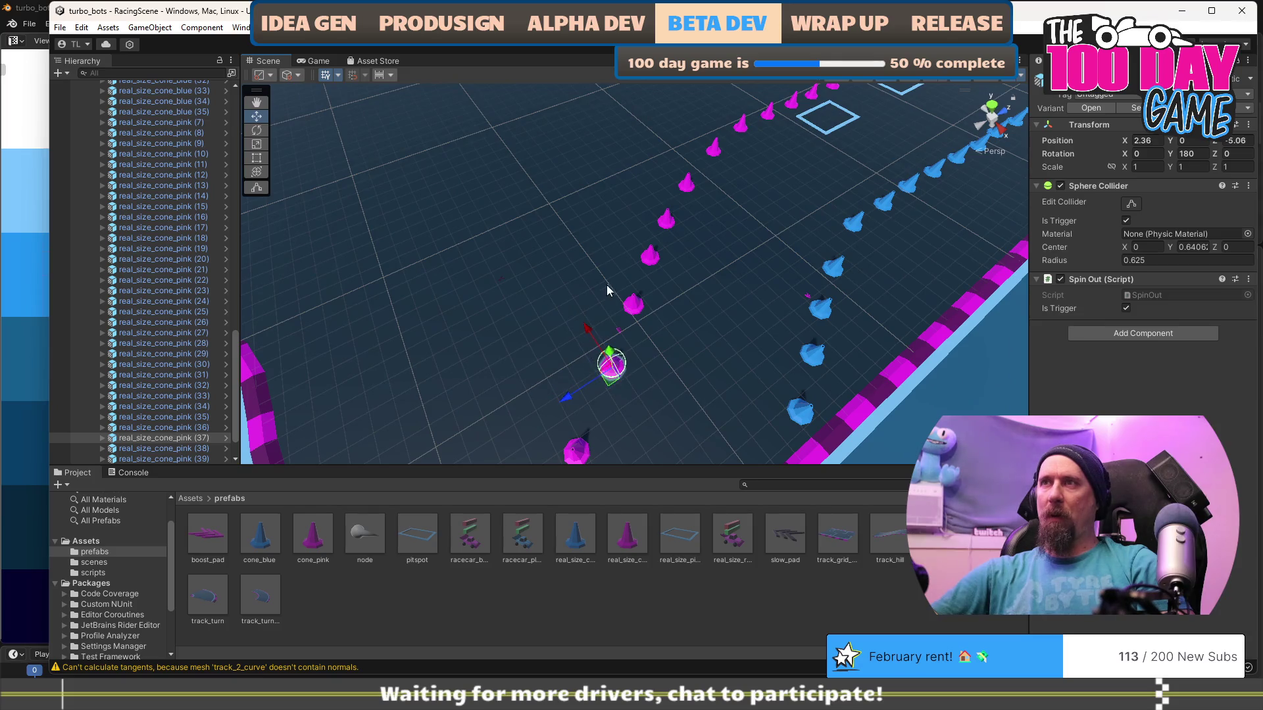
left_click(621, 332)
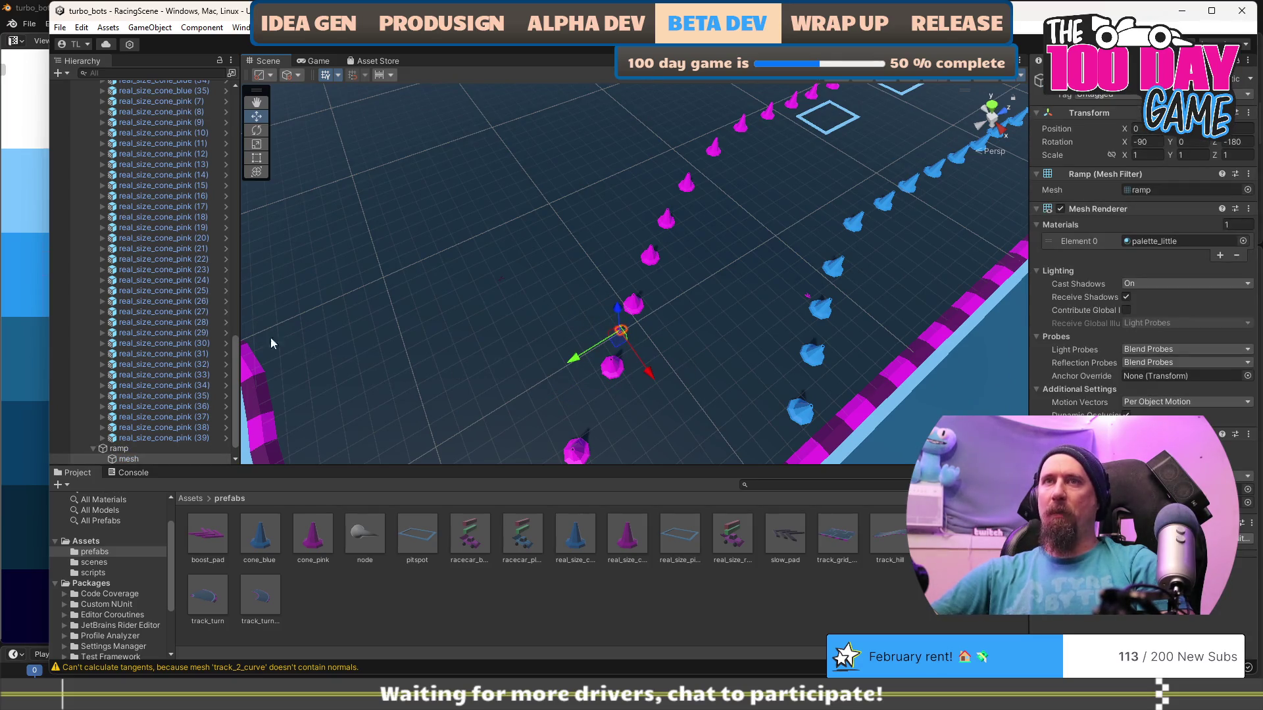
Assign the real_size_ramp mesh to the ramp's mesh child.
scroll(175, 356, "down", 1)
left_click(148, 425)
mouse_move(641, 389)
left_mouse_down()
mouse_move(715, 372)
mouse_move(592, 375)
mouse_move(496, 336)
left_mouse_up()
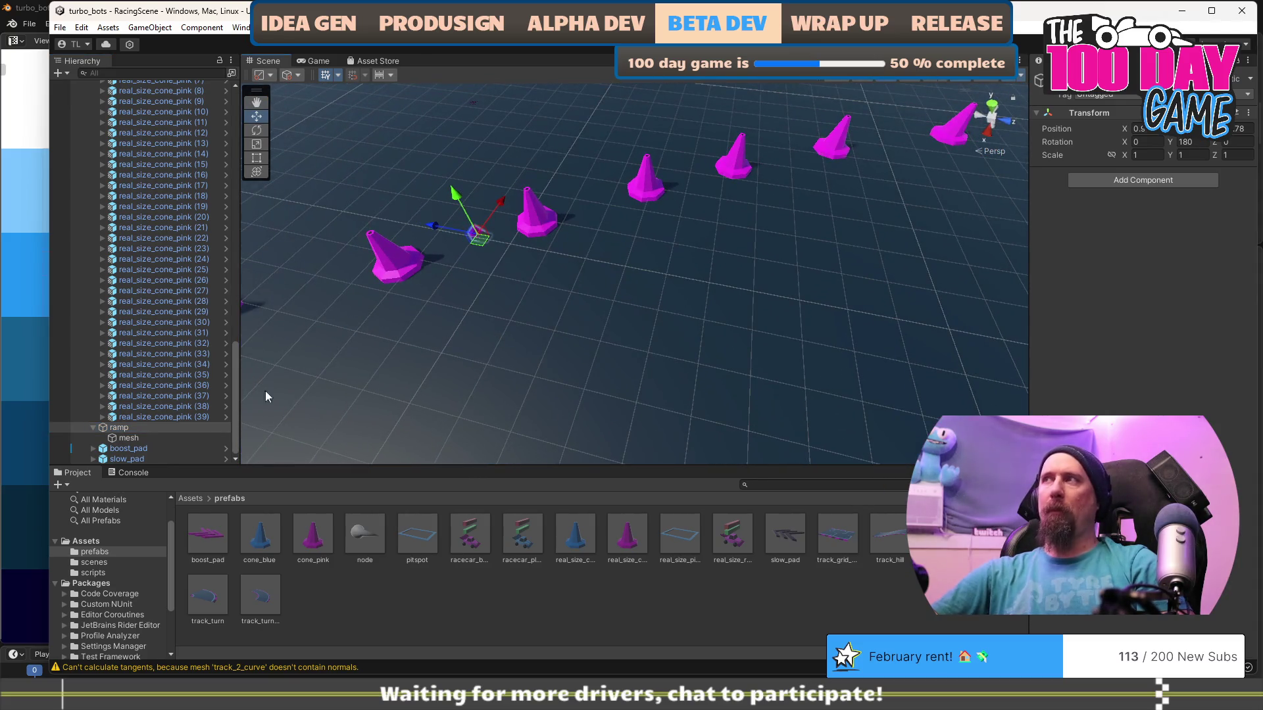
left_click(161, 437)
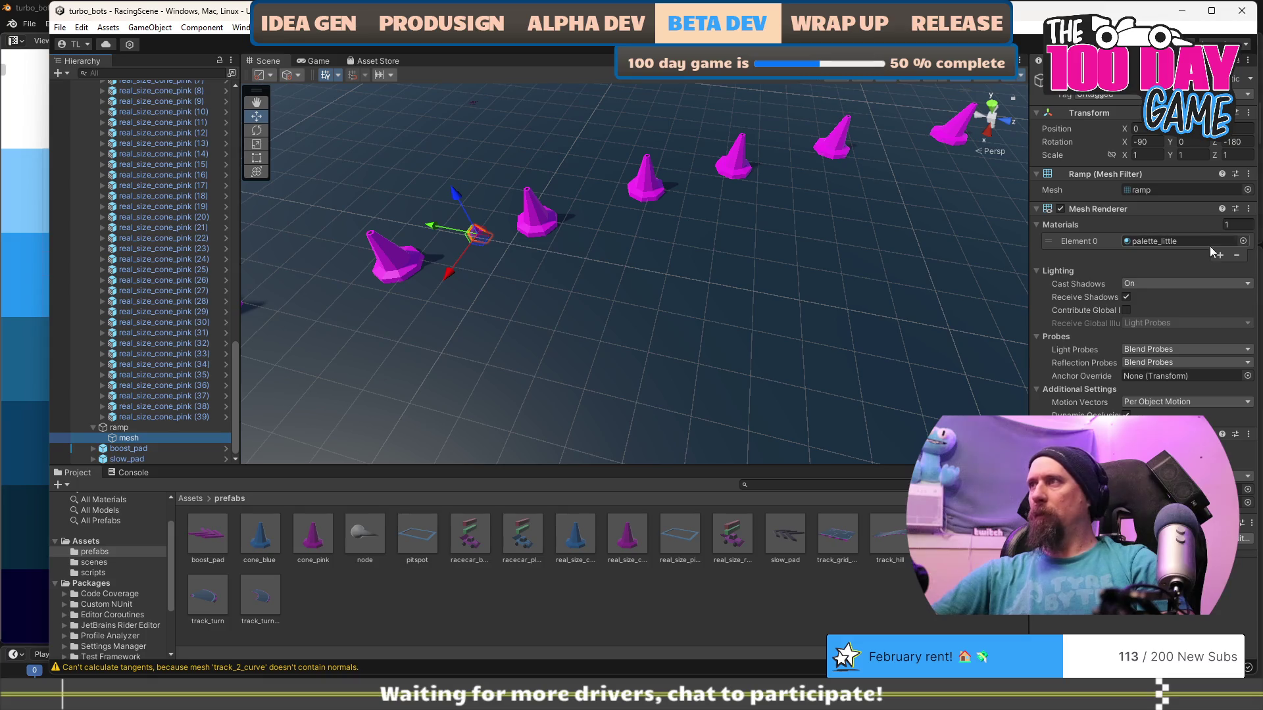
left_click(1188, 188)
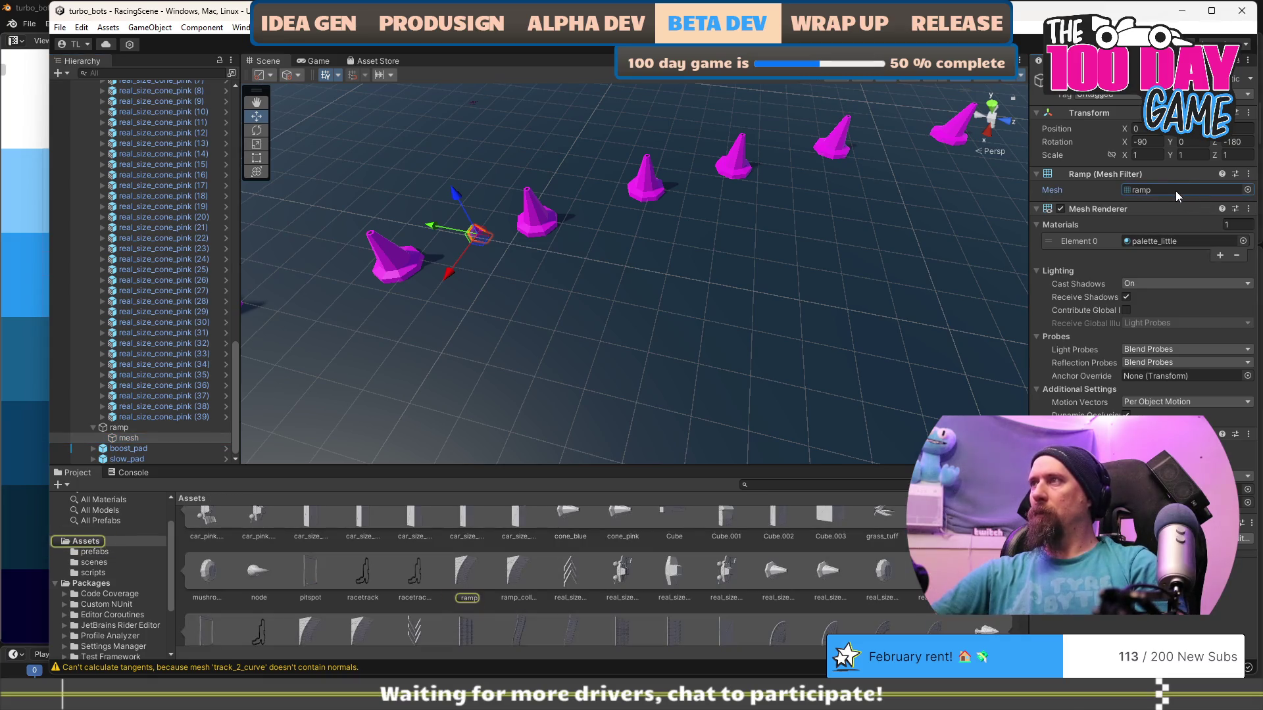
left_click(1248, 189)
type("real_size_ram")
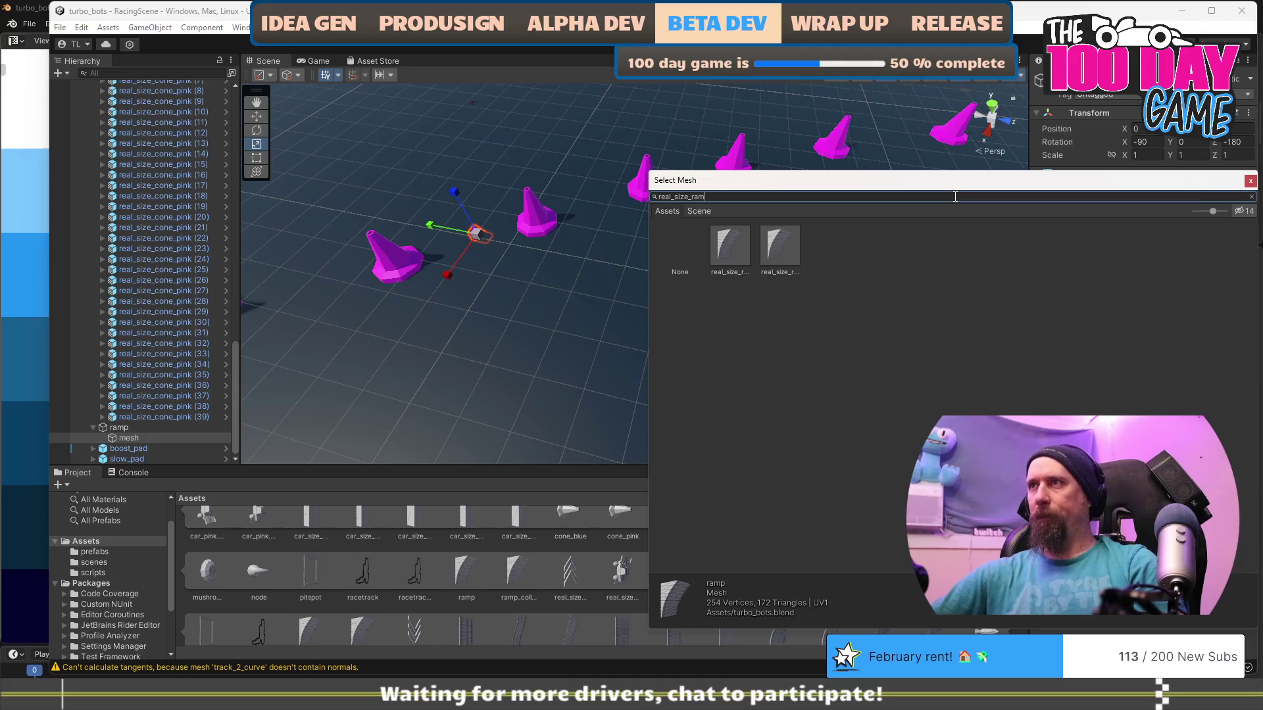
left_click(733, 258)
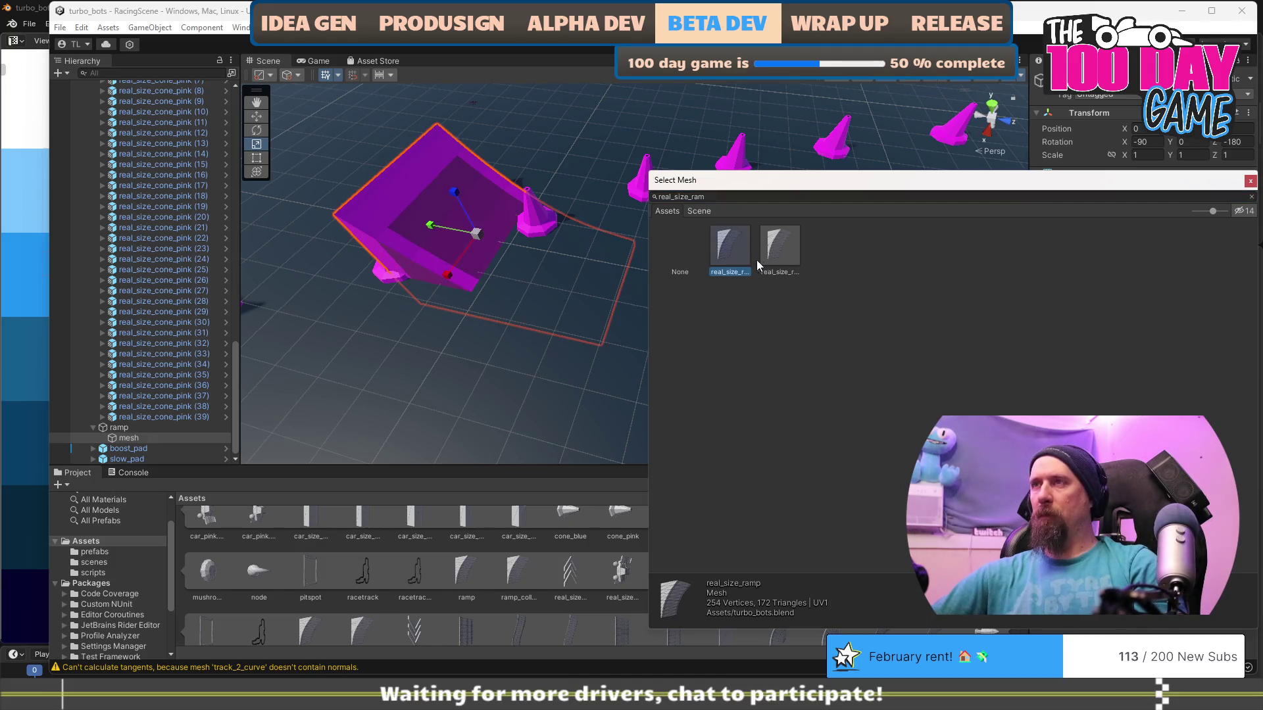
double_click(734, 263)
Raise the ramp and move it left beside the track.
key("f")
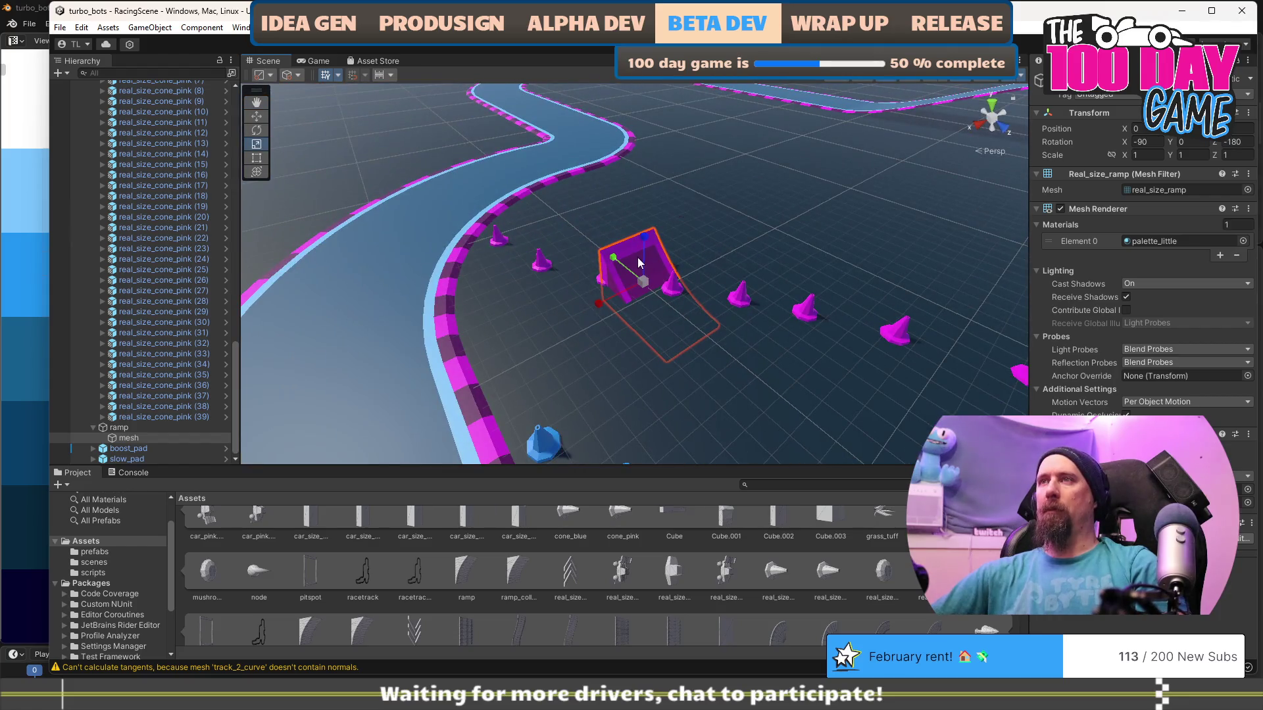
key("w")
left_click_drag(644, 240, 650, 227)
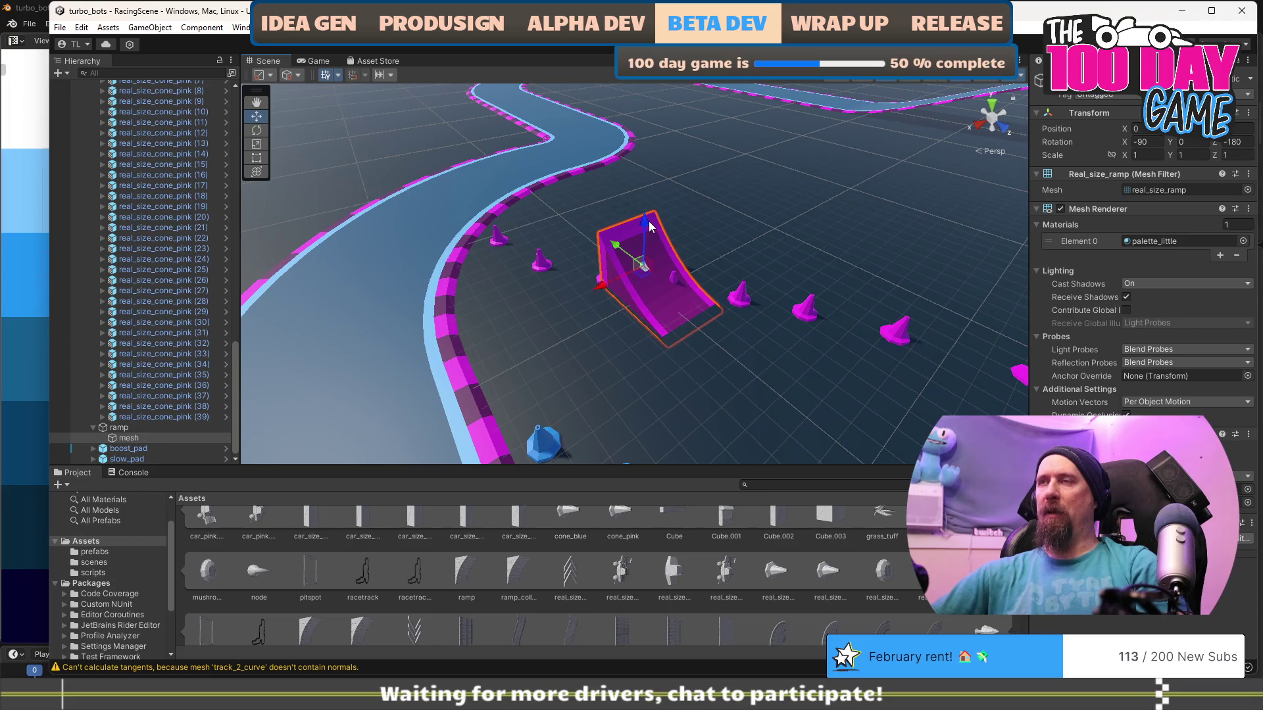
mouse_move(645, 275)
left_mouse_down()
mouse_move(296, 325)
mouse_move(334, 325)
left_mouse_up()
mouse_move(626, 387)
left_mouse_down()
mouse_move(393, 342)
mouse_move(660, 296)
mouse_move(569, 262)
mouse_move(523, 260)
left_mouse_up()
mouse_move(811, 347)
left_mouse_down()
mouse_move(829, 314)
mouse_move(826, 347)
mouse_move(563, 333)
left_mouse_up()
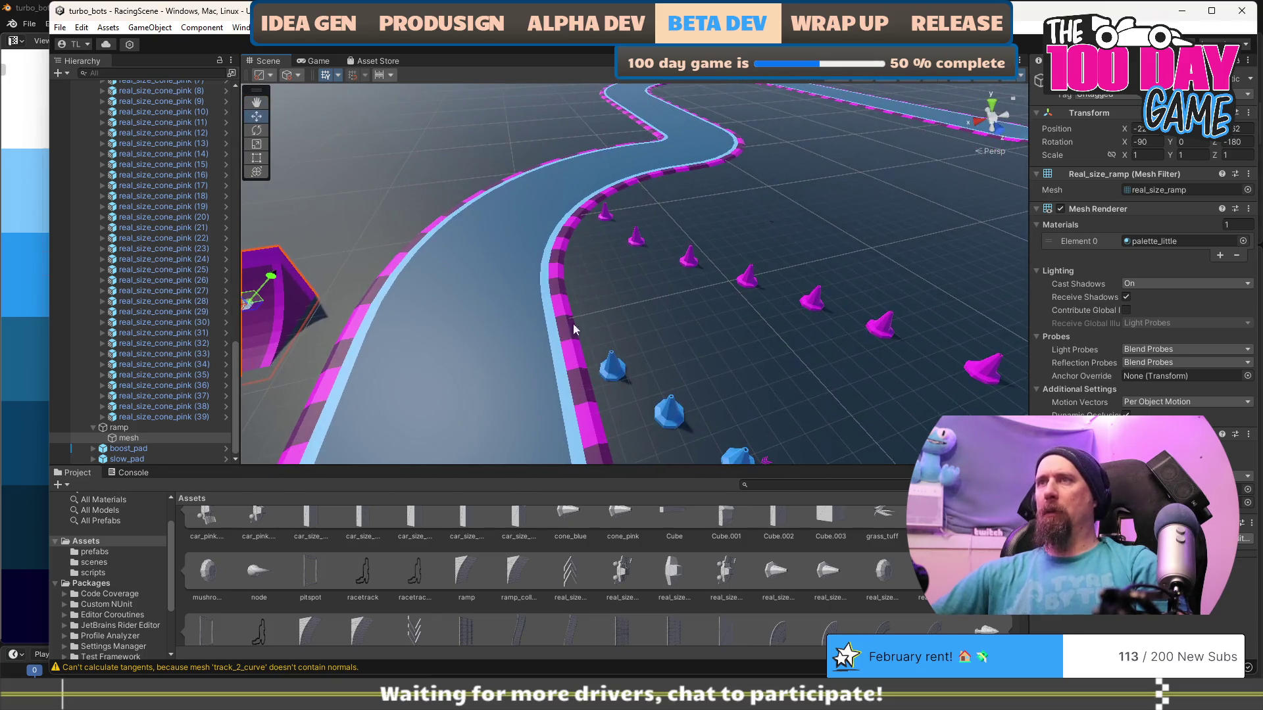
Set the ramp's MeshCollider mesh to real_size_ramp_collider.
left_click(1247, 504)
type("reakl")
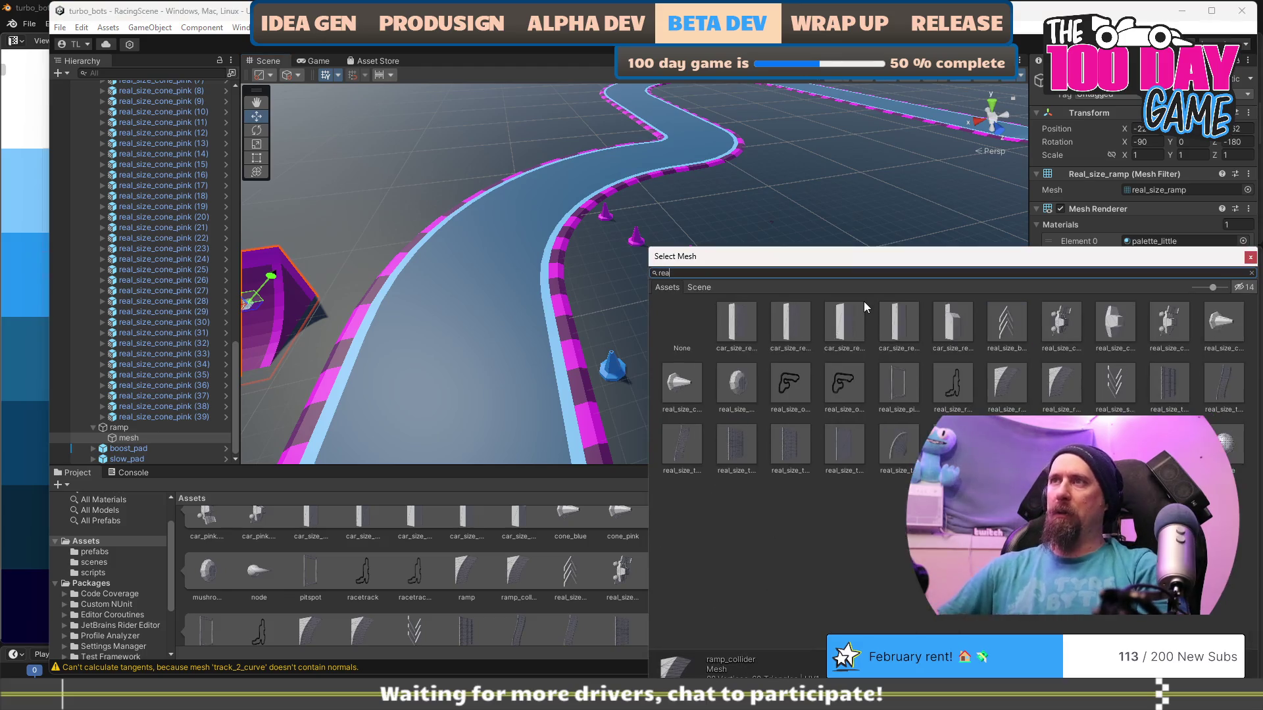
key("BackSpace")
key("BackSpace")
type("l")
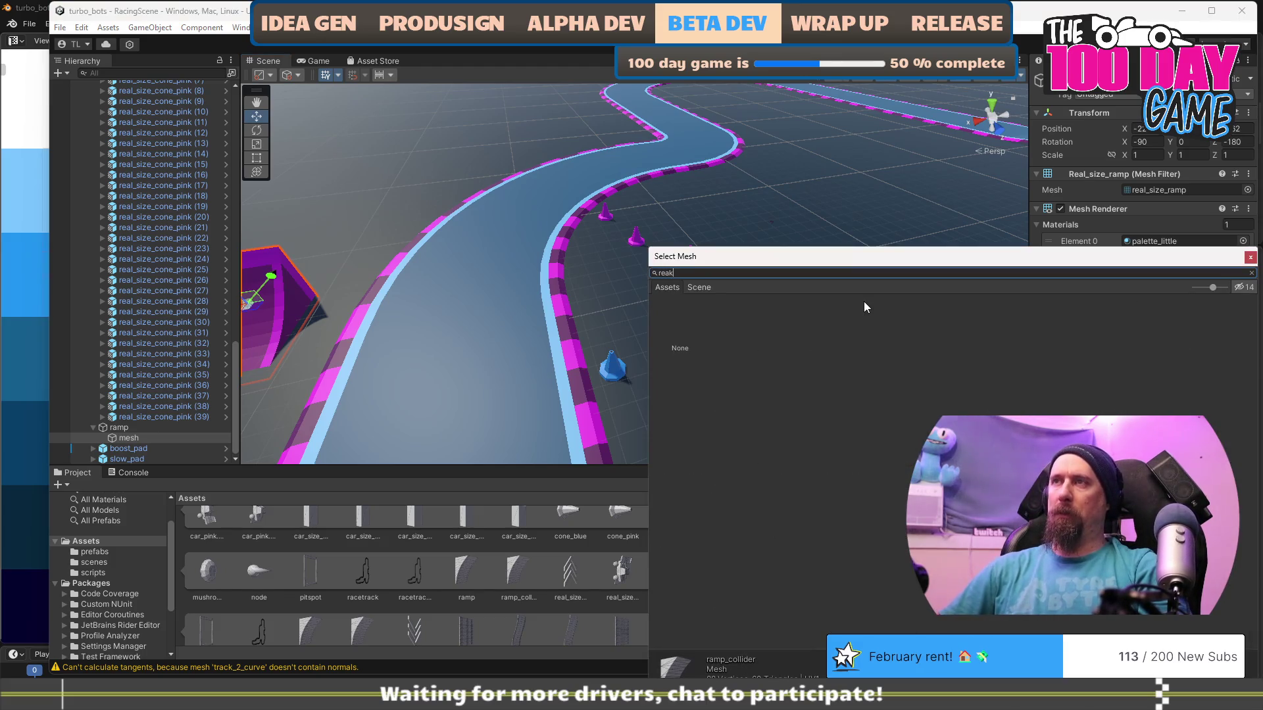
type("_size_ram")
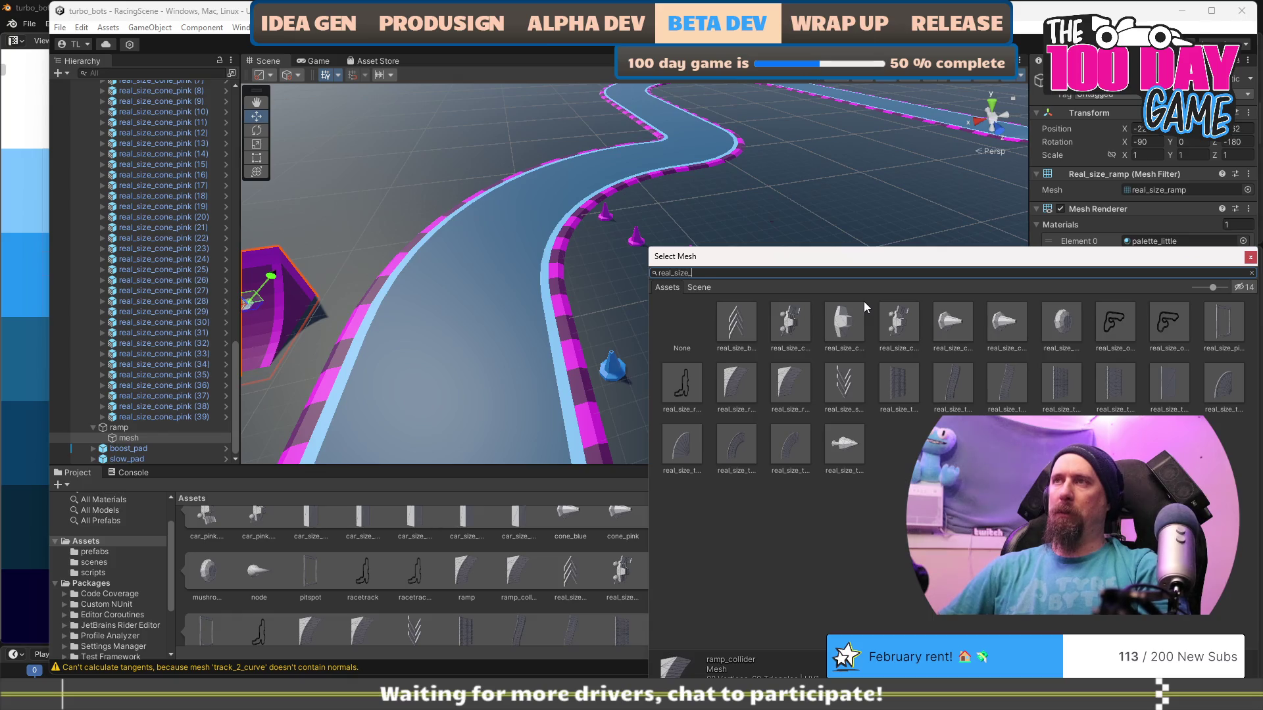
left_click(784, 329)
double_click(784, 329)
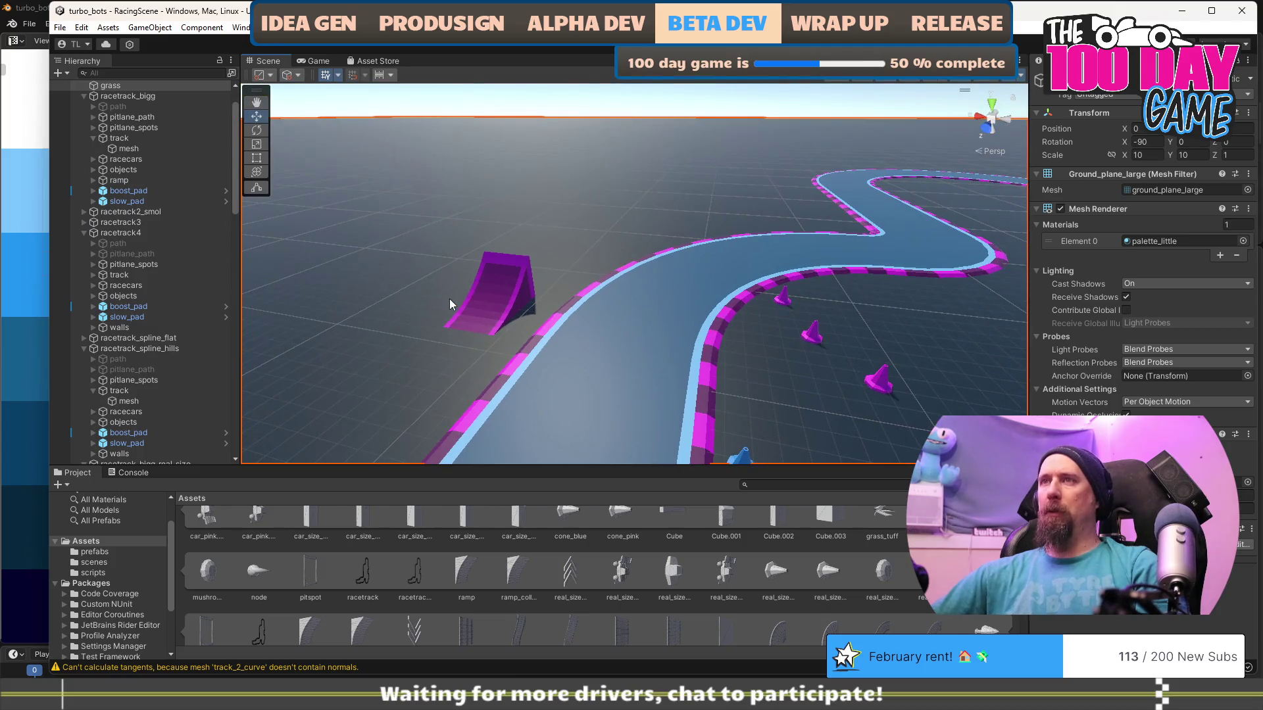
Inspect pink cone (38) and the surrounding cones, then pull back to view the whole track.
mouse_move(520, 306)
left_mouse_down()
mouse_move(668, 344)
mouse_move(789, 413)
left_mouse_up()
left_click(564, 333)
left_click_drag(606, 355, 797, 408)
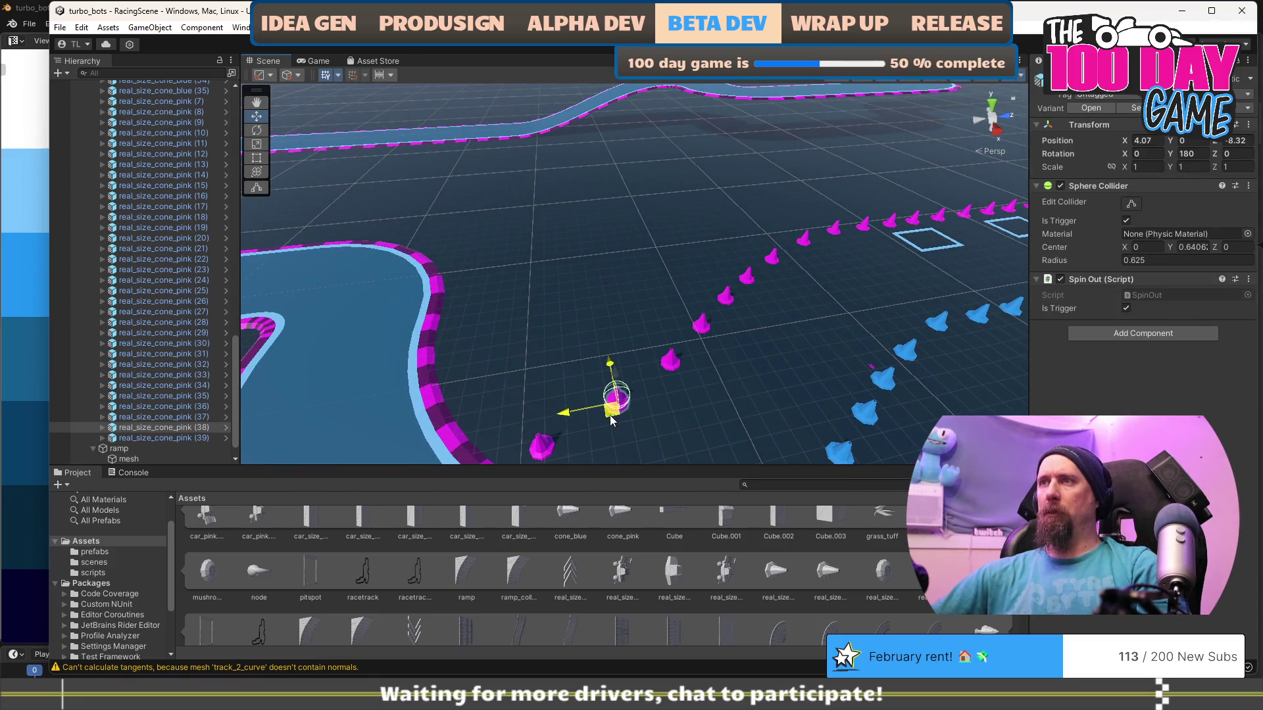
left_click(743, 406)
mouse_move(737, 388)
left_mouse_down()
mouse_move(862, 384)
mouse_move(756, 372)
left_mouse_up()
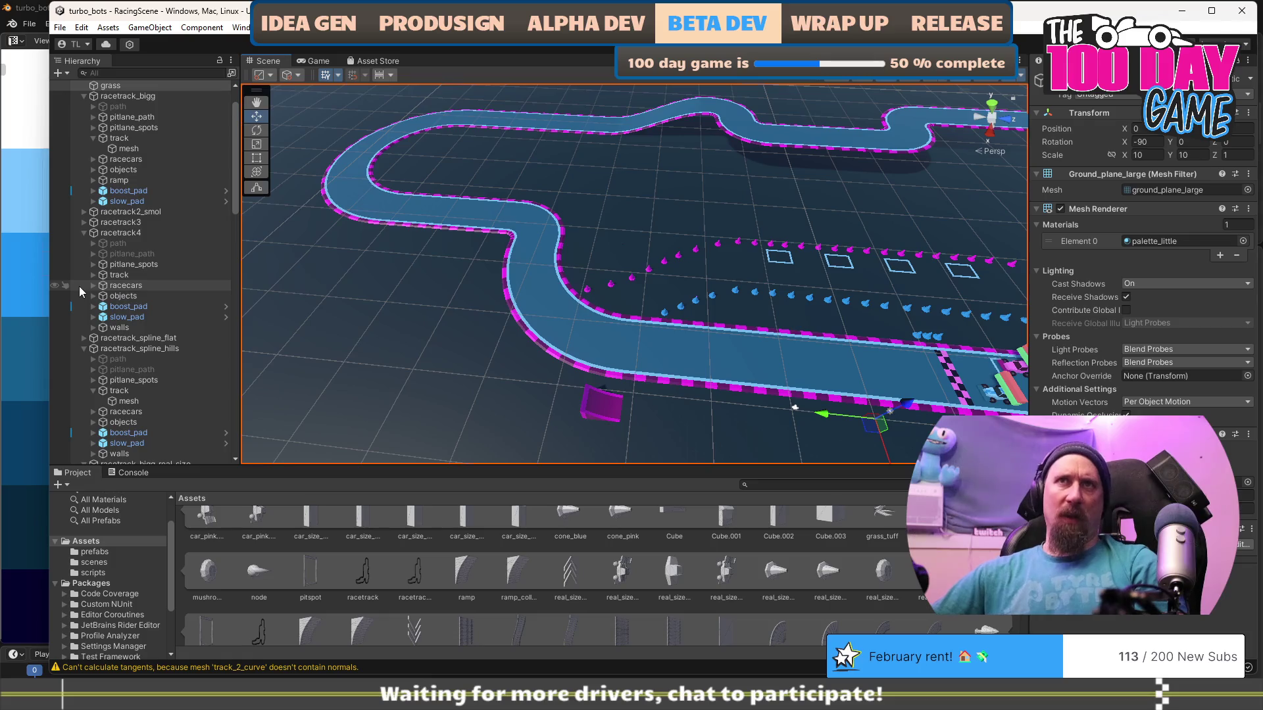
Scroll through the real_size_cone entries in the Hierarchy and collapse the ramp entry.
scroll(112, 289, "down", 10)
scroll(121, 299, "down", 5)
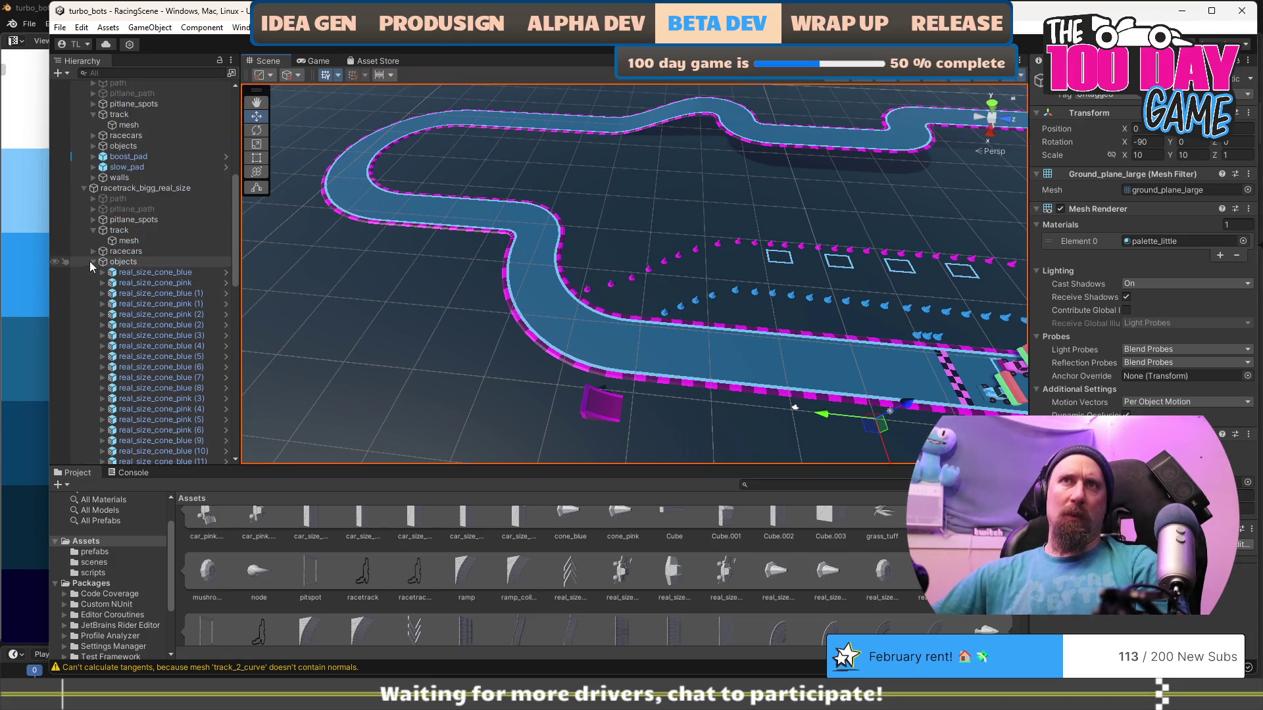
scroll(132, 289, "down", 5)
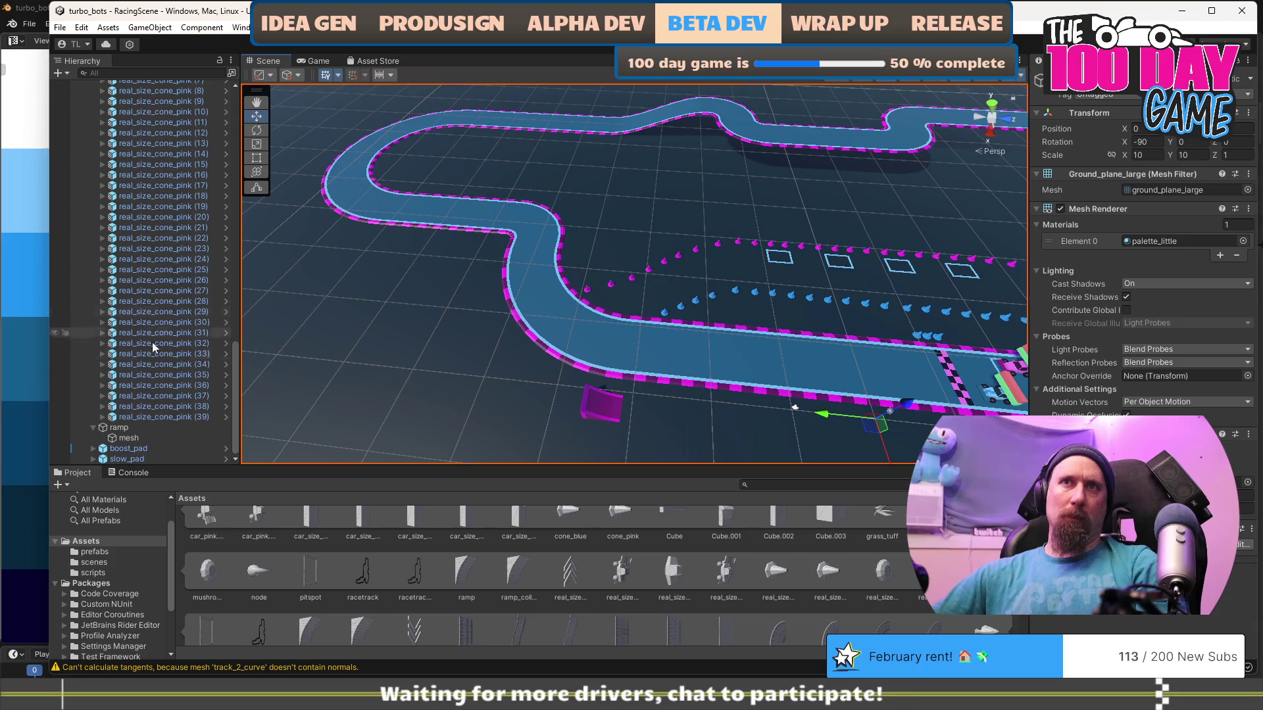
left_click(91, 429)
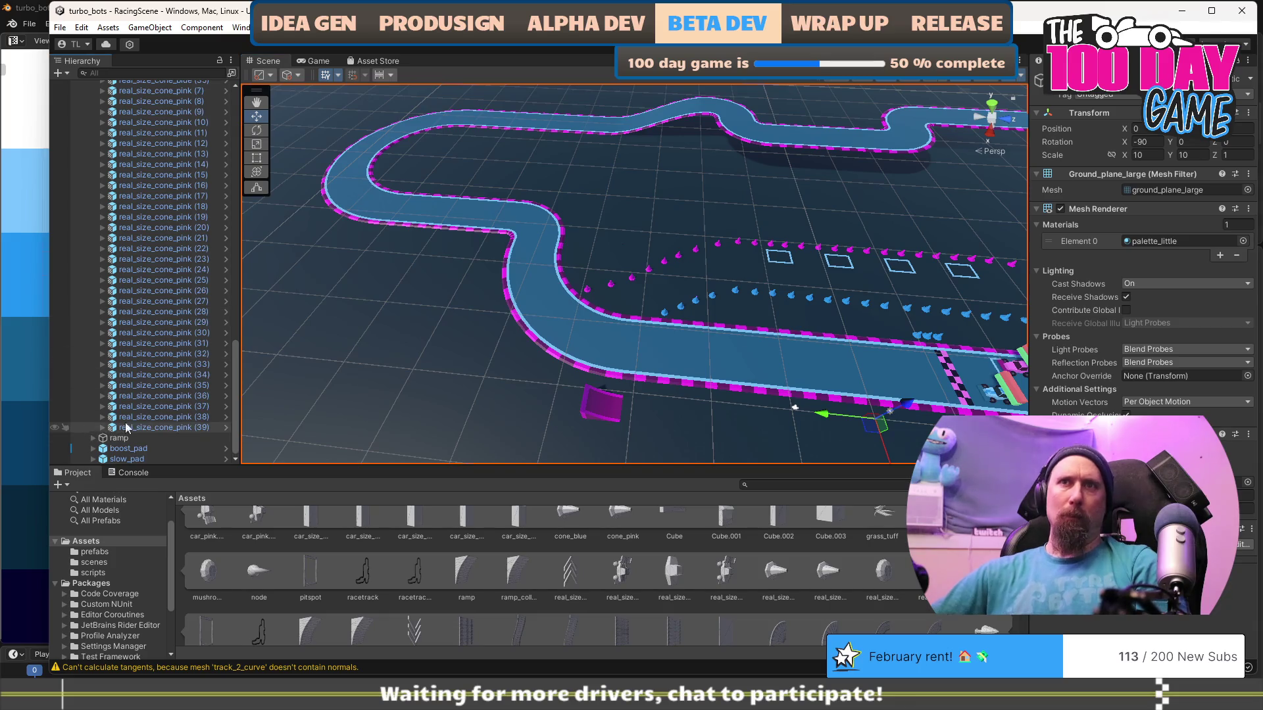
Collapse racetrack_bigg_real_size > objects and select that track's boost_pad in the Hierarchy.
scroll(132, 395, "up", 15)
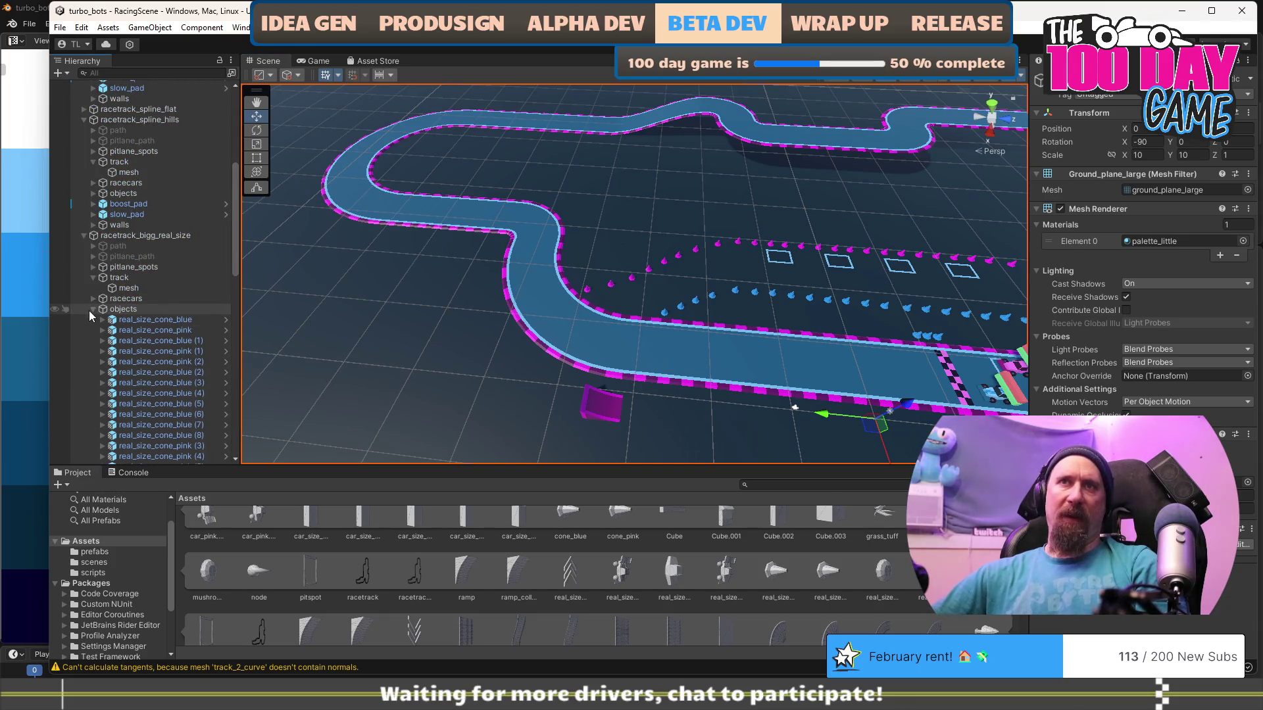
left_click(89, 310)
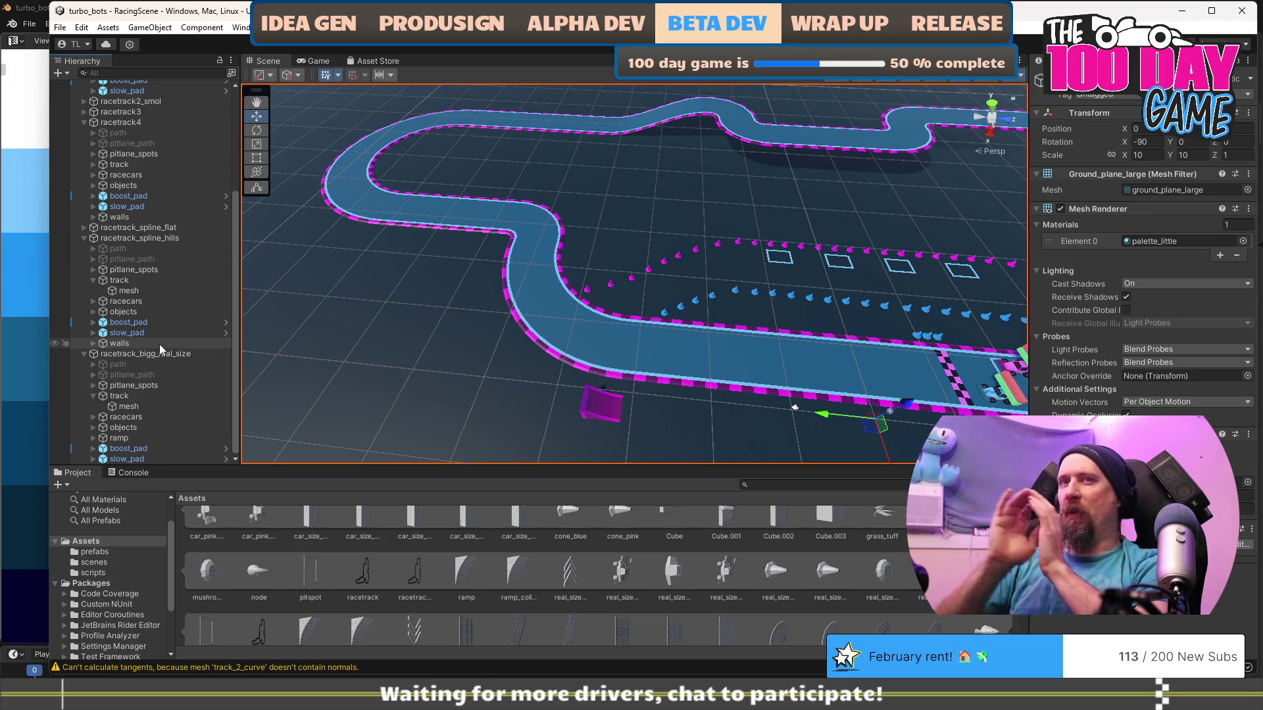
left_click(145, 450)
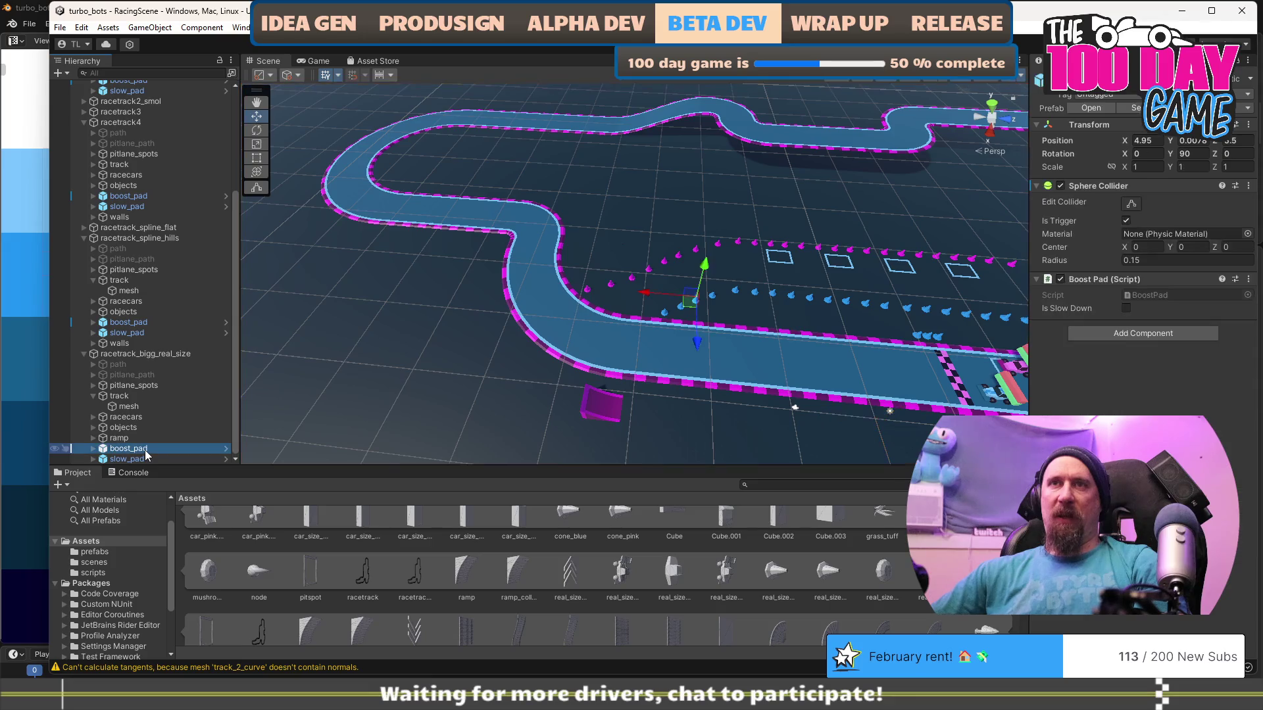
Give the boost_pad's mesh child the real_size_boost mesh, found by searching 'real_s'.
mouse_move(529, 385)
left_mouse_down()
mouse_move(604, 364)
mouse_move(585, 379)
left_mouse_up()
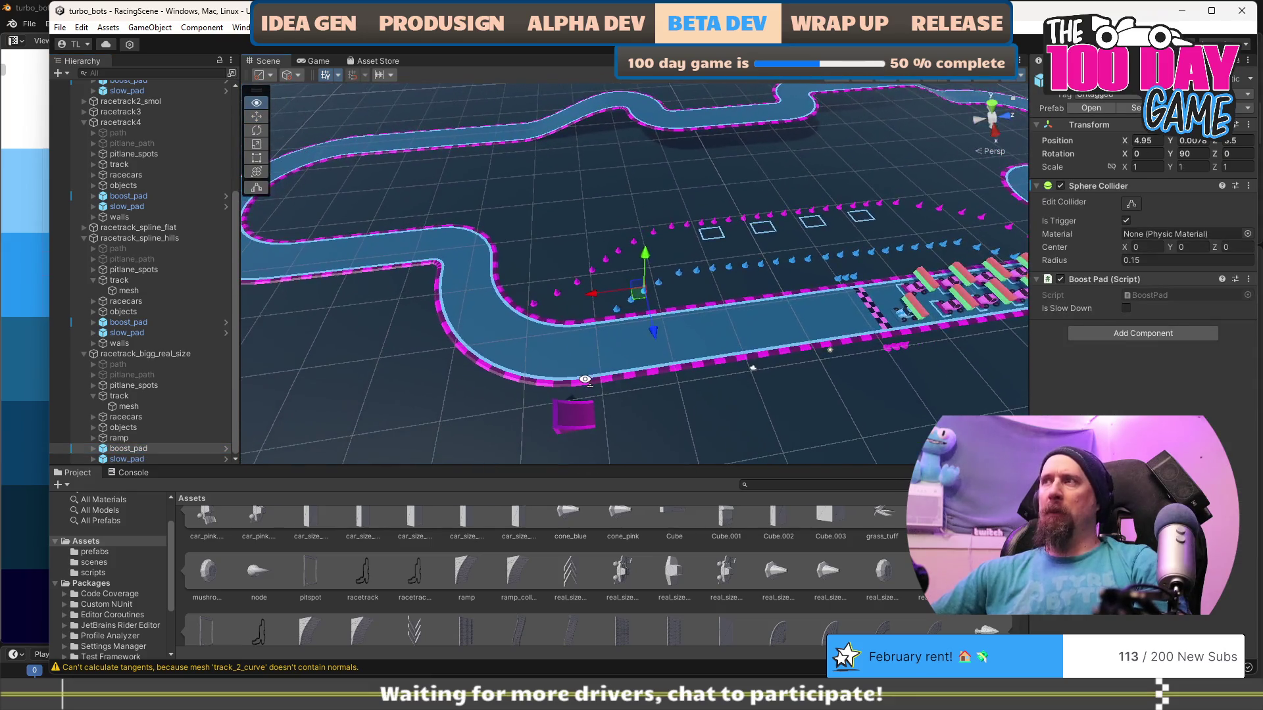
left_click(92, 448)
left_click(129, 449)
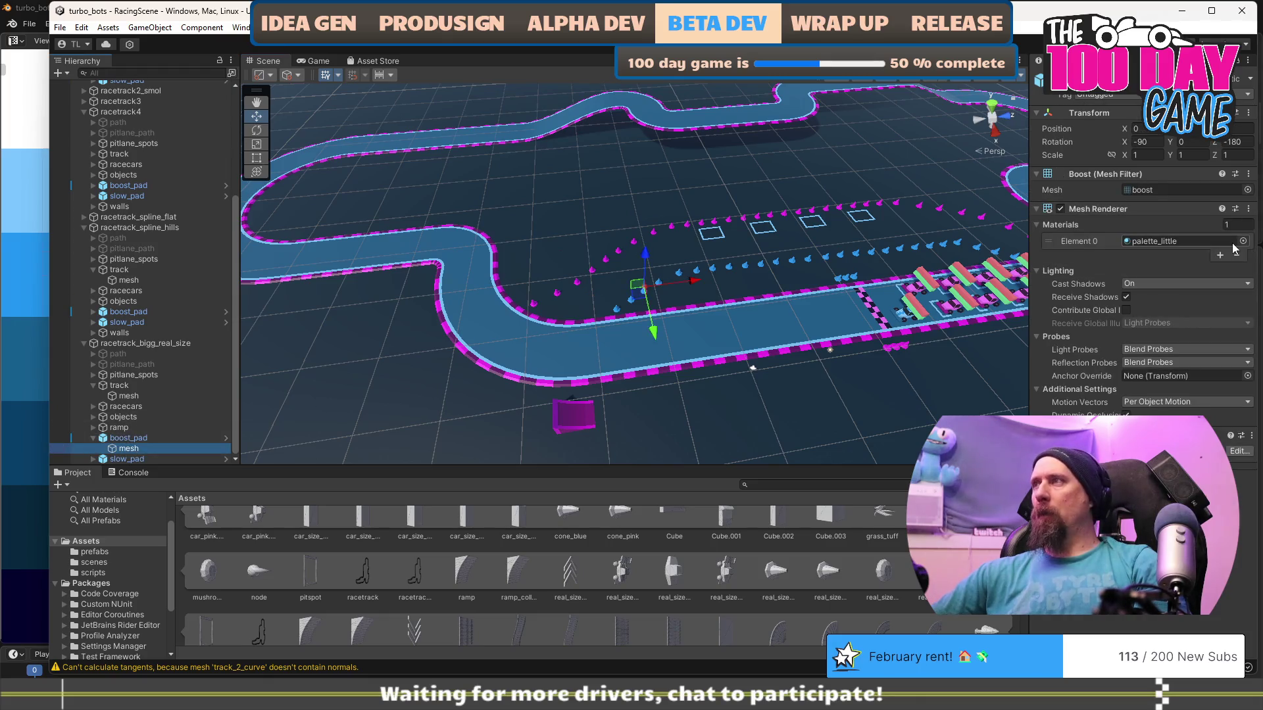
left_click(1248, 191)
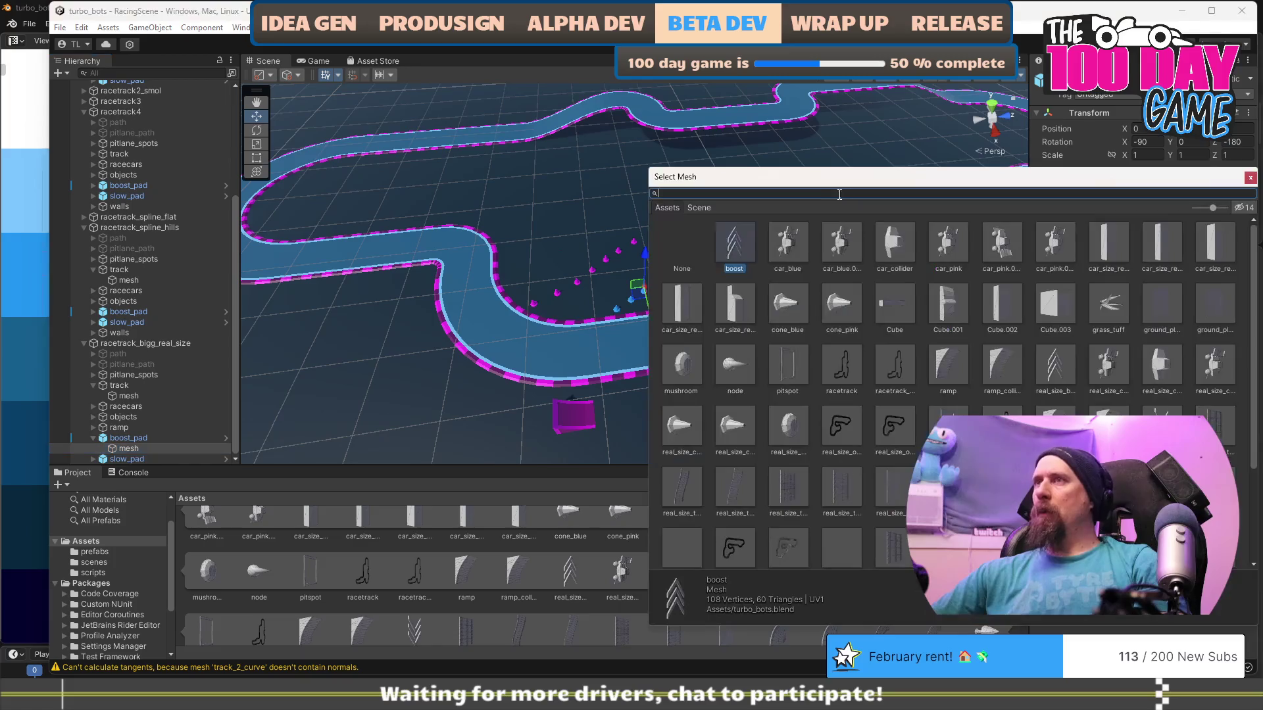
type("real_size_boo")
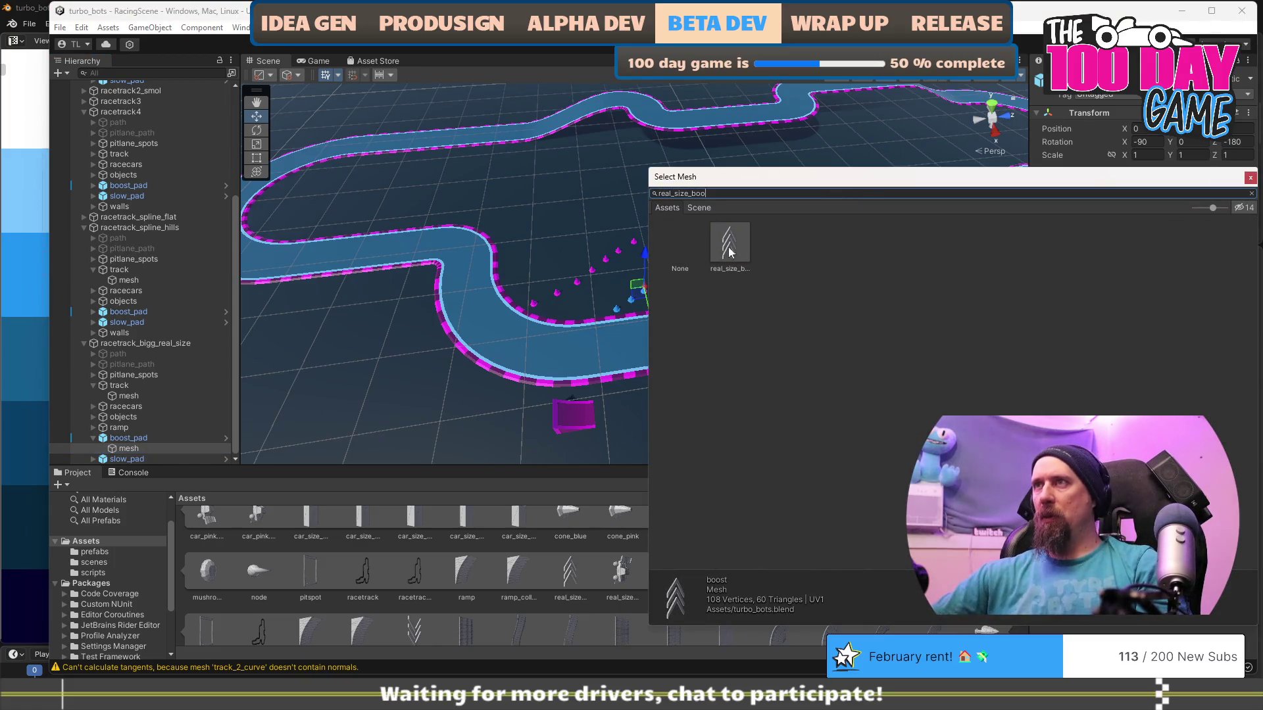
double_click(729, 246)
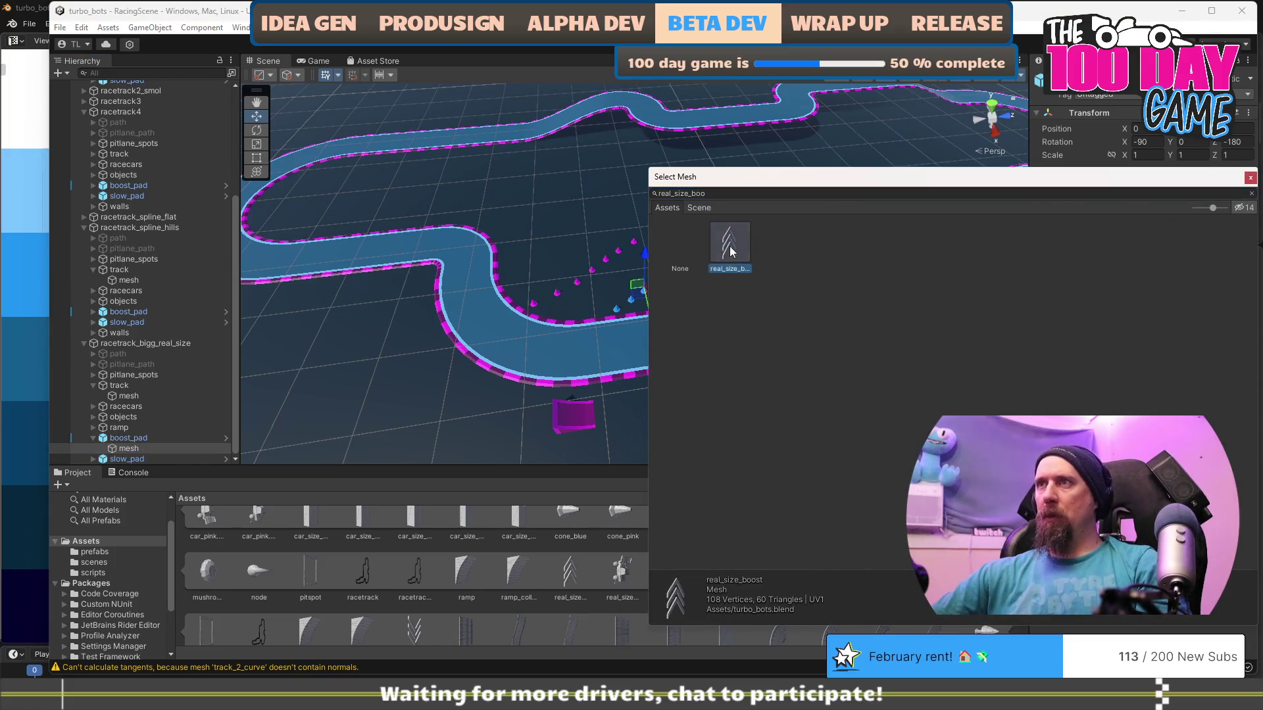
Inspect the re-meshed boost pad among the cones and reselect the boost_pad parent.
mouse_move(734, 385)
left_mouse_down()
mouse_move(731, 400)
mouse_move(773, 372)
mouse_move(1016, 103)
left_mouse_up()
scroll(732, 403, "down", 5)
mouse_move(771, 200)
left_mouse_down()
mouse_move(684, 279)
mouse_move(605, 457)
left_mouse_up()
scroll(724, 263, "down", 5)
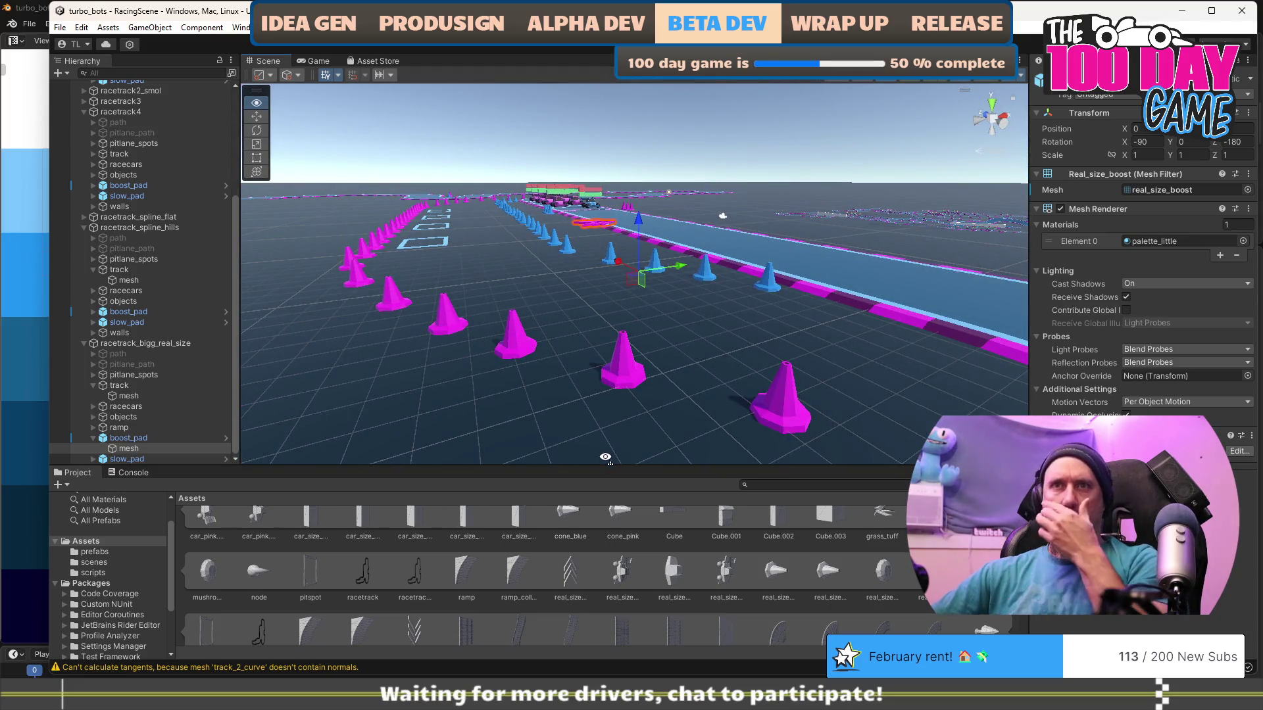
mouse_move(605, 457)
left_mouse_down()
mouse_move(603, 276)
mouse_move(573, 508)
mouse_move(621, 523)
mouse_move(459, 394)
left_mouse_up()
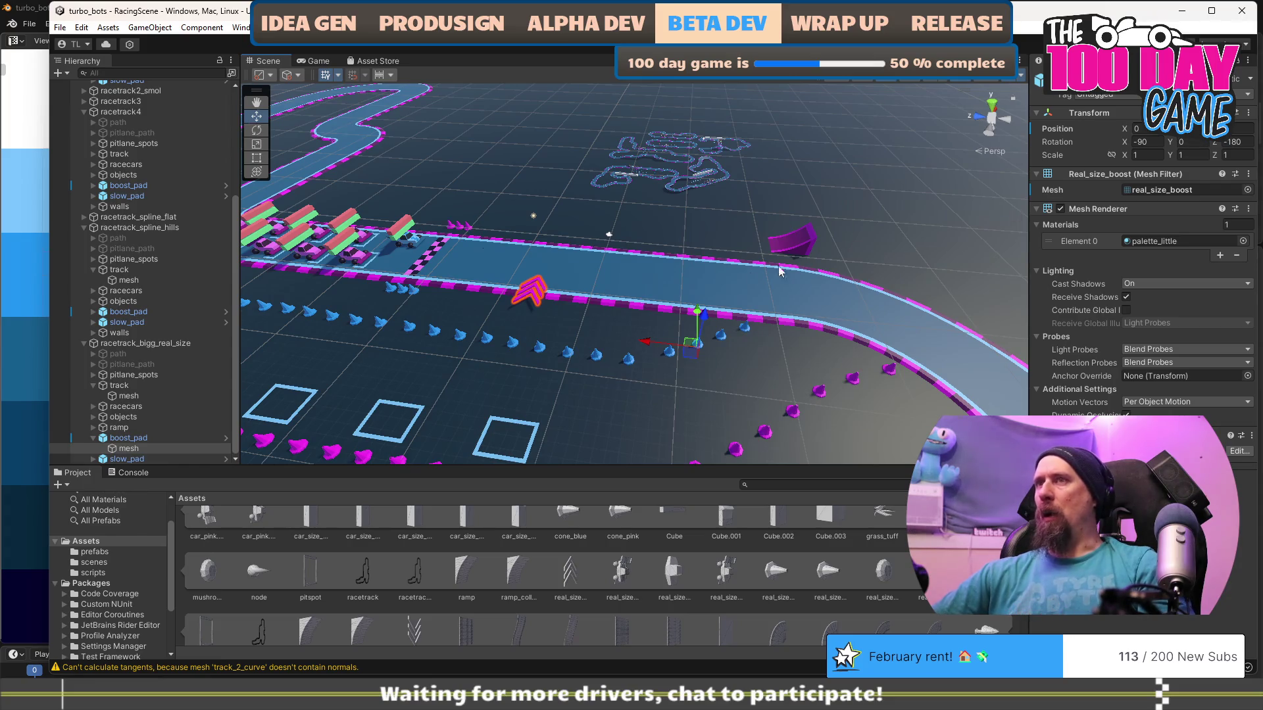
left_click(122, 441)
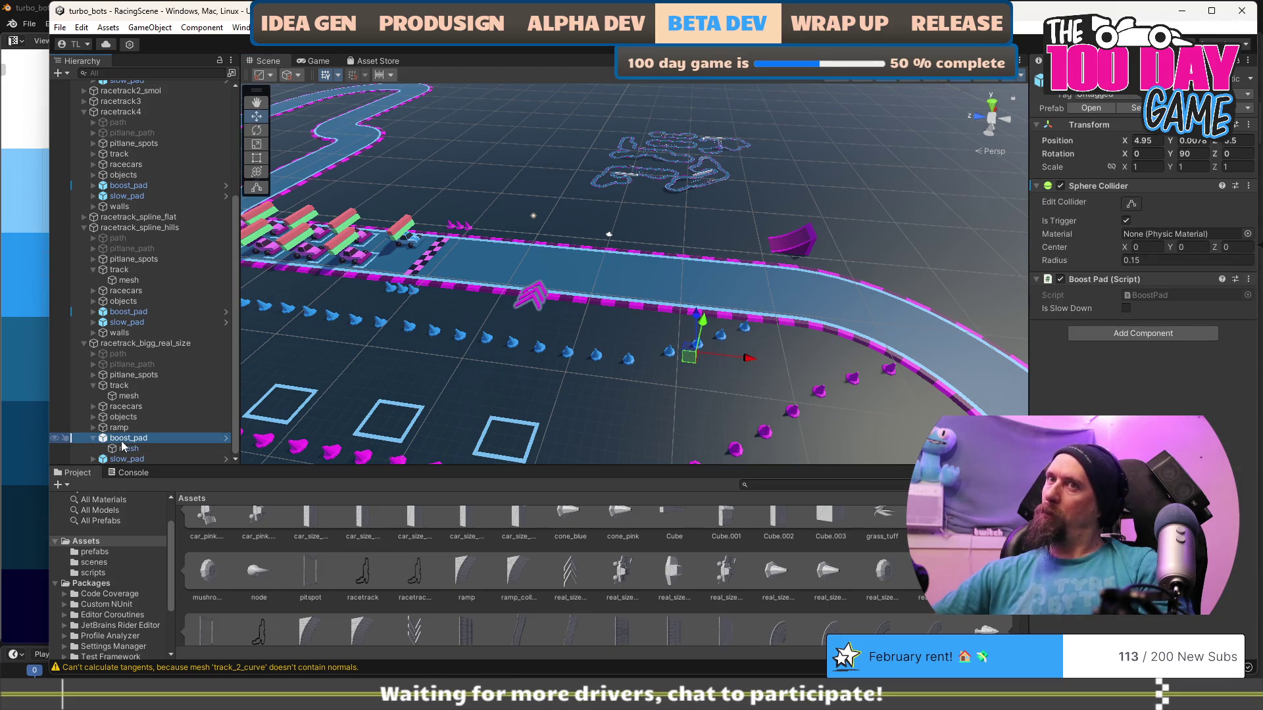
key("alt+Tab")
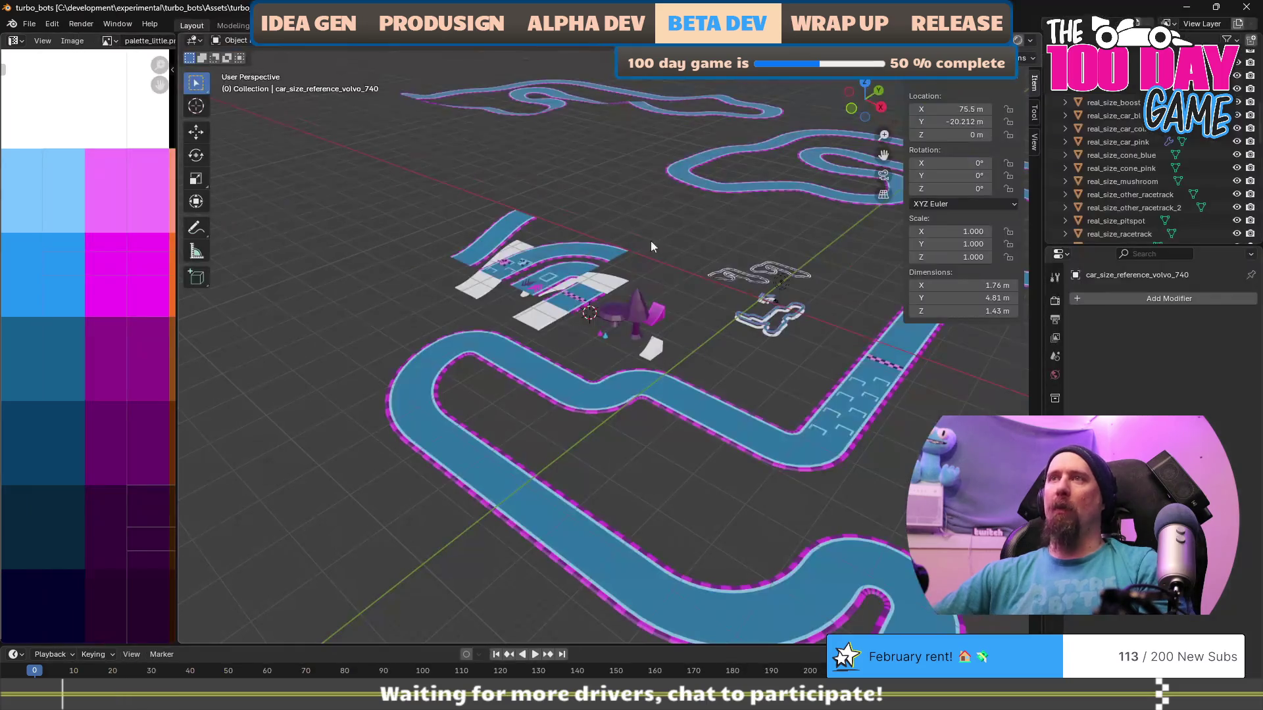
In Blender, select the real_size_boost object and frame the view on it.
right_click(597, 316)
key("Escape")
mouse_move(582, 309)
left_mouse_down()
mouse_move(476, 278)
mouse_move(476, 331)
left_mouse_up()
left_click(510, 329)
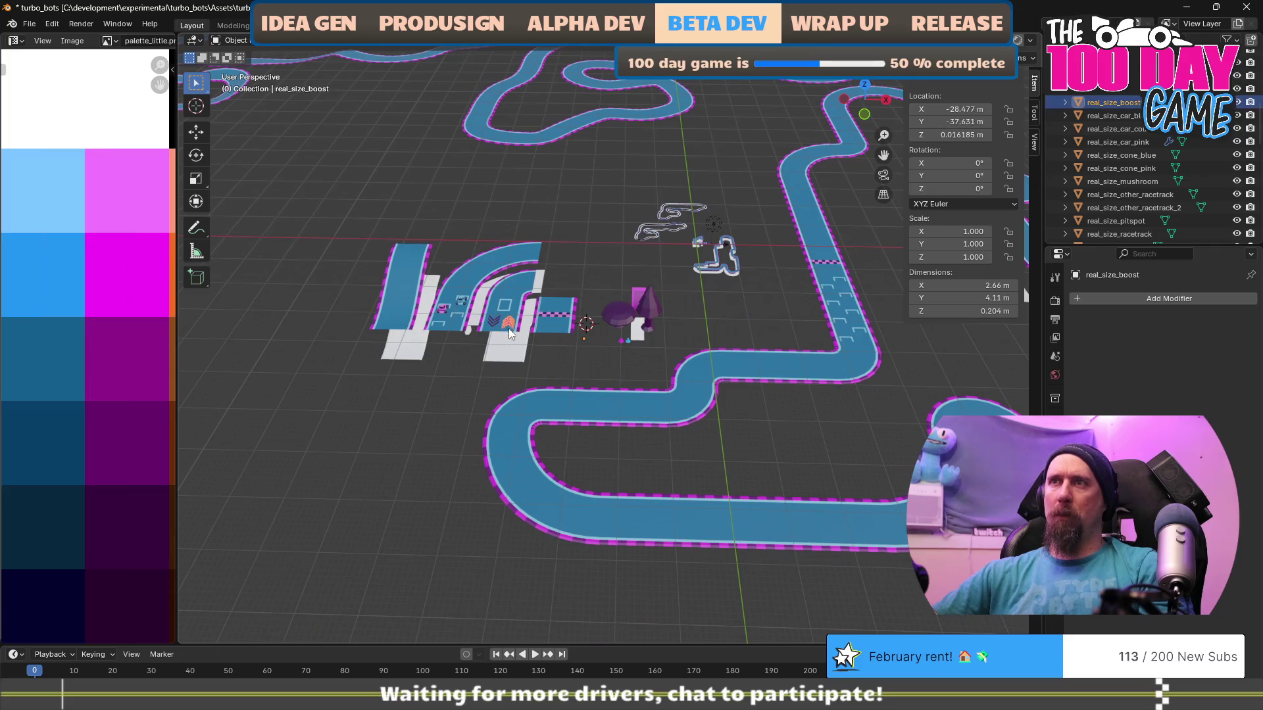
left_click(495, 324)
left_click(509, 328)
left_click(515, 321)
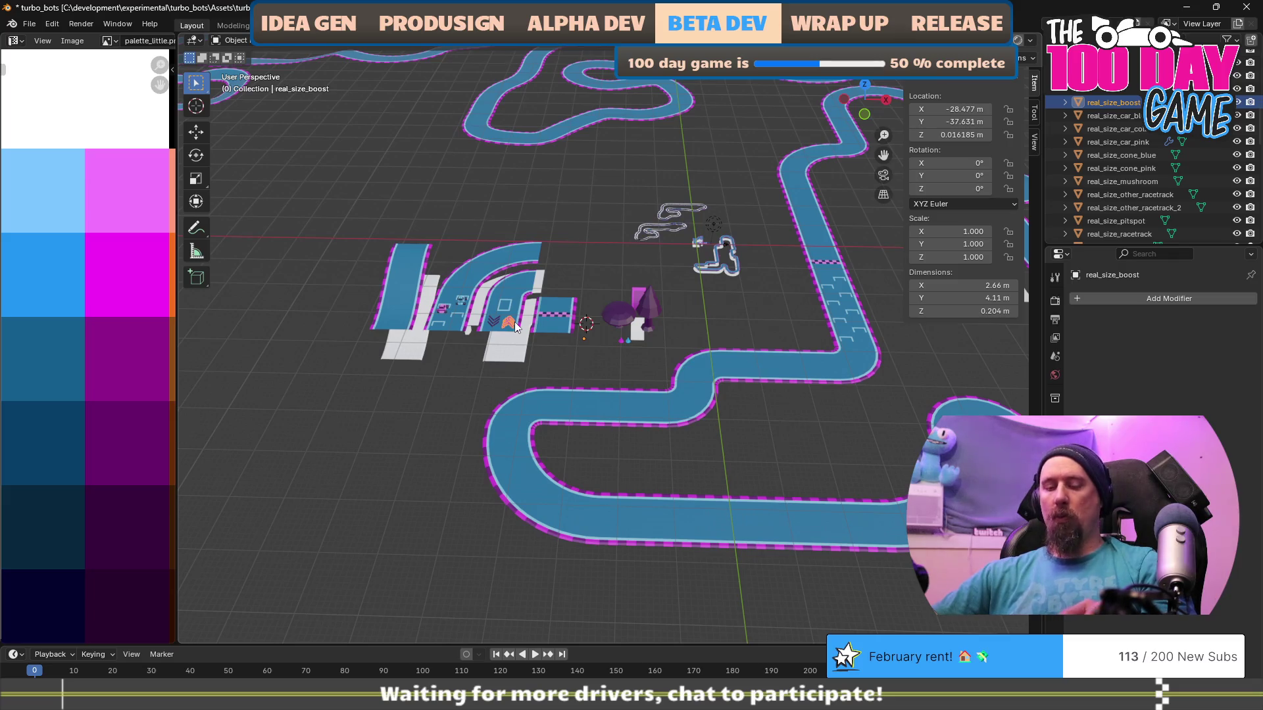
key("KP_Decimal")
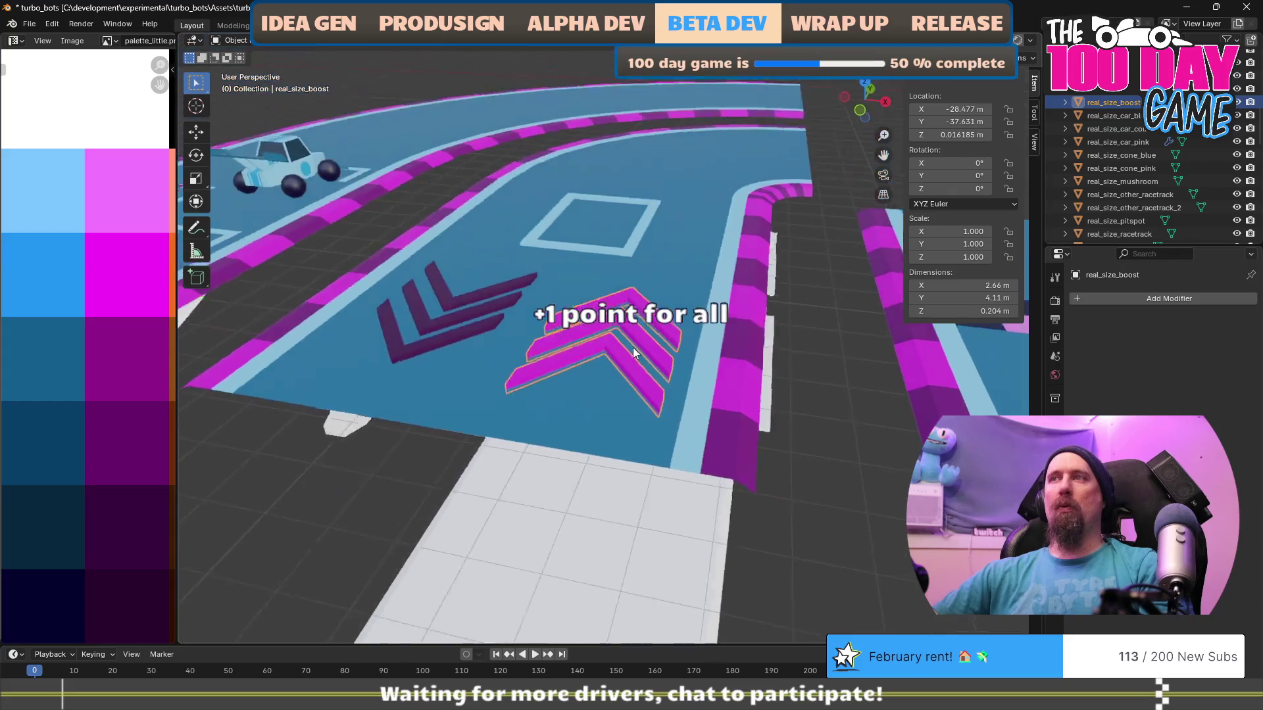
Snap the 3D cursor to the chevron geometry and set real_size_boost's origin there.
key("Tab")
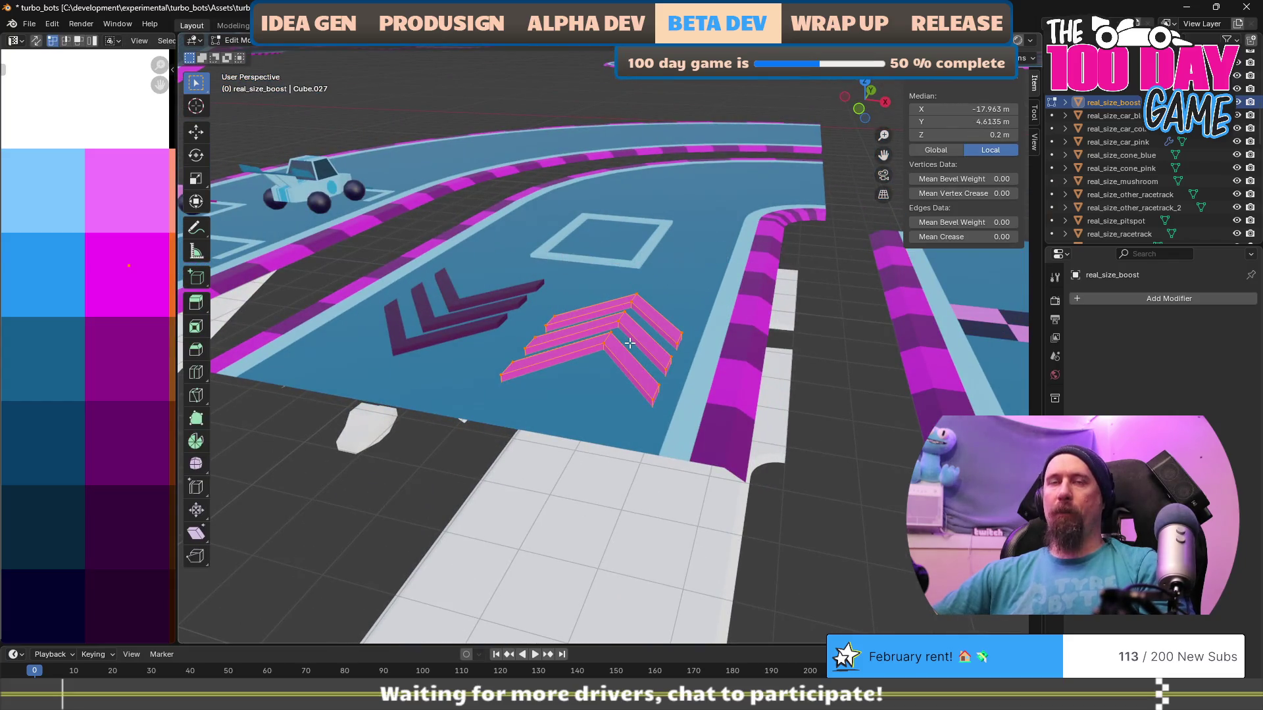
key("shift+s")
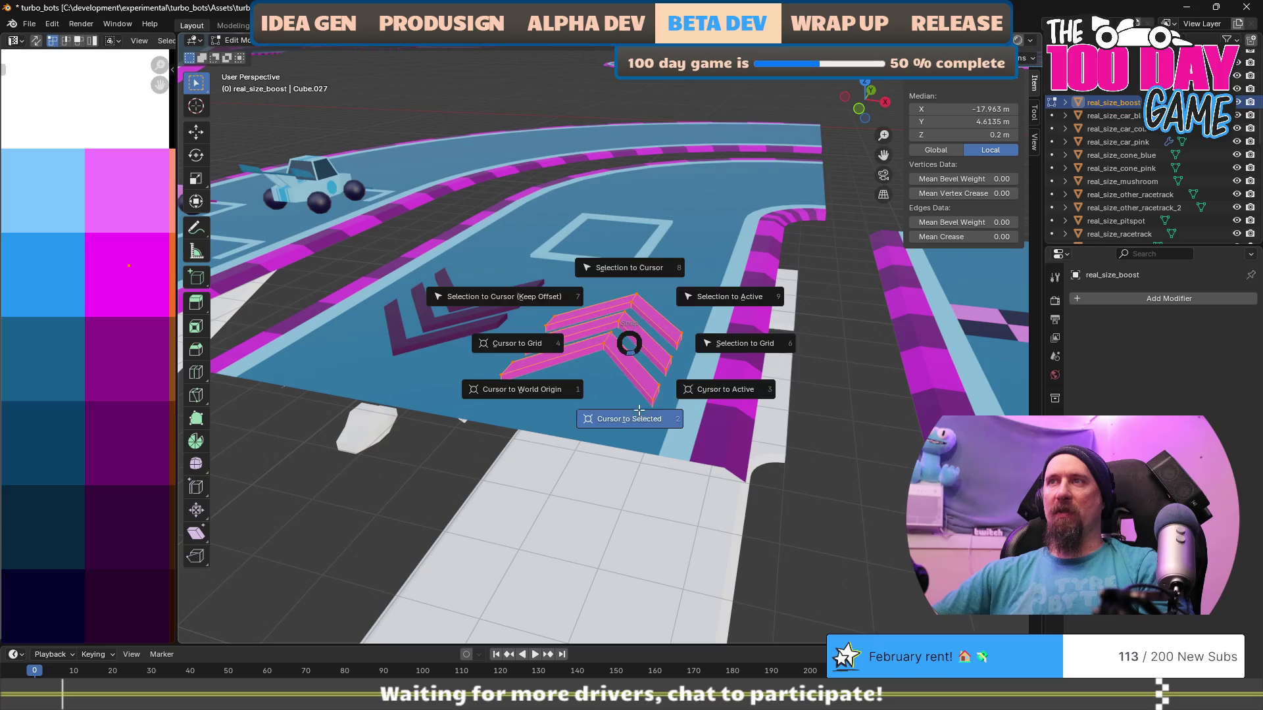
left_click(631, 418)
key("Tab")
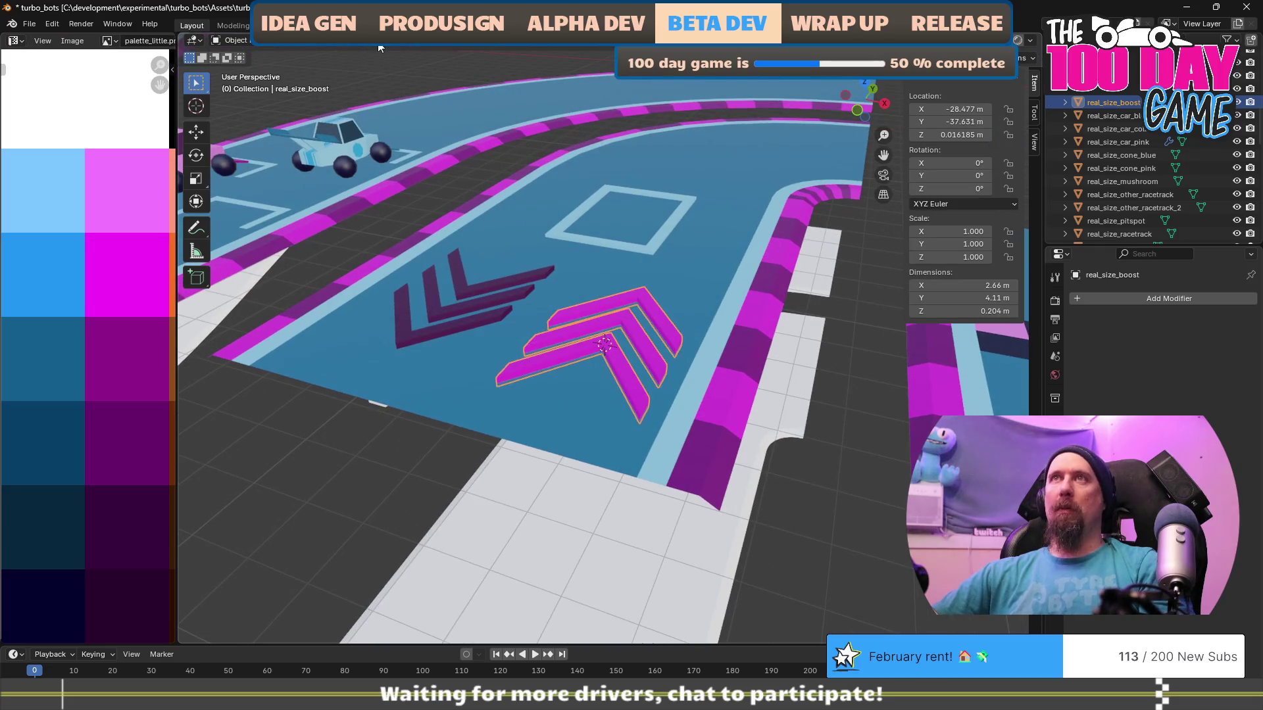
left_click(379, 46)
mouse_move(427, 73)
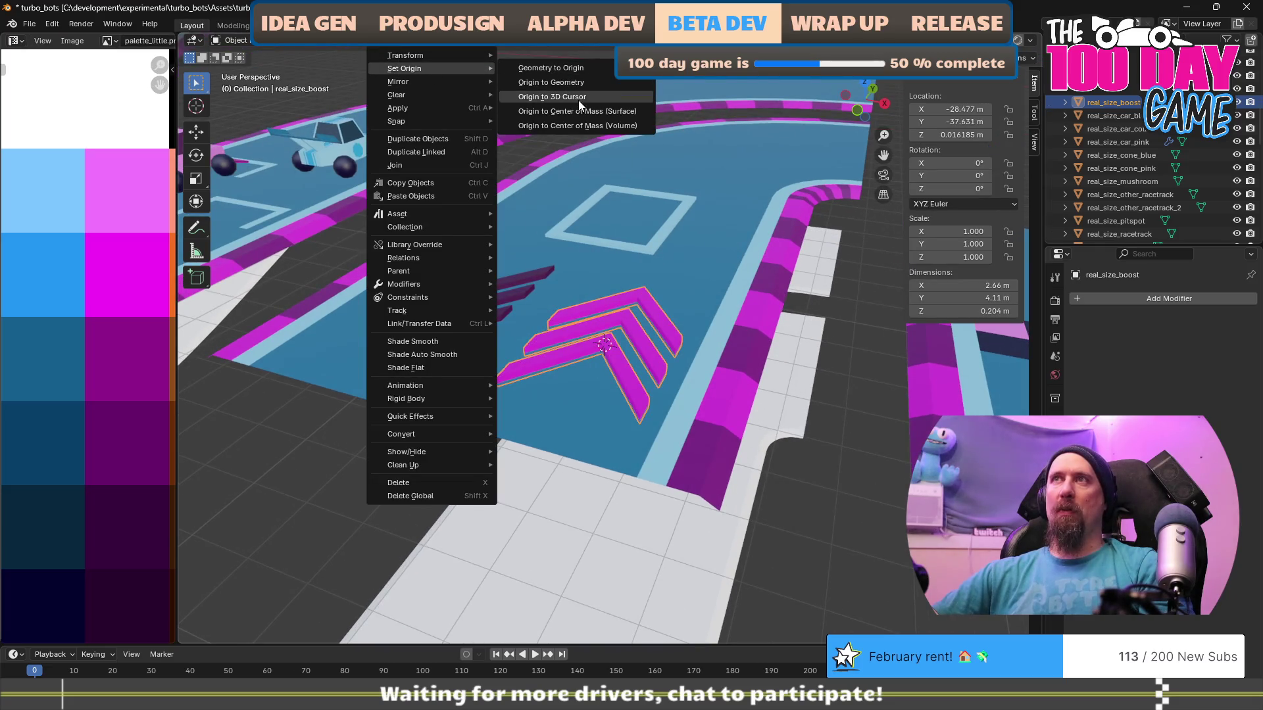
left_click(578, 100)
key("alt+Tab")
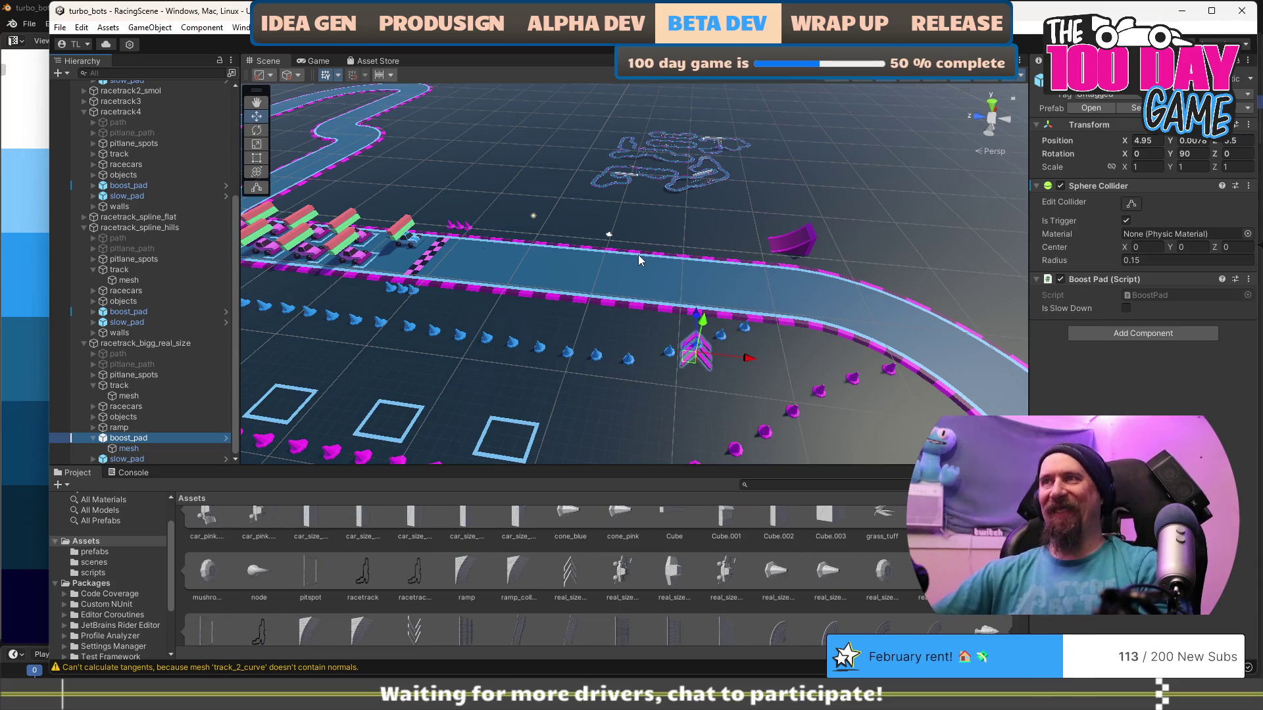
Rotate the boost pad 180° on Y so it faces the other way.
left_click_drag(586, 388, 665, 312)
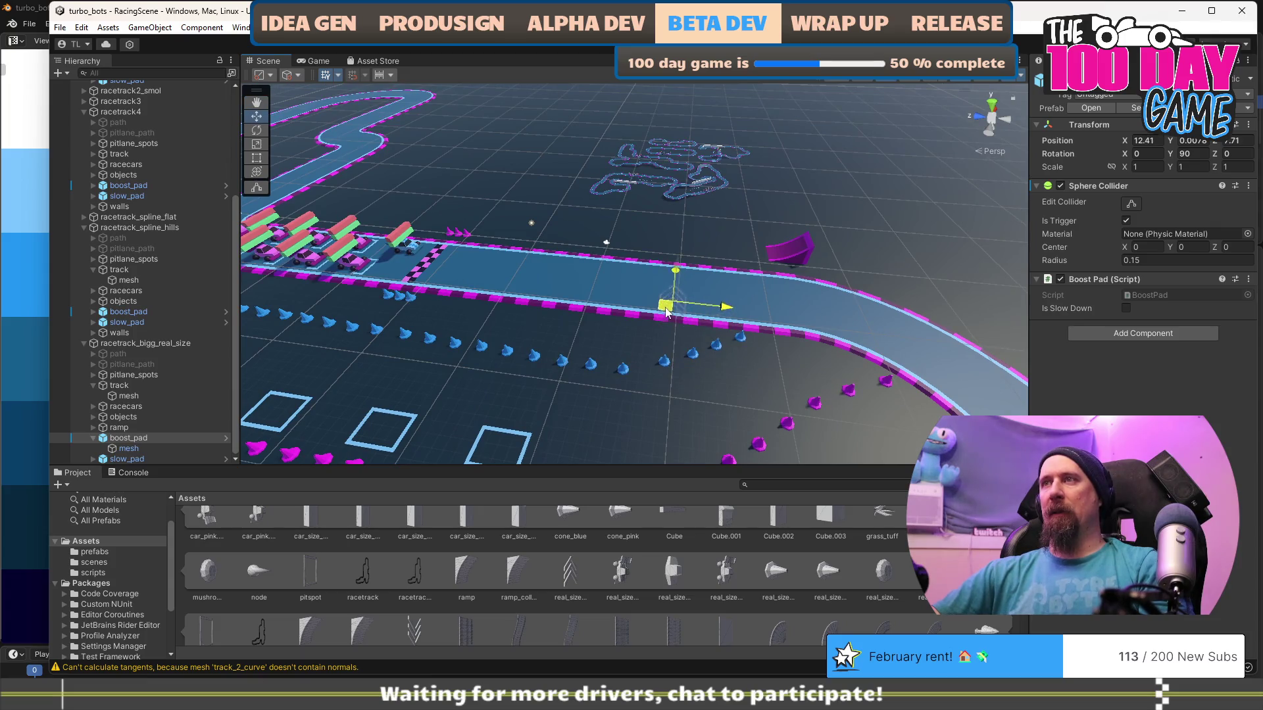
key("e")
left_click_drag(692, 342, 578, 339)
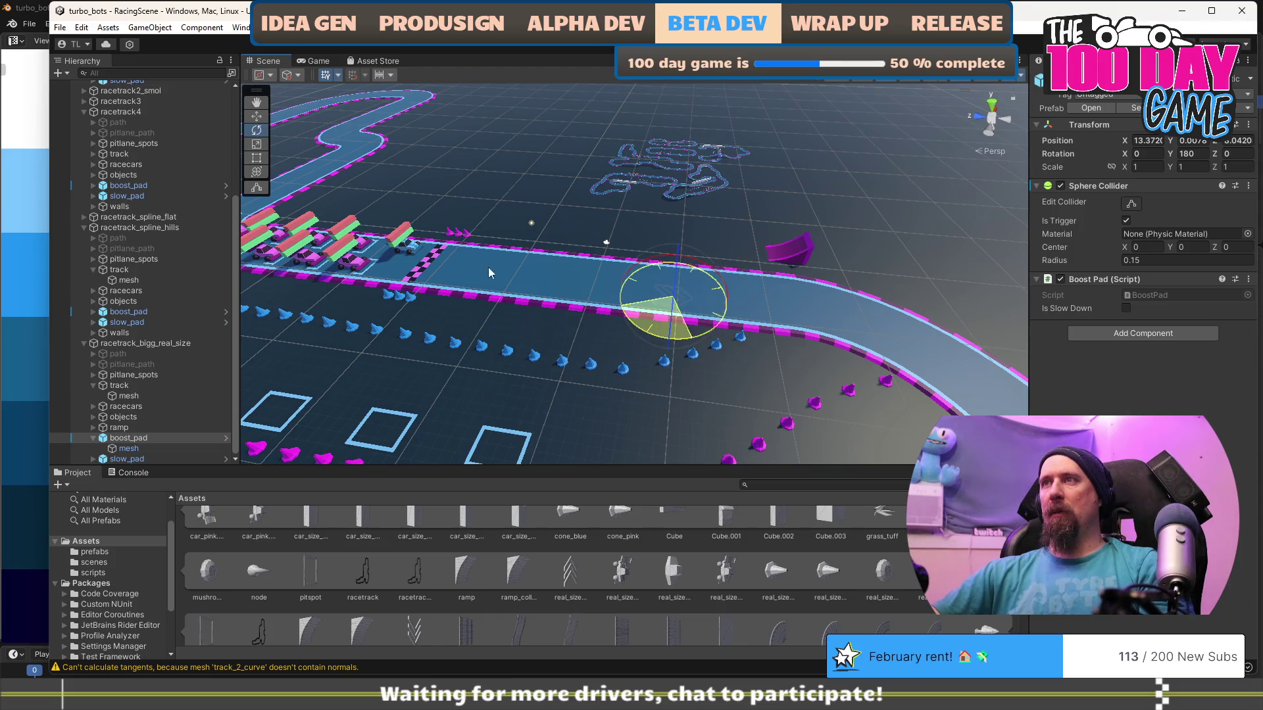
mouse_move(488, 232)
left_mouse_down()
mouse_move(588, 235)
mouse_move(567, 289)
mouse_move(593, 357)
mouse_move(768, 327)
left_mouse_up()
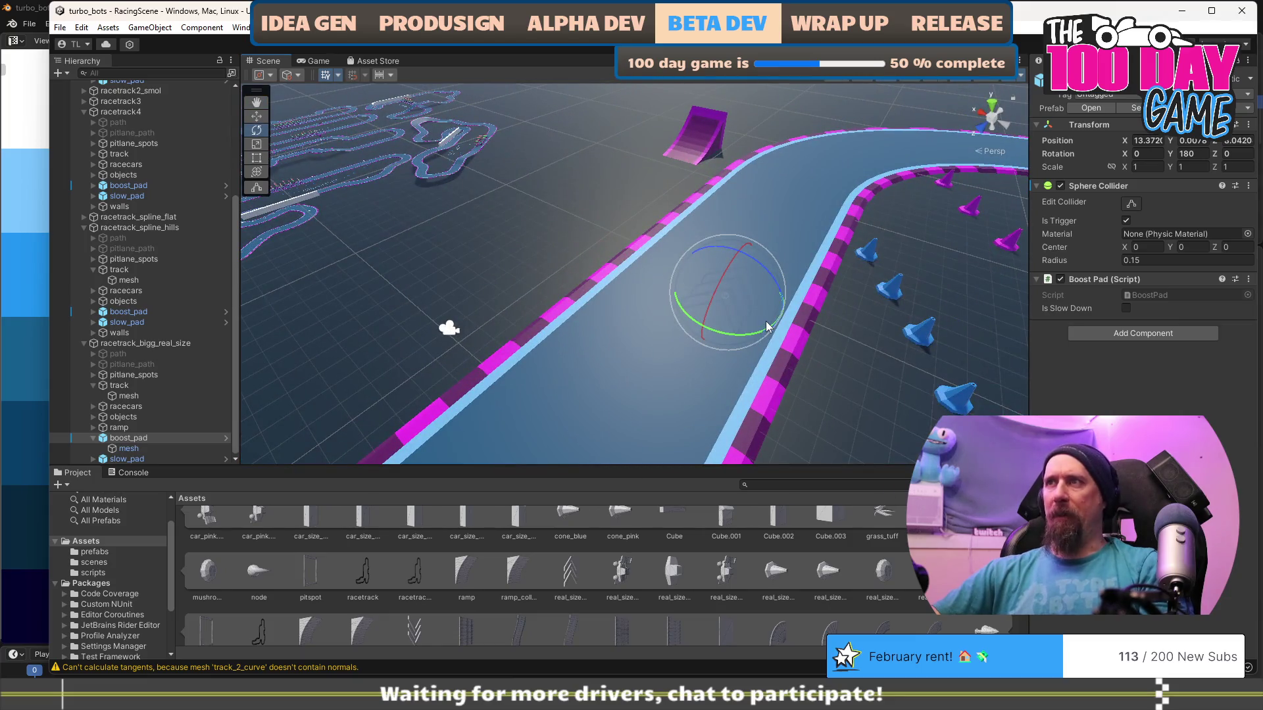
Move the boost pad to Y 0.15 and X 12.37 on the straight, then frame it.
key("w")
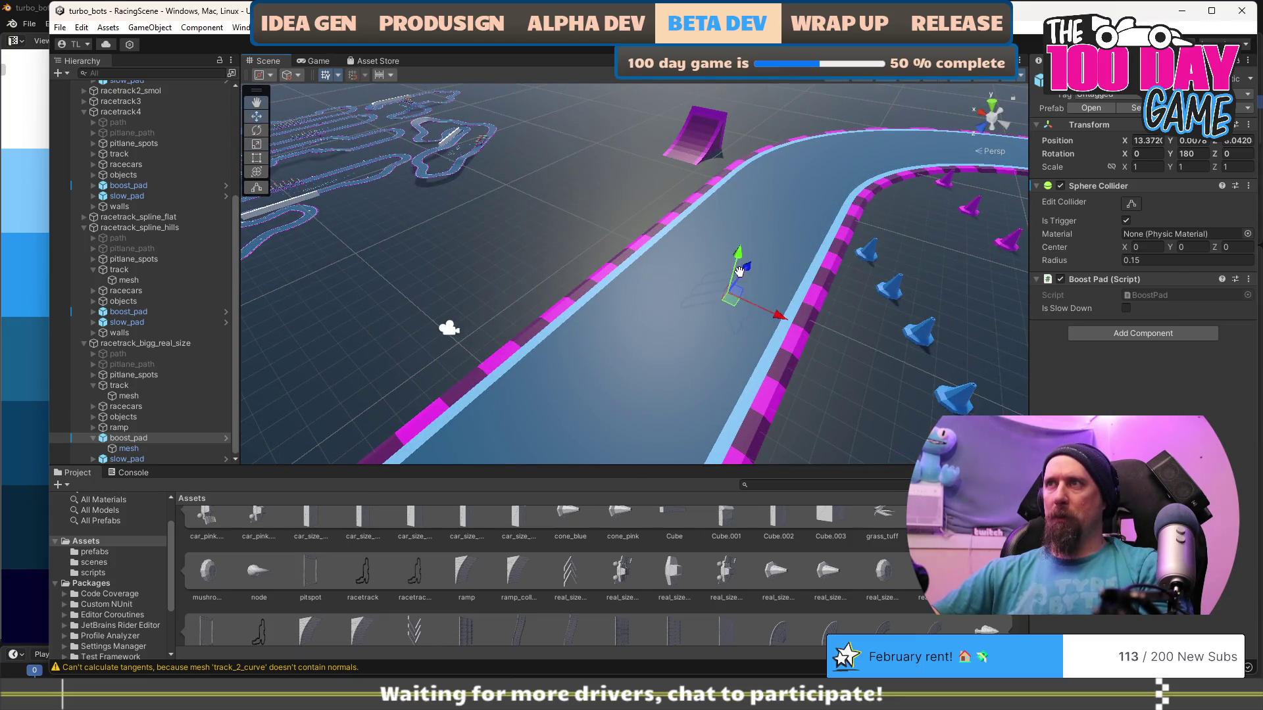
left_click_drag(738, 260, 739, 258)
left_click_drag(671, 299, 838, 334)
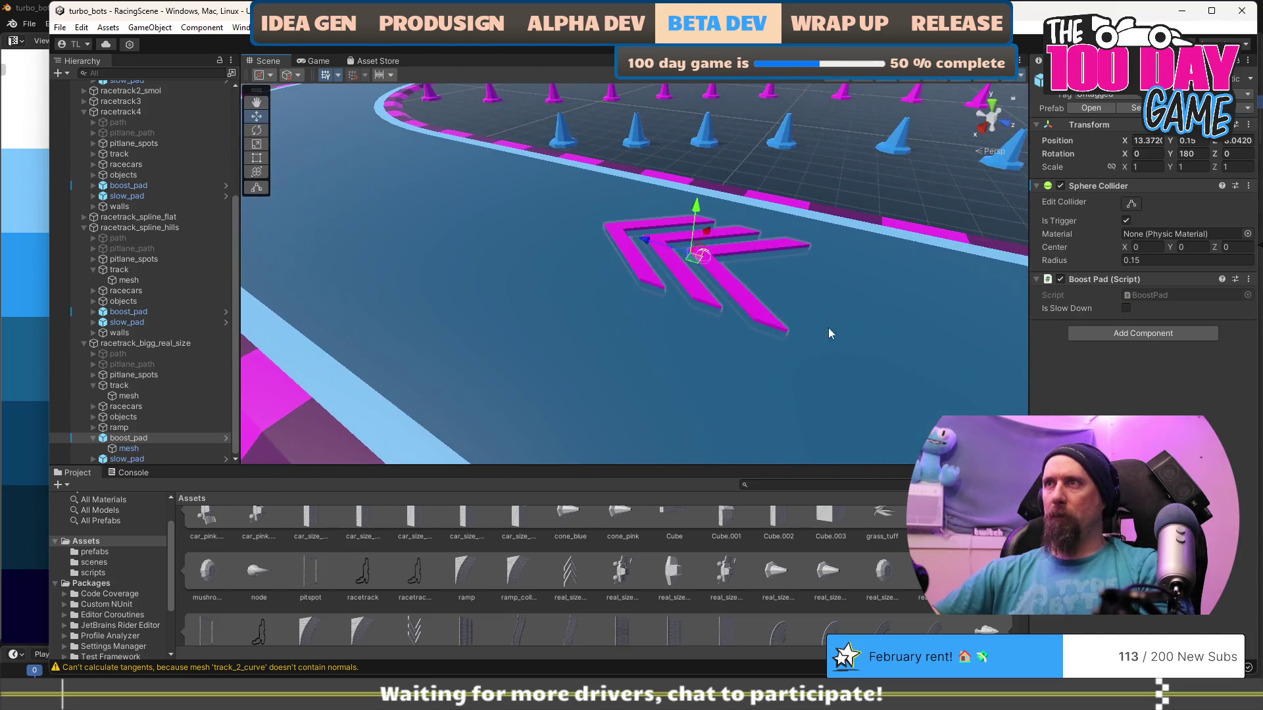
mouse_move(702, 263)
left_mouse_down()
mouse_move(719, 250)
mouse_move(761, 254)
mouse_move(388, 267)
mouse_move(708, 361)
mouse_move(662, 304)
left_mouse_up()
left_click_drag(558, 390, 689, 317)
key("f")
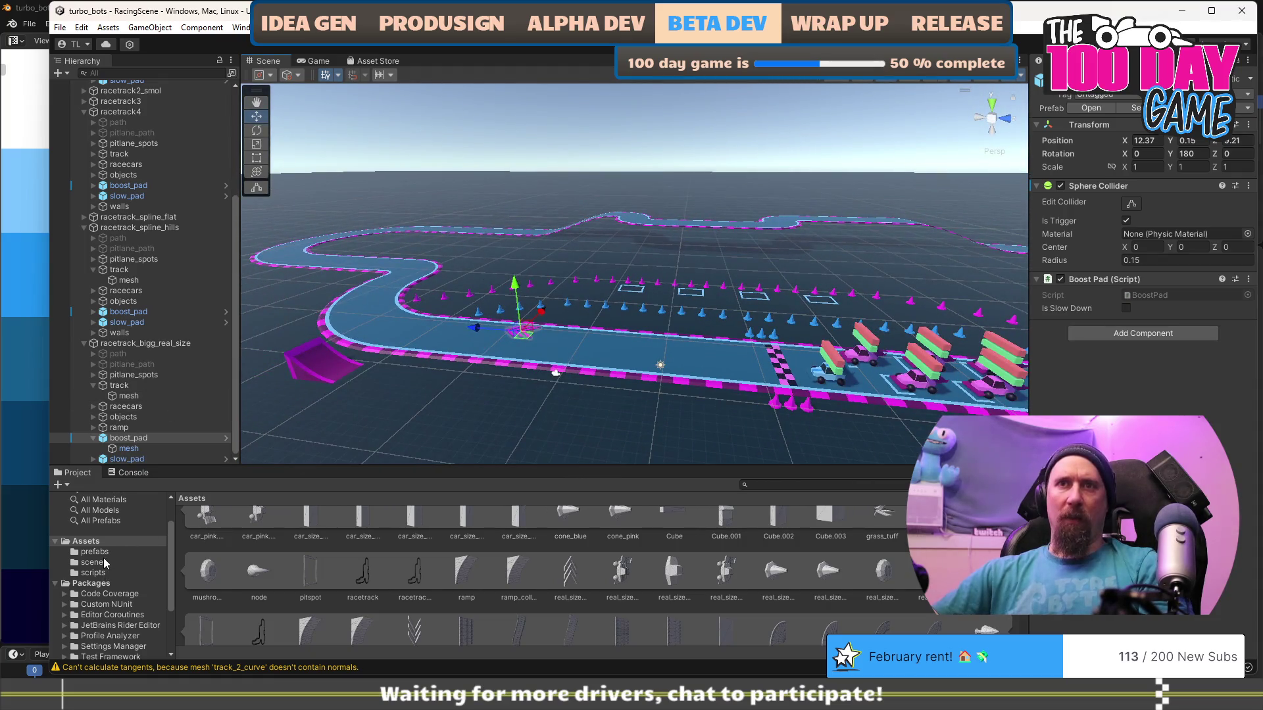
left_click(96, 553)
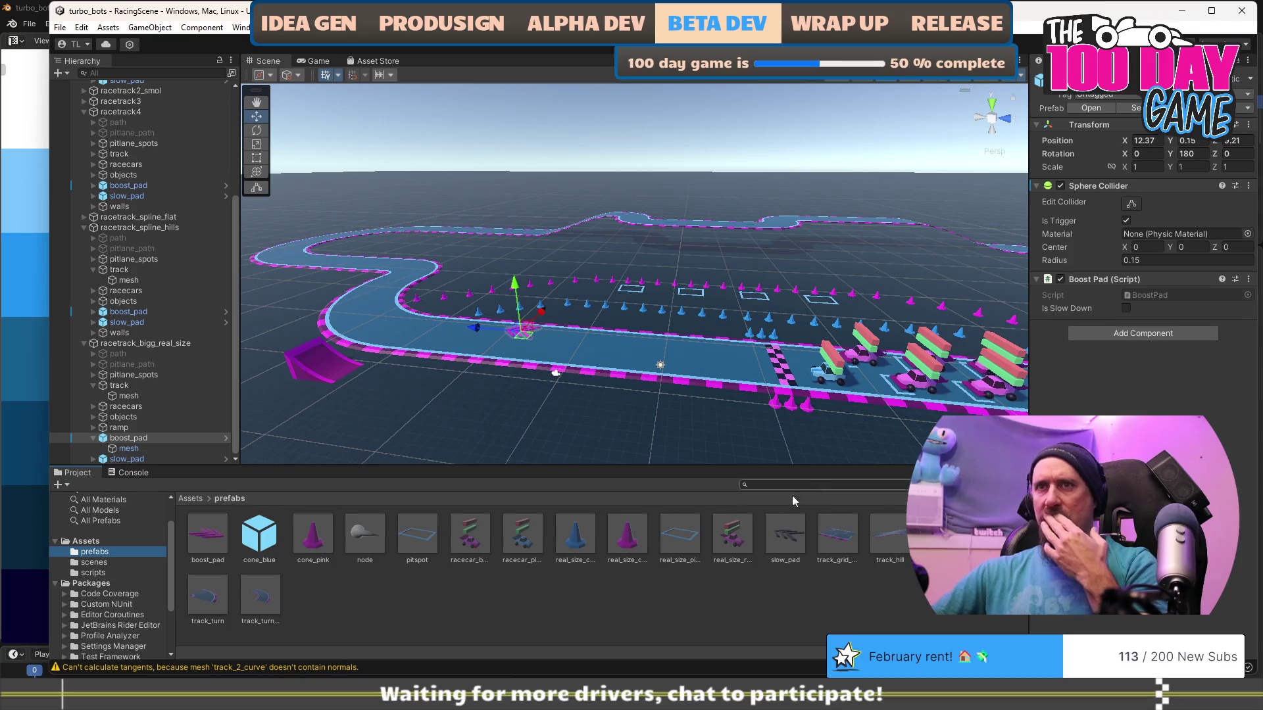
Abandon the first attempts to save boost_pad as a prefab, cancelling the replace and prefab dialogs.
scroll(612, 579, "down", 5, "ctrl")
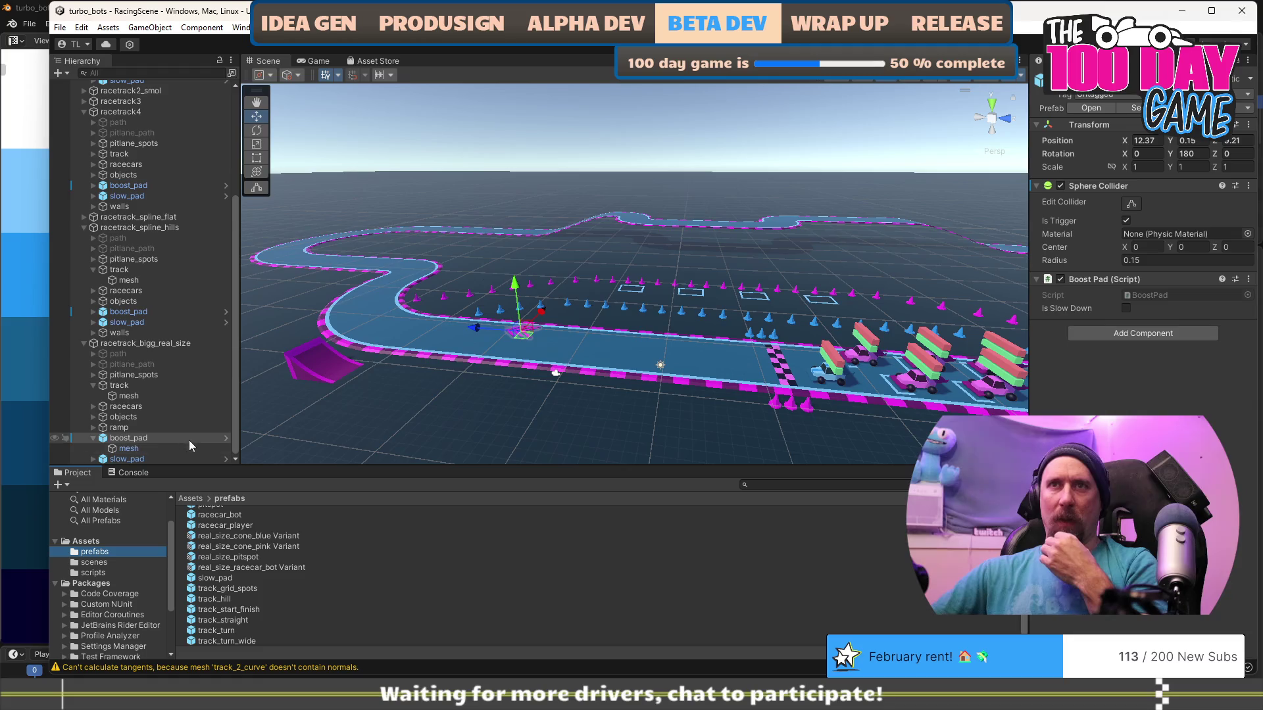
left_click_drag(129, 437, 551, 566)
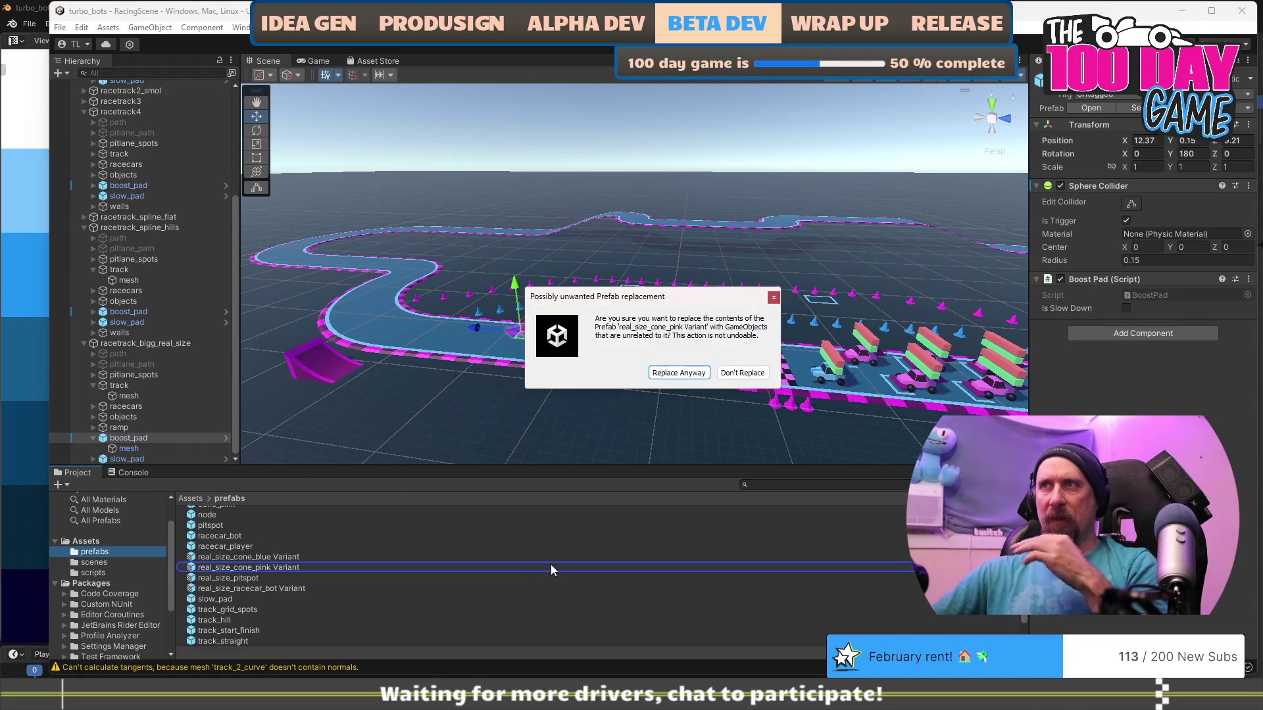
key("Escape")
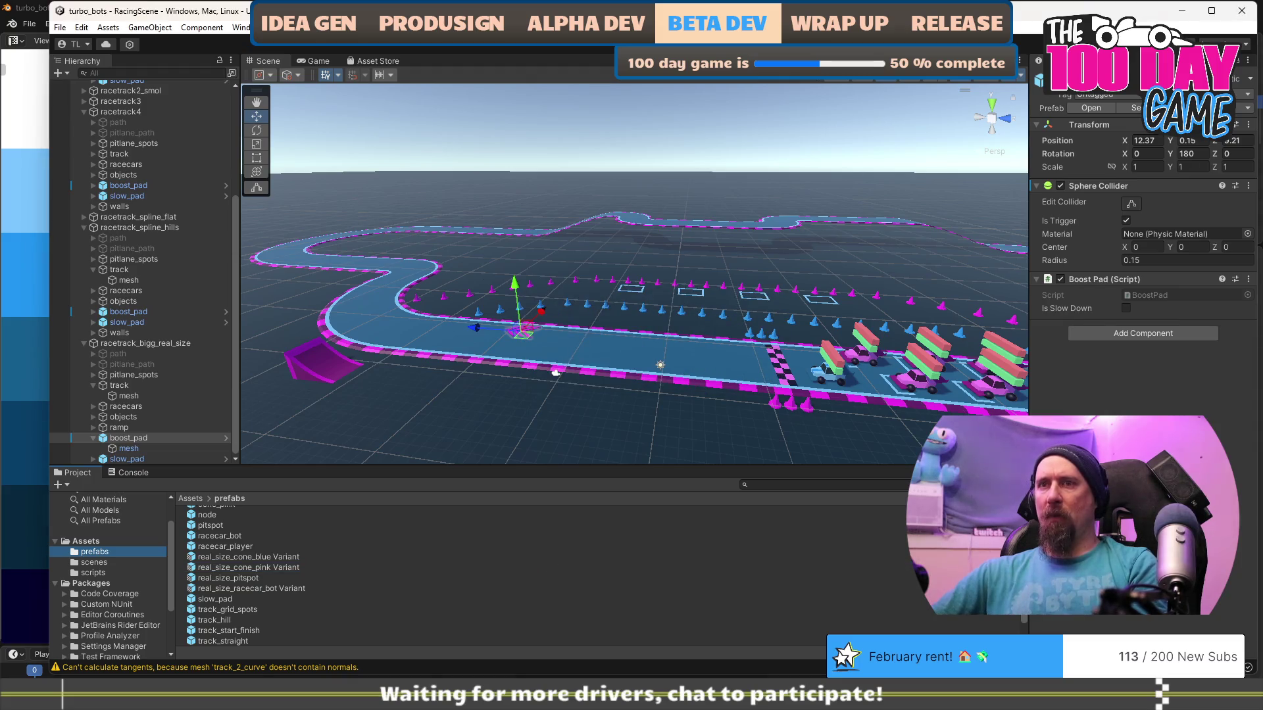
scroll(554, 580, "down", 1)
mouse_move(122, 438)
left_mouse_down()
mouse_move(165, 500)
mouse_move(98, 578)
left_mouse_up()
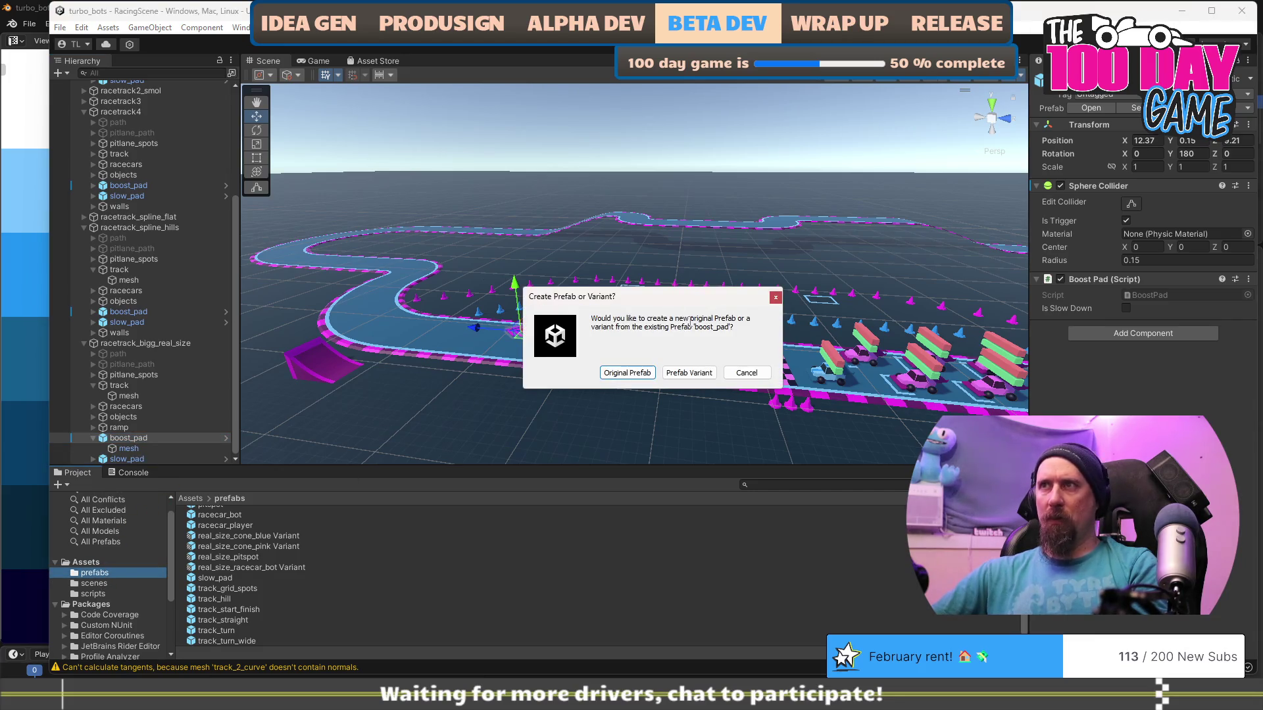
left_click(746, 373)
Rename boost_pad to real_size_boost_pad and save it as a Prefab Variant in prefabs.
left_click(156, 439)
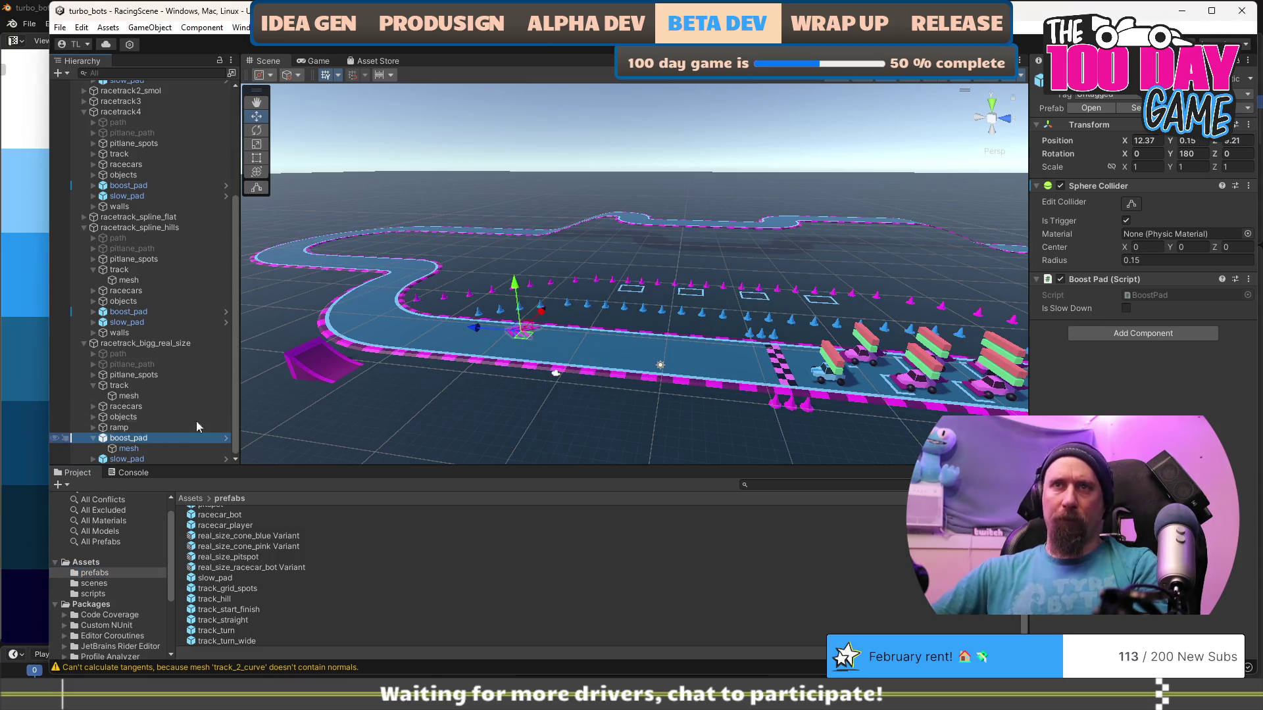
key("Home")
type("real")
type("_size_")
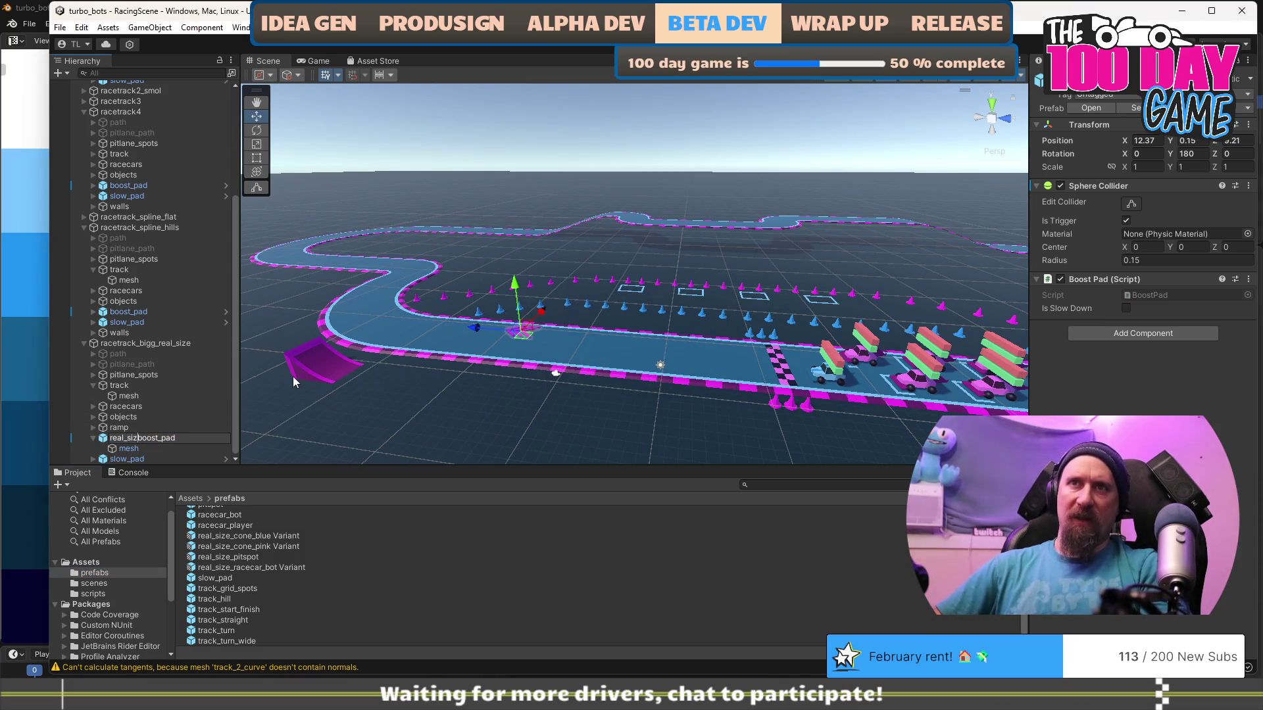
key("Return")
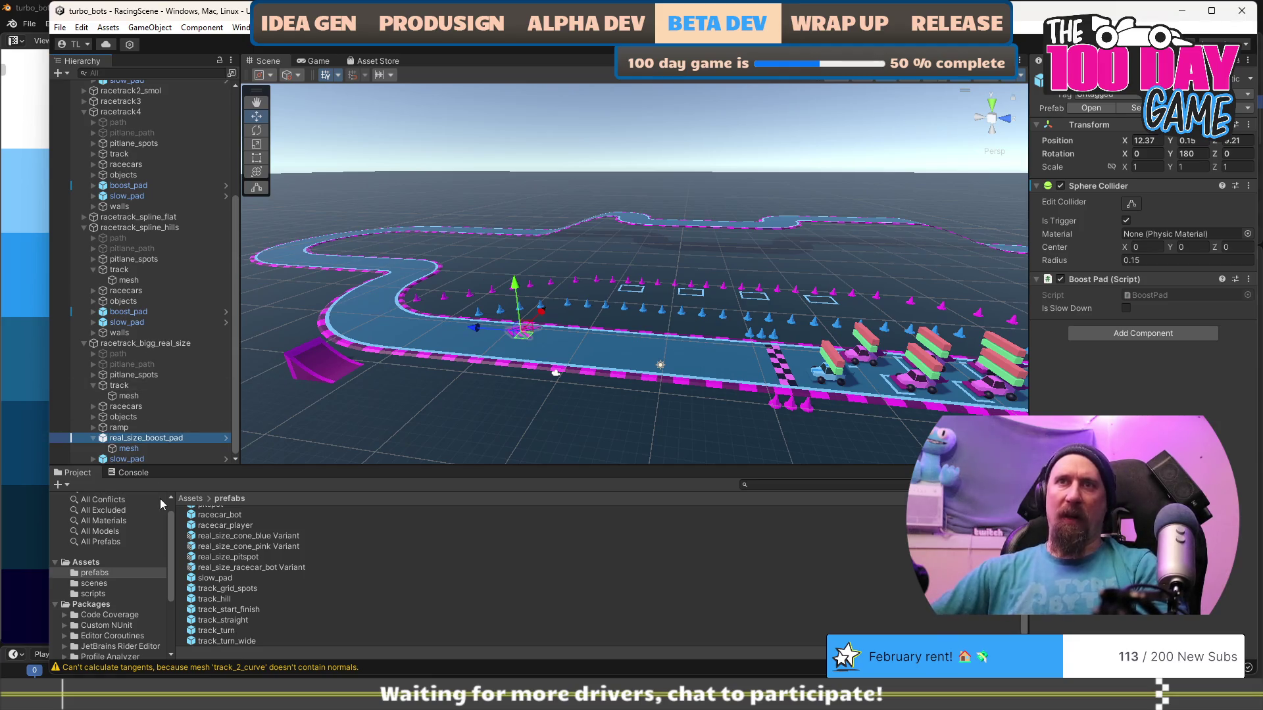
left_click_drag(142, 439, 145, 516)
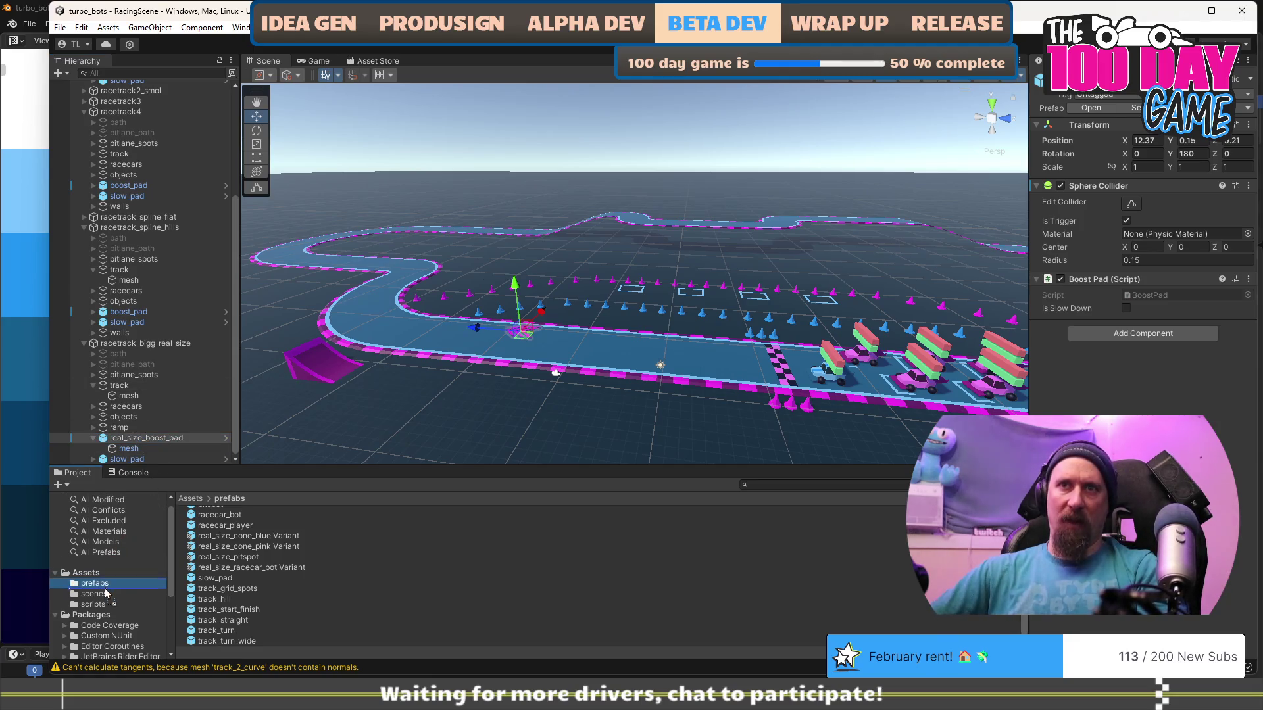
left_click_drag(100, 589, 101, 589)
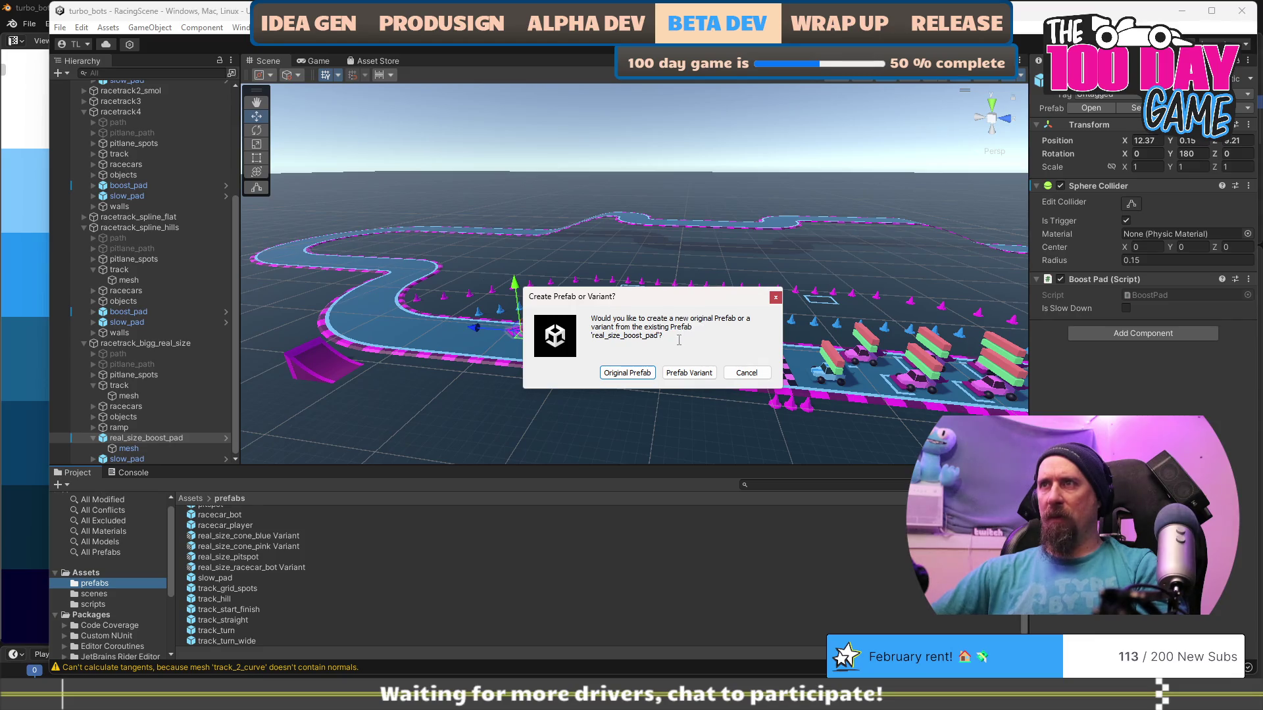
left_click(689, 373)
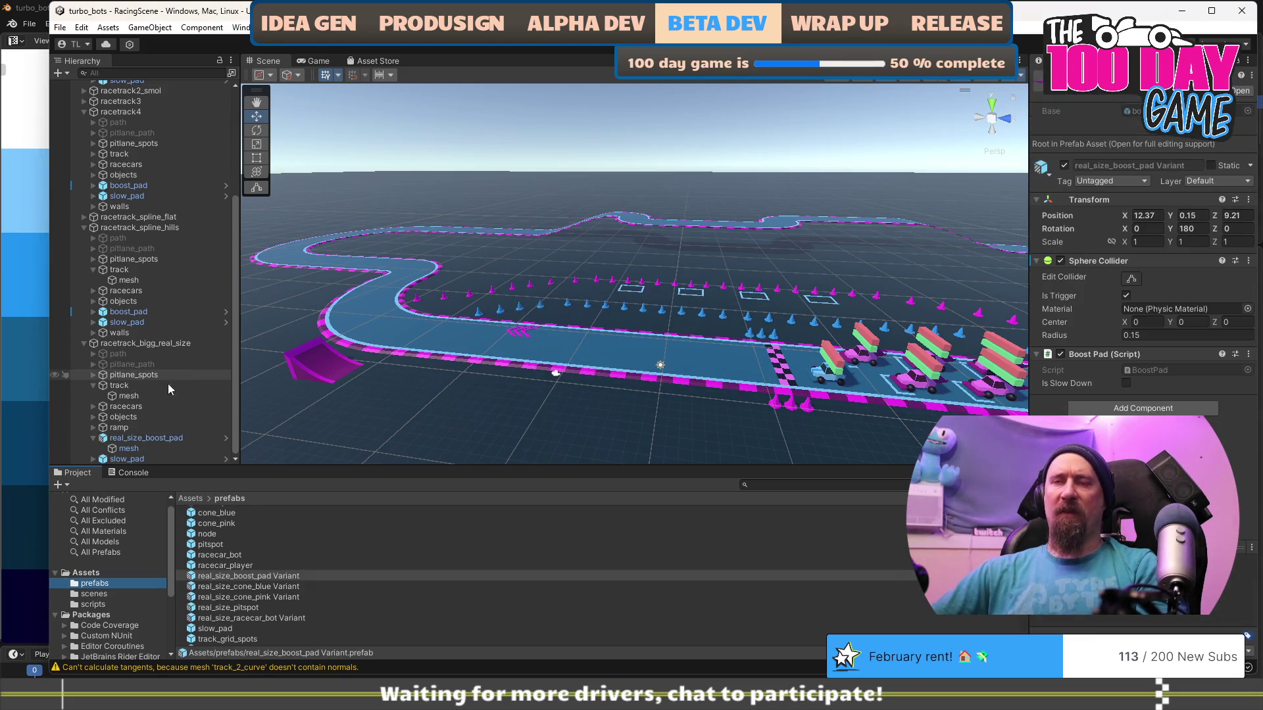
left_click(142, 458)
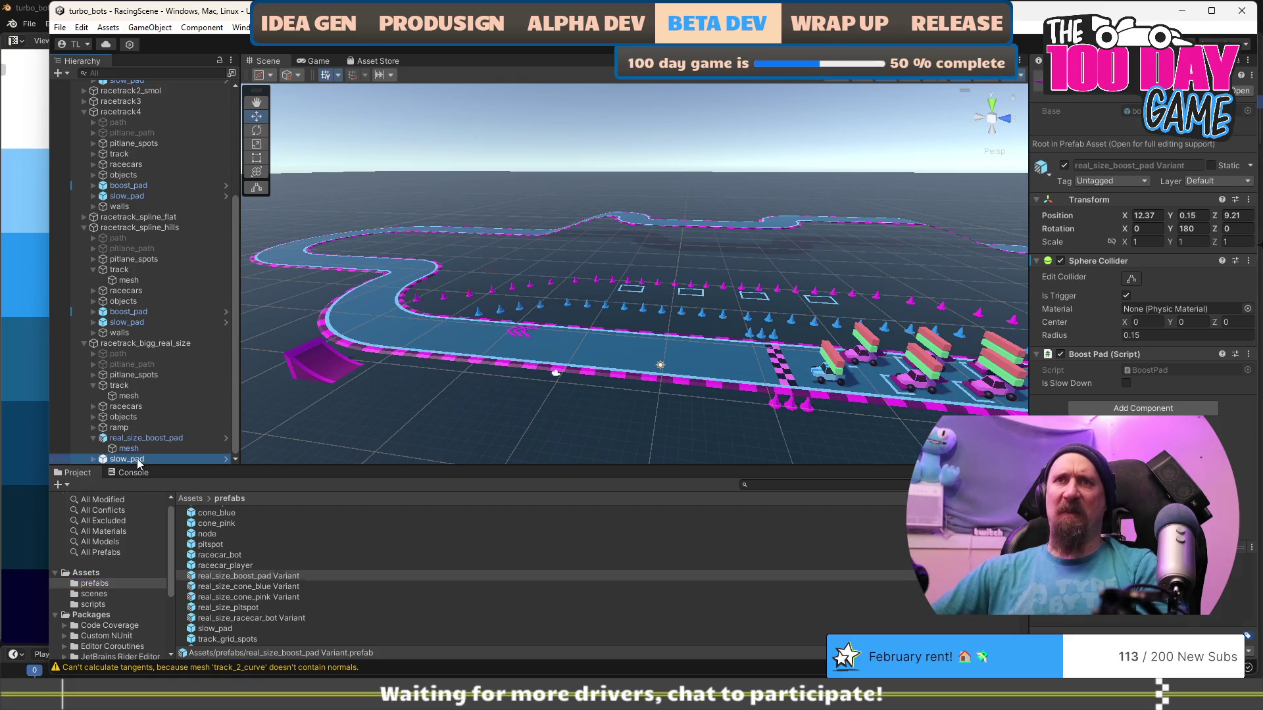
Rename slow_pad to real_size_slow_pad and give its mesh child the real_size_slow_down mesh.
key("Home")
type("real_siz")
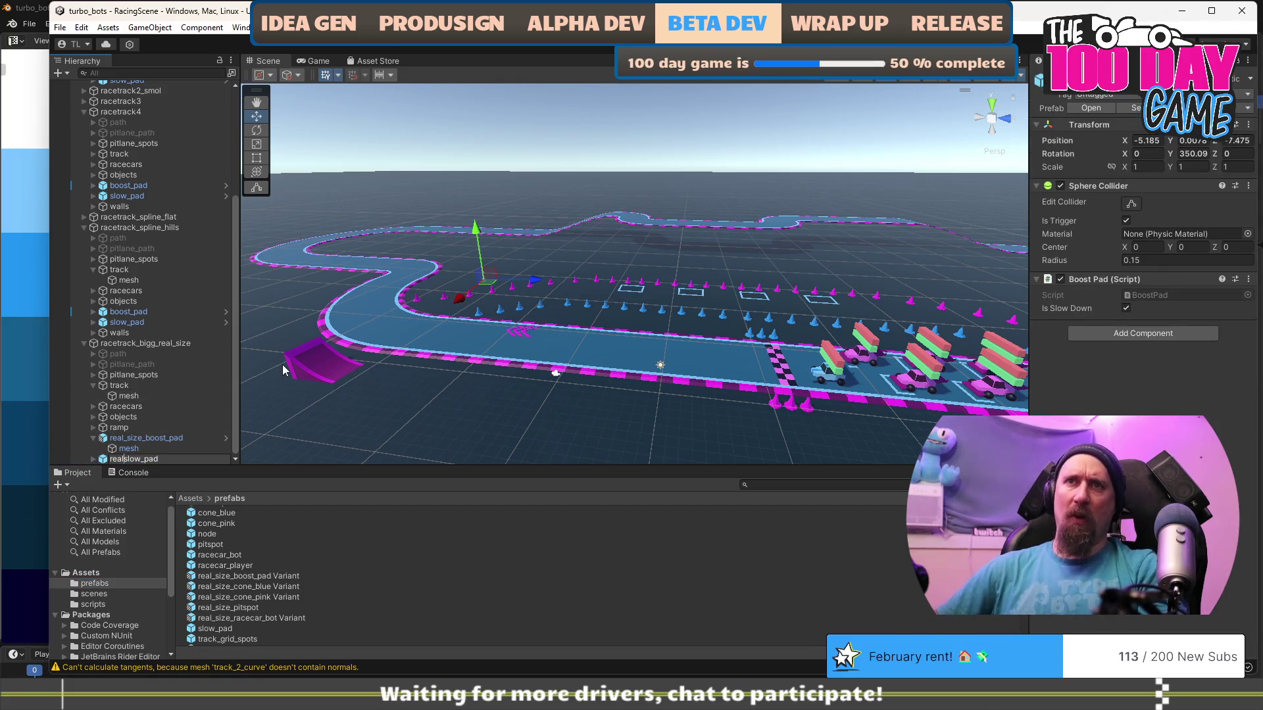
type("e_")
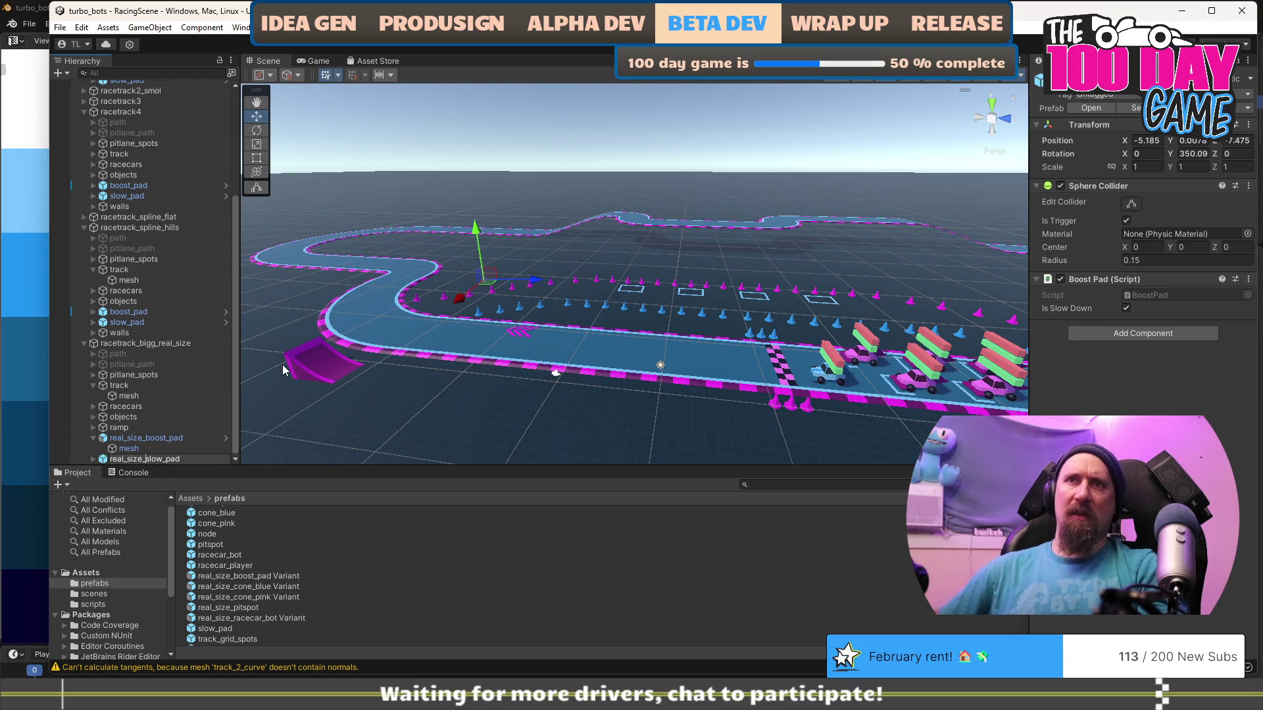
key("Return")
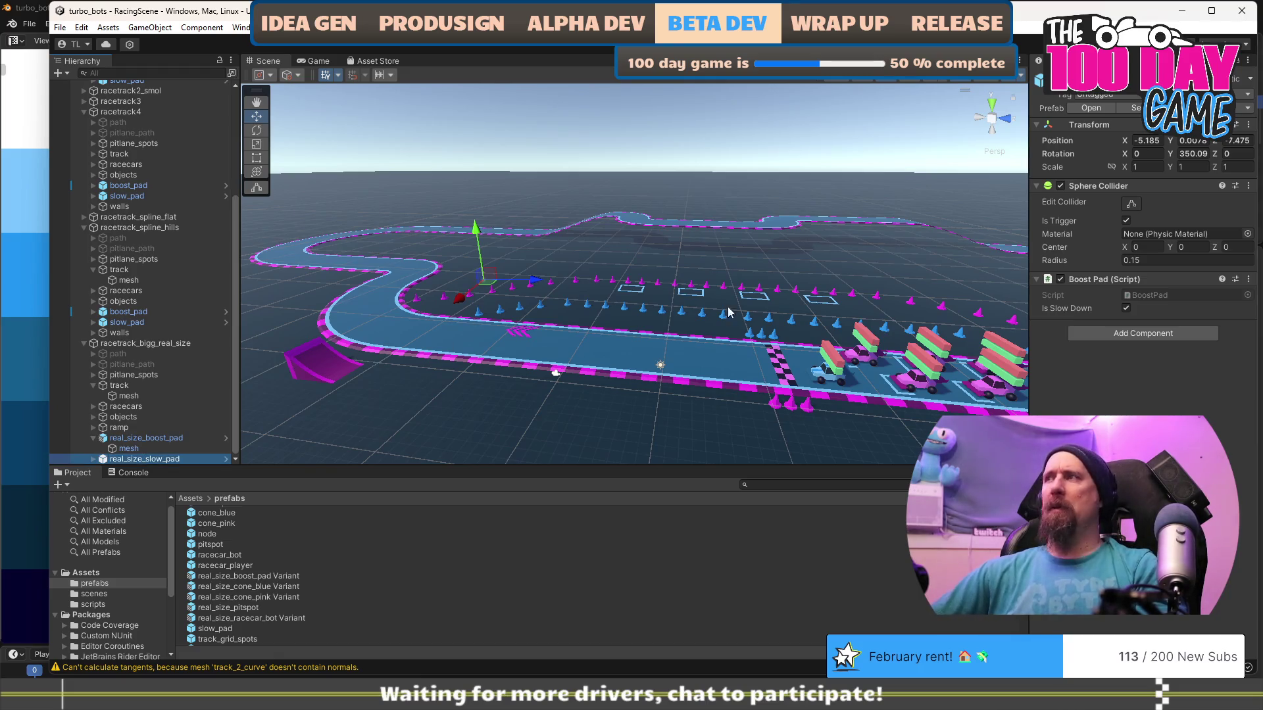
left_click(91, 459)
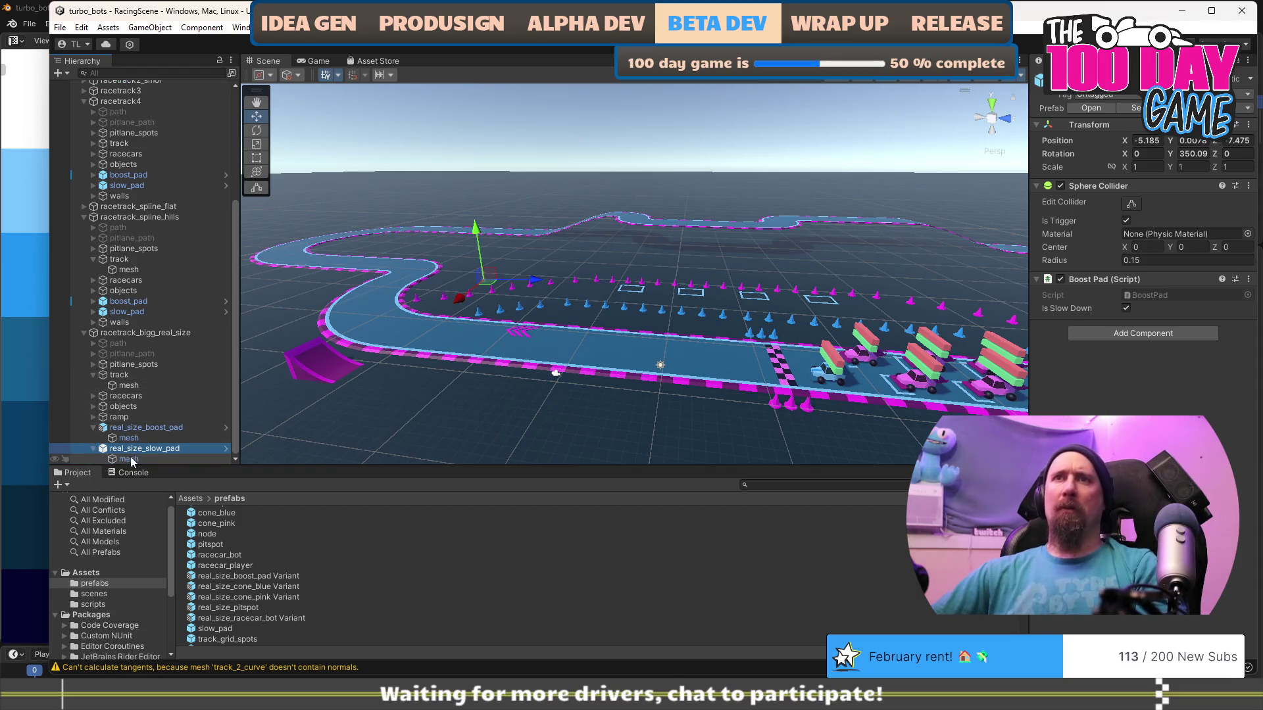
left_click(128, 458)
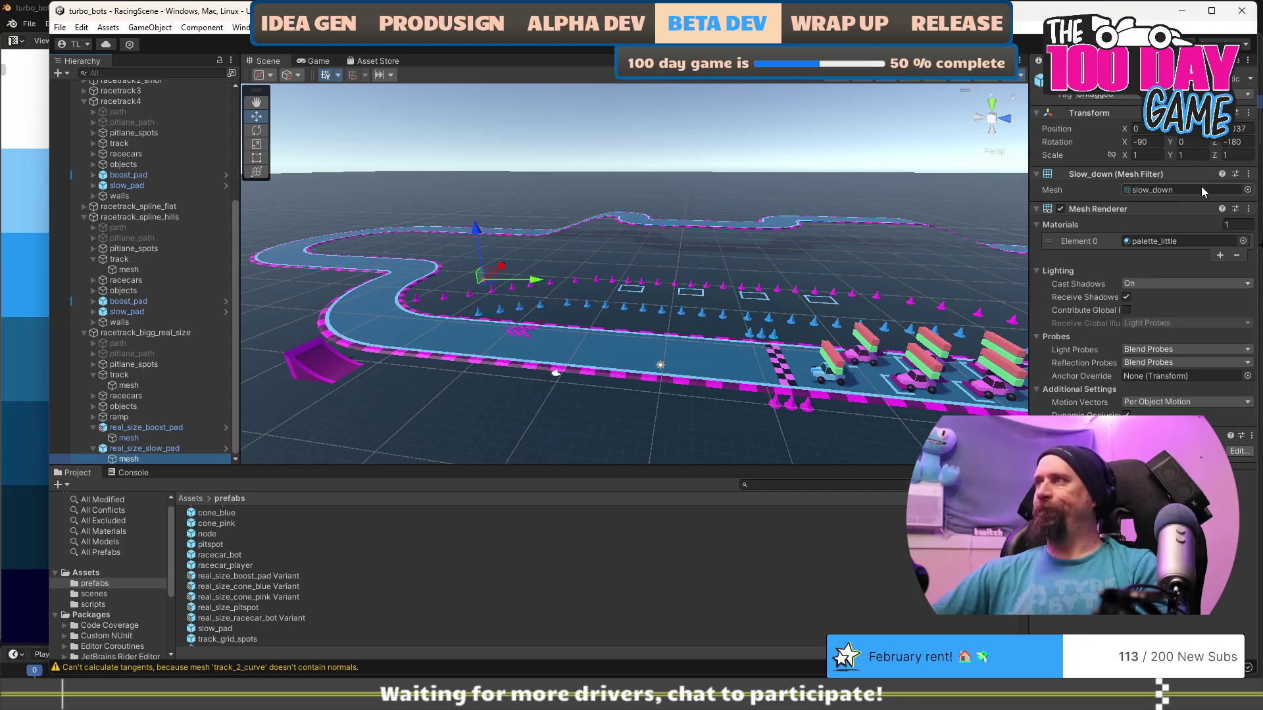
left_click(1248, 191)
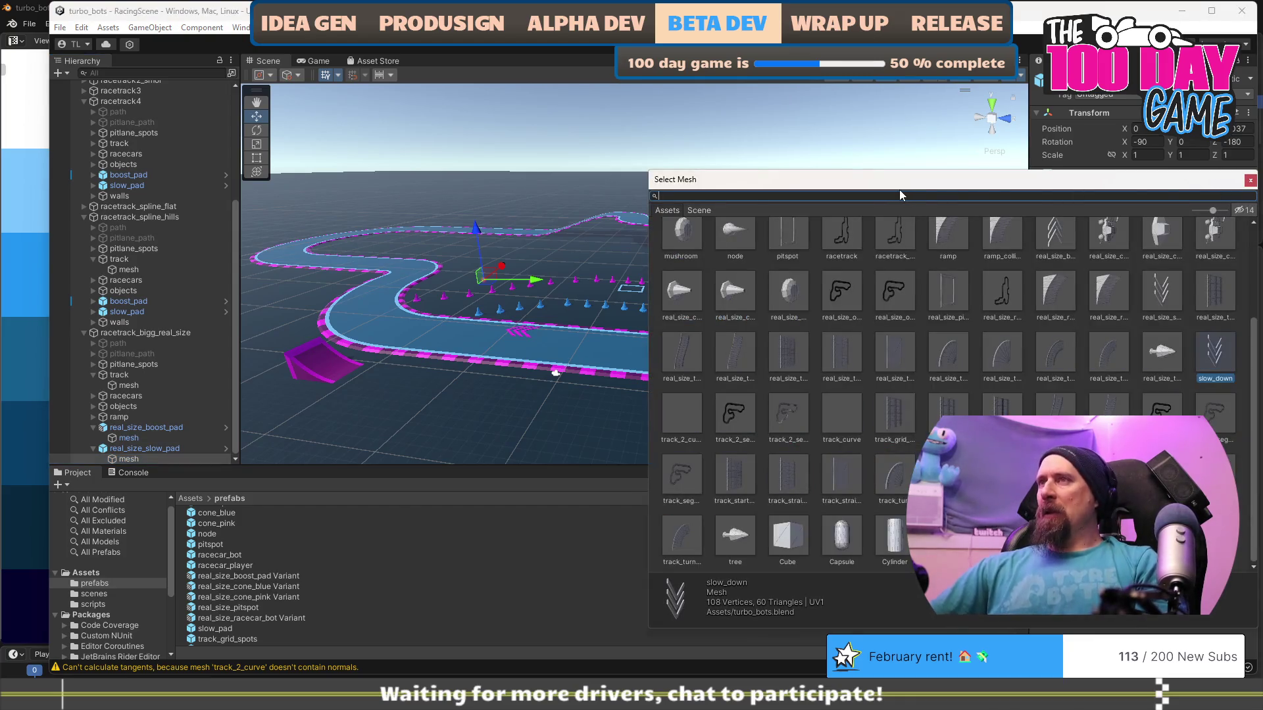
type("real_size_slo")
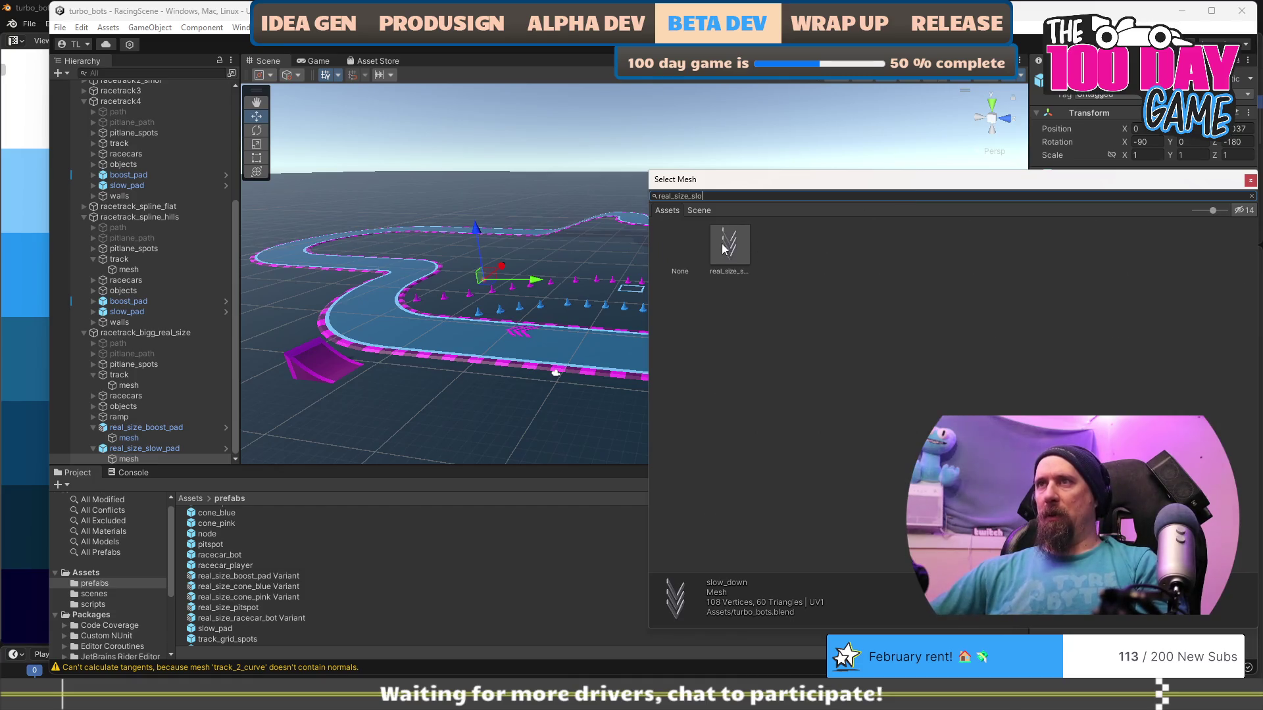
double_click(721, 243)
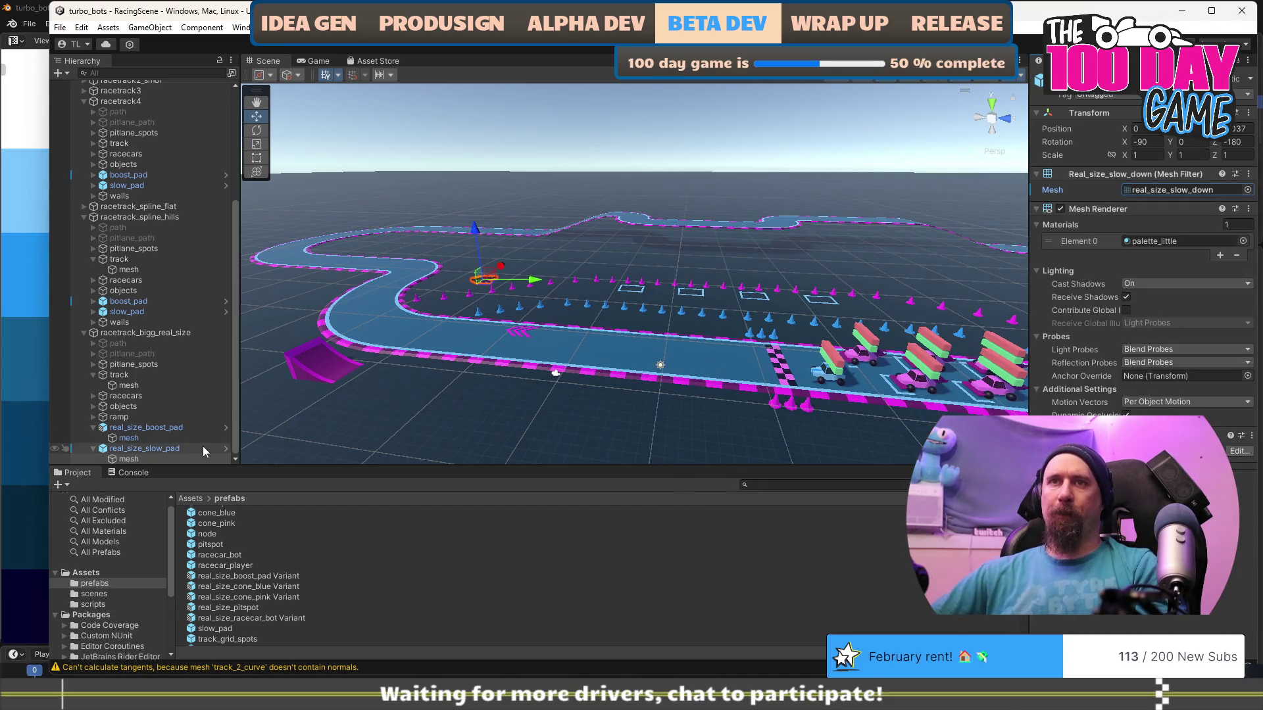
Move the slow pad onto the track and frame the view on it.
mouse_move(471, 316)
left_mouse_down()
mouse_move(510, 400)
mouse_move(767, 458)
left_mouse_up()
mouse_move(776, 400)
left_mouse_down()
mouse_move(579, 394)
mouse_move(356, 339)
left_mouse_up()
mouse_move(572, 378)
left_mouse_down()
mouse_move(585, 385)
mouse_move(437, 361)
left_mouse_up()
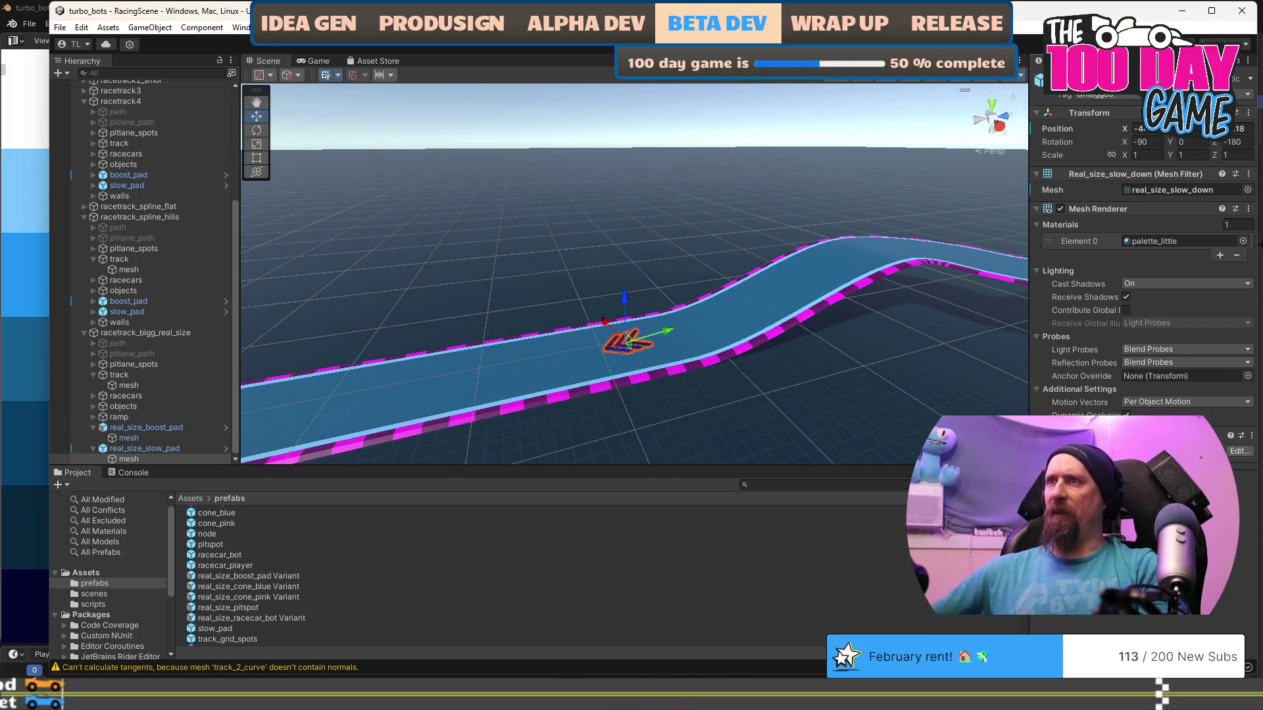
mouse_move(645, 342)
left_mouse_down()
mouse_move(739, 418)
mouse_move(821, 403)
left_mouse_up()
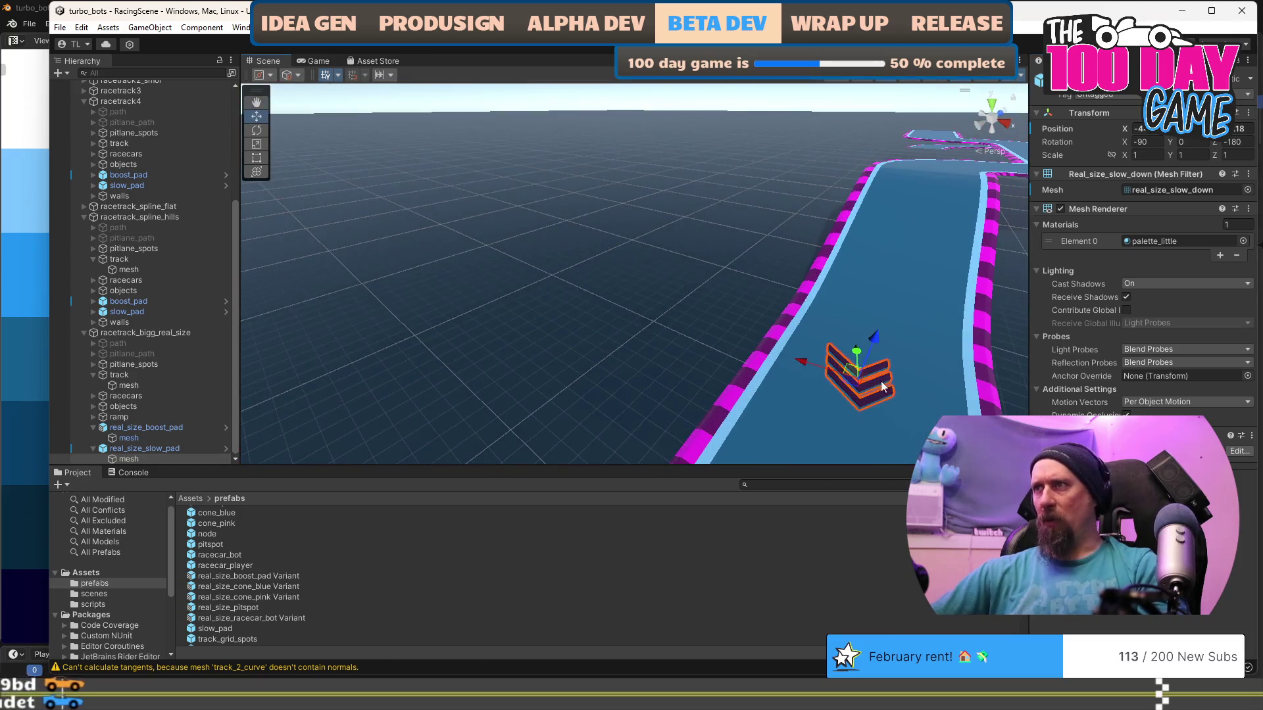
key("f")
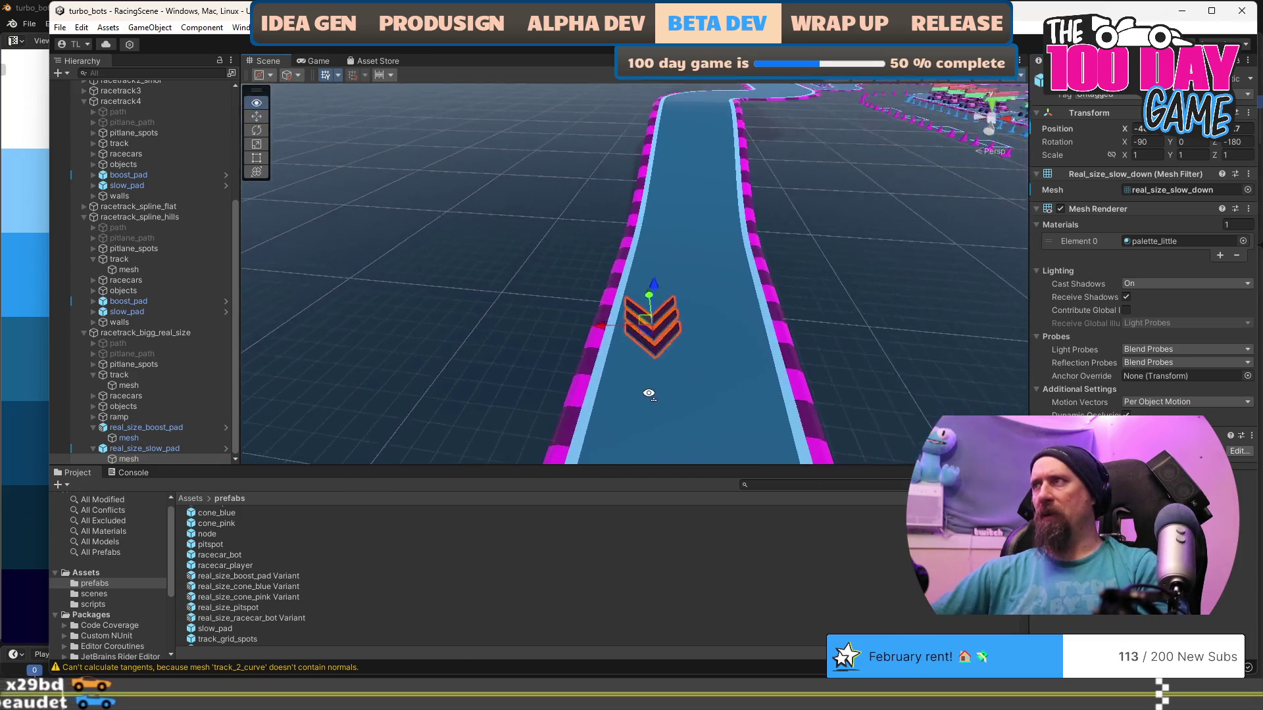
mouse_move(631, 361)
left_mouse_down()
mouse_move(633, 403)
mouse_move(692, 323)
mouse_move(680, 338)
mouse_move(728, 397)
mouse_move(713, 453)
left_mouse_up()
key("f")
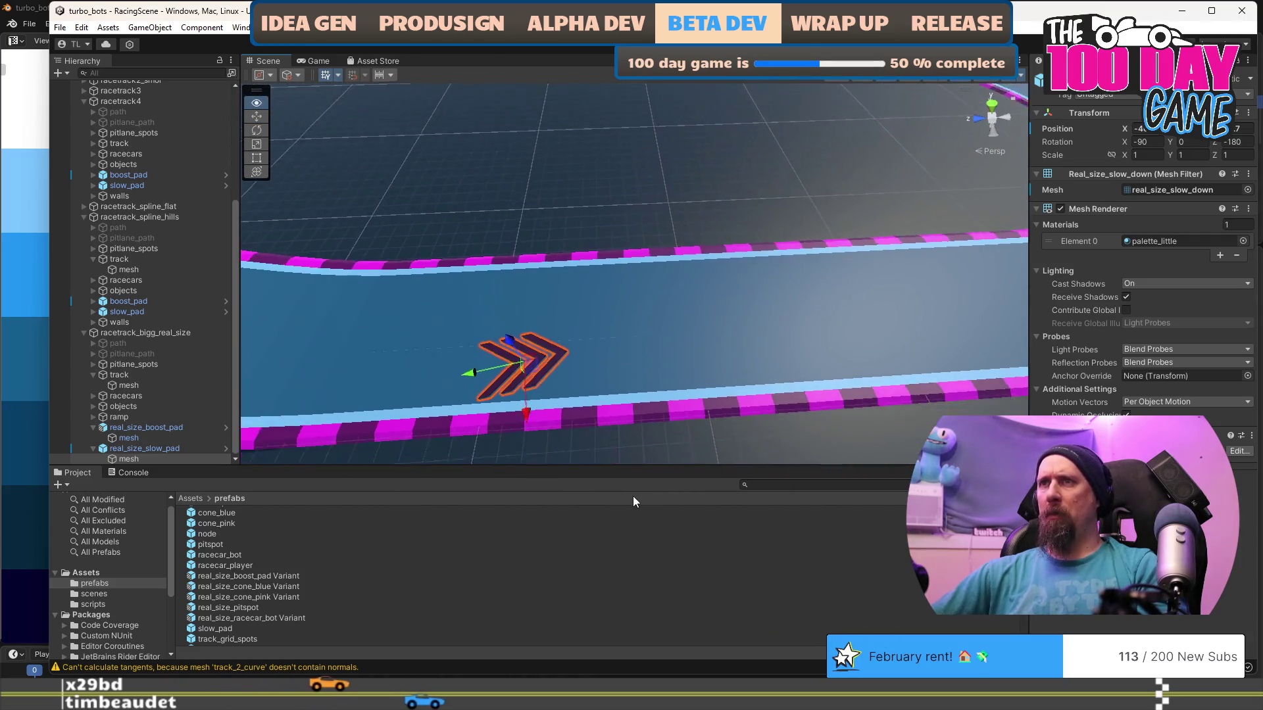
Set real_size_slow_pad's Rotation Y to 0 and its mesh child's Position X to 0.
left_click(155, 450)
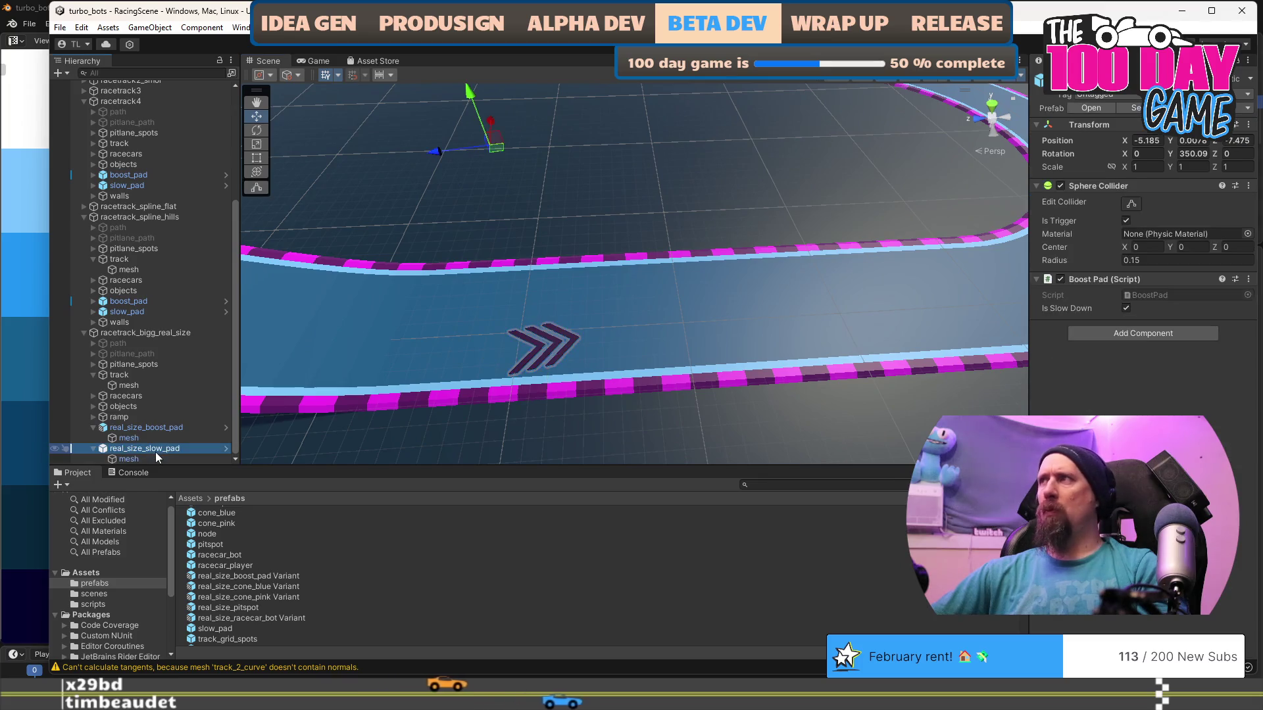
left_click(1203, 153)
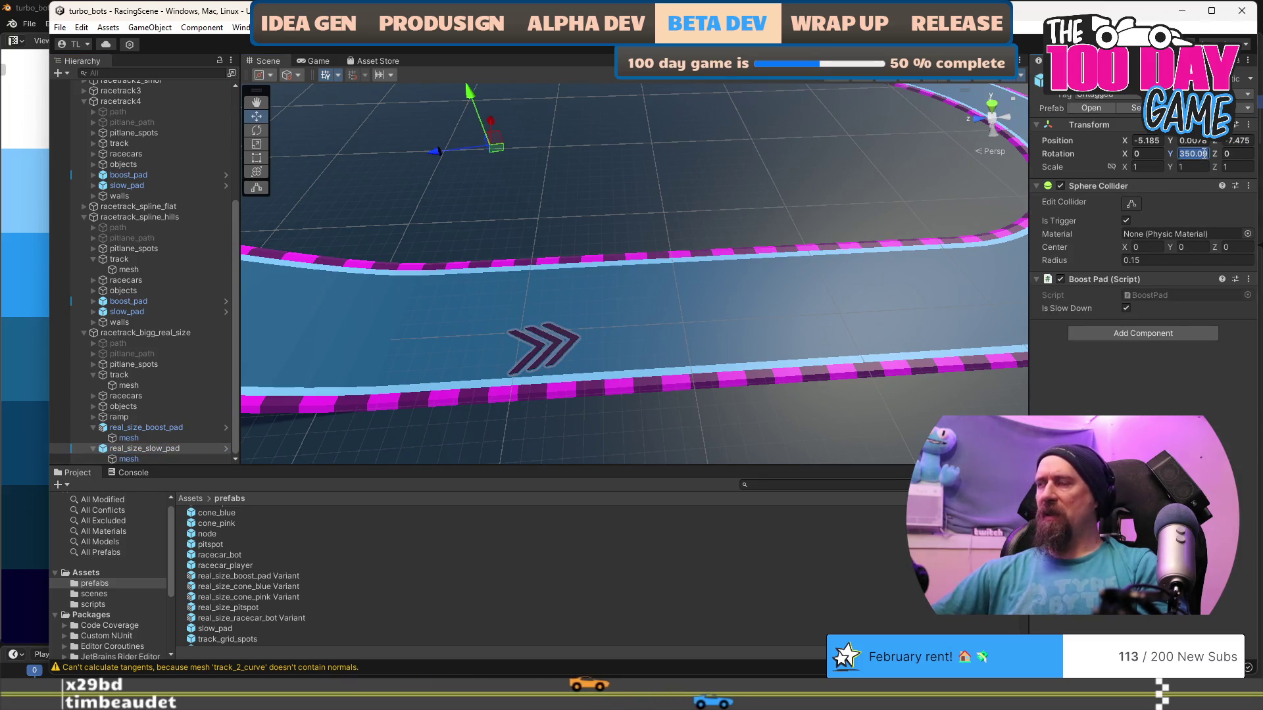
type("0")
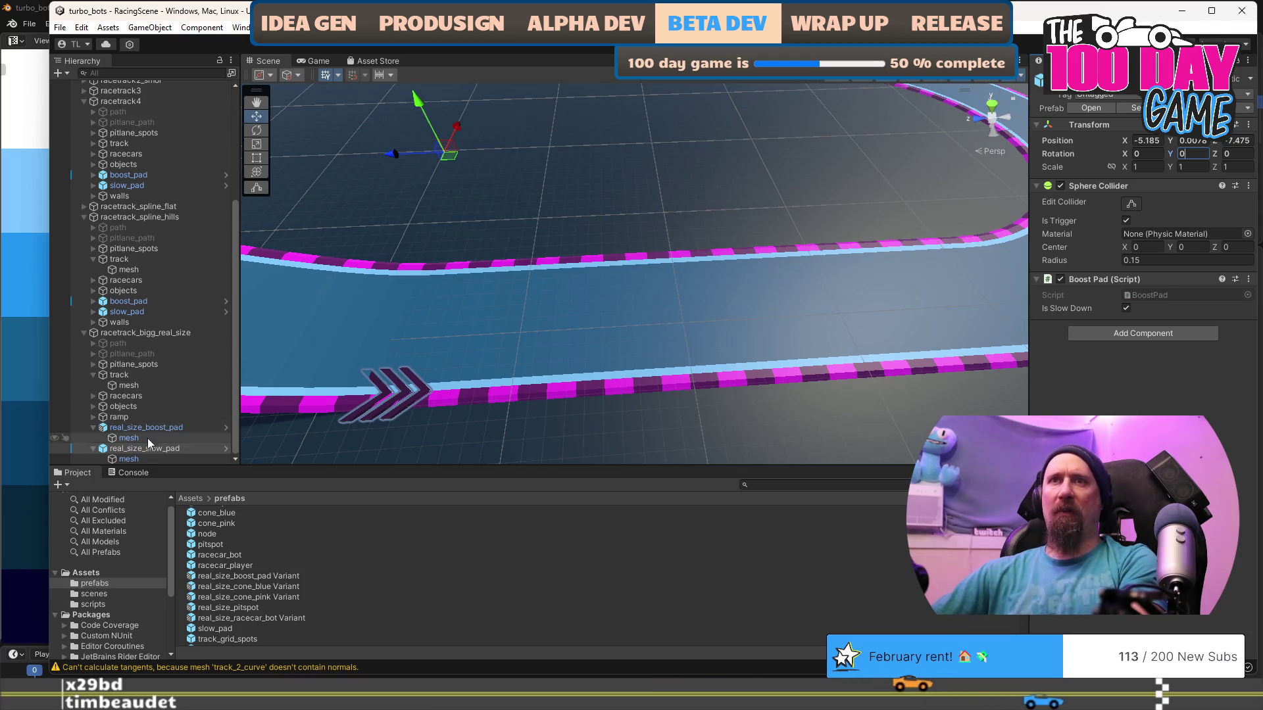
left_click(140, 459)
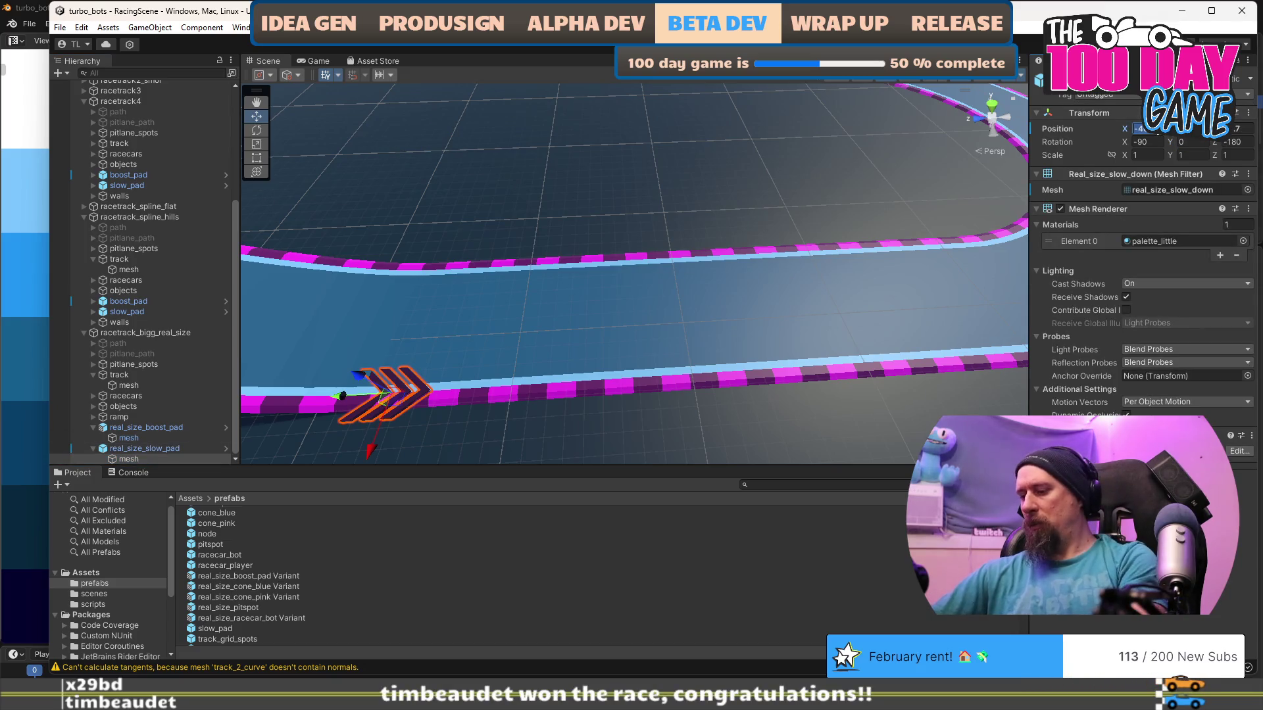
type("0")
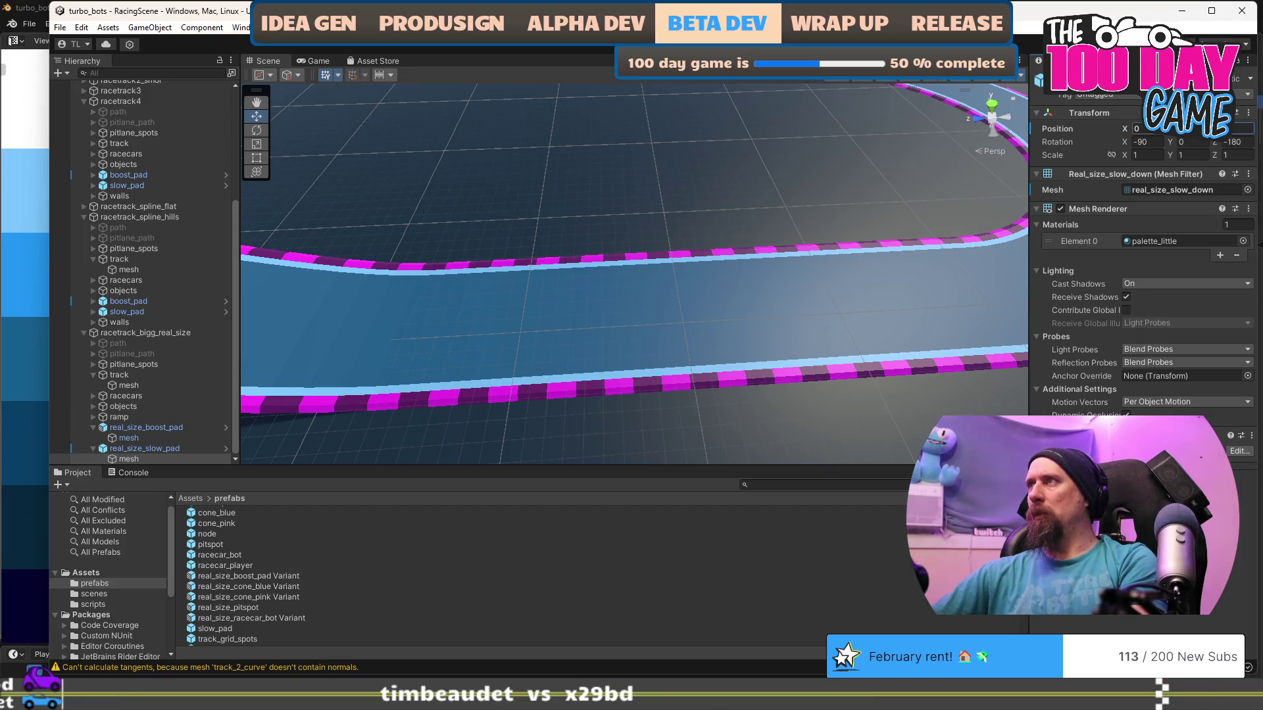
right_click(1073, 133)
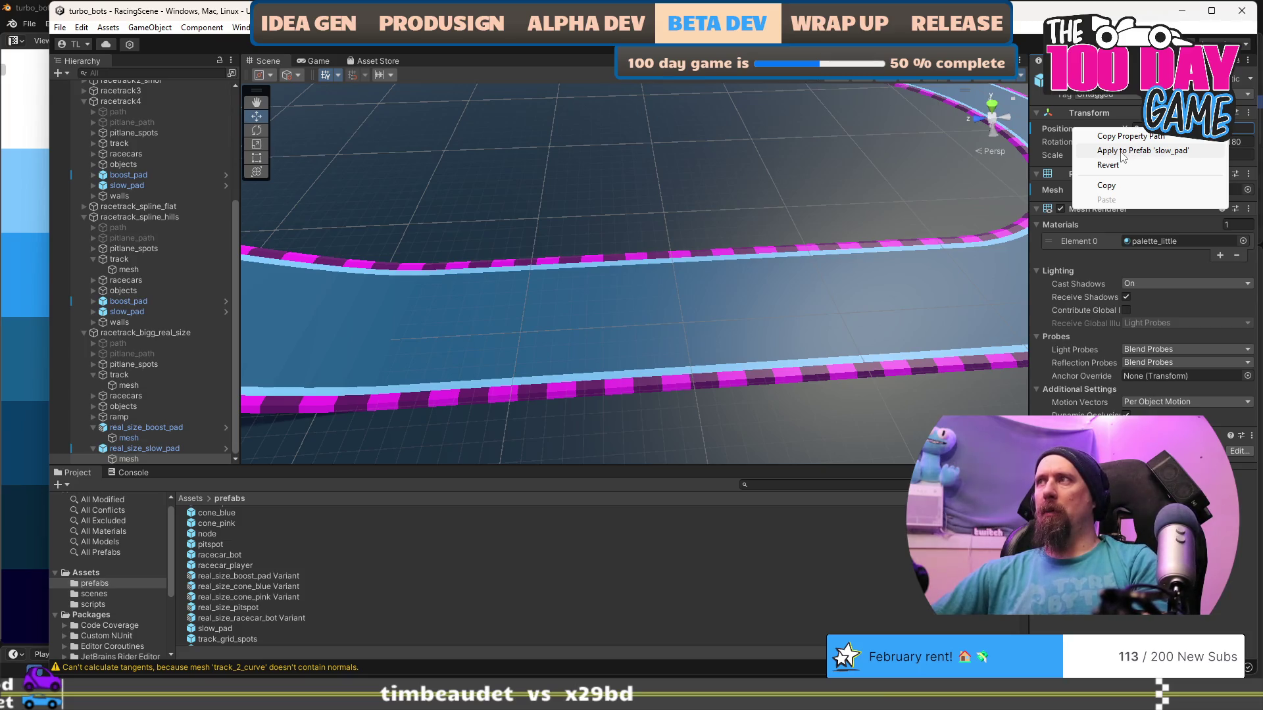
left_click(921, 166)
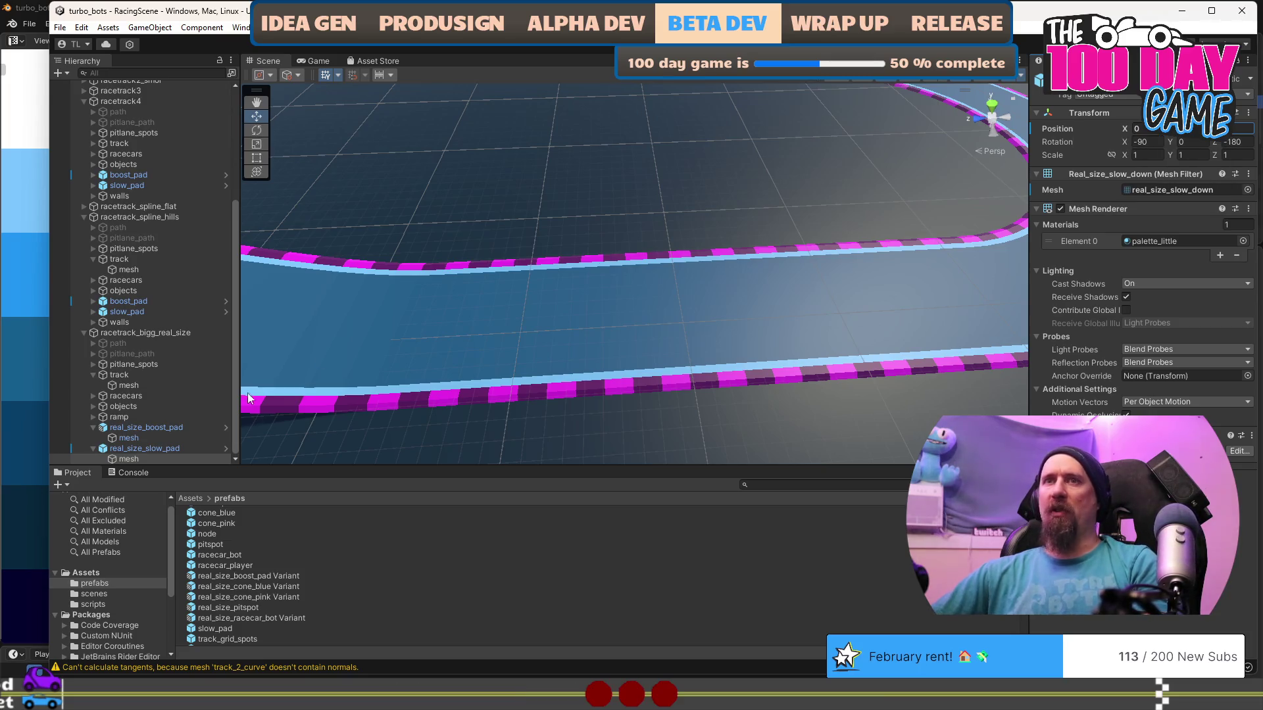
left_click(137, 449)
Save real_size_slow_pad into prefabs as a Prefab Variant of the existing slow pad.
key("f")
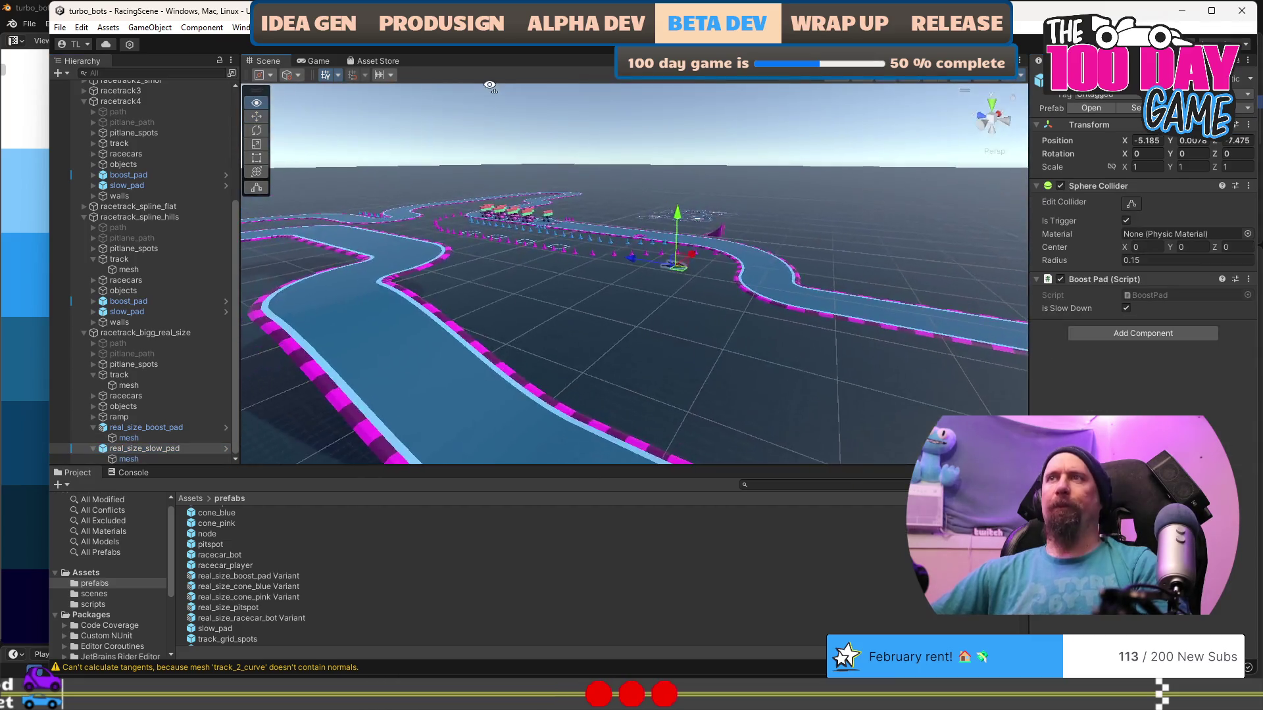
left_click_drag(566, 80, 384, 347)
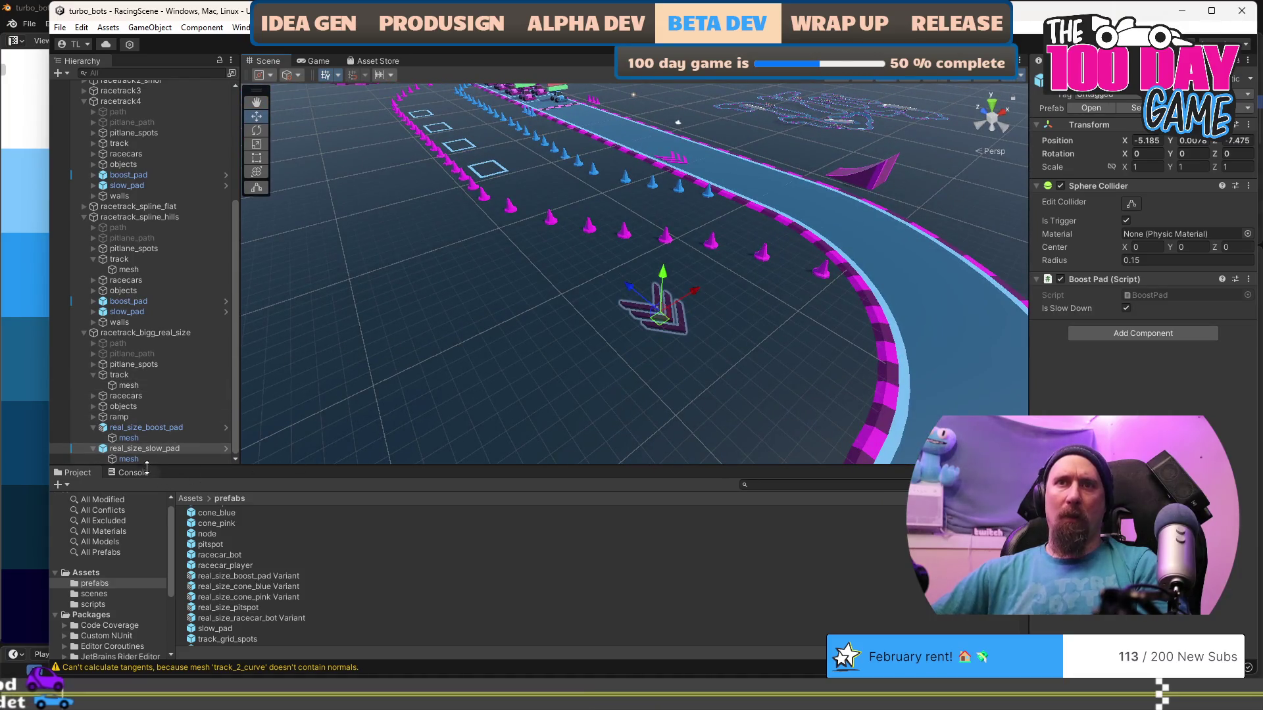
left_click(104, 584)
scroll(105, 589, "up", 1)
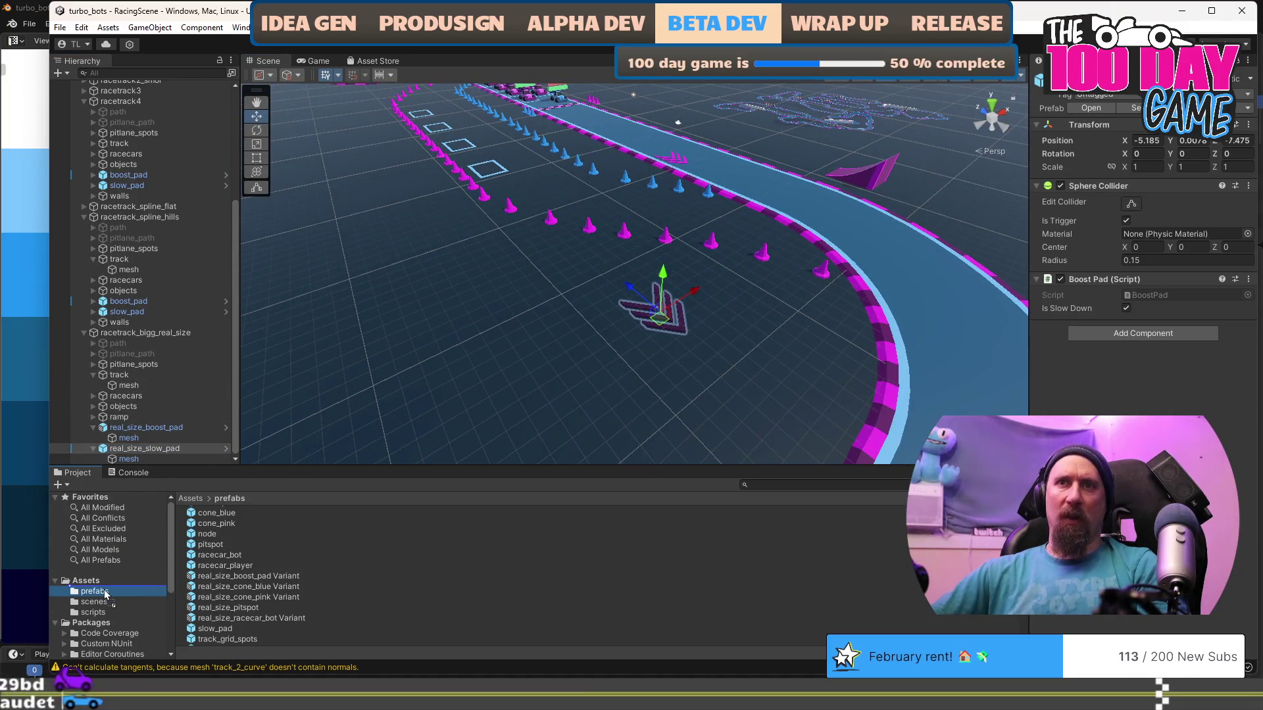
left_click_drag(105, 594, 105, 594)
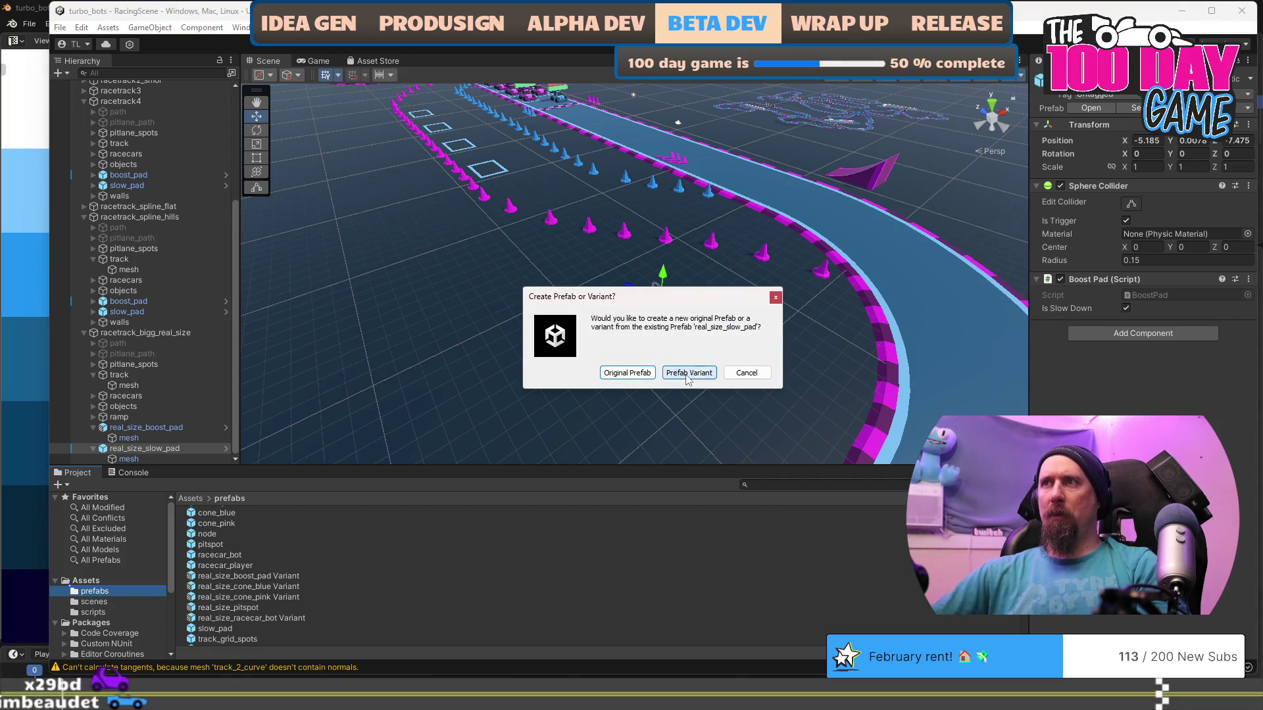
left_click(688, 373)
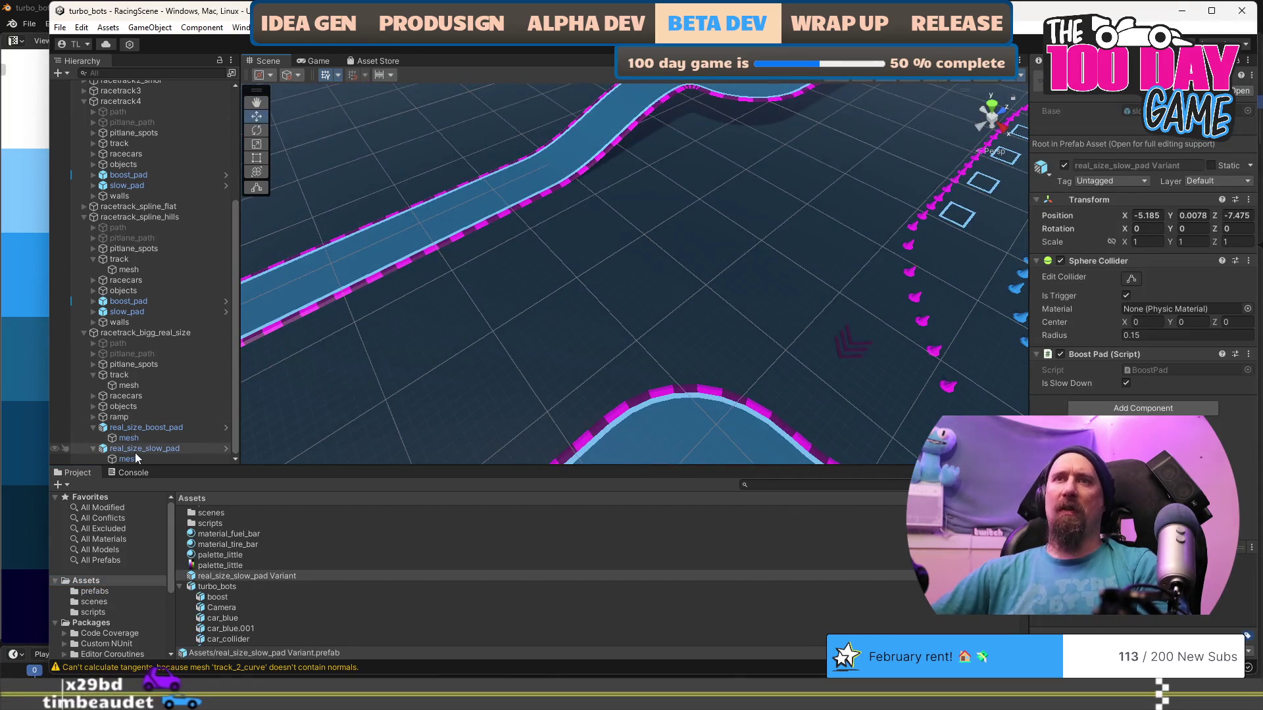
Compare the Mesh Filter of the slow pad's mesh child with the boost pad's.
left_click(135, 451)
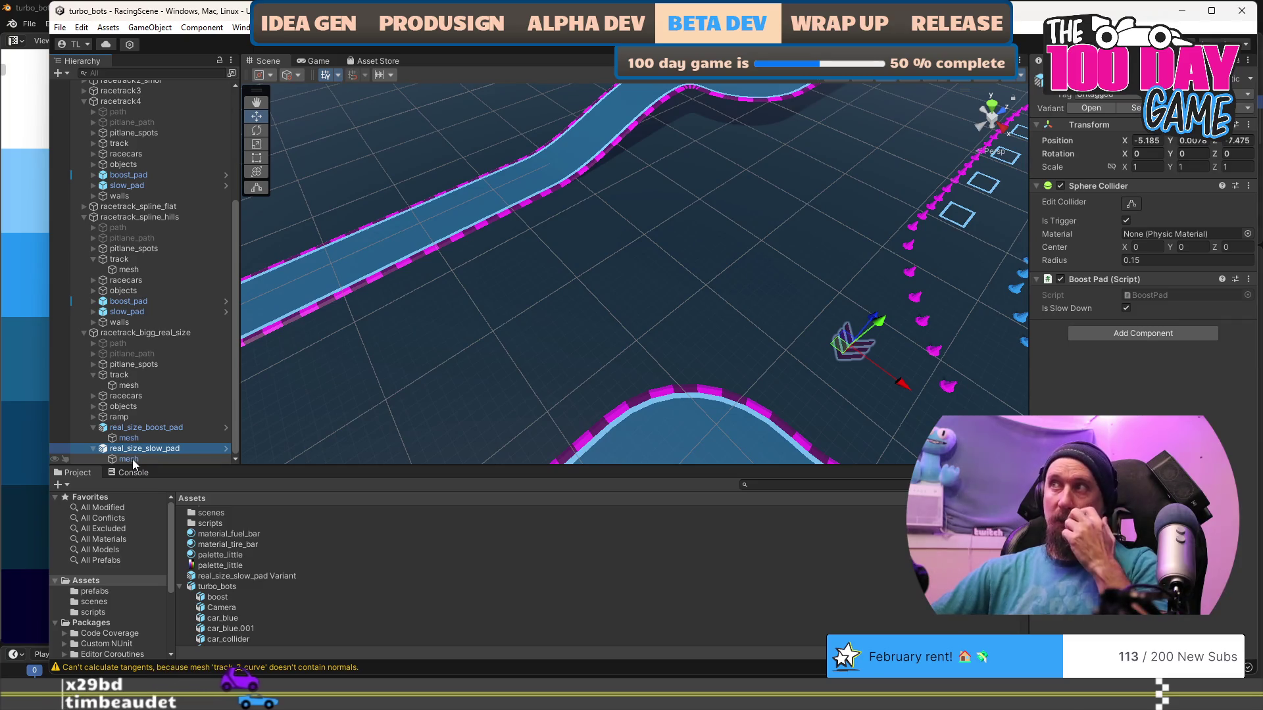
left_click(132, 459)
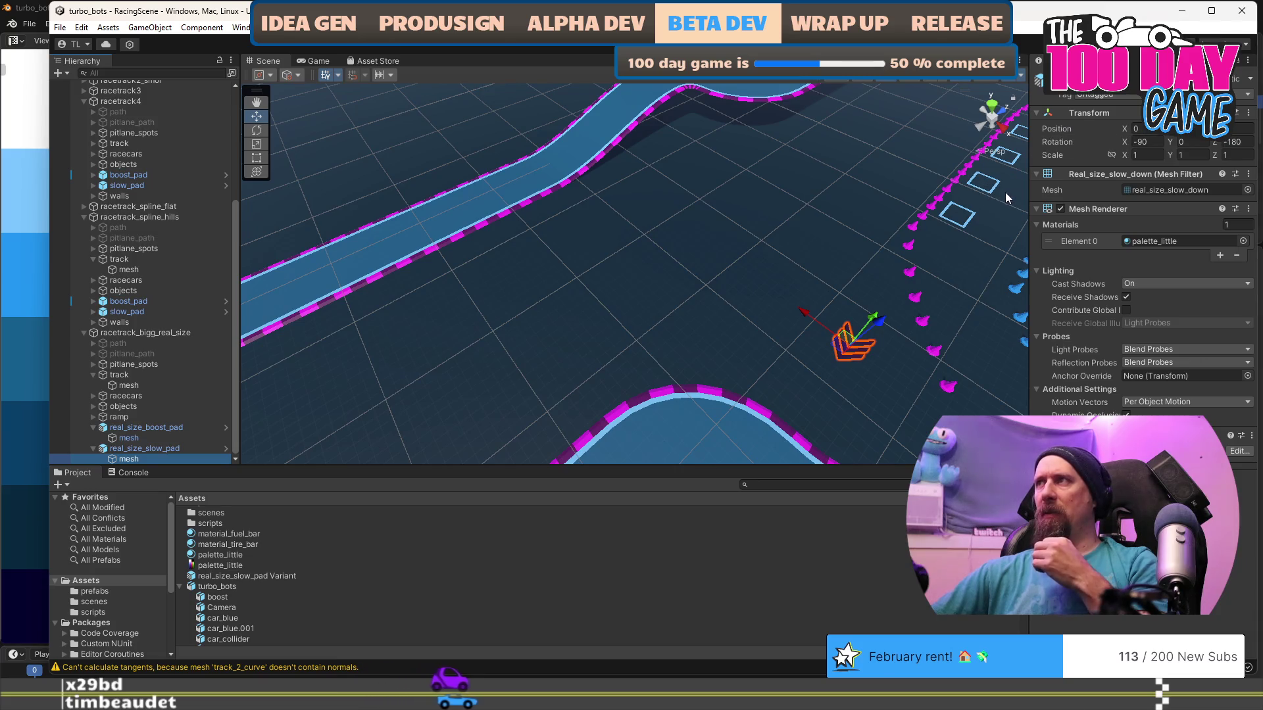
right_click(1110, 176)
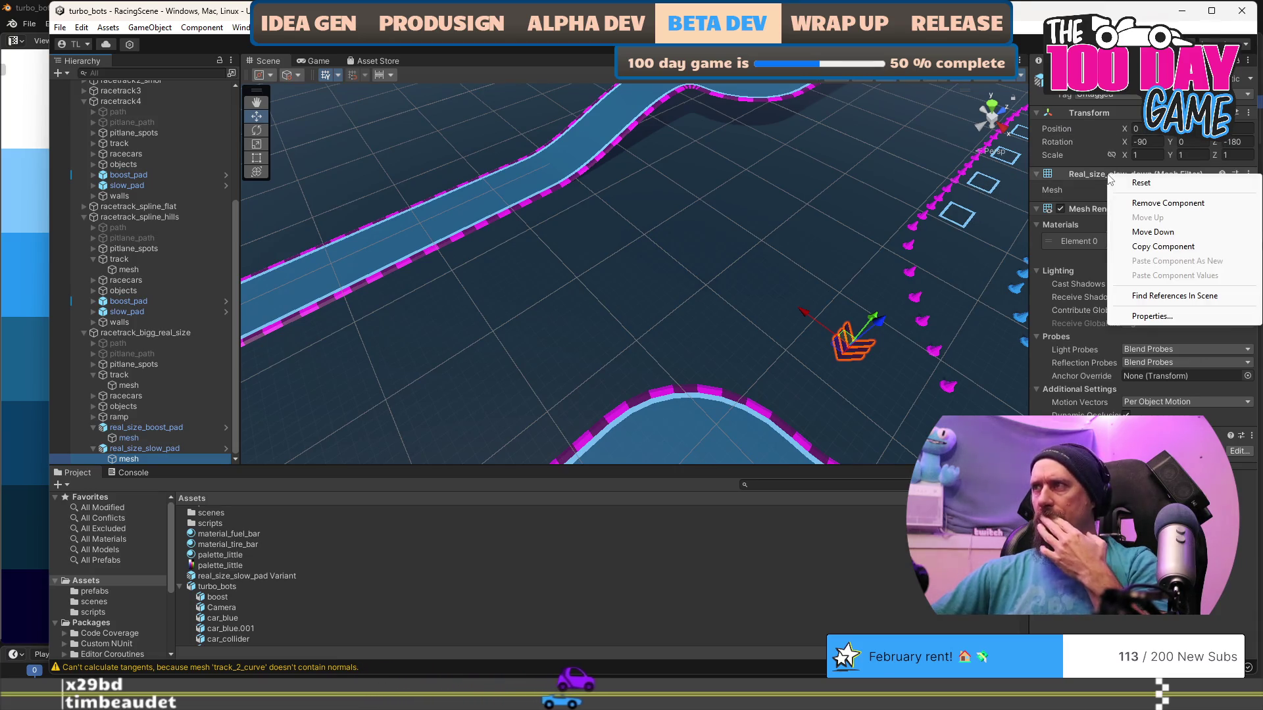
left_click(1105, 175)
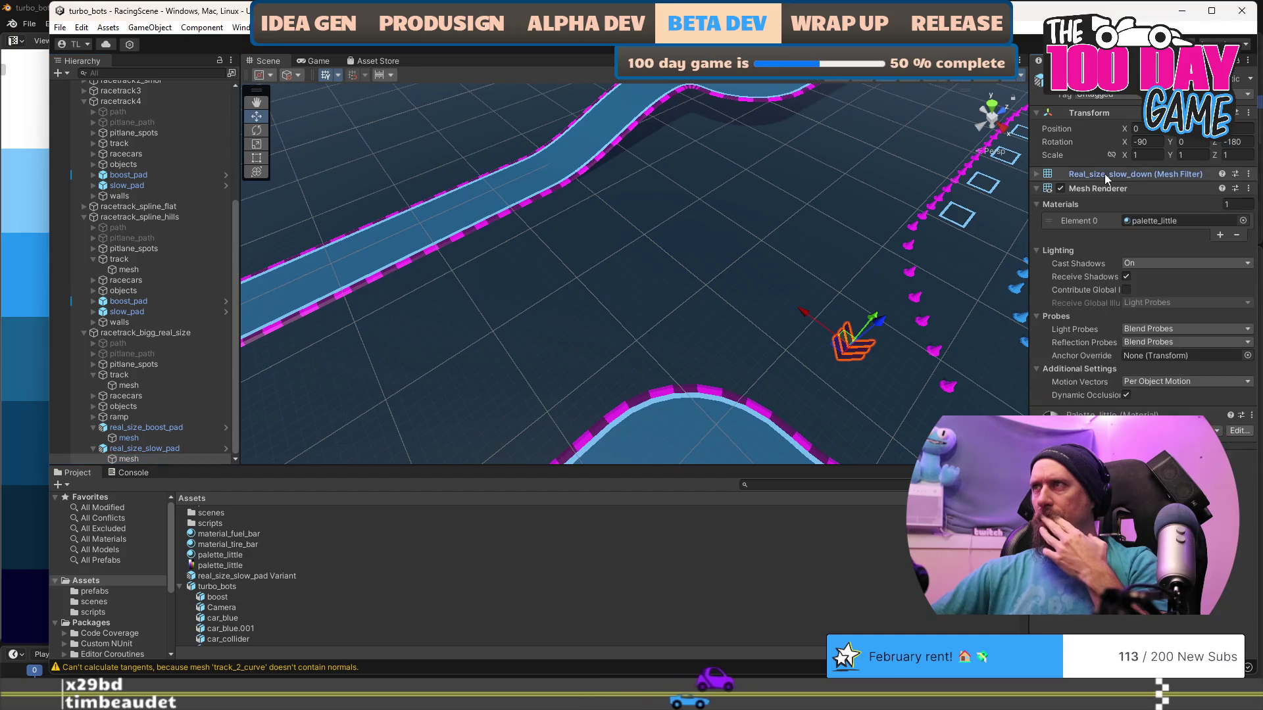
left_click(1104, 174)
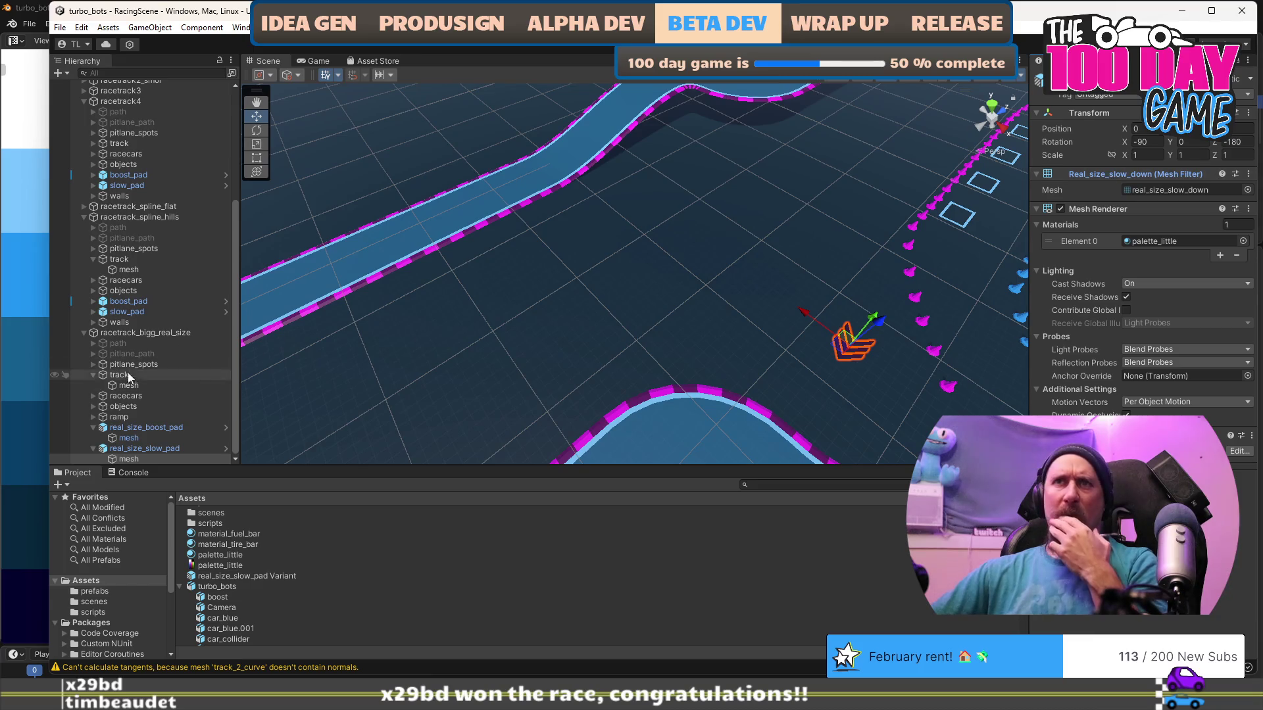
left_click(158, 429)
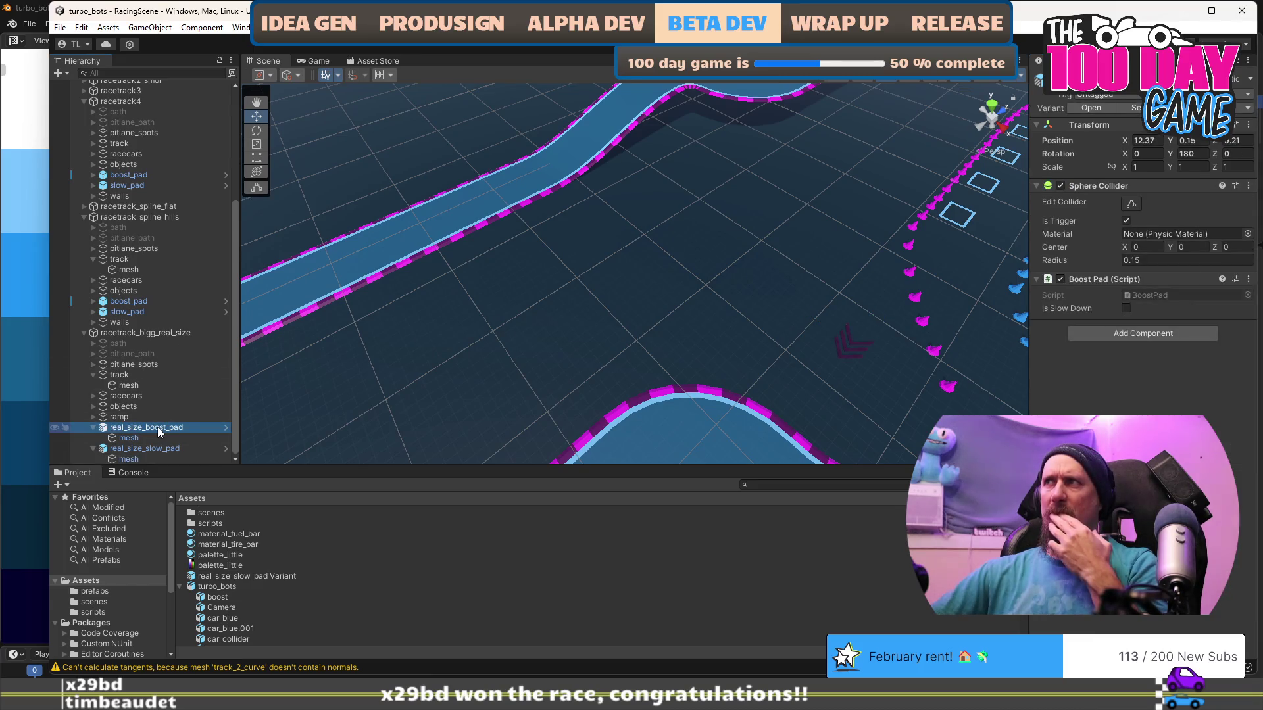
left_click(146, 436)
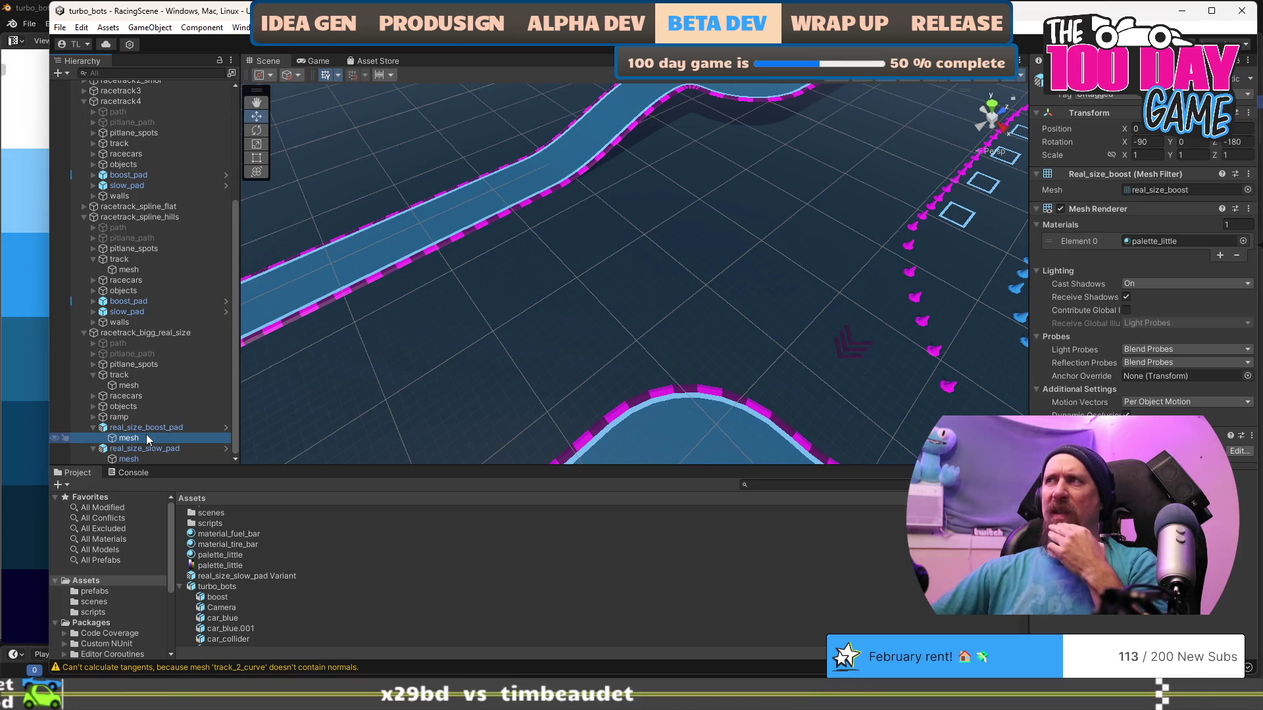
left_click(134, 449)
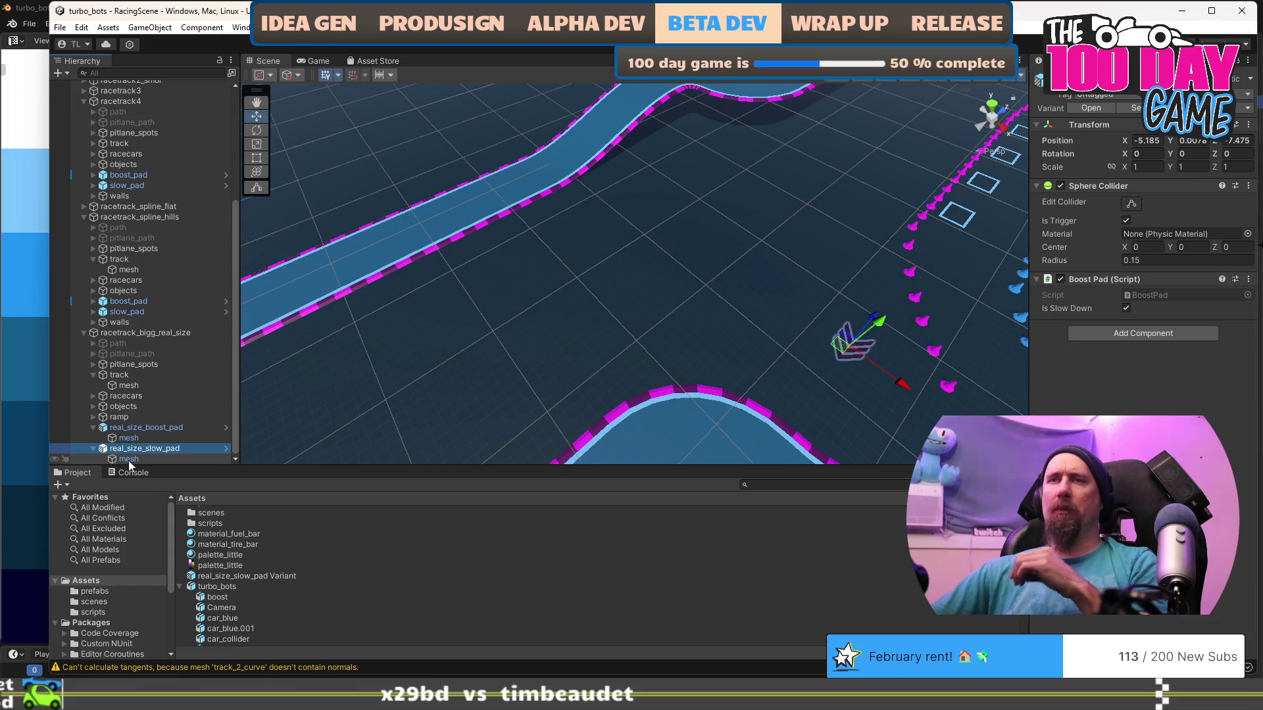
left_click_drag(586, 356, 501, 358)
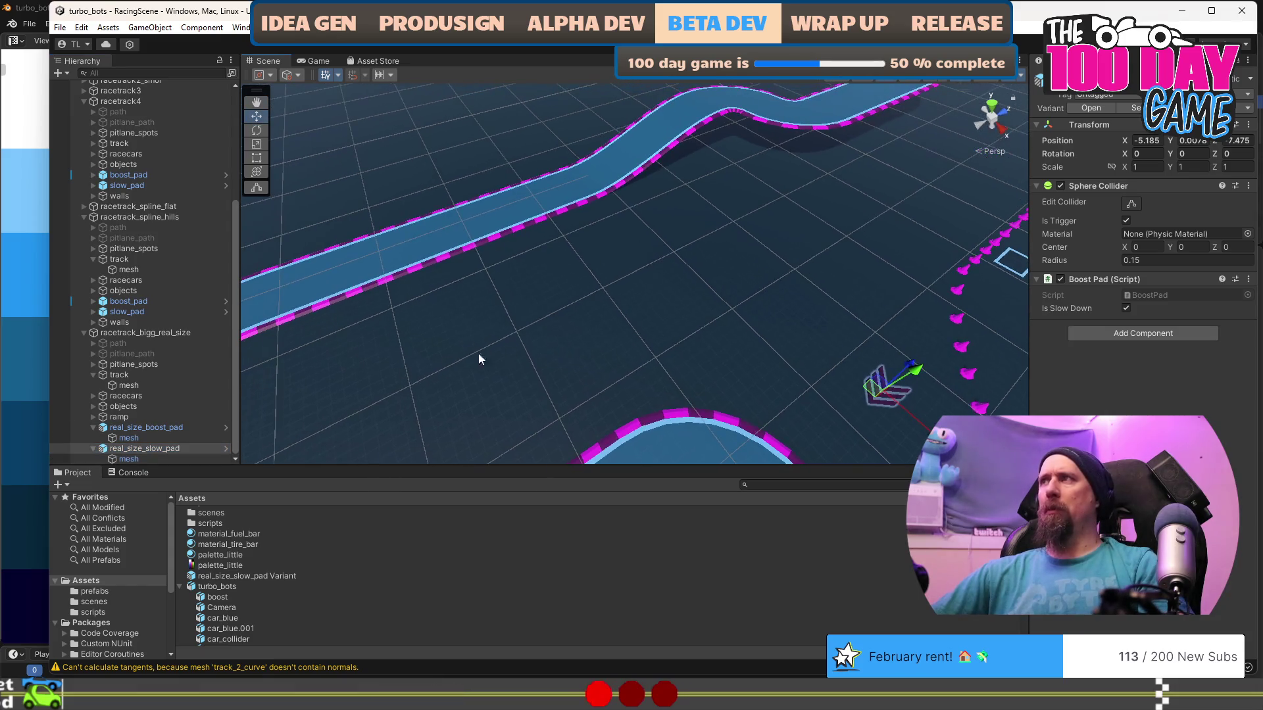
left_click(159, 457)
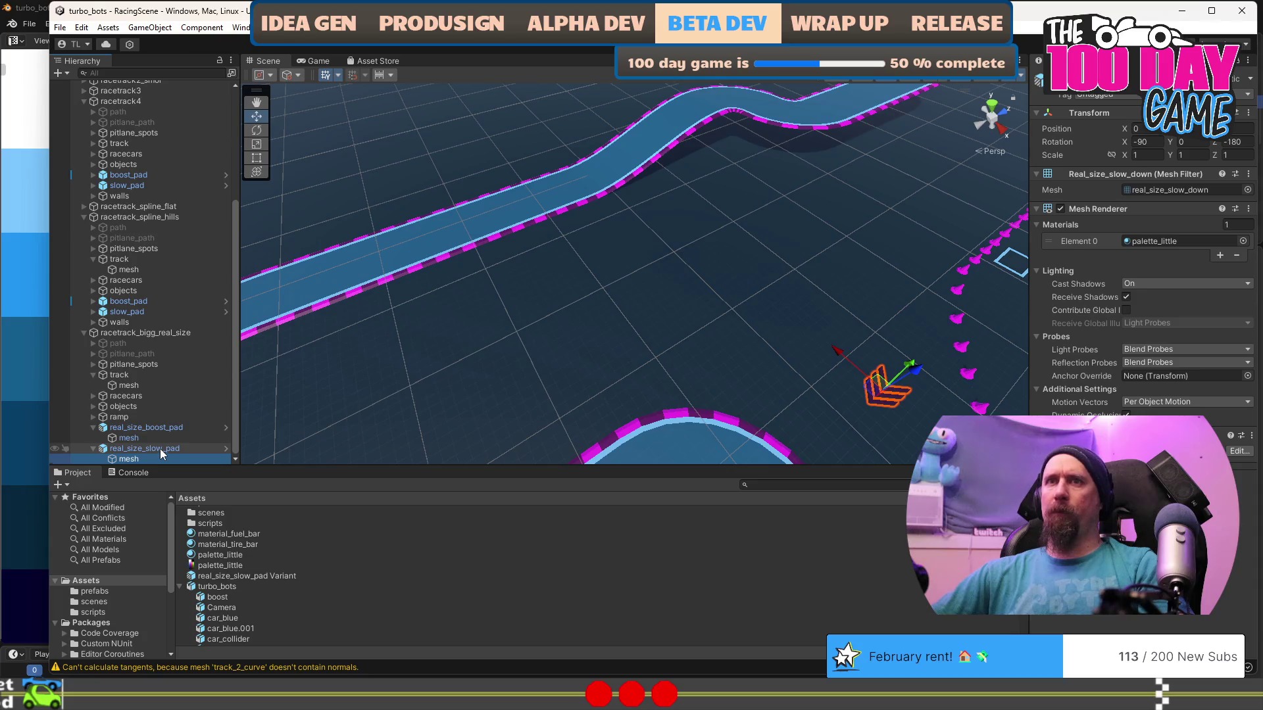
Move the slow pad onto a straight track section and set its Position Y to 0.15.
left_click(160, 449)
mouse_move(875, 394)
left_mouse_down()
mouse_move(507, 298)
mouse_move(490, 198)
left_mouse_up()
key("f")
mouse_move(459, 302)
left_mouse_down()
mouse_move(340, 251)
mouse_move(605, 217)
left_mouse_up()
double_click(1187, 141)
type("0.15")
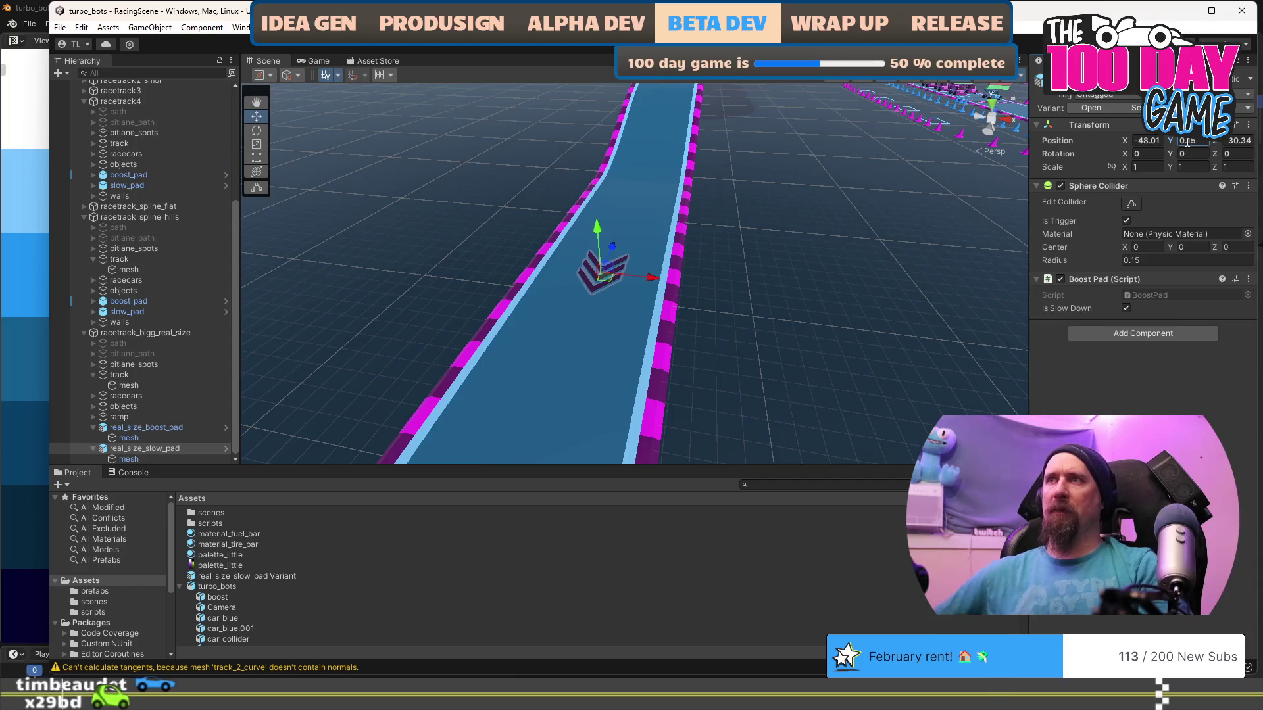
Nudge the slow pad slightly along the track and refocus the view on it.
mouse_move(800, 214)
left_mouse_down()
mouse_move(570, 248)
mouse_move(713, 283)
mouse_move(748, 247)
mouse_move(596, 255)
left_mouse_up()
left_click_drag(602, 255, 608, 256)
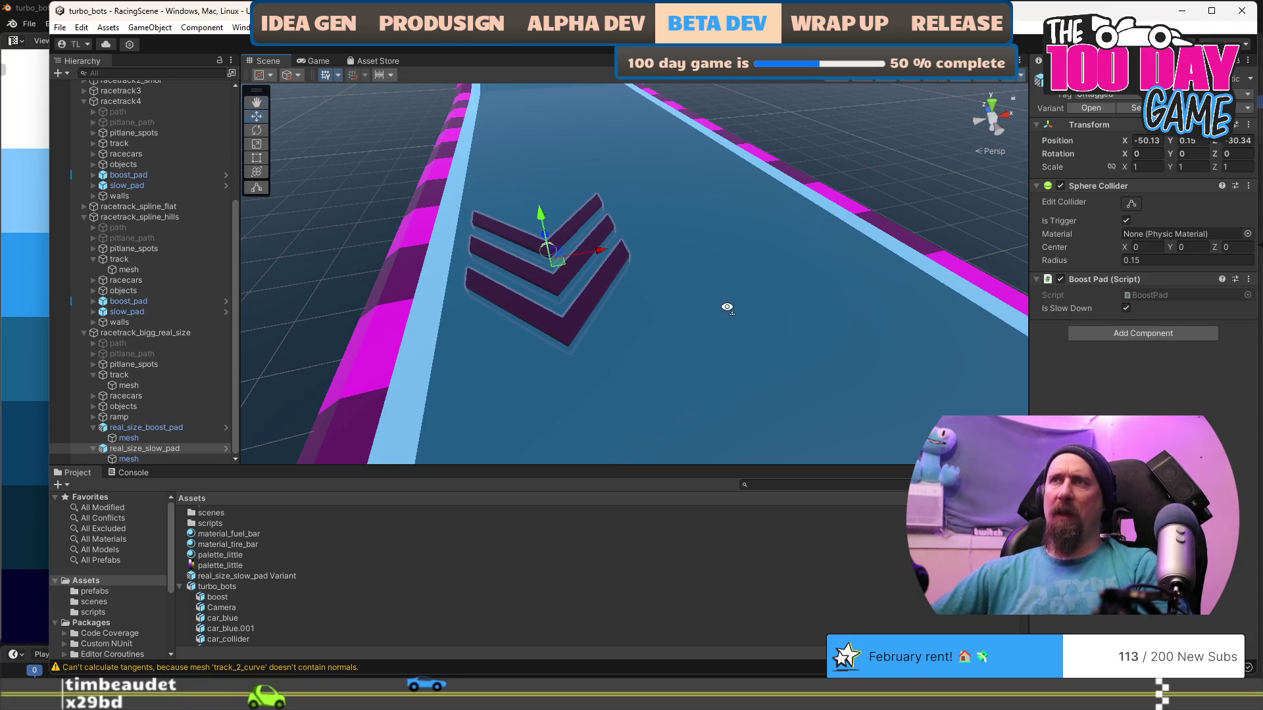
scroll(728, 306, "down", 5)
mouse_move(728, 306)
left_mouse_down()
mouse_move(771, 318)
mouse_move(563, 338)
mouse_move(381, 393)
left_mouse_up()
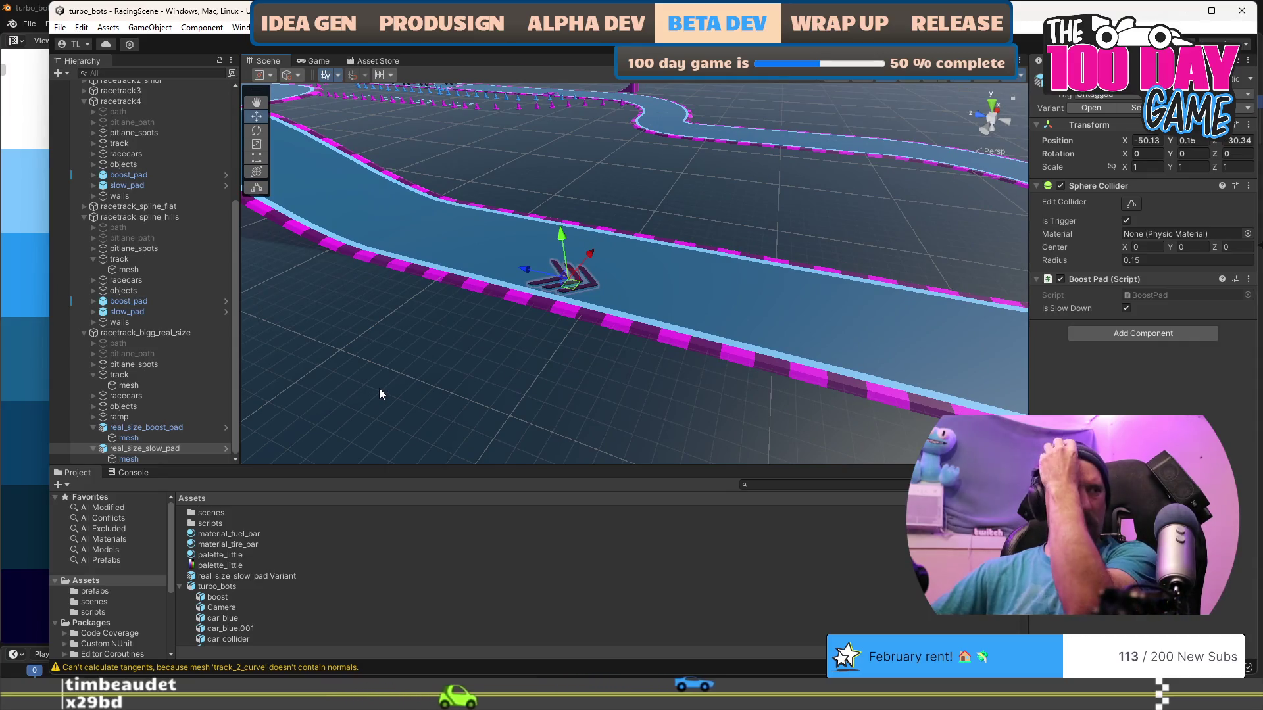
left_click_drag(381, 393, 432, 357)
key("f")
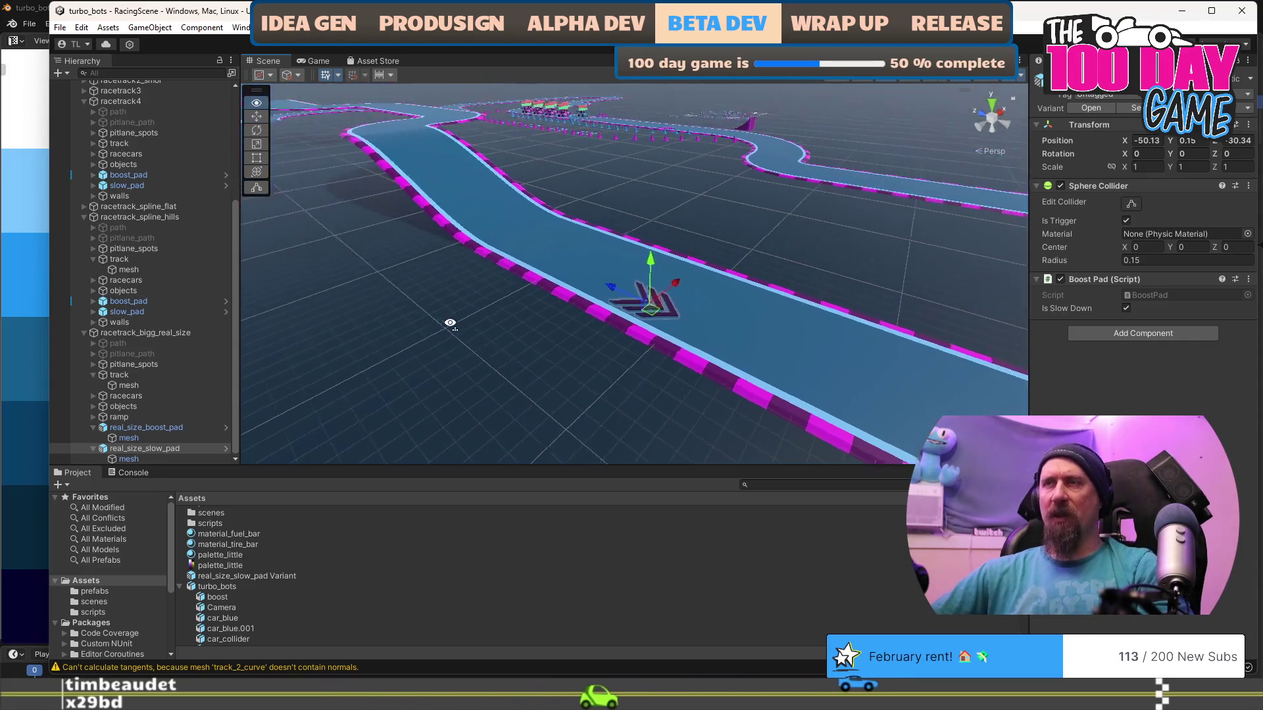
scroll(514, 385, "up", 3)
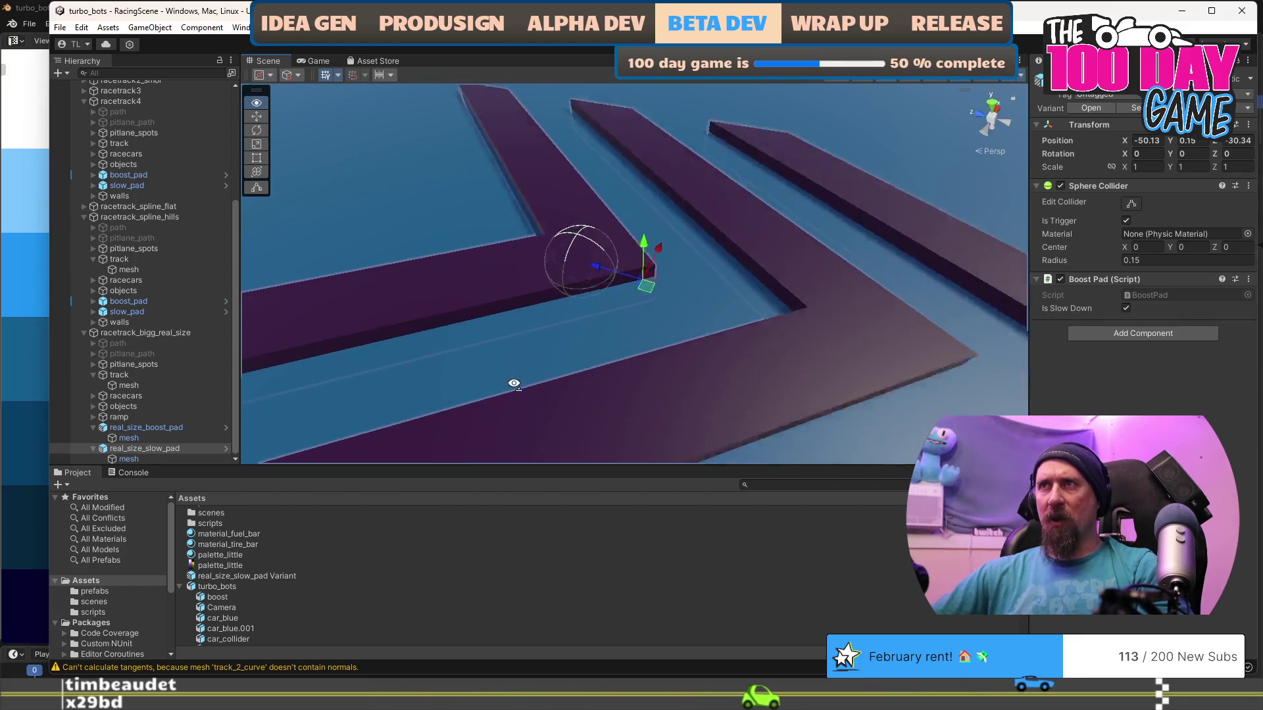
scroll(494, 334, "down", 5)
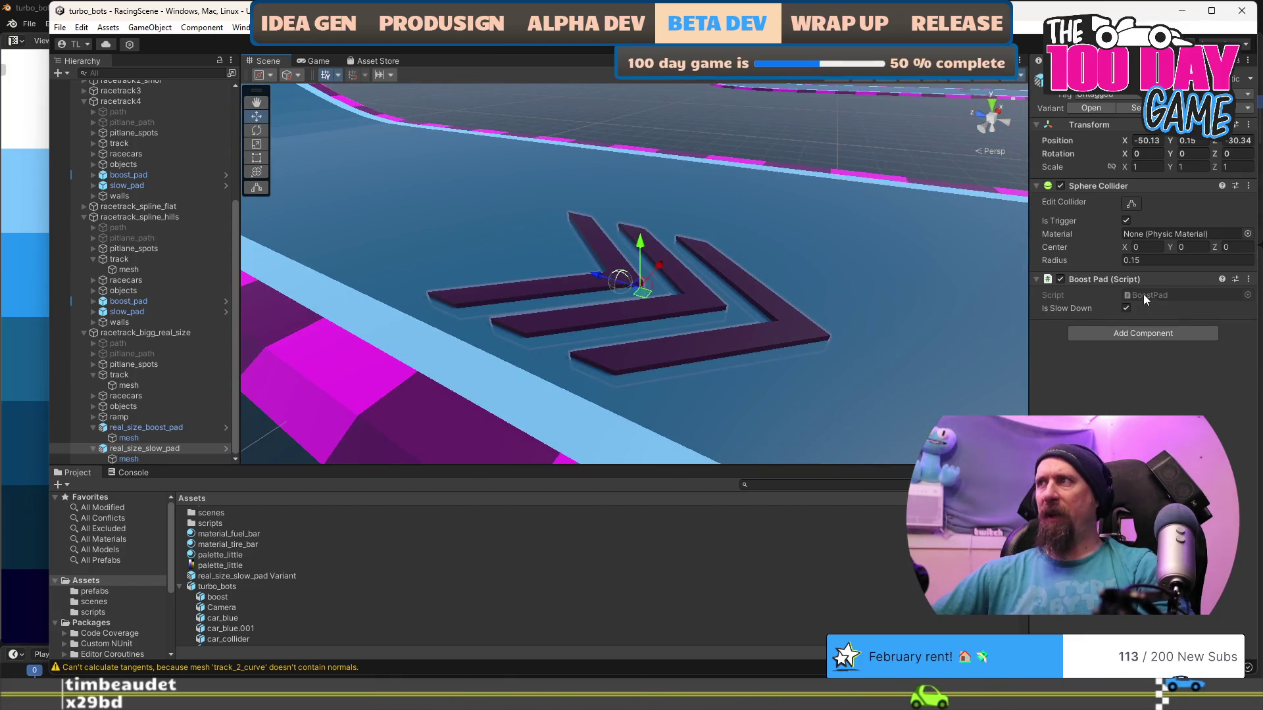
Multiply the Sphere Collider radius by 12.5 to 1.875 and apply it to the prefab.
left_click(1164, 258)
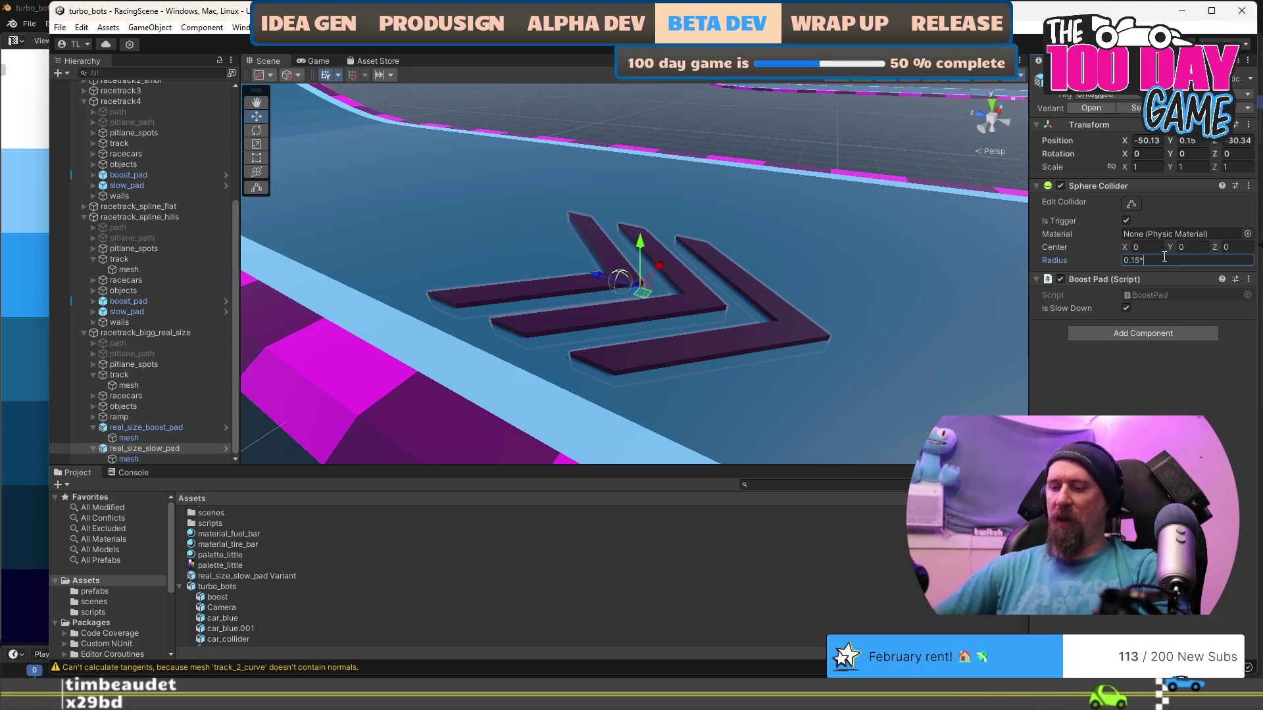
type("*12.5")
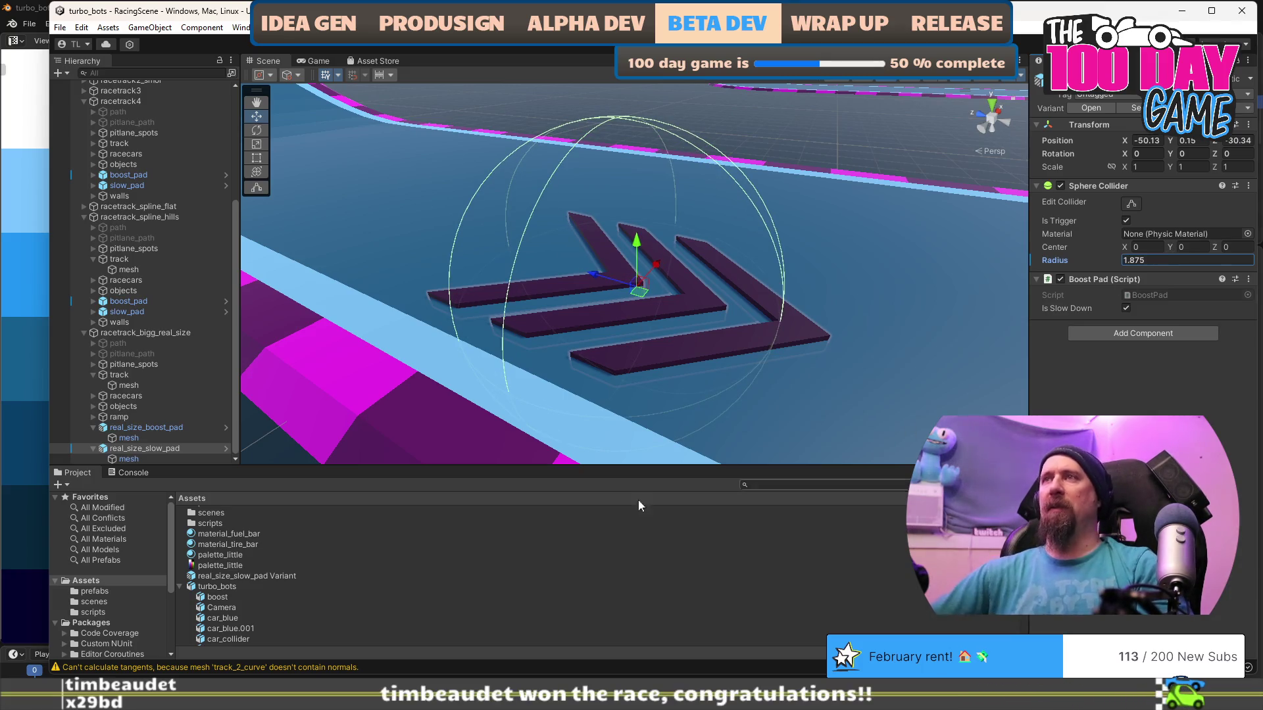
right_click(1051, 262)
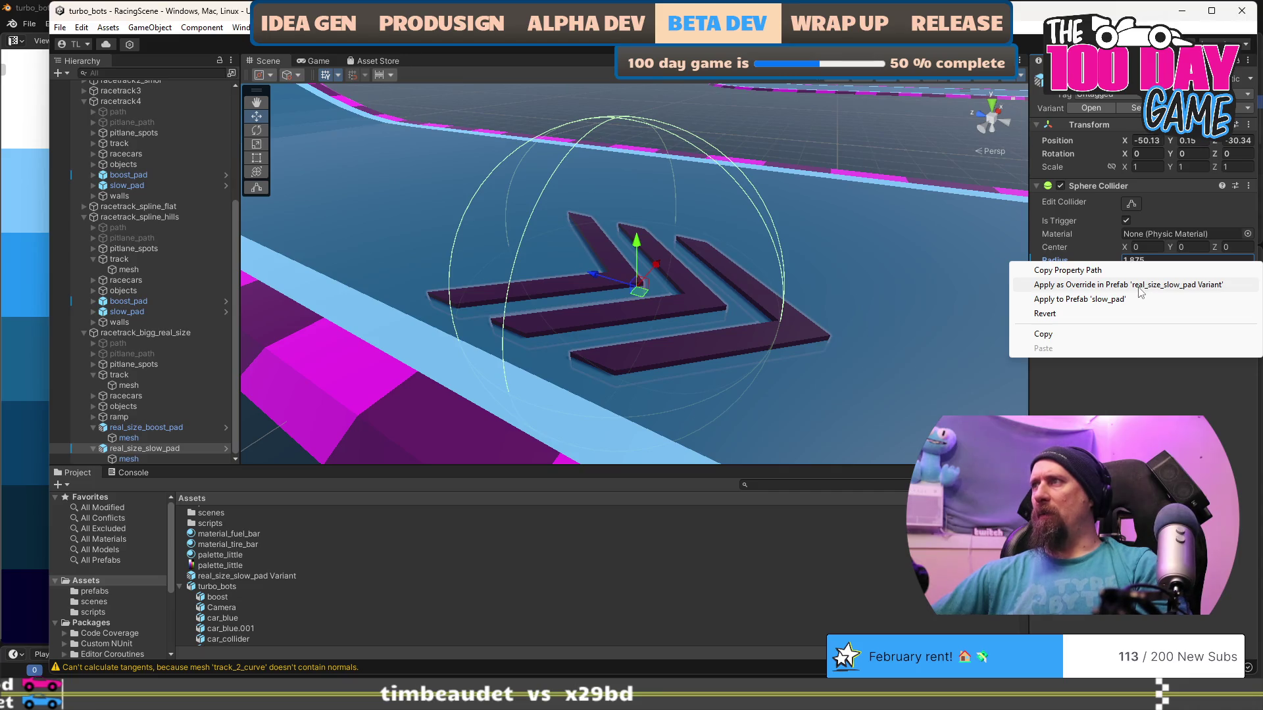
left_click(1139, 287)
Select the real-size boost pad and start multiplying its collider radius.
mouse_move(638, 388)
left_mouse_down()
mouse_move(498, 252)
mouse_move(550, 352)
left_mouse_up()
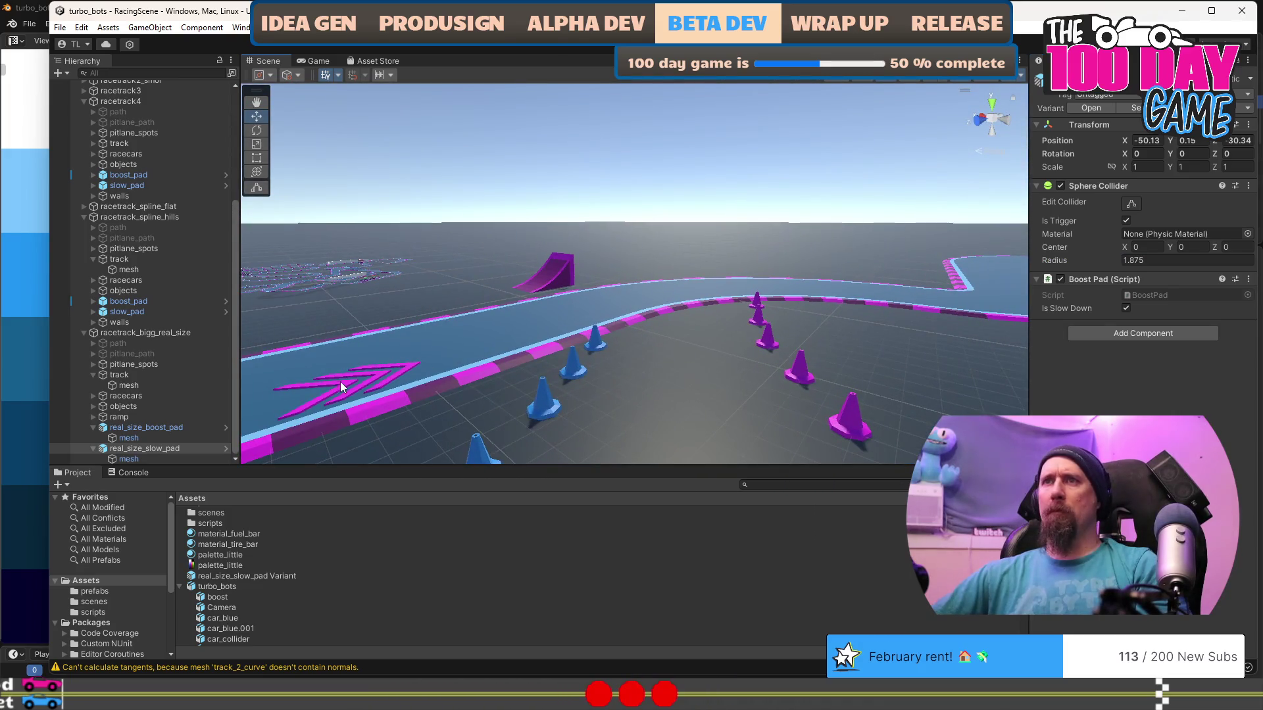
left_click(361, 385)
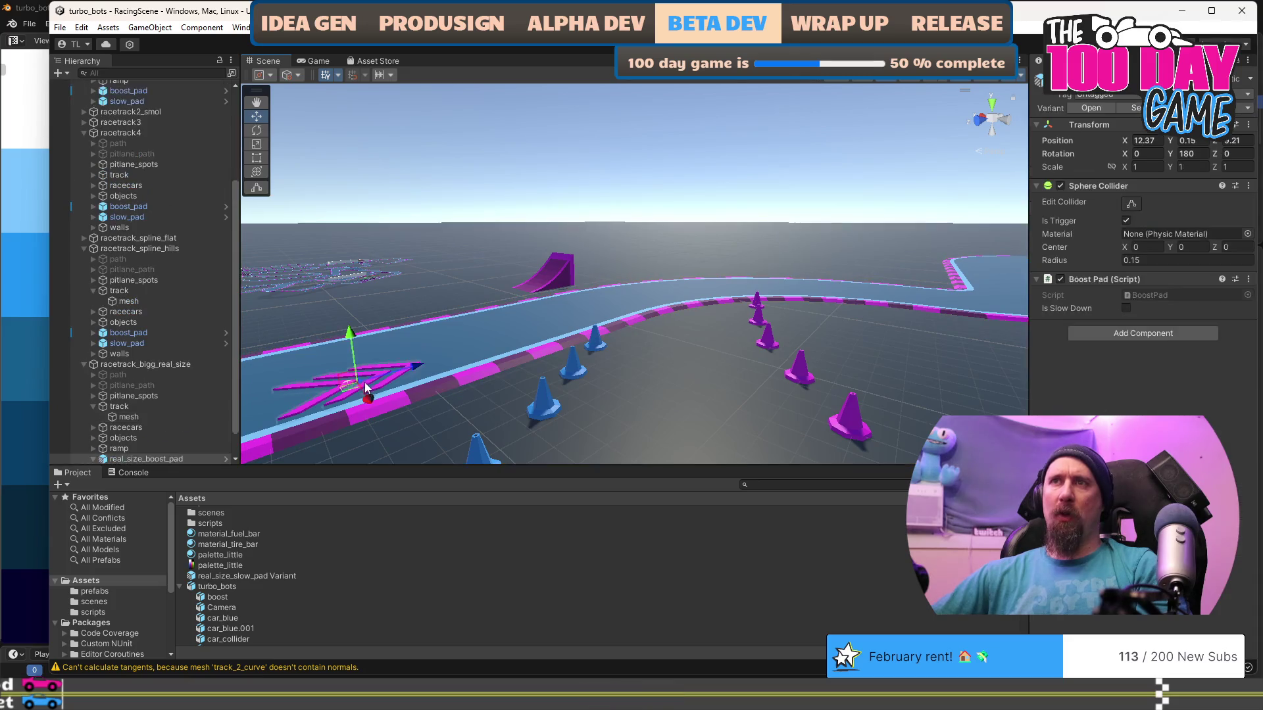
left_click(1176, 260)
type("*")
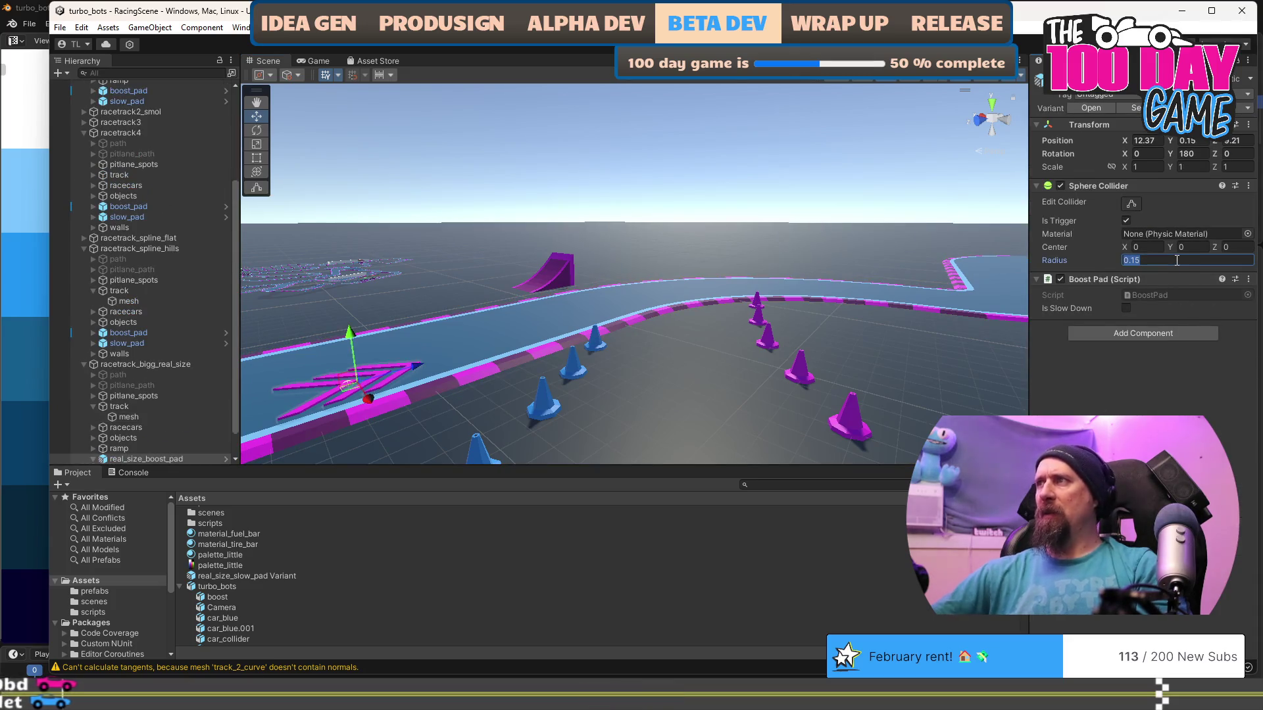